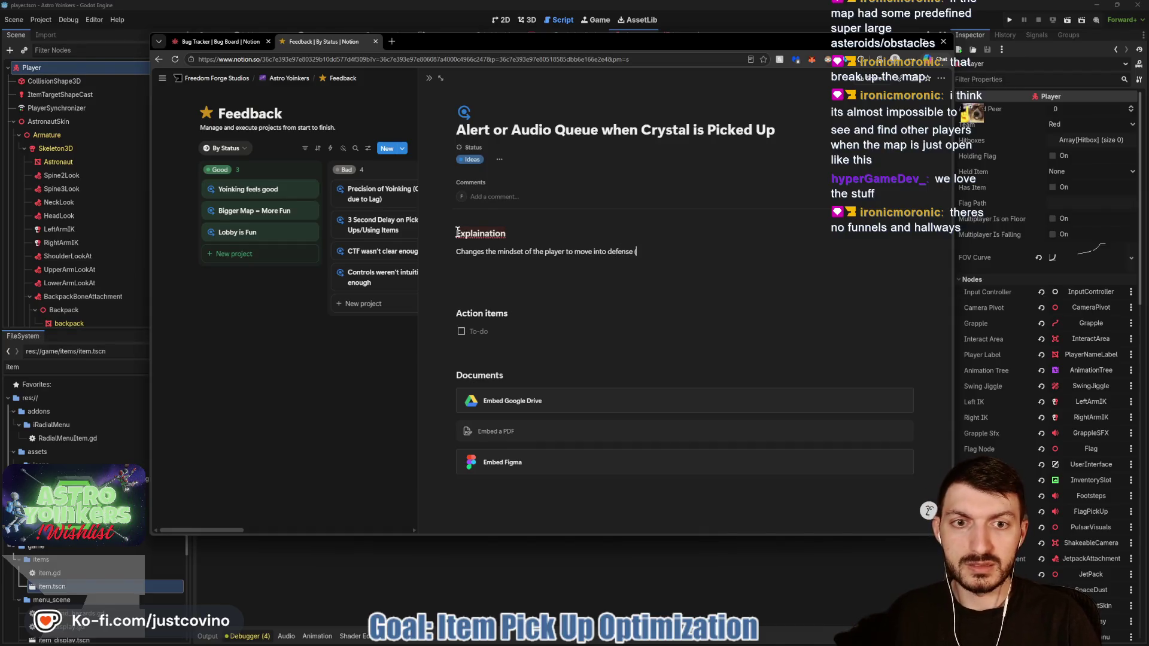
Step: Finish the fast-break explanation, correct 'Explaination' to 'Explanation', and close the card
text(nk ba)
key(BackSpace)
key(BackSpace)
key(BackSpace)
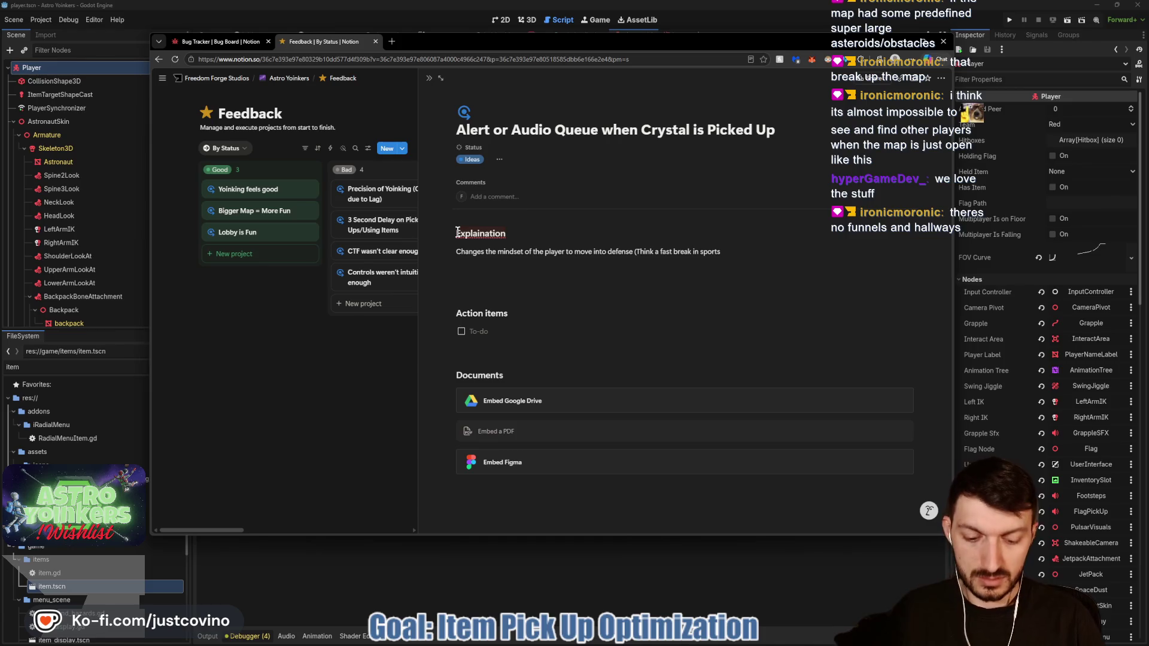
text())
right_click(473, 233)
click(496, 240)
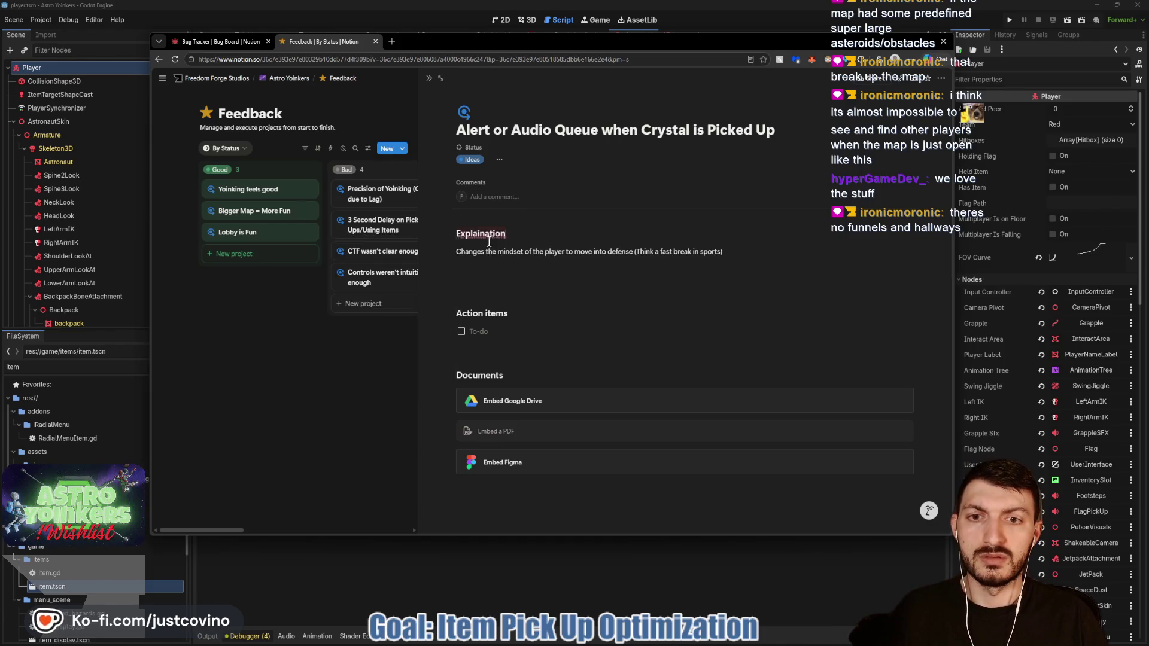
key(Escape)
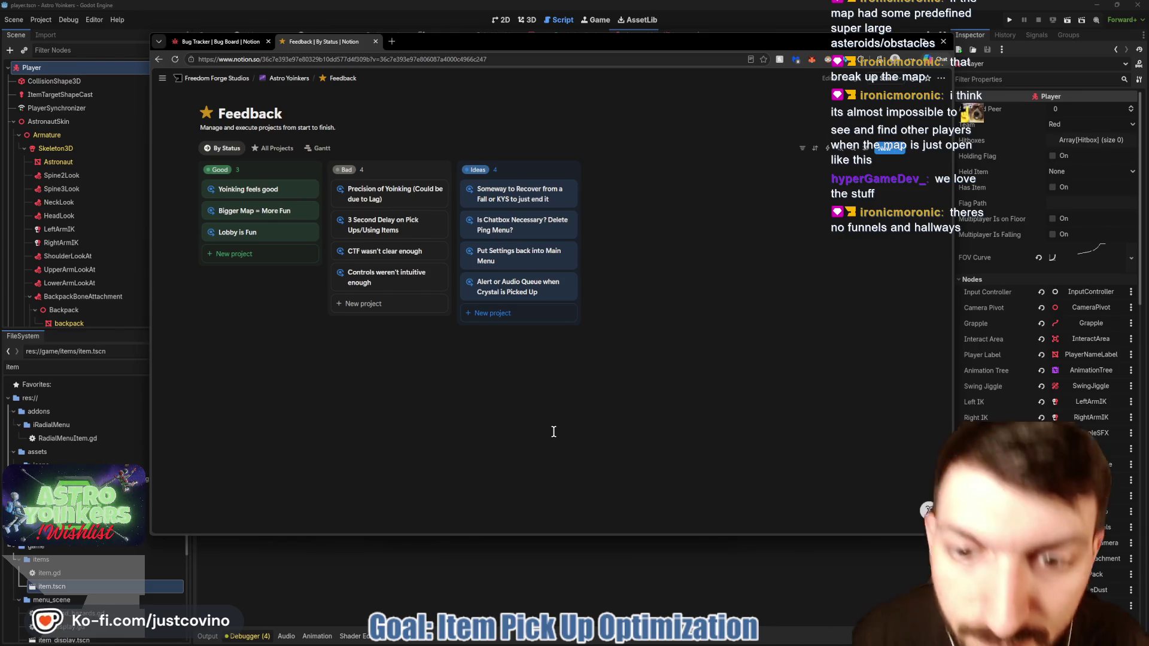
Step: Check the Feedback notes, then create and open the Ideas card 'Make people carrying crystals more visible'
click(223, 43)
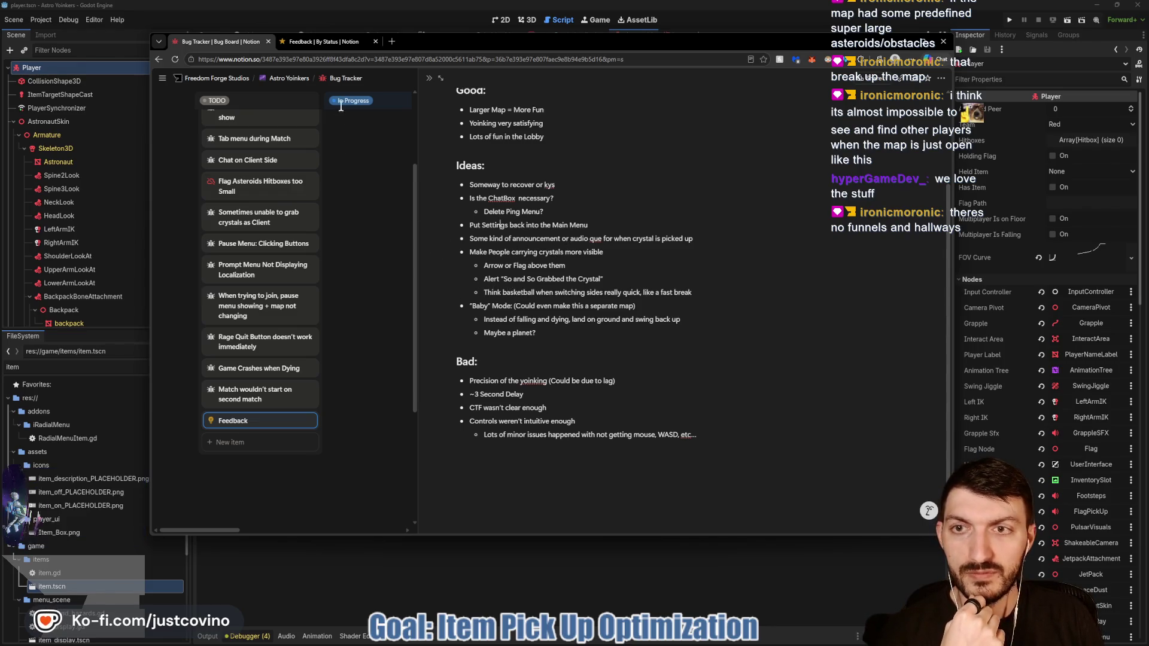
click(323, 41)
click(507, 313)
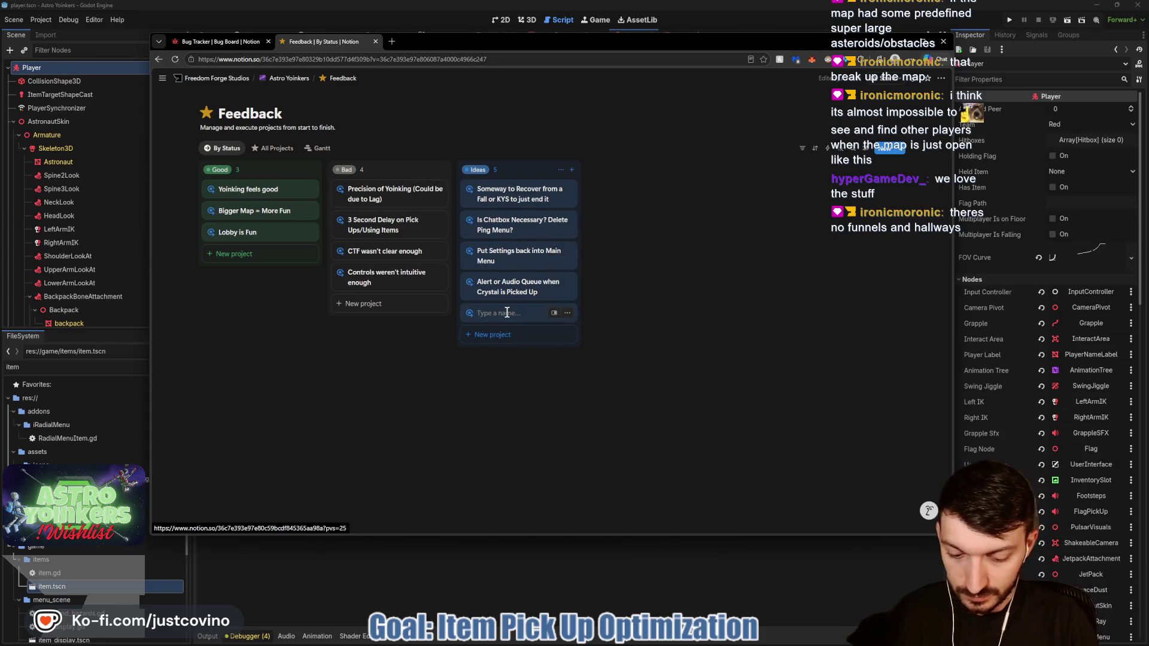
text(People car)
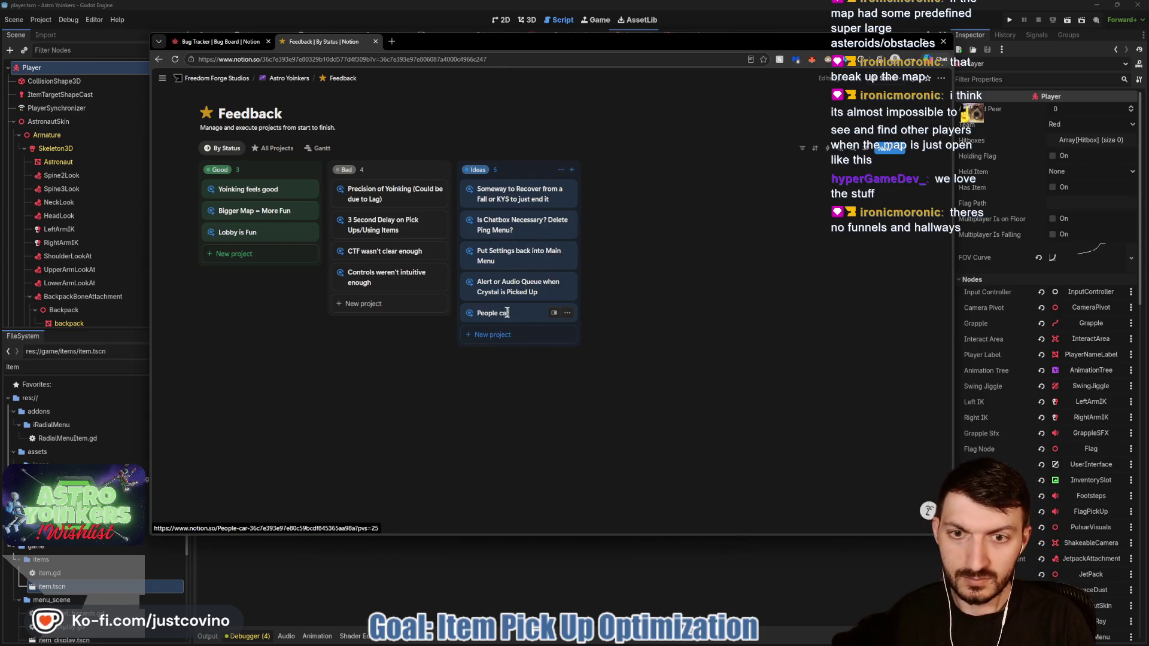
text(rying crystals)
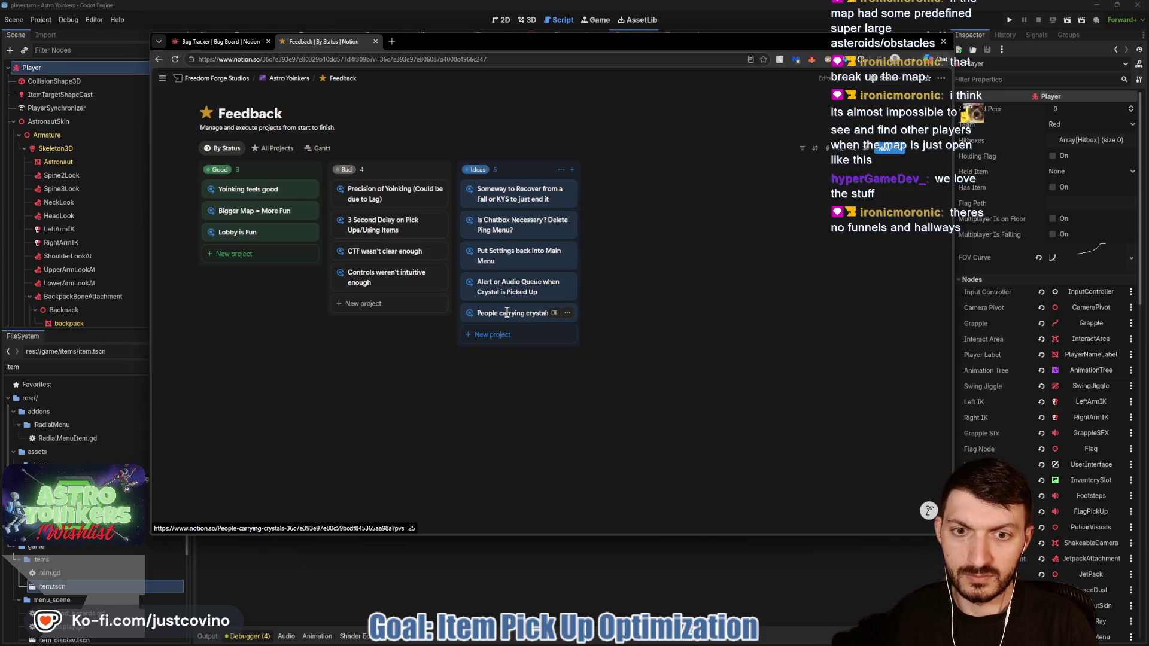
text( more visible)
click(485, 314)
text(ake p)
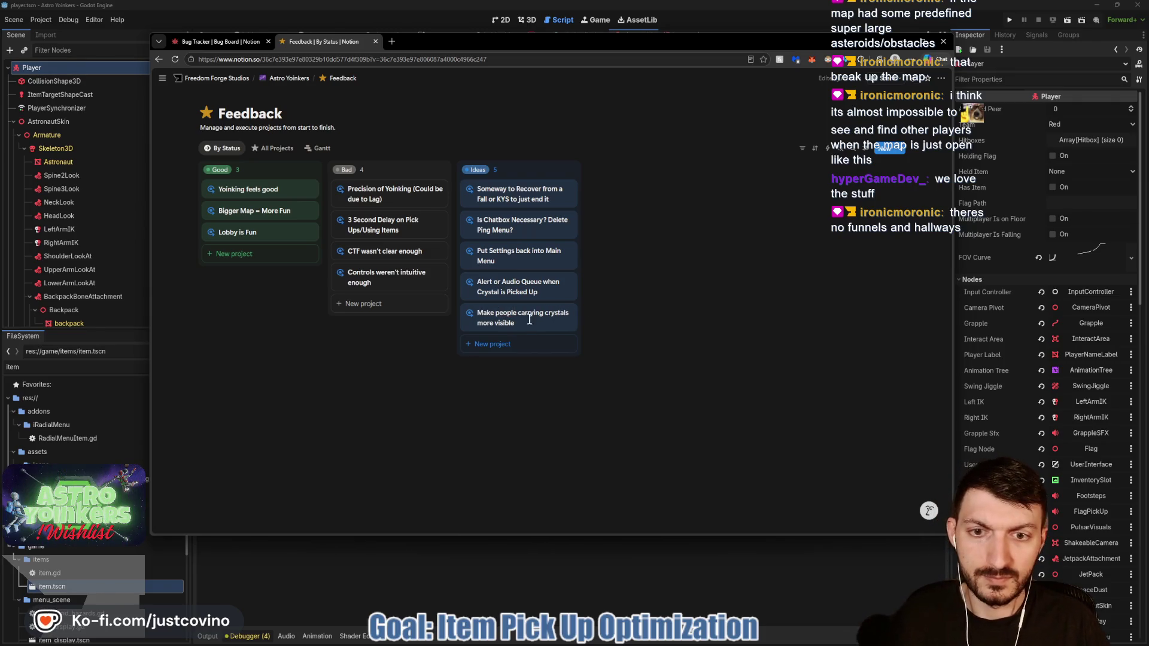
key(Escape)
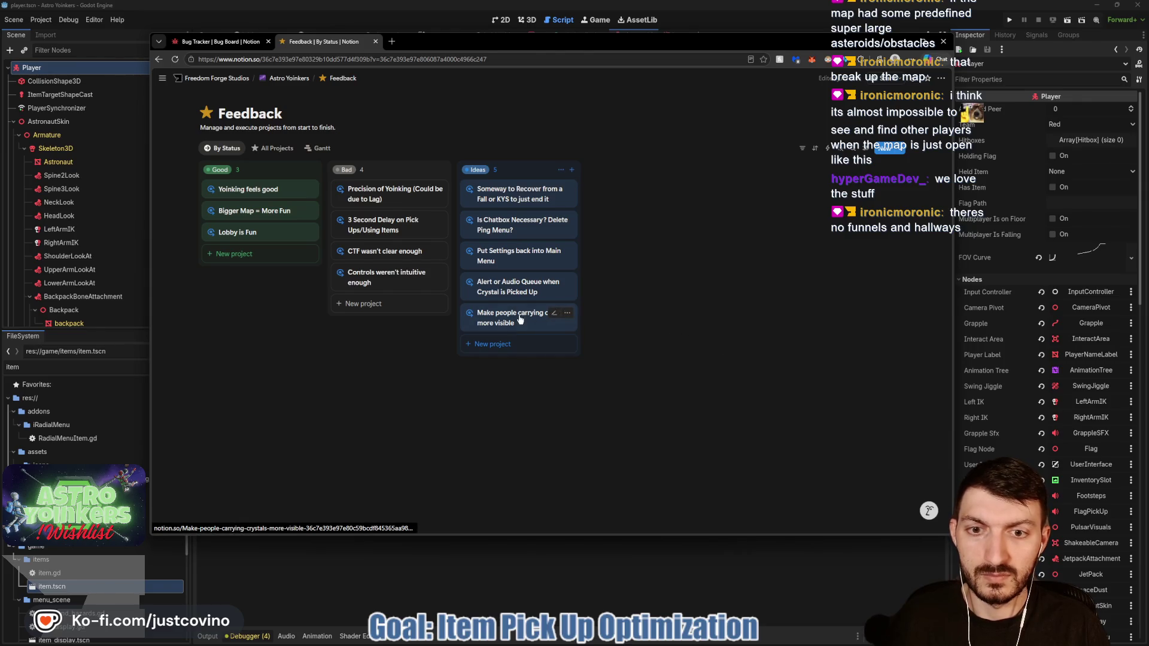
click(520, 320)
drag(514, 233, 449, 231)
Step: Rename the card's heading to Explanation and delete the placeholder paragraph
text(Explanation)
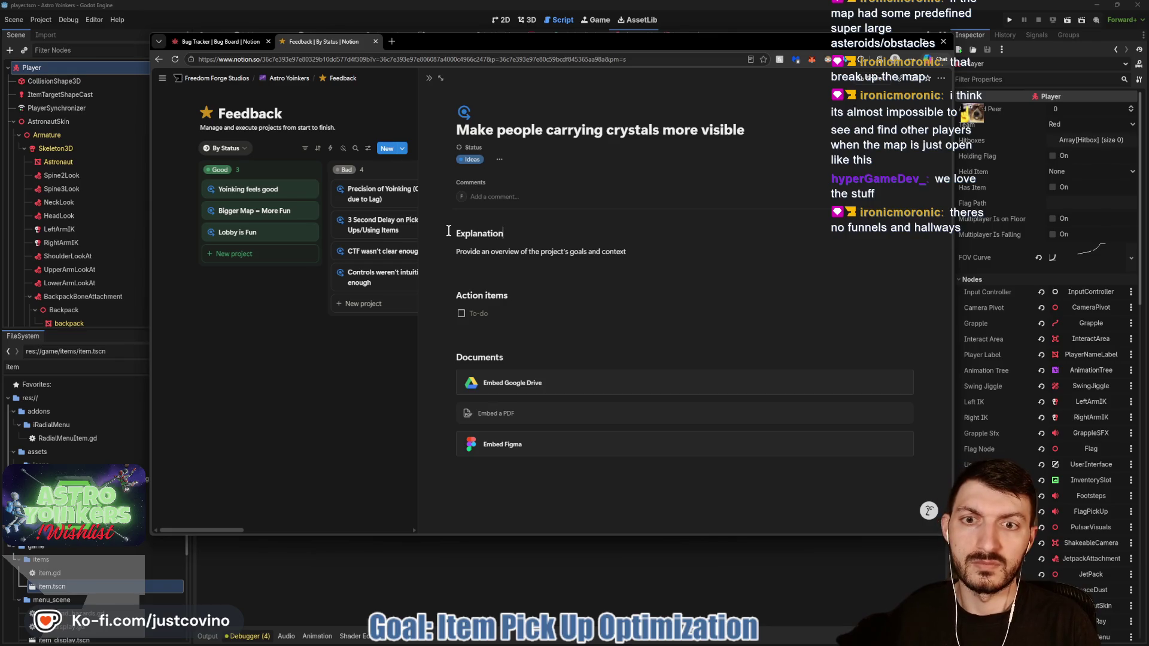
drag(642, 254, 454, 250)
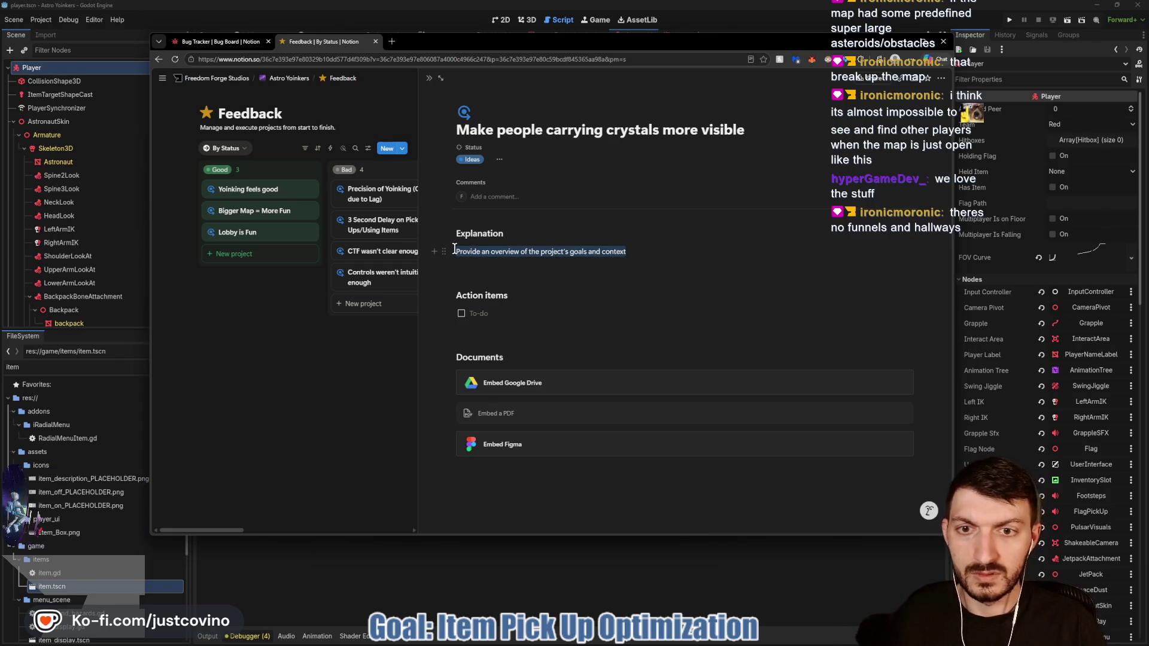
key(BackSpace)
Step: Write the 'Arrow or Flag Pointer above the player's head' idea with an X-ray stencil bullet
click(221, 41)
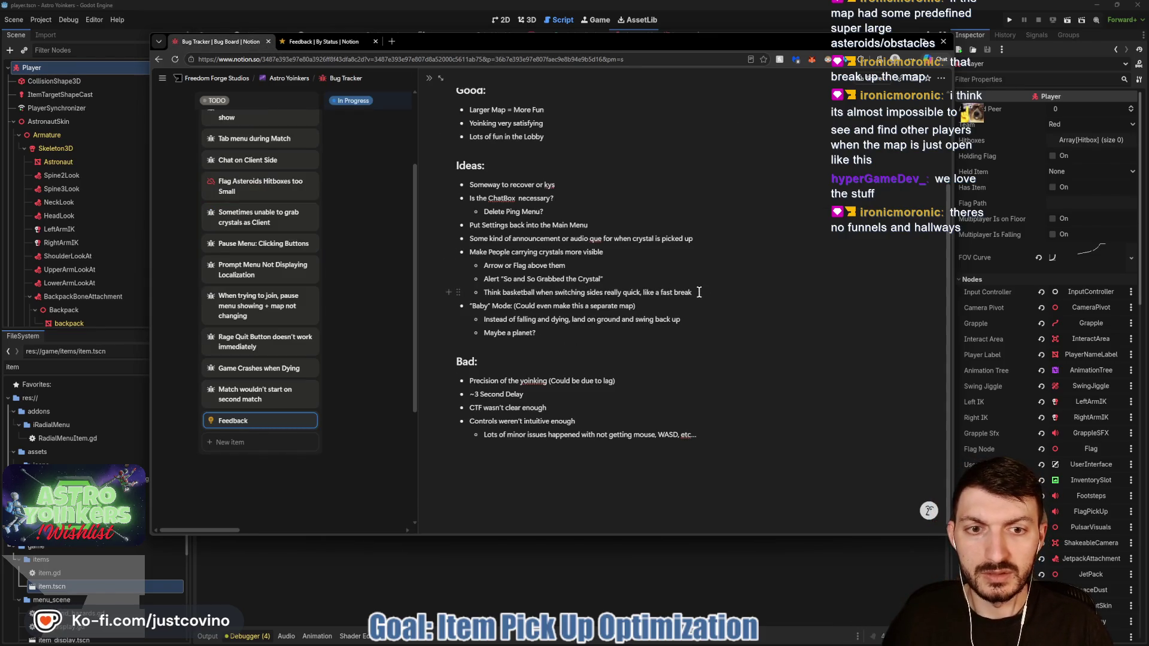
drag(698, 292, 607, 292)
click(559, 278)
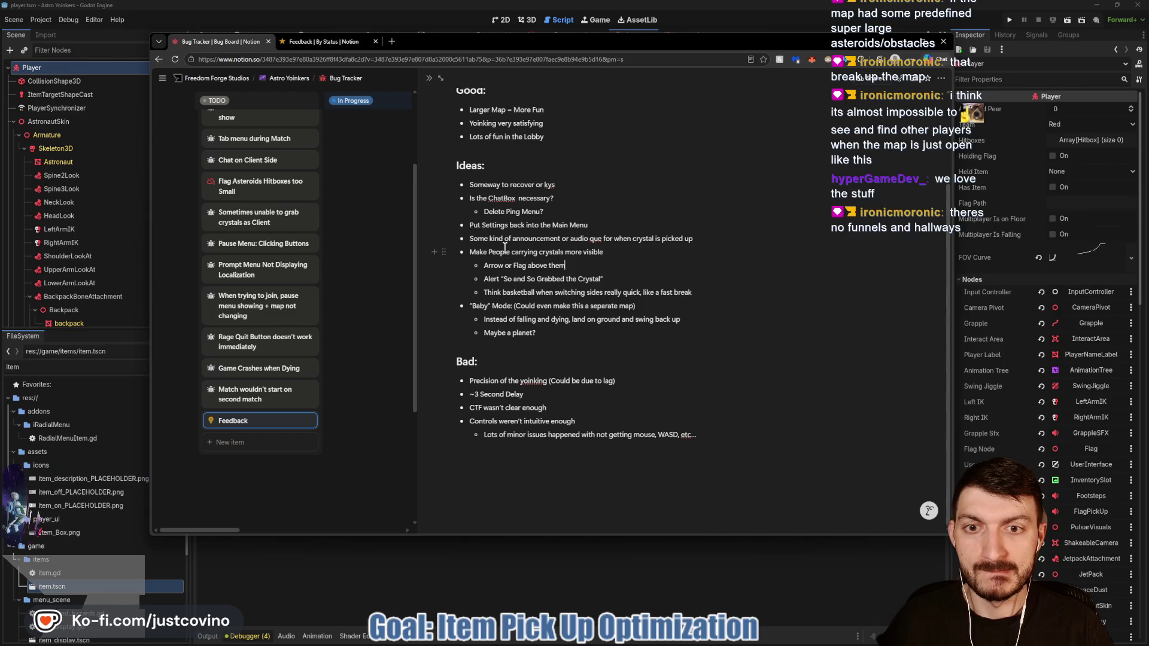
key(ctrl+Tab)
text(Arrow)
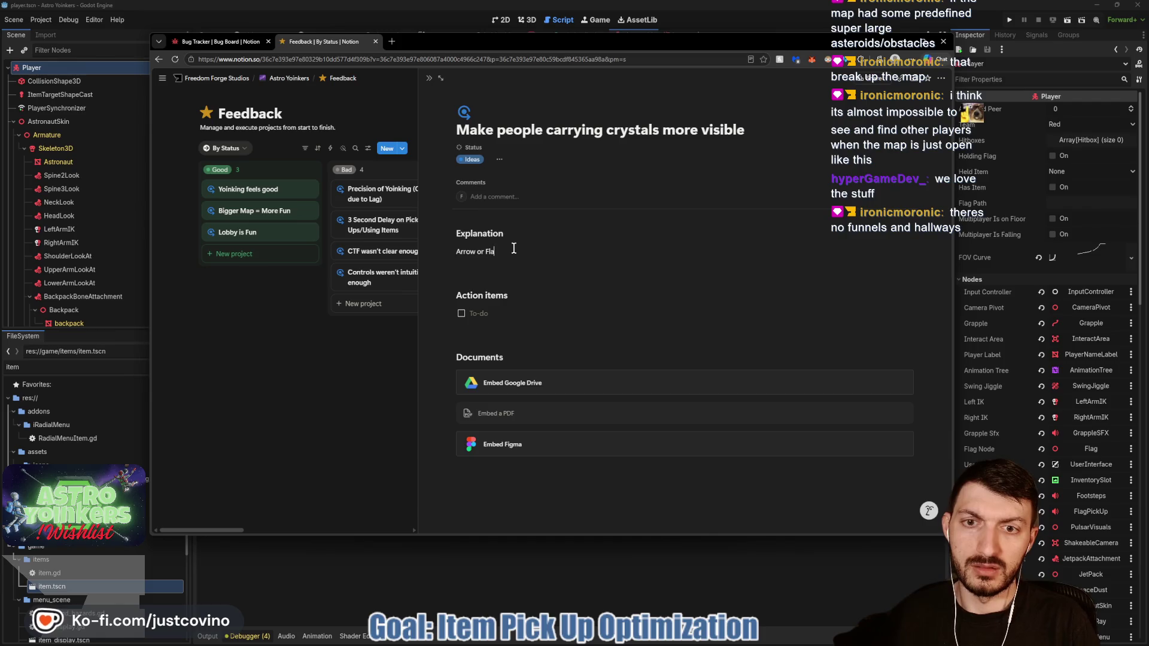
text( or Flag Pointer above the player's head)
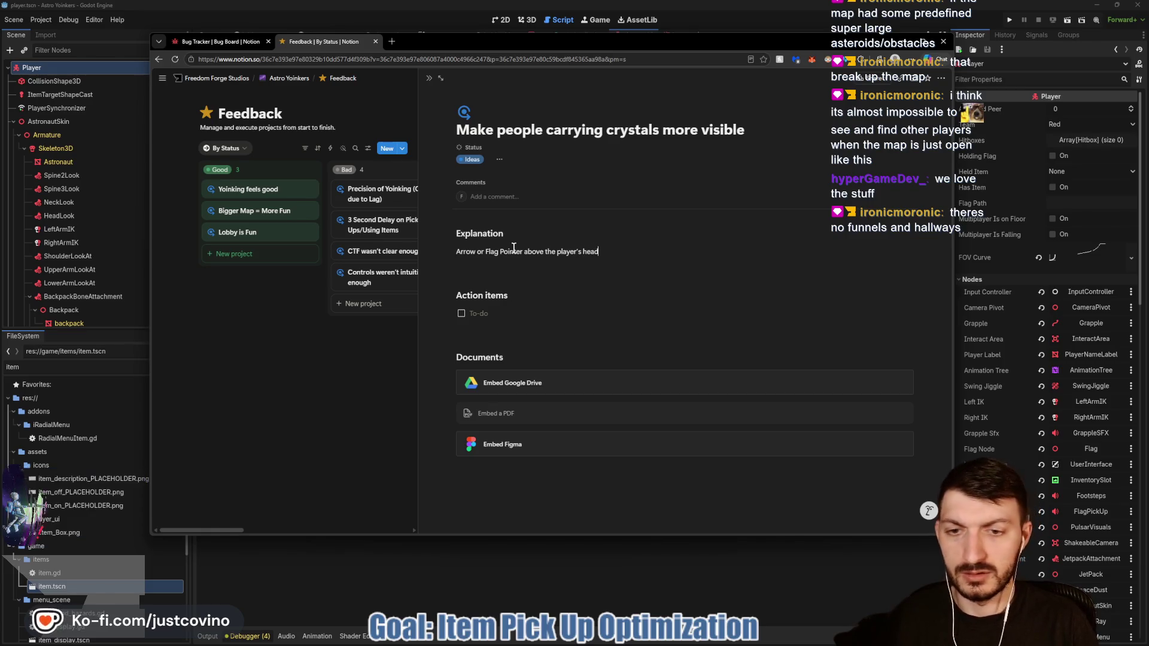
key(Return)
text(- )
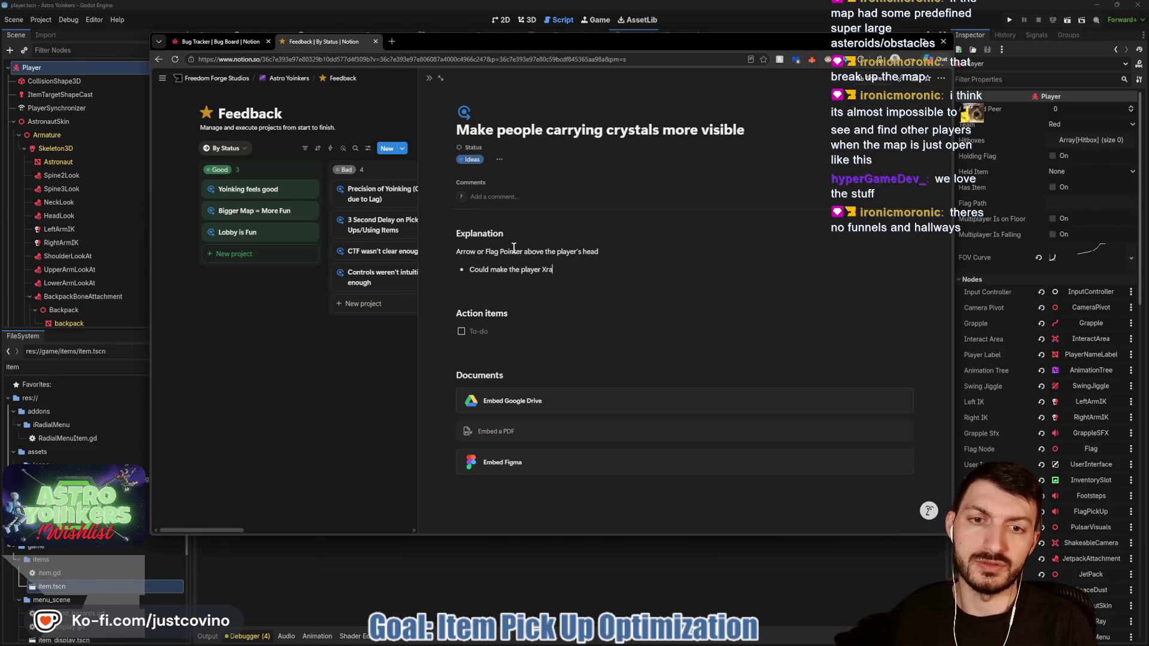
text(Stencil)
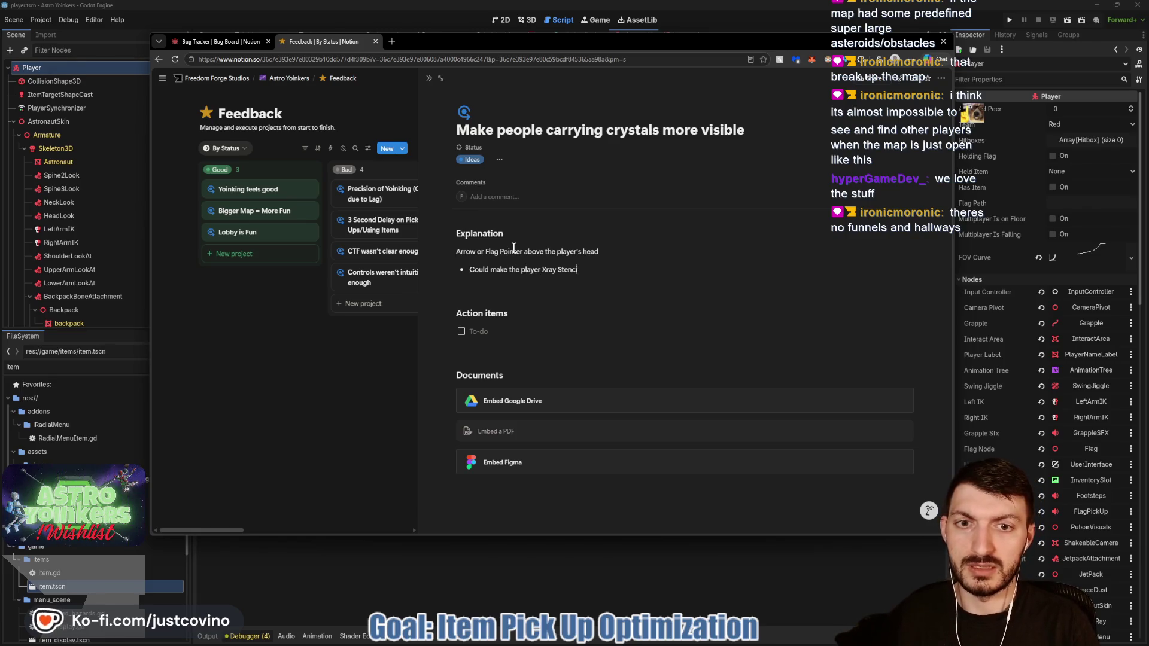
Step: Copy the Baby Mode notes from the Feedback page and start a 'Baby Mode Map' Ideas card
click(338, 373)
click(201, 42)
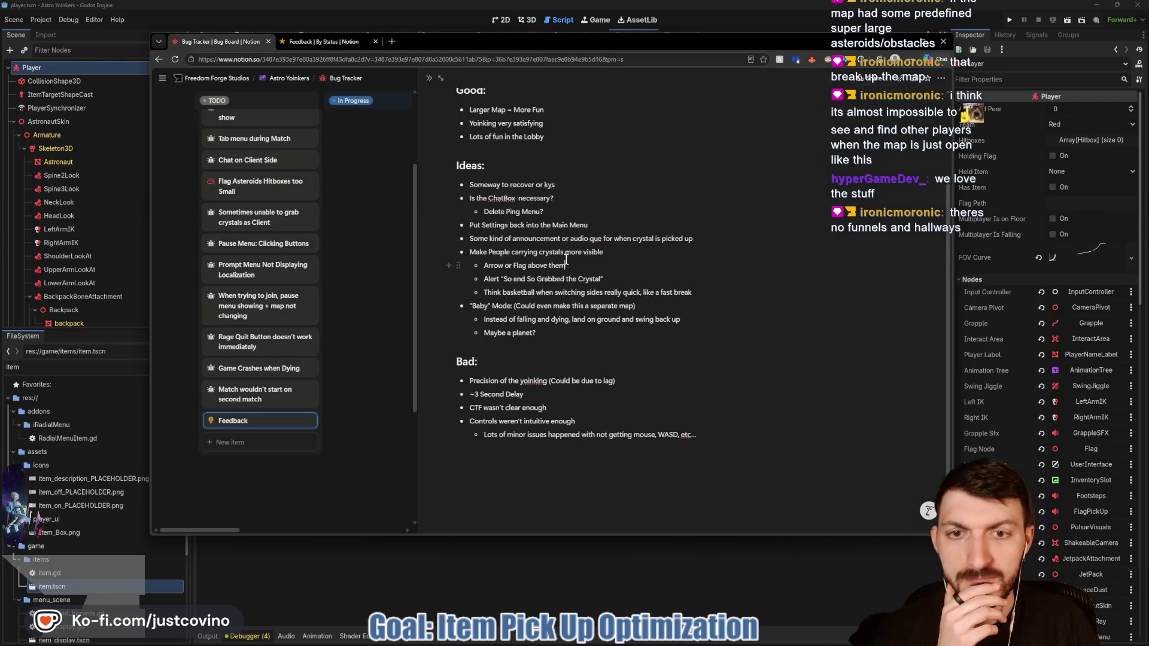
click(547, 333)
key(shift+Up)
key(shift+Up)
key(ctrl+c)
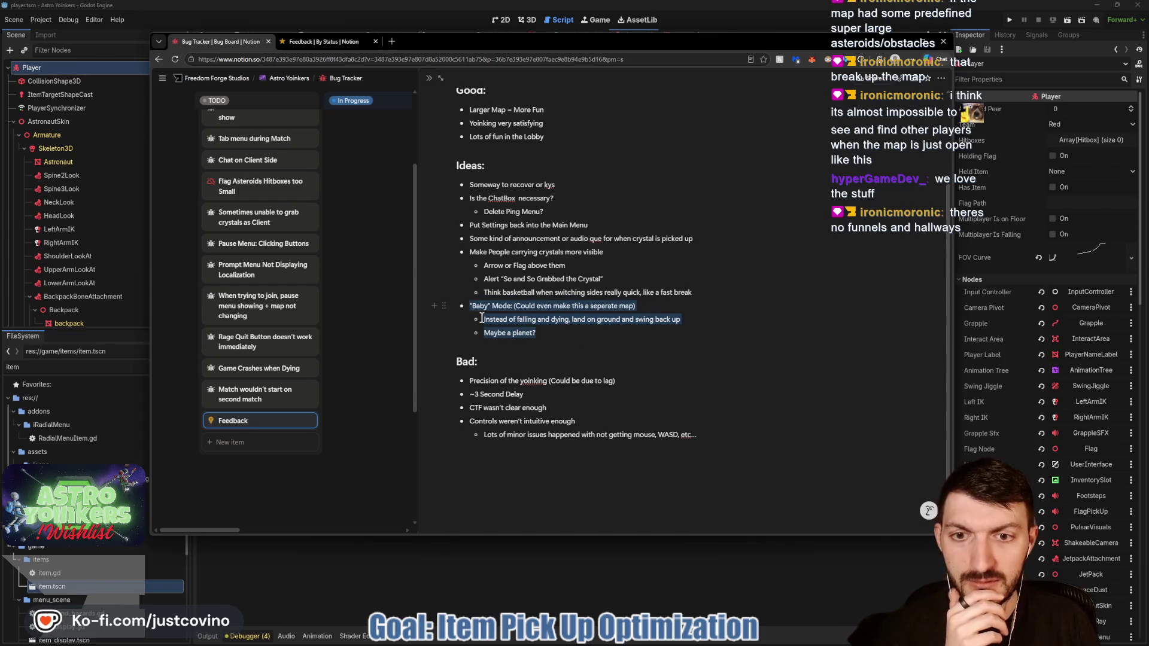
click(317, 40)
click(505, 344)
text(B)
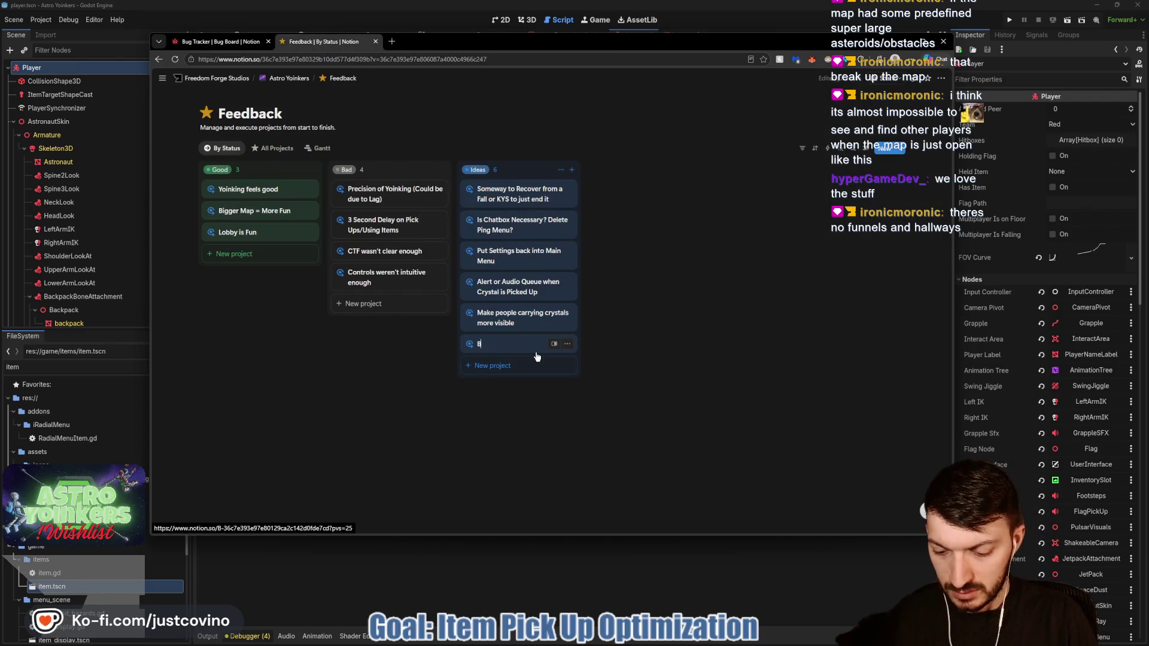
text(aby Mode Map)
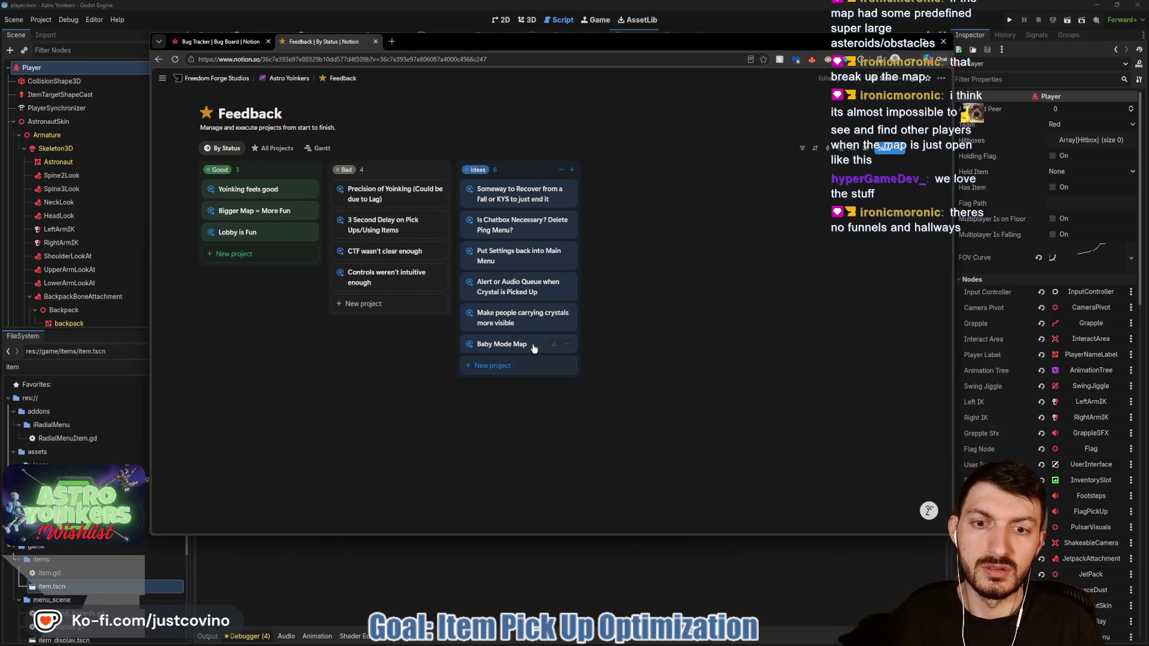
Step: Rename the Baby Mode Map heading to Explanation, paste the notes, and drop the first bullet
click(515, 344)
drag(507, 235, 428, 237)
text(Explanation)
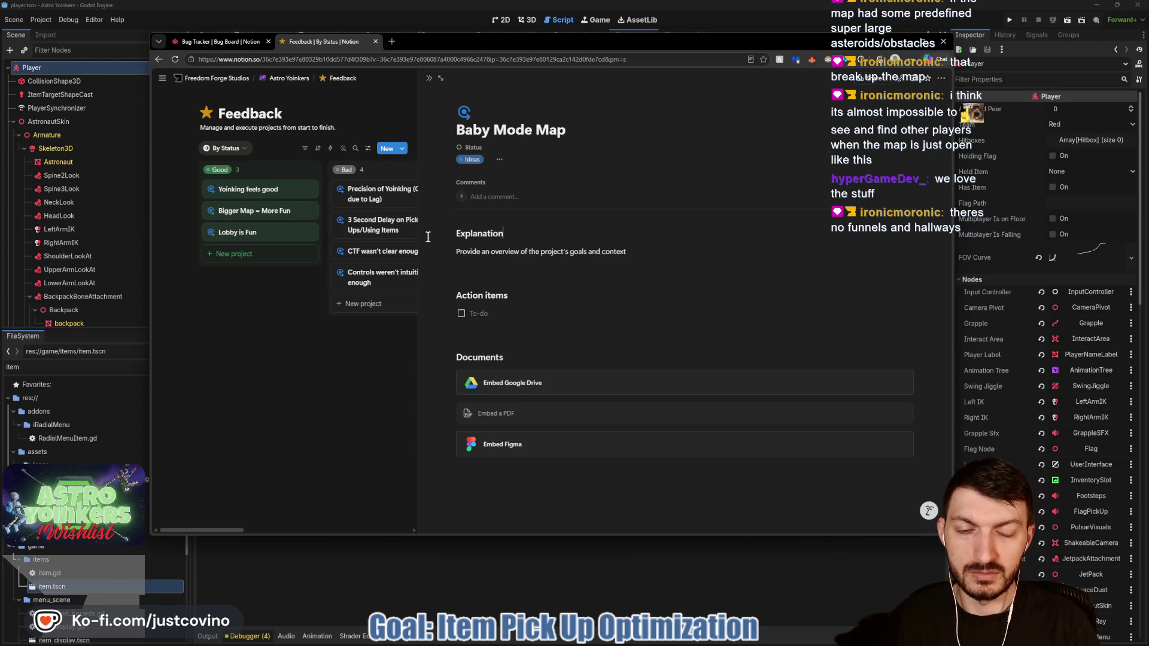
triple_click(614, 251)
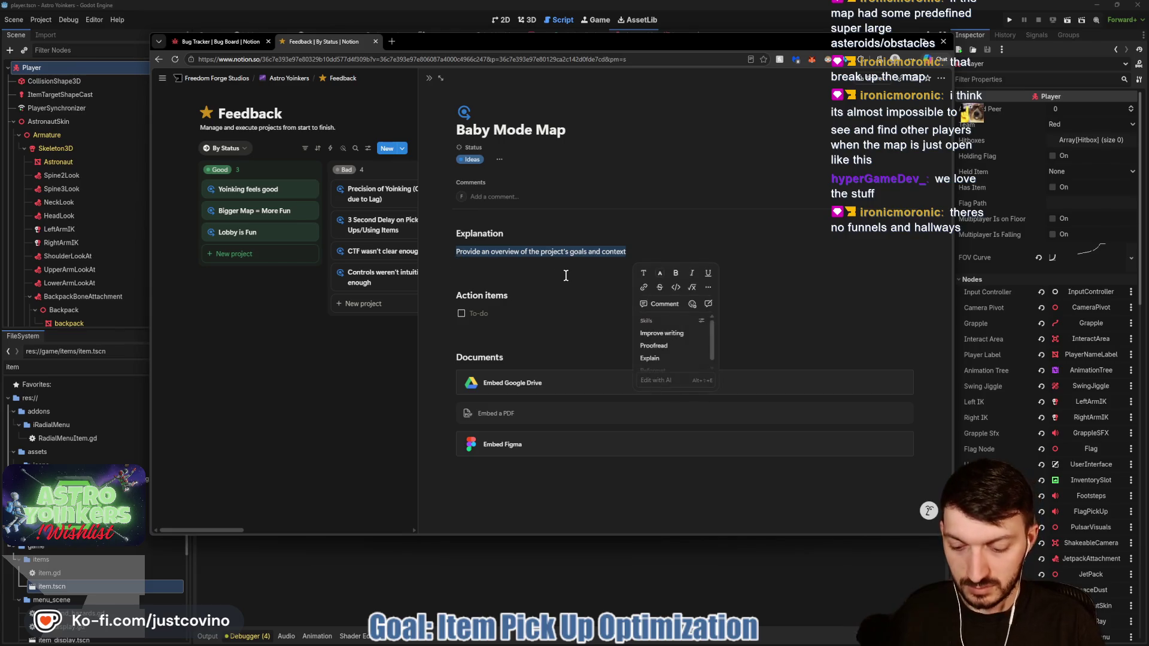
key(ctrl+v)
drag(641, 252, 470, 252)
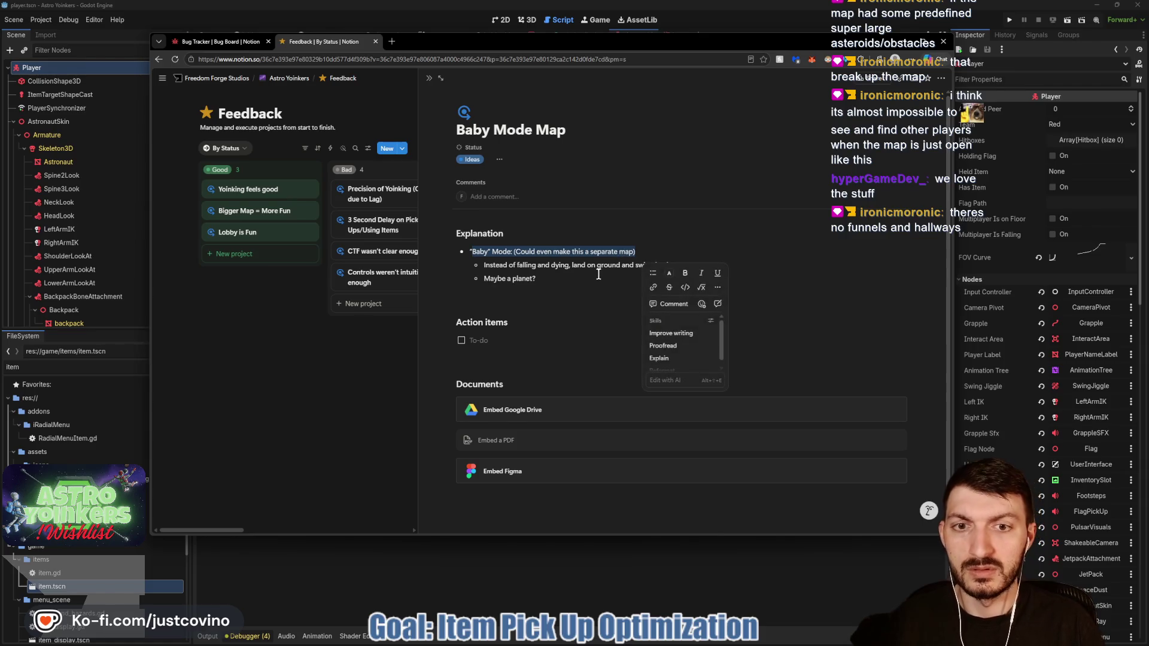
key(BackSpace)
key(BackSpace)
key(BackSpace)
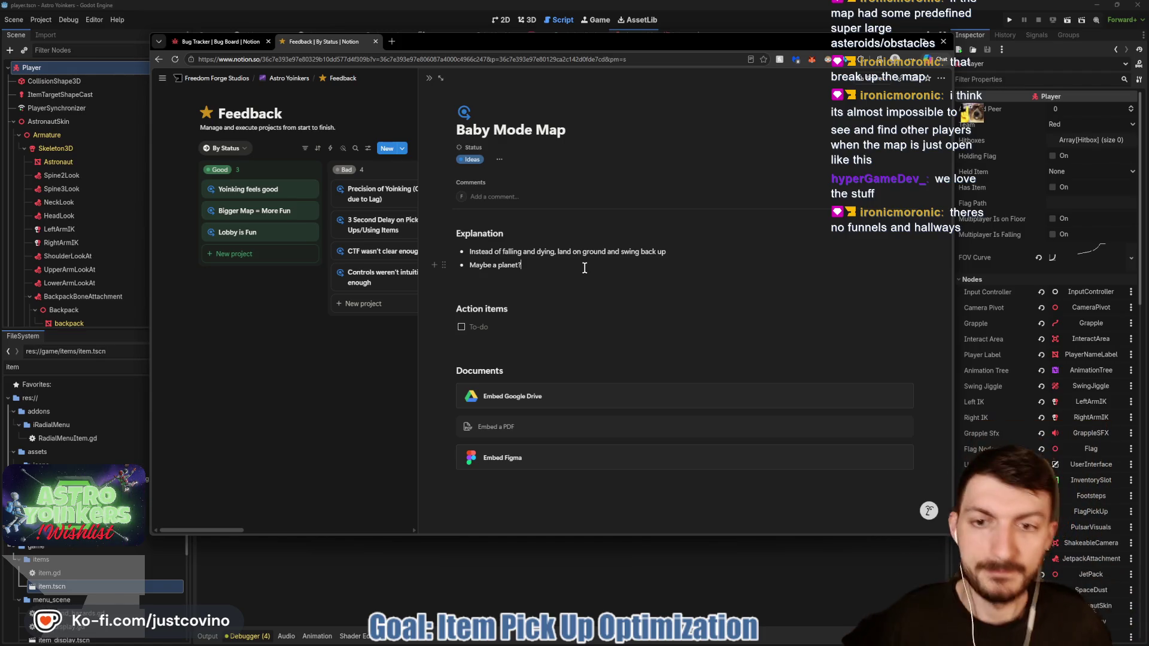
Step: Delete the Action items heading and empty to-do, then close the page to view the Feedback notes
click(478, 327)
drag(477, 327, 490, 301)
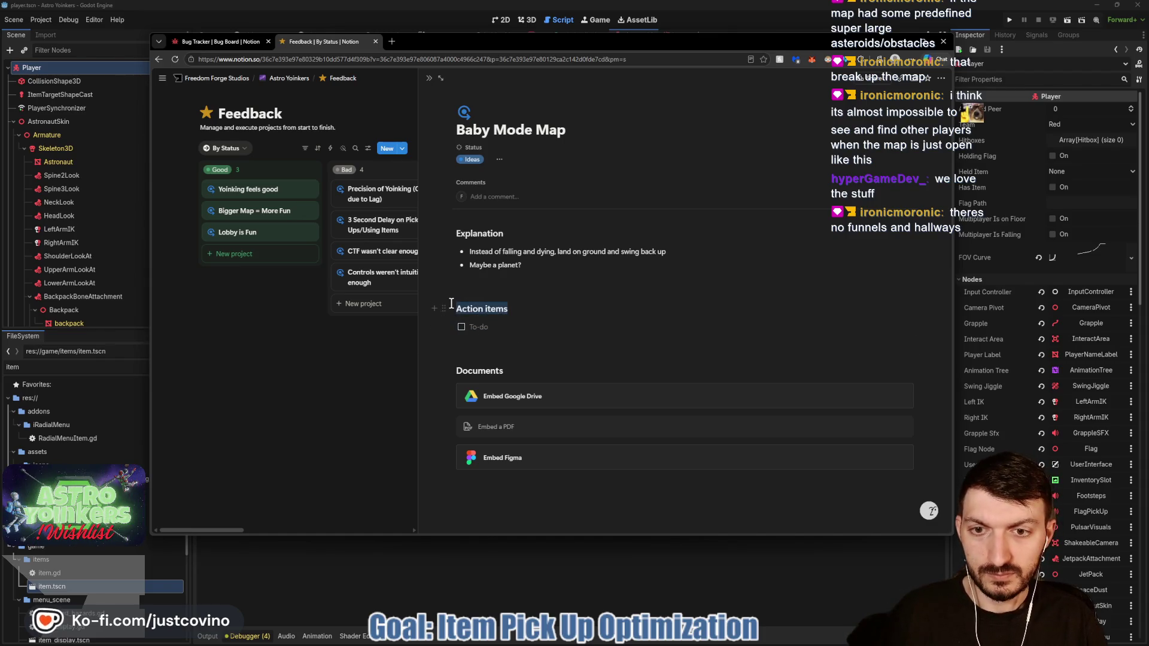
key(BackSpace)
key(Delete)
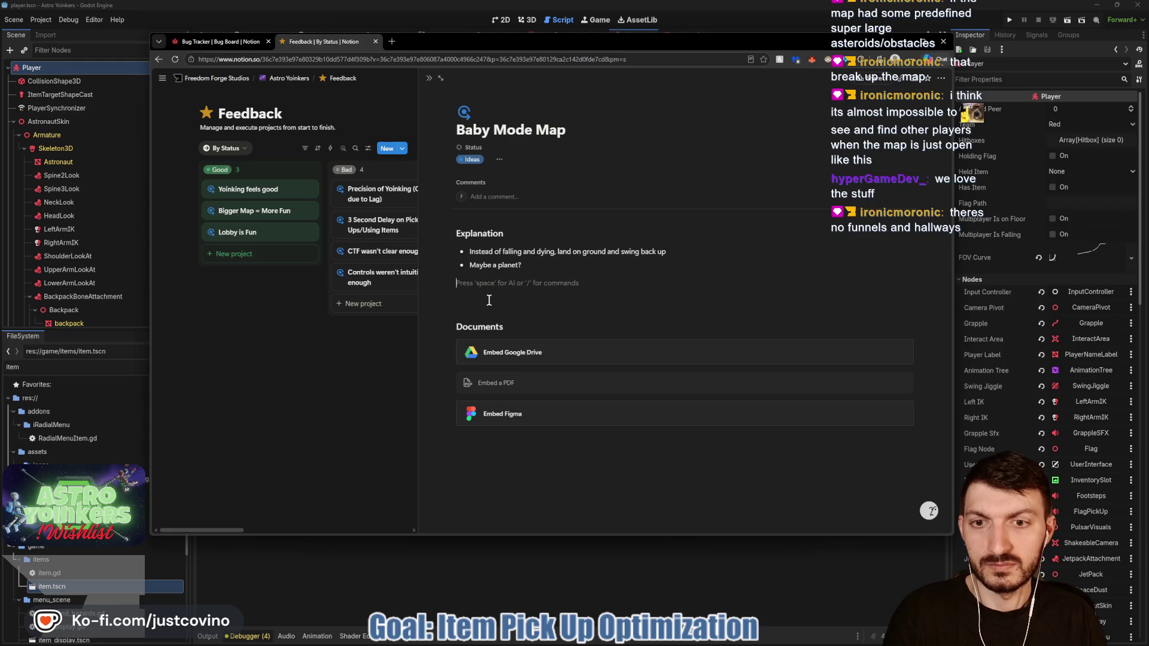
click(302, 385)
click(222, 41)
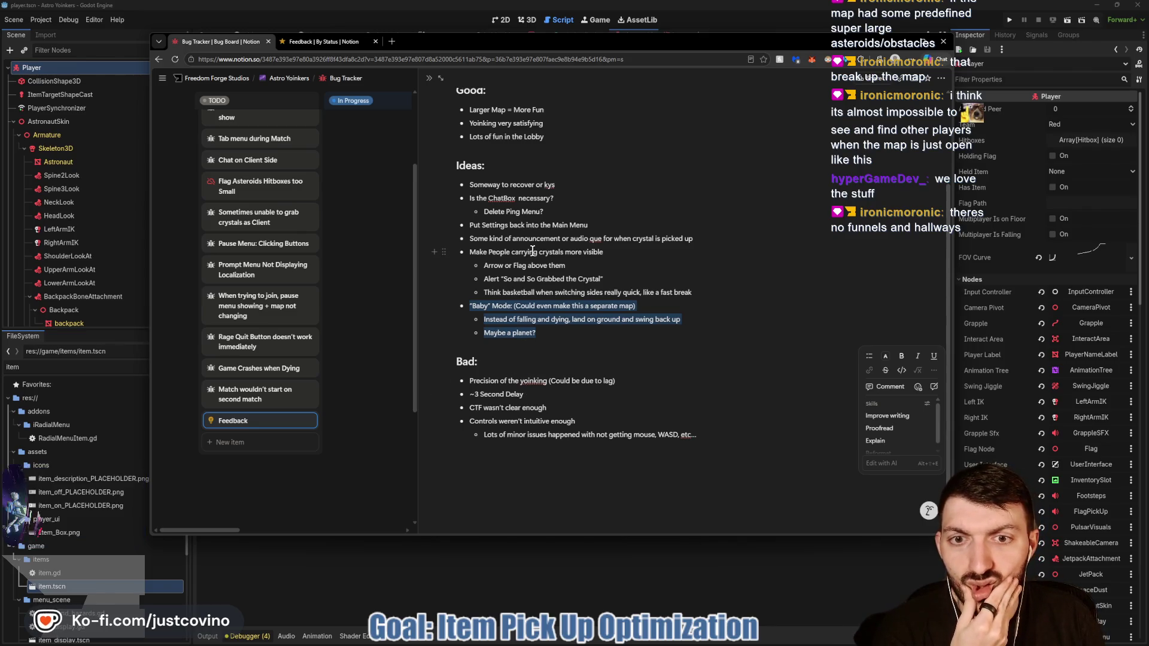
Step: Move the Feedback page to trash and close the dog photo
scroll(524, 180, up, 1)
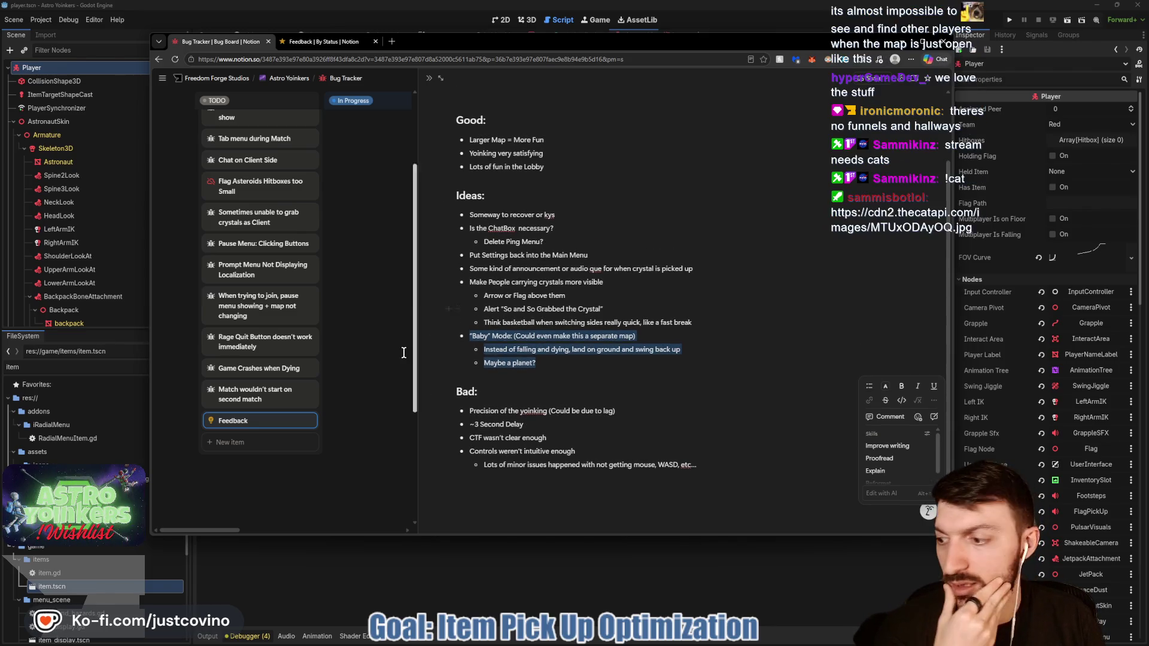
click(309, 420)
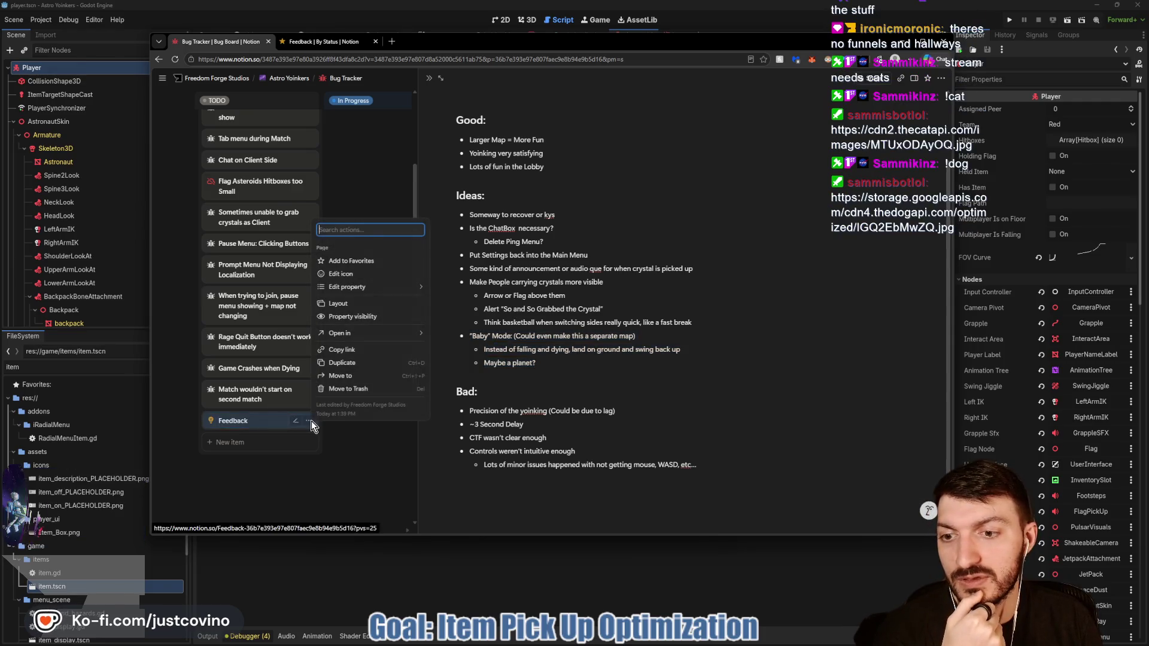
click(328, 390)
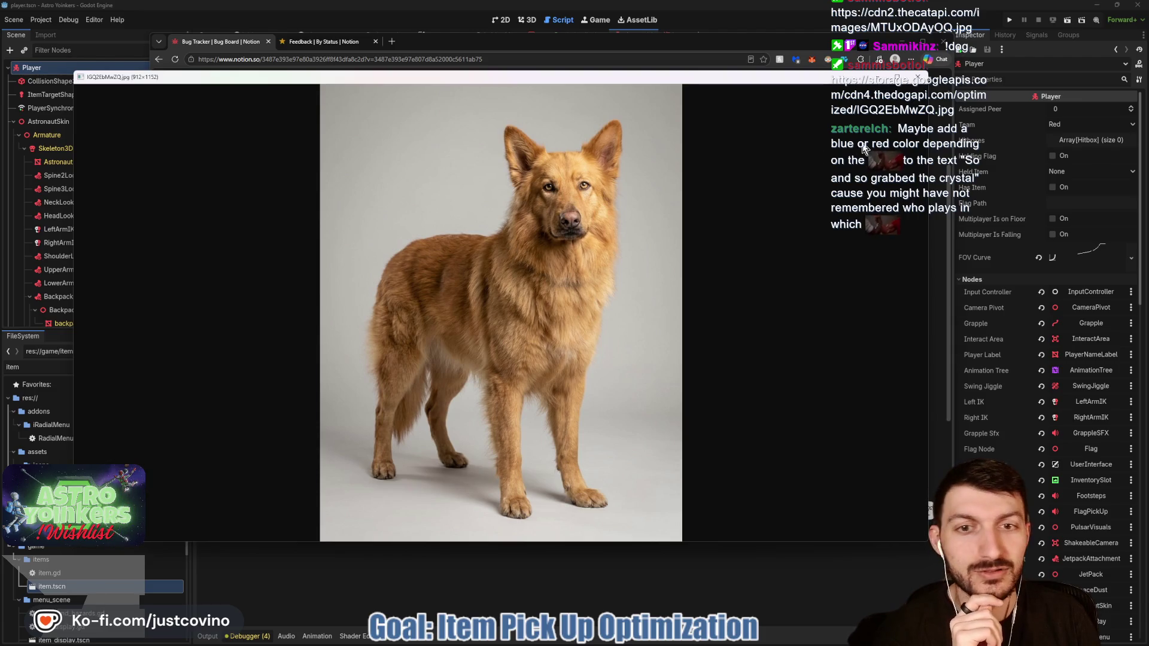
click(920, 87)
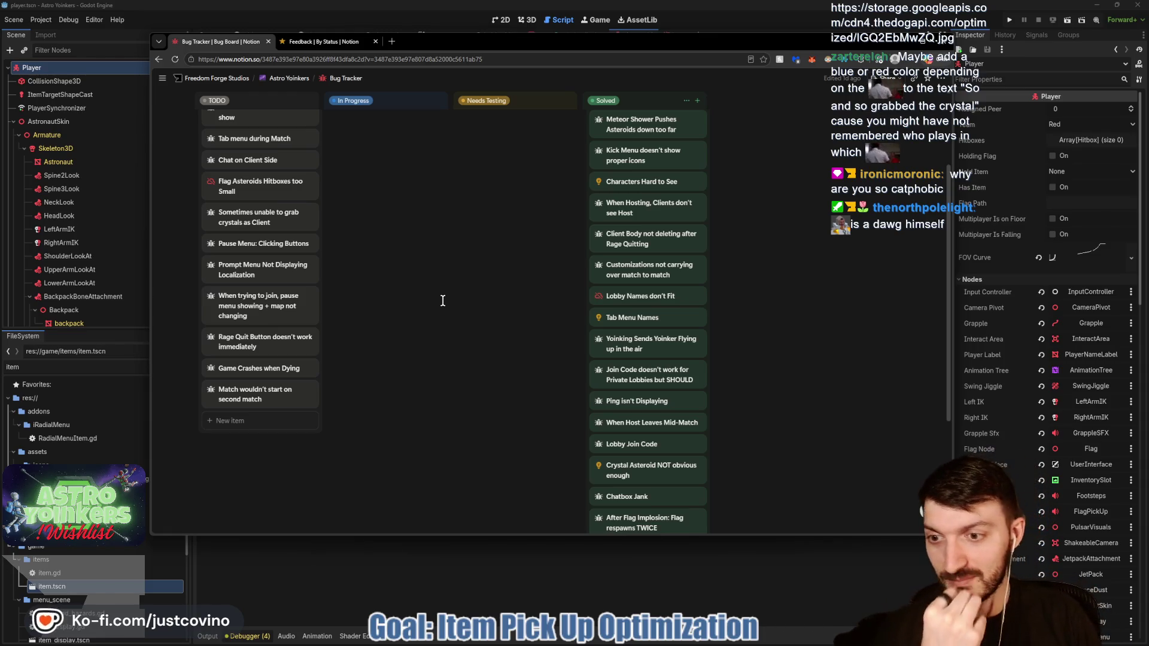
scroll(461, 299, up, 3)
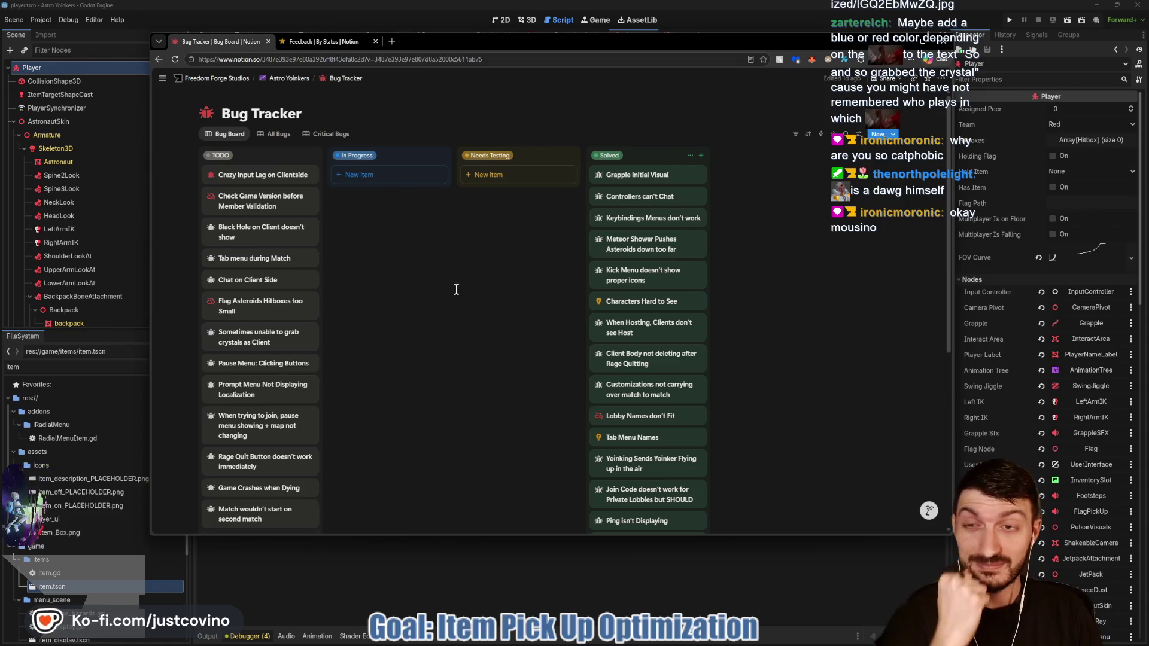
scroll(433, 287, down, 3)
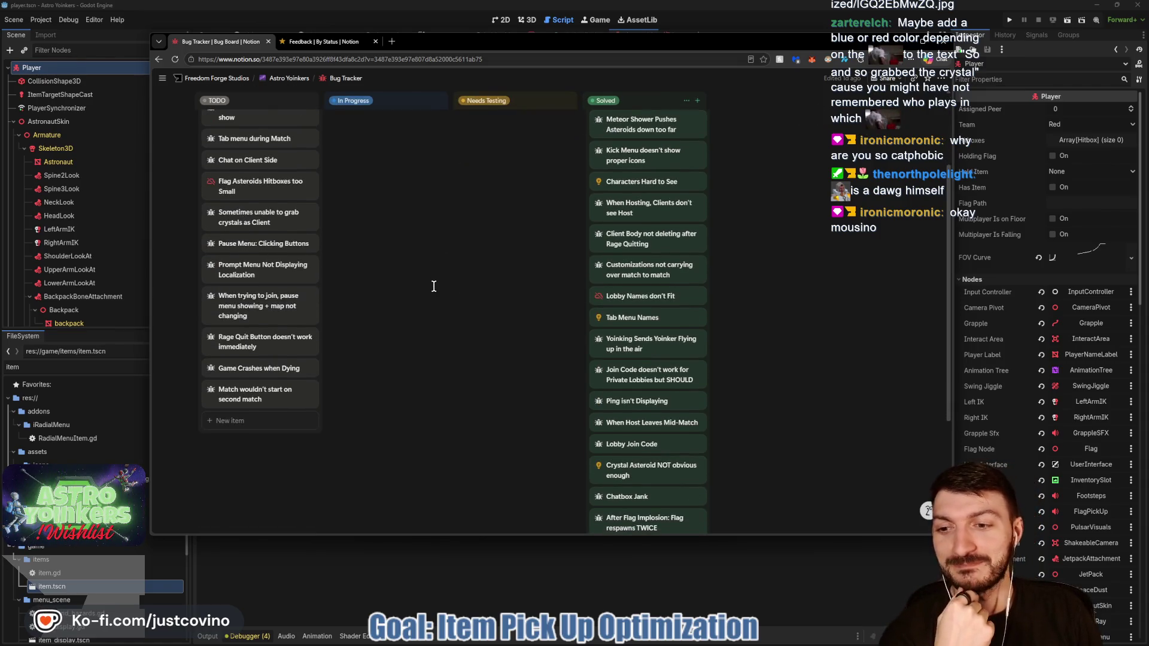
scroll(434, 287, up, 3)
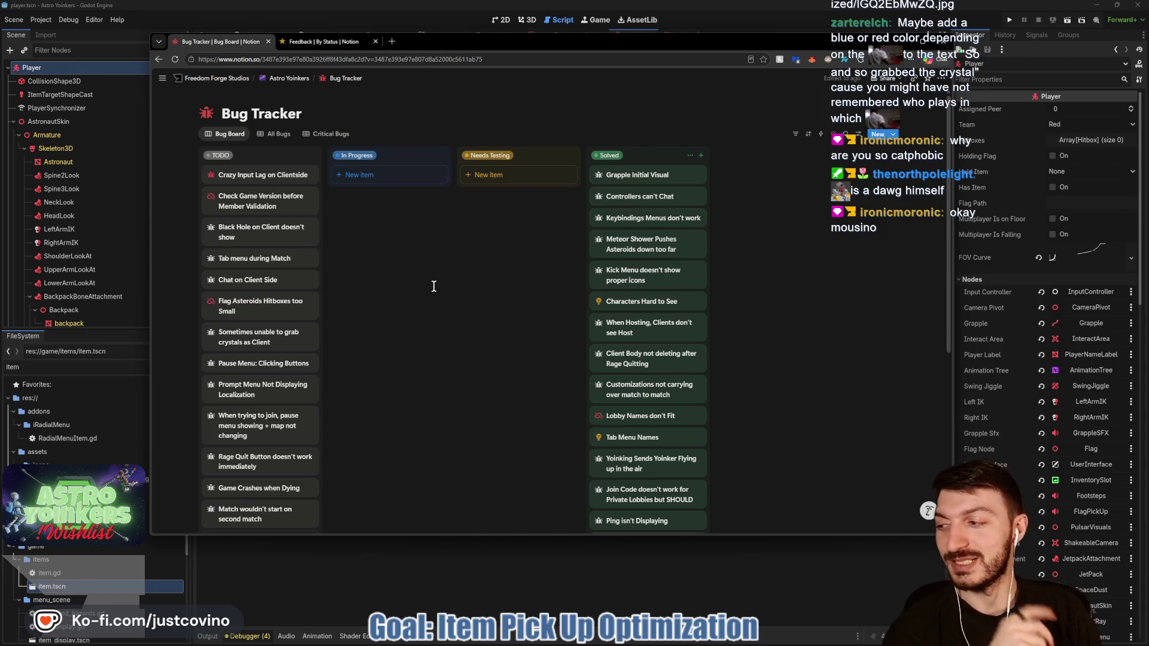
scroll(434, 287, down, 3)
scroll(434, 287, down, 2)
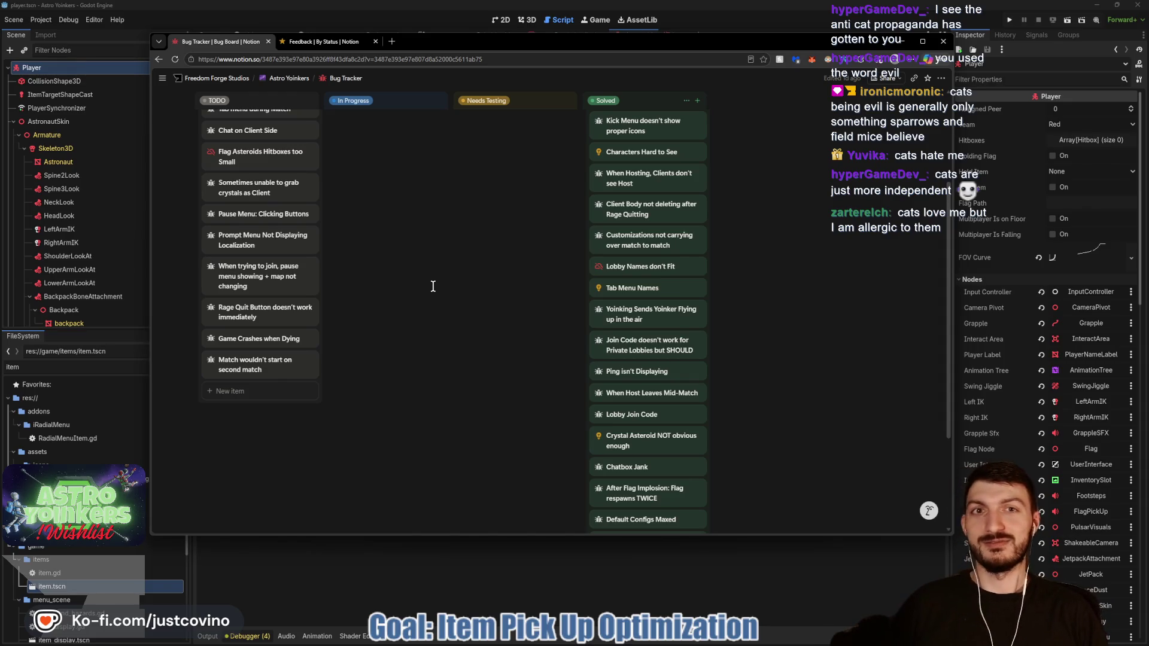
scroll(434, 286, up, 3)
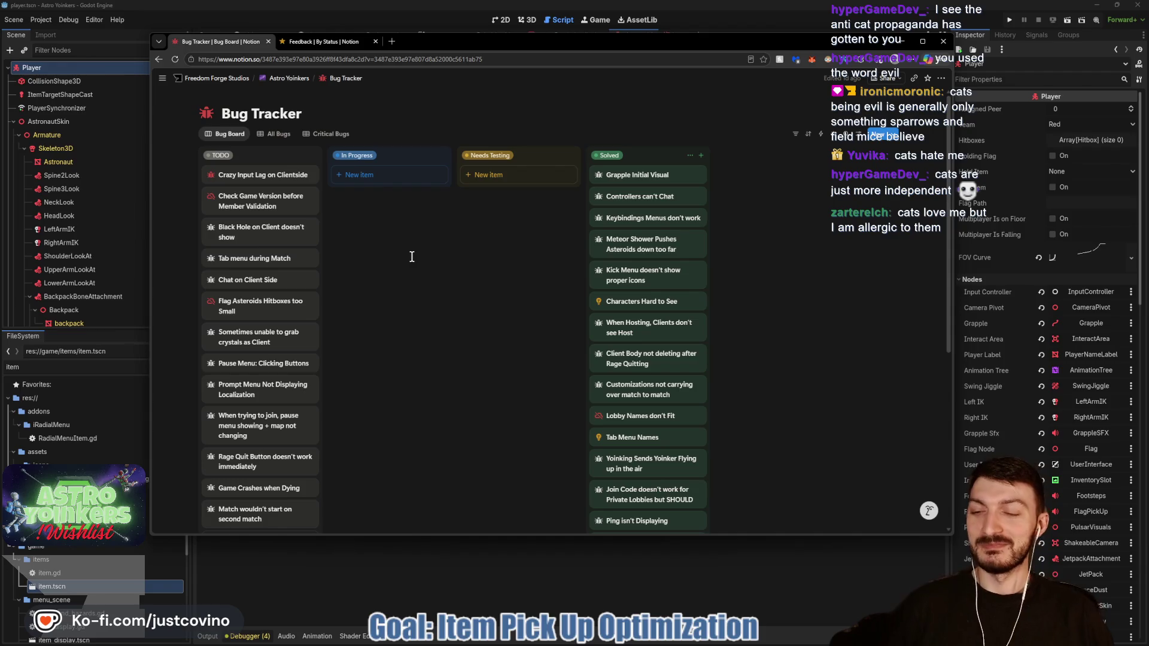
scroll(362, 263, down, 2)
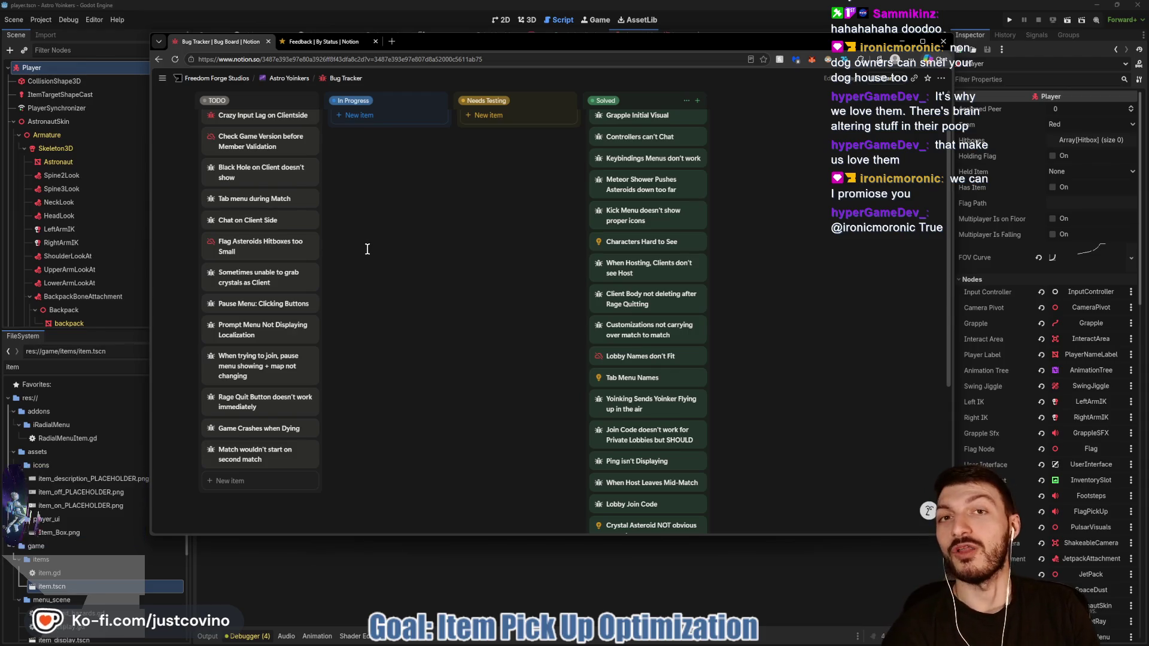
Step: Look over the Bug Tracker board, then switch to the Feedback board
scroll(374, 255, up, 2)
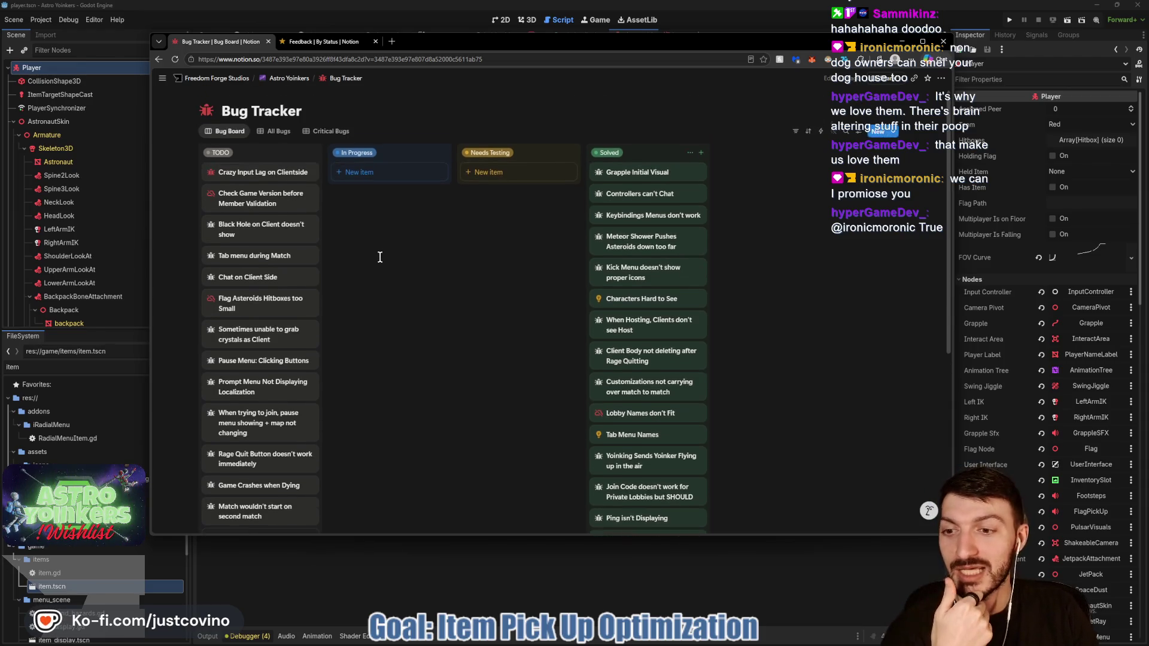
scroll(381, 339, down, 2)
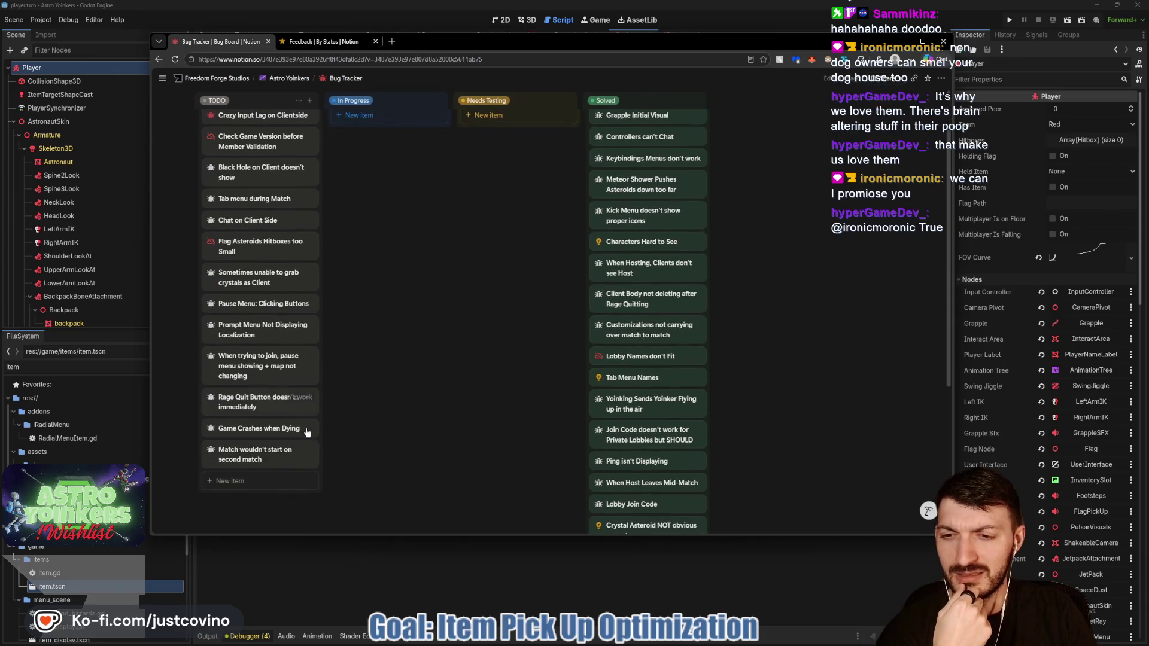
scroll(417, 392, up, 2)
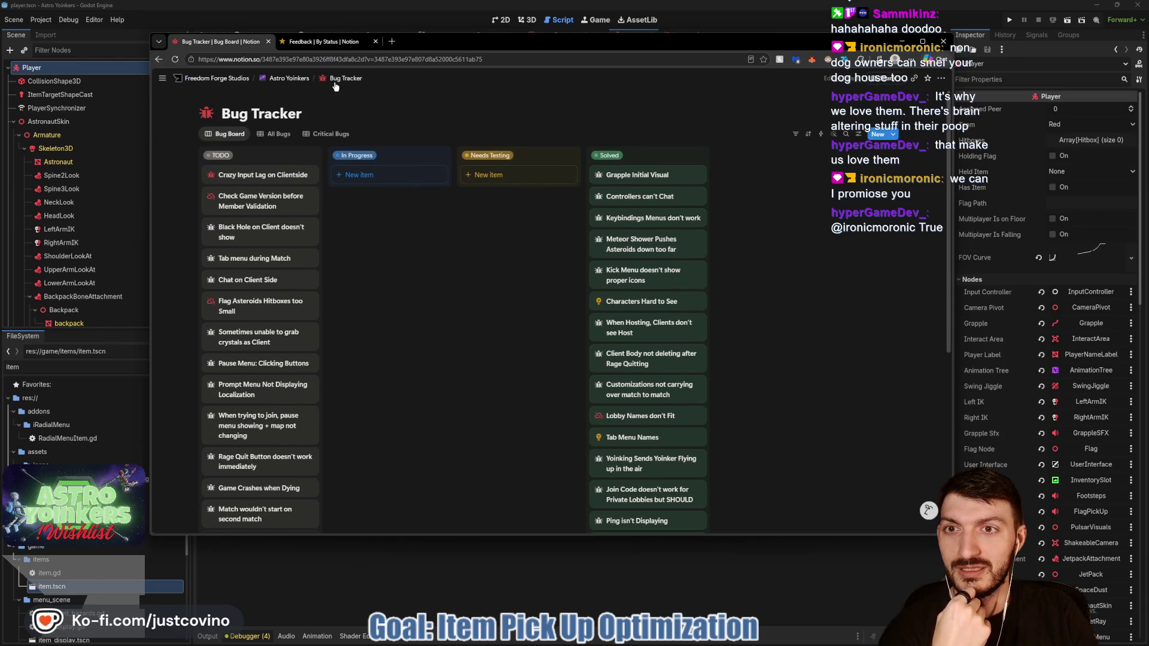
click(324, 41)
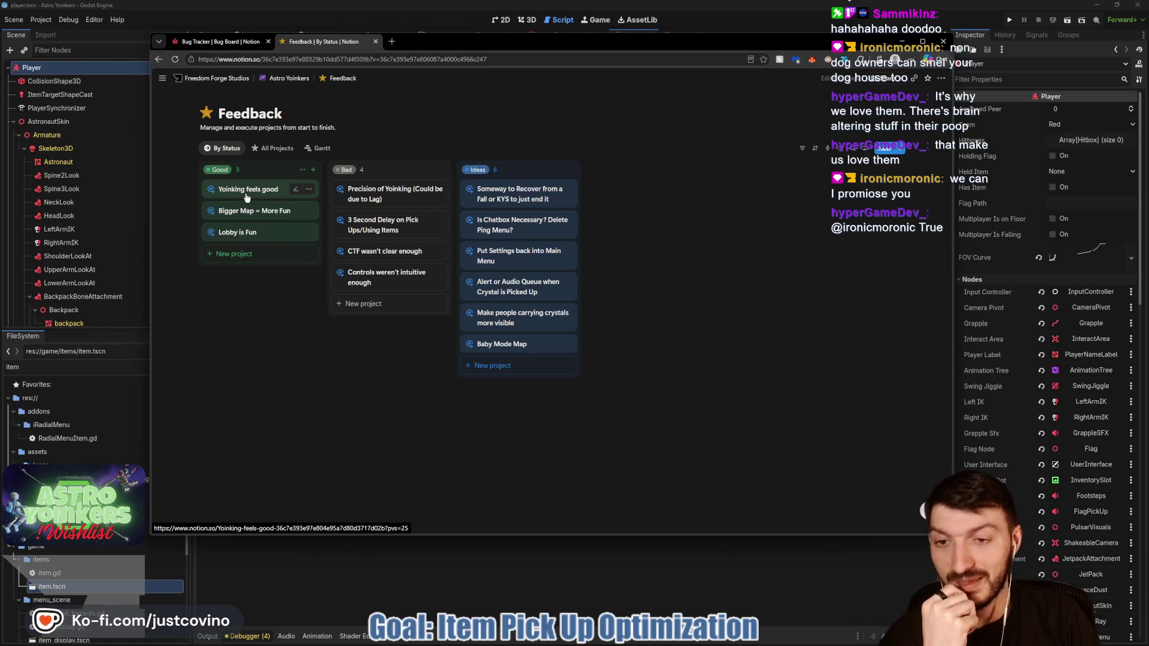
Step: Bring up the Feedback page's rename box, then return to the Bug Tracker board
mouse_move(290, 81)
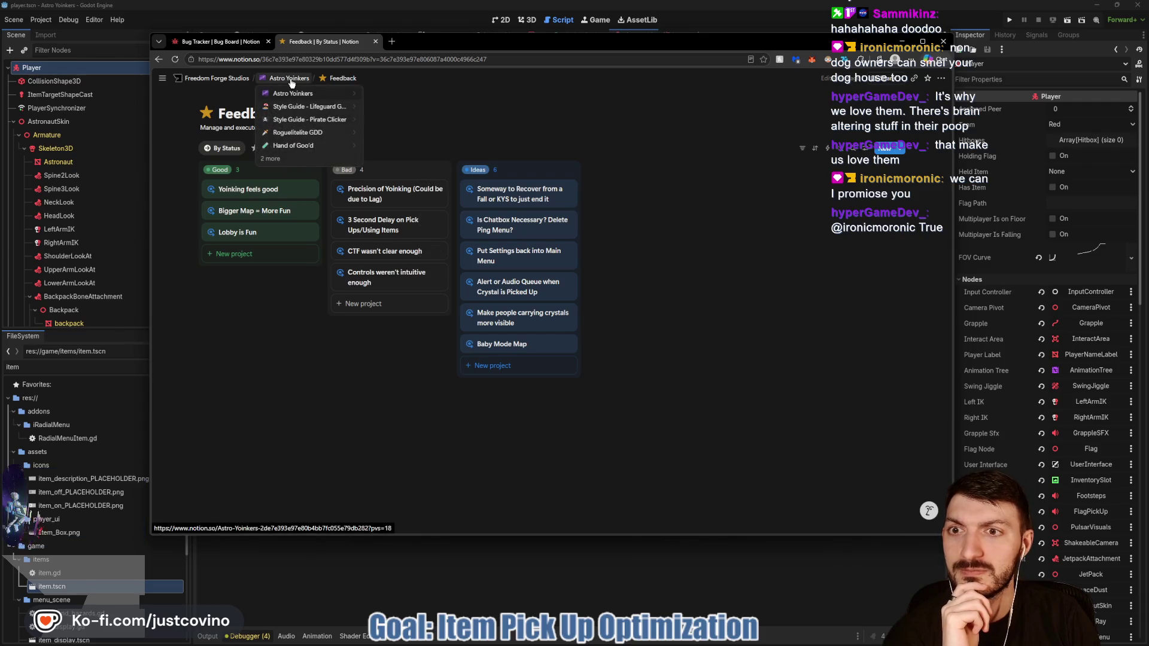
click(342, 78)
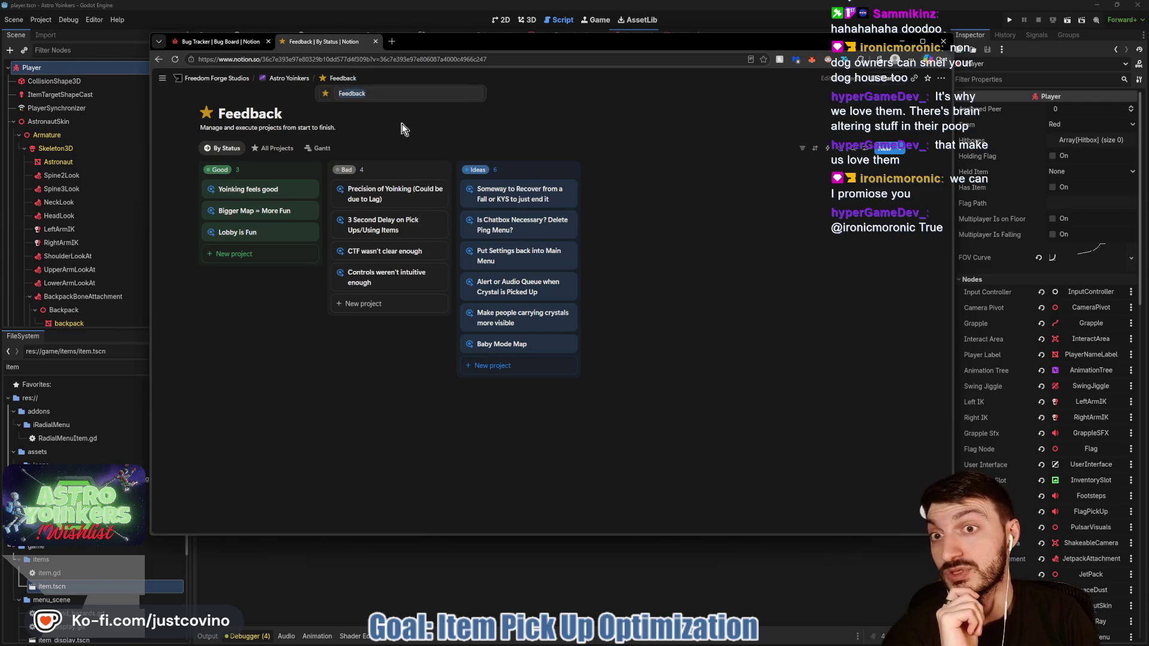
click(232, 43)
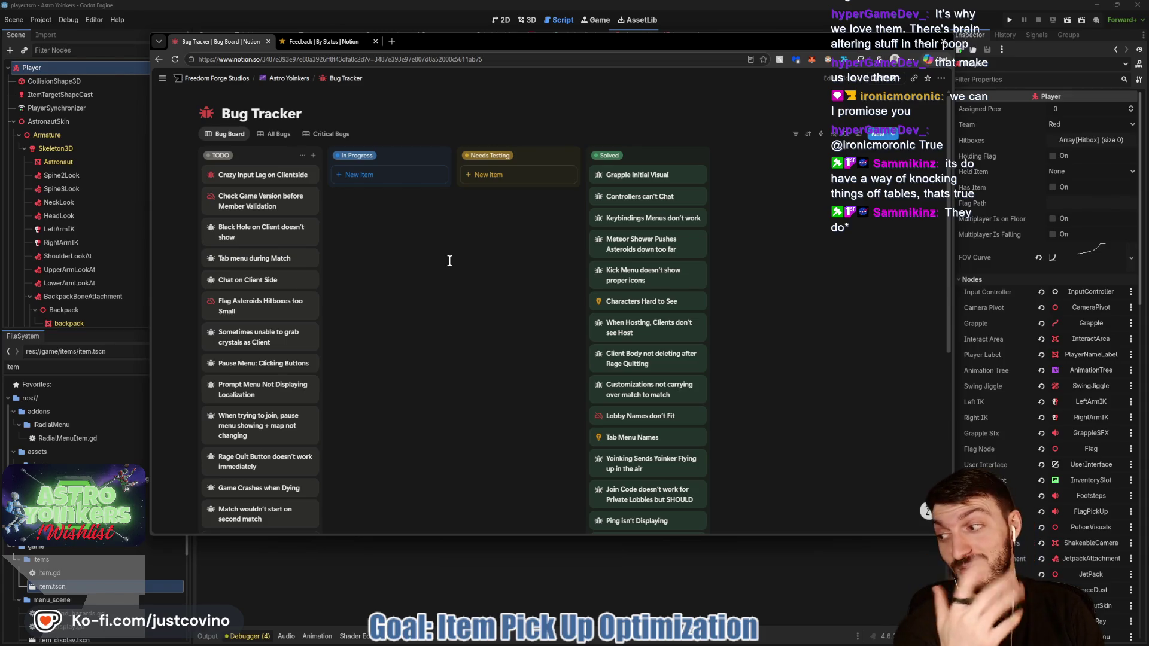
Step: Scroll through the Bug Tracker board, then bring Godot's player.gd script editor to the front
scroll(448, 261, down, 1)
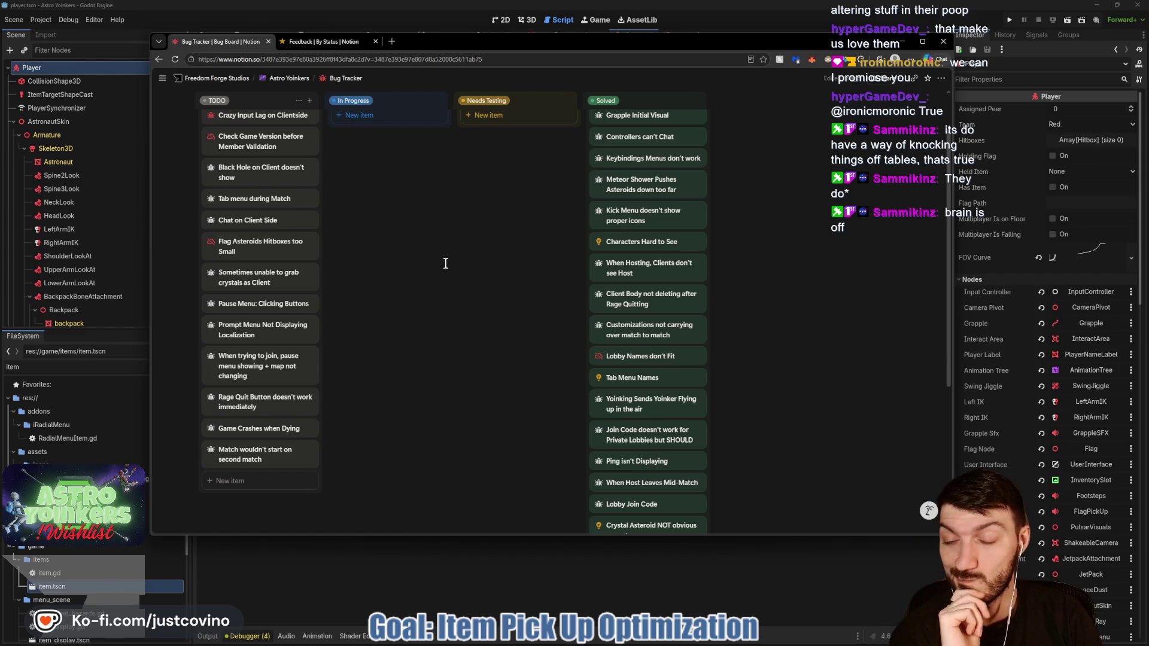
scroll(445, 264, down, 2)
scroll(410, 310, up, 3)
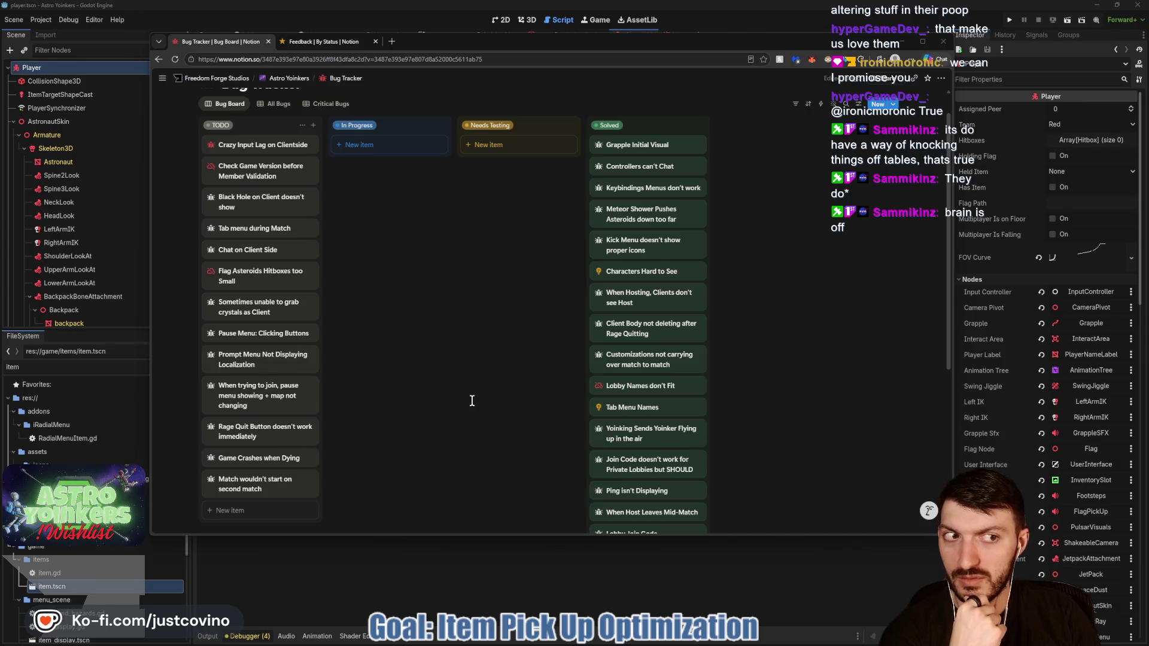
click(483, 559)
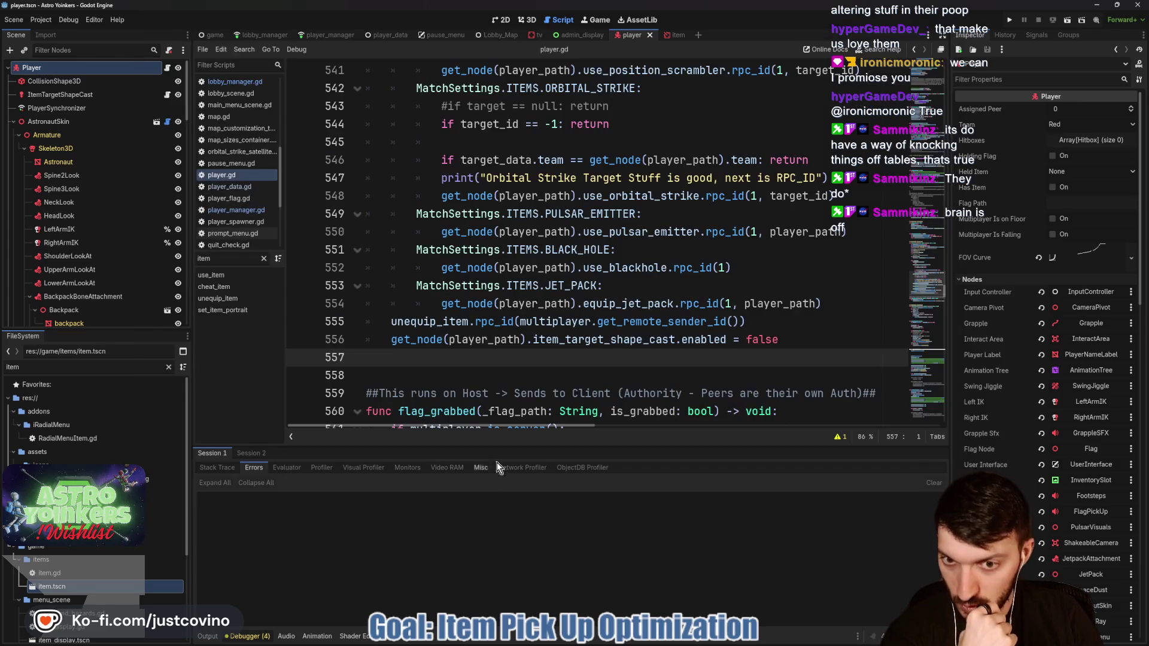
Step: Hide the debugger panel, switch to the Lobby_Map scene, and place the cursor on line 546
click(209, 637)
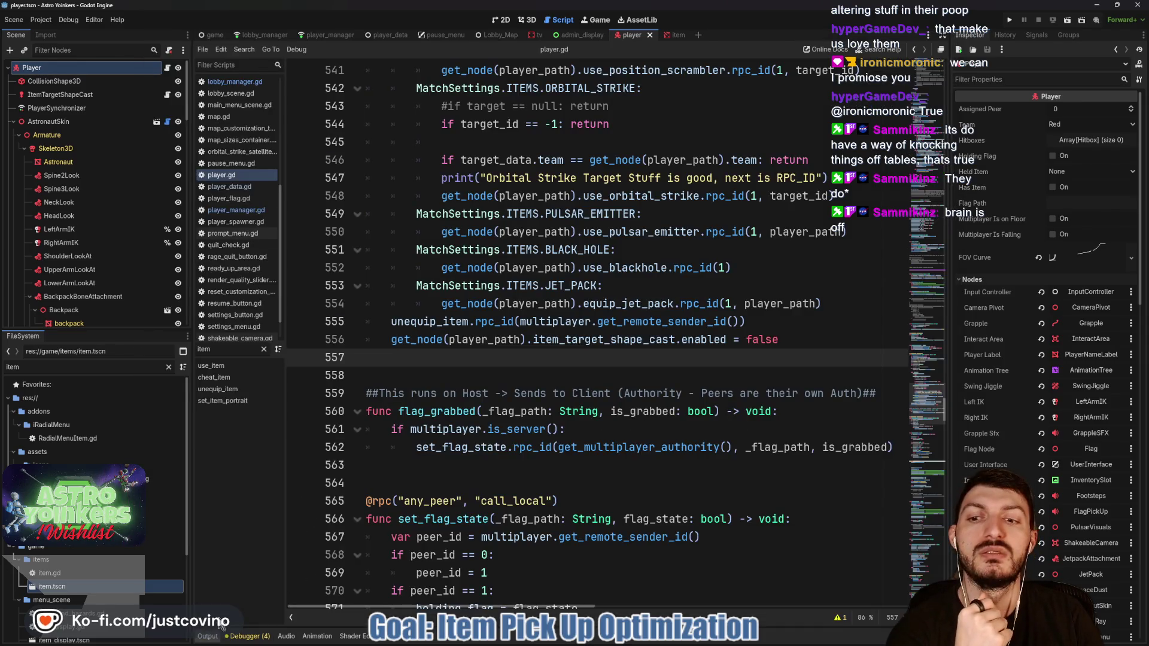
click(507, 38)
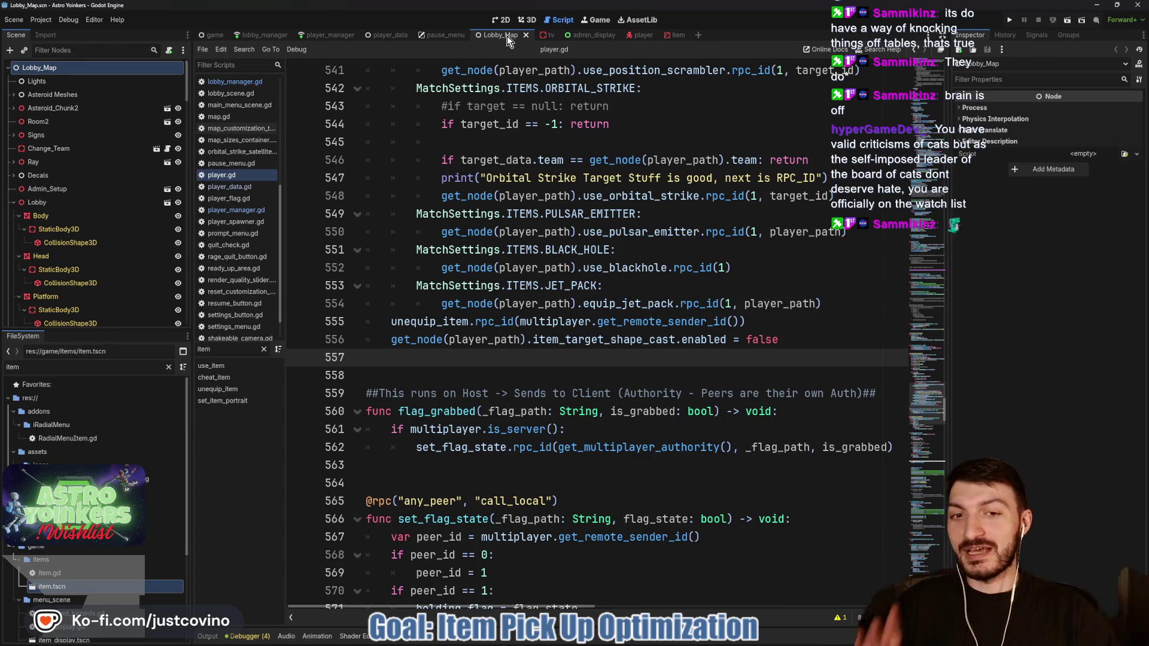
scroll(515, 341, up, 3)
click(449, 314)
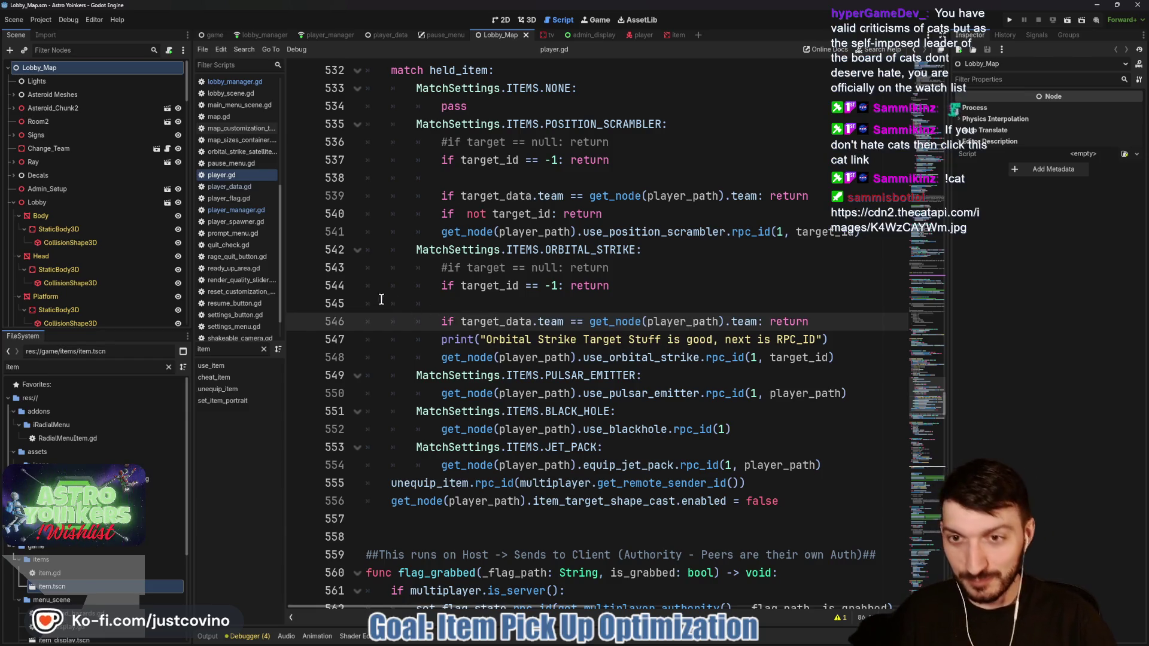
mouse_move(298, 137)
mouse_down()
mouse_move(326, 189)
mouse_move(359, 215)
mouse_up()
mouse_move(392, 132)
mouse_down()
mouse_move(397, 212)
mouse_move(455, 172)
mouse_move(393, 214)
mouse_up()
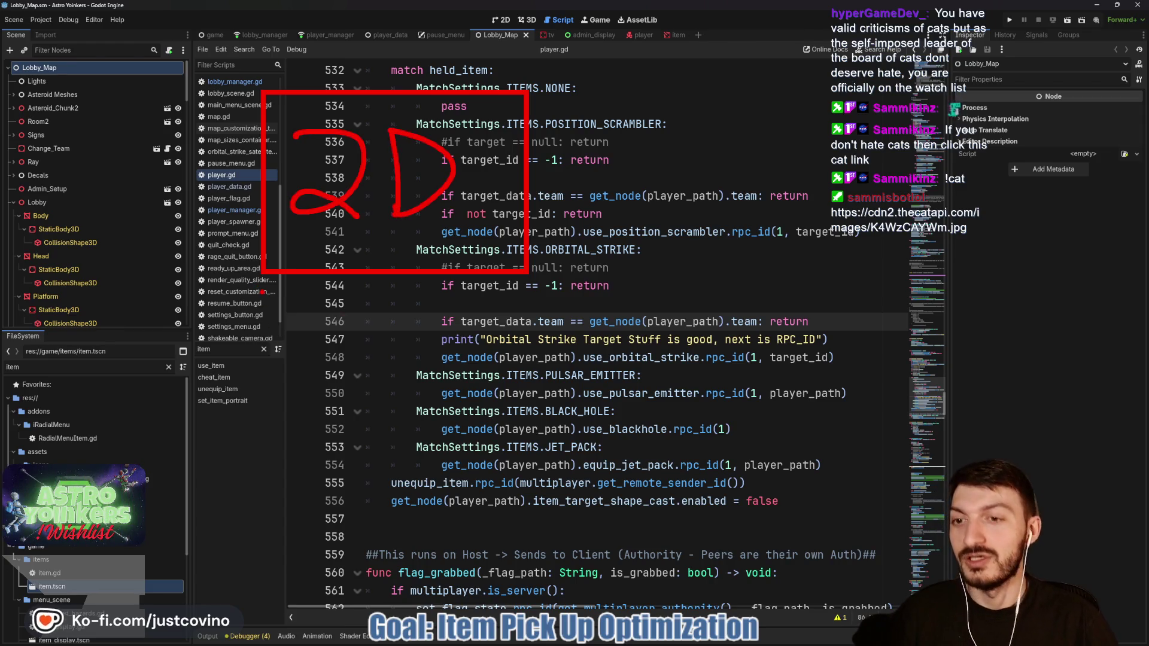
mouse_move(69, 191)
mouse_down()
mouse_move(143, 267)
mouse_move(271, 344)
mouse_up()
mouse_move(98, 242)
mouse_down()
mouse_move(120, 293)
mouse_move(138, 298)
mouse_up()
mouse_move(165, 246)
mouse_down()
mouse_move(165, 299)
mouse_move(183, 292)
mouse_up()
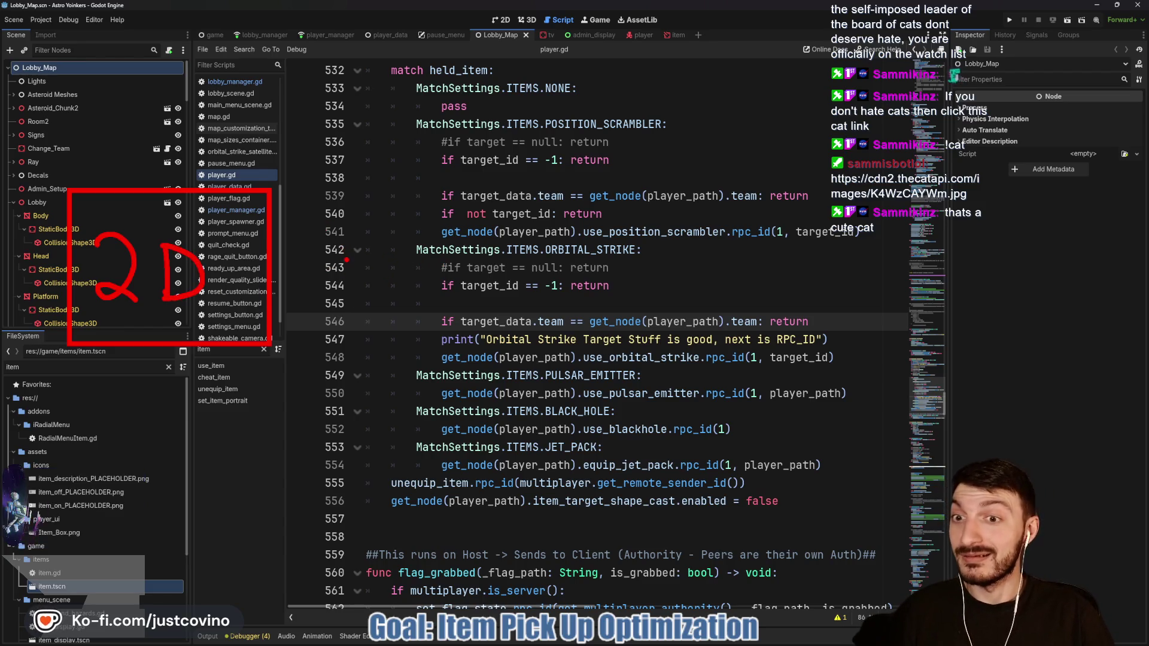
mouse_move(395, 193)
mouse_down()
mouse_move(487, 270)
mouse_move(606, 338)
mouse_up()
mouse_move(450, 239)
mouse_down()
mouse_move(464, 293)
mouse_move(504, 296)
mouse_up()
drag(537, 233, 530, 296)
drag(520, 275, 561, 265)
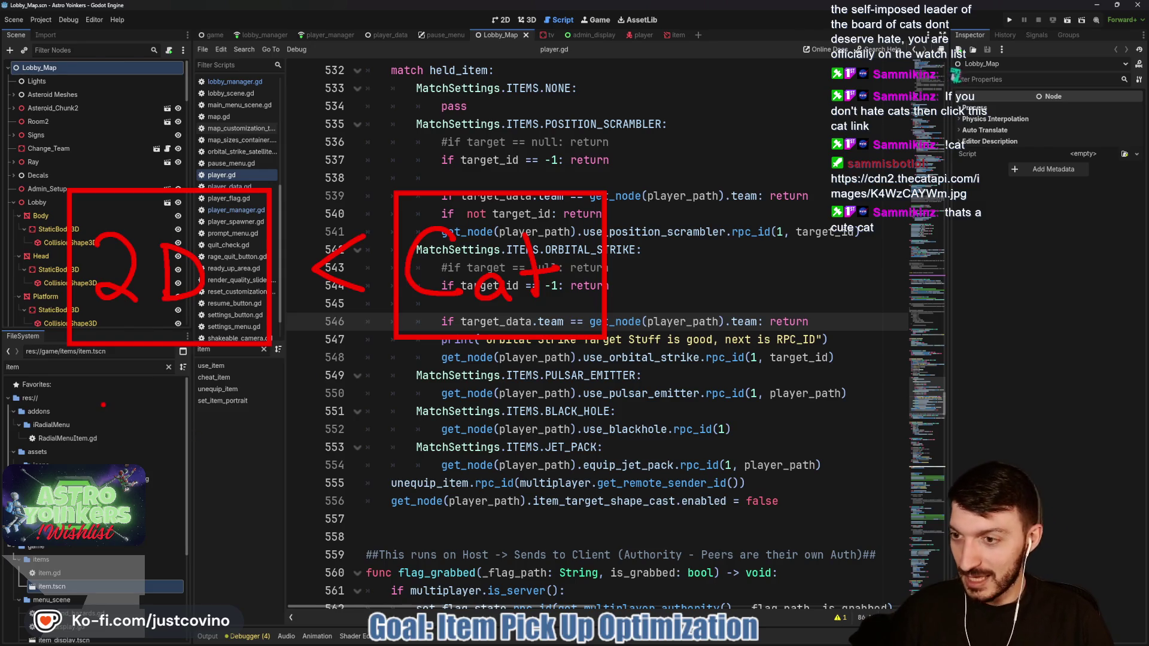
drag(98, 389, 303, 544)
mouse_move(128, 440)
mouse_down()
mouse_move(180, 447)
mouse_move(145, 500)
mouse_up()
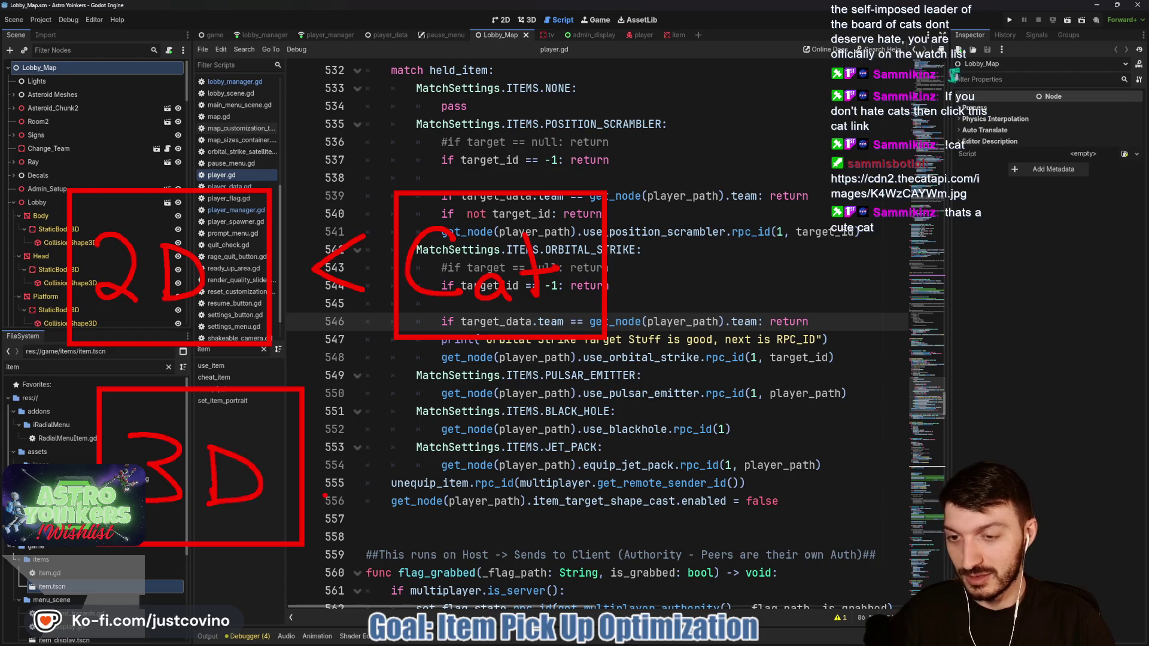
drag(330, 486, 474, 494)
drag(490, 417, 662, 528)
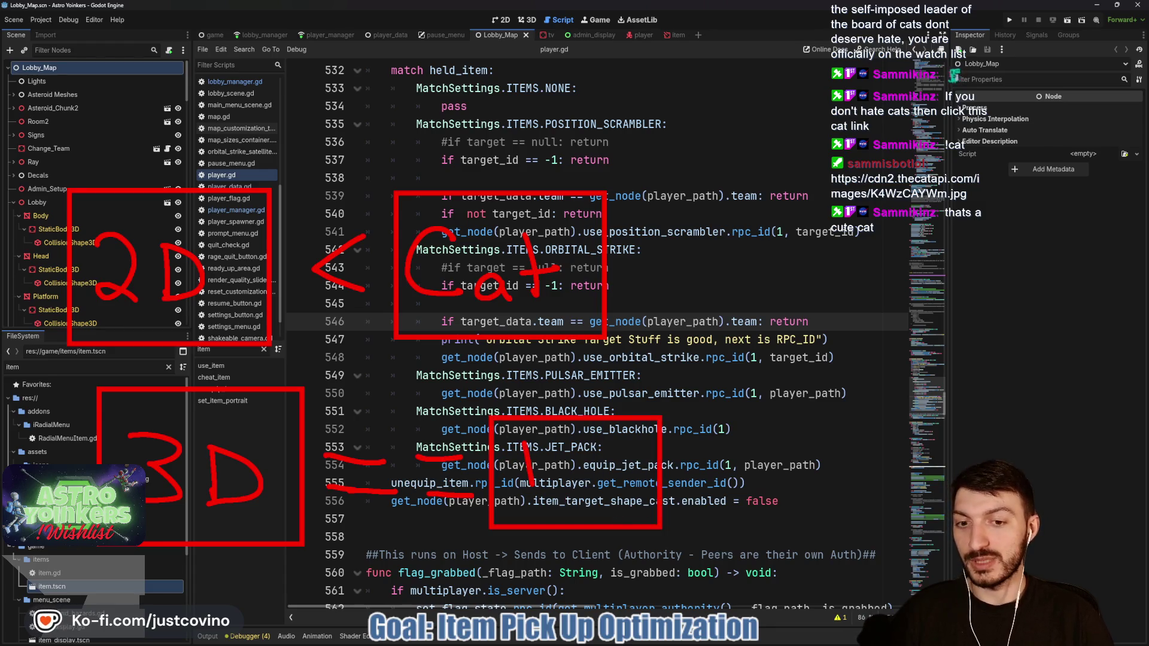
mouse_move(529, 445)
mouse_down()
mouse_move(571, 469)
mouse_move(535, 486)
mouse_up()
mouse_move(592, 475)
mouse_down()
mouse_move(593, 493)
mouse_move(617, 489)
mouse_move(584, 507)
mouse_up()
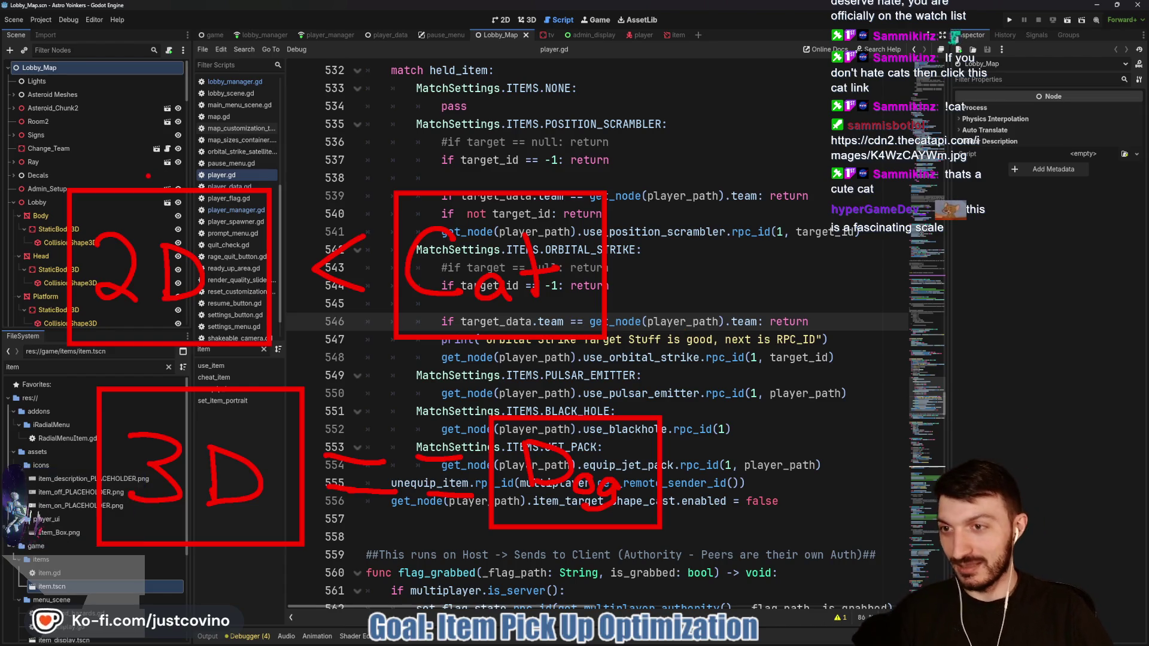
drag(140, 179, 161, 152)
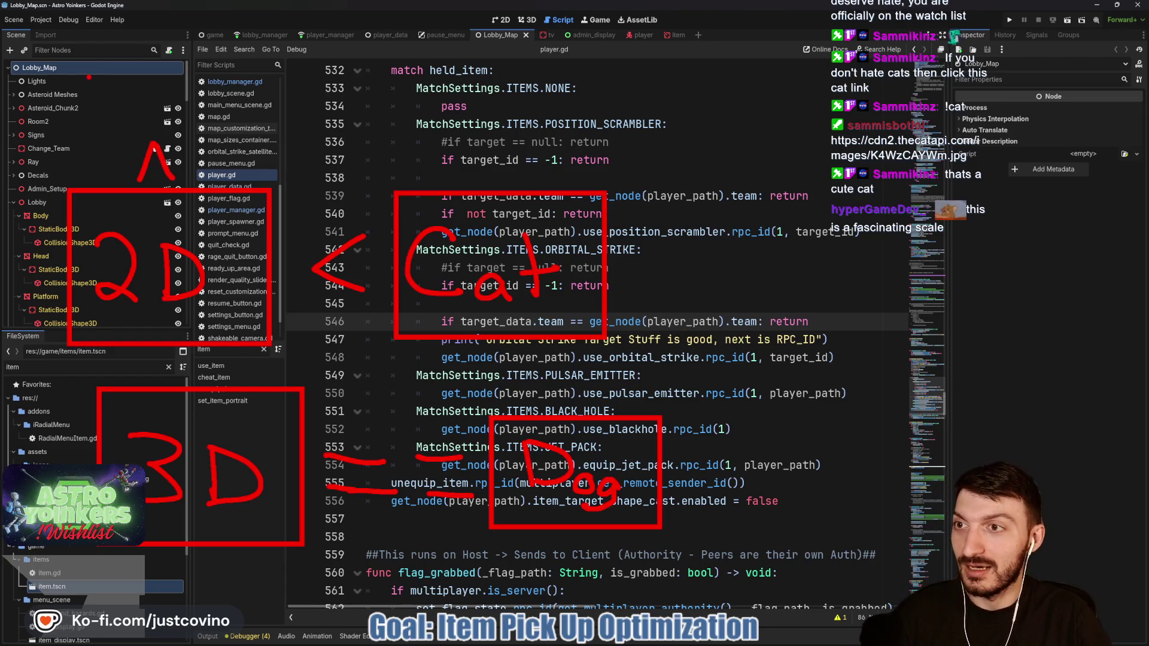
drag(85, 44, 87, 110)
text(PSX Horror Slop)
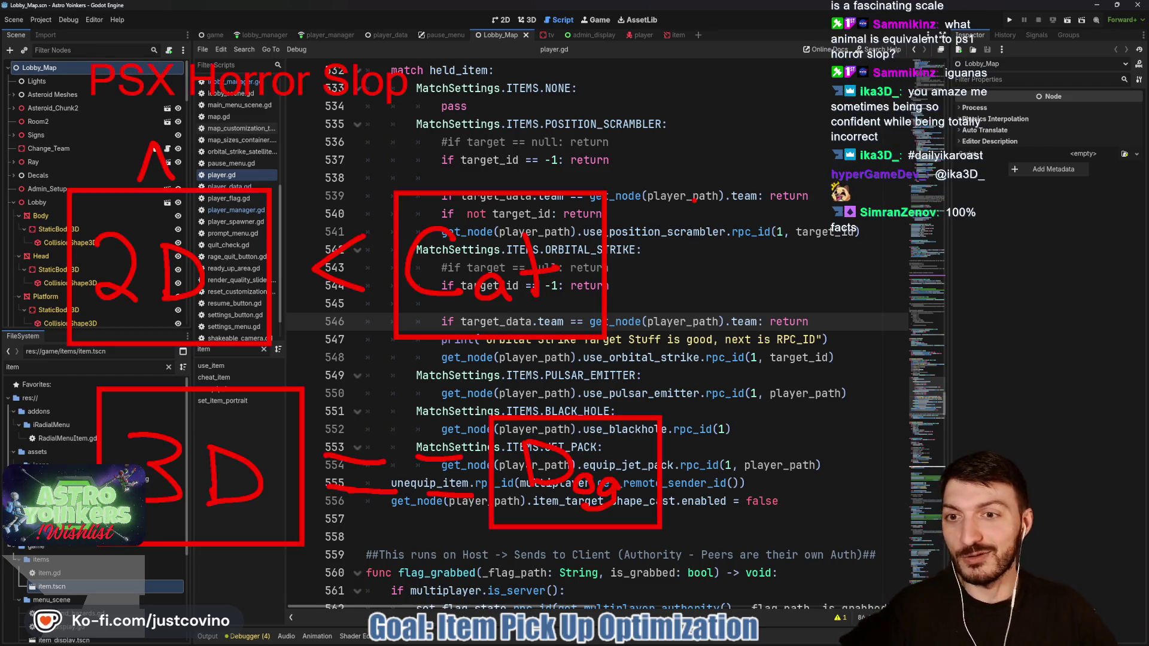
click(630, 285)
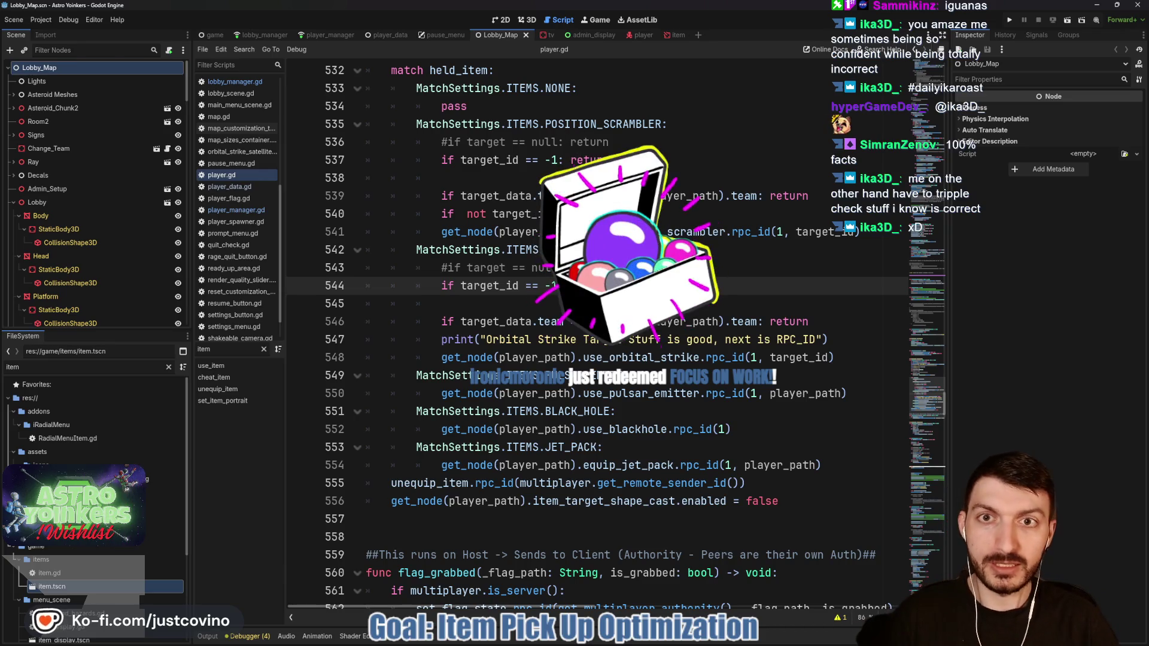
click(527, 20)
Step: Turn the view toward the pickup wall and show all files with the IKA3D Images posters expanded
scroll(494, 245, up, 5)
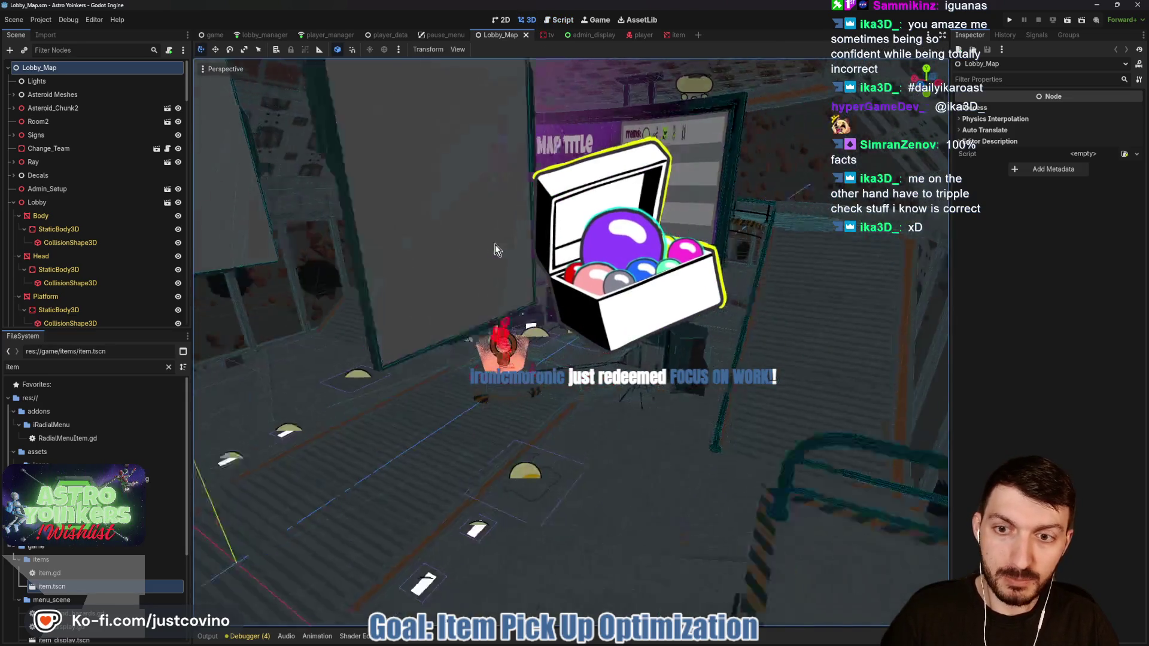
drag(556, 389, 563, 272)
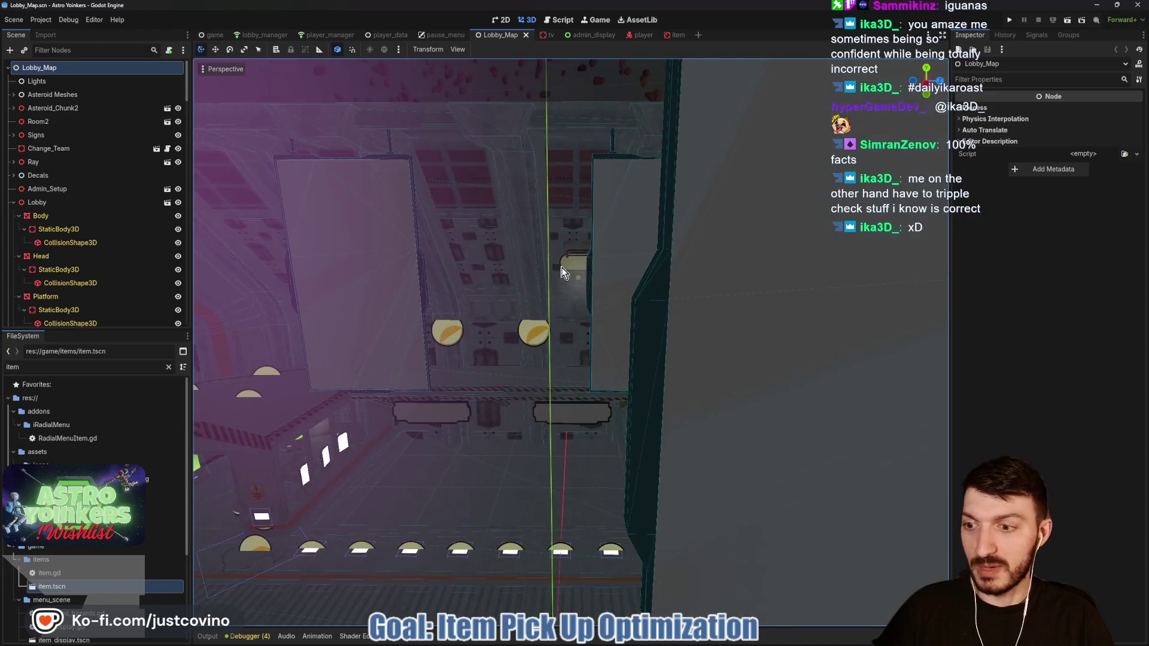
click(168, 366)
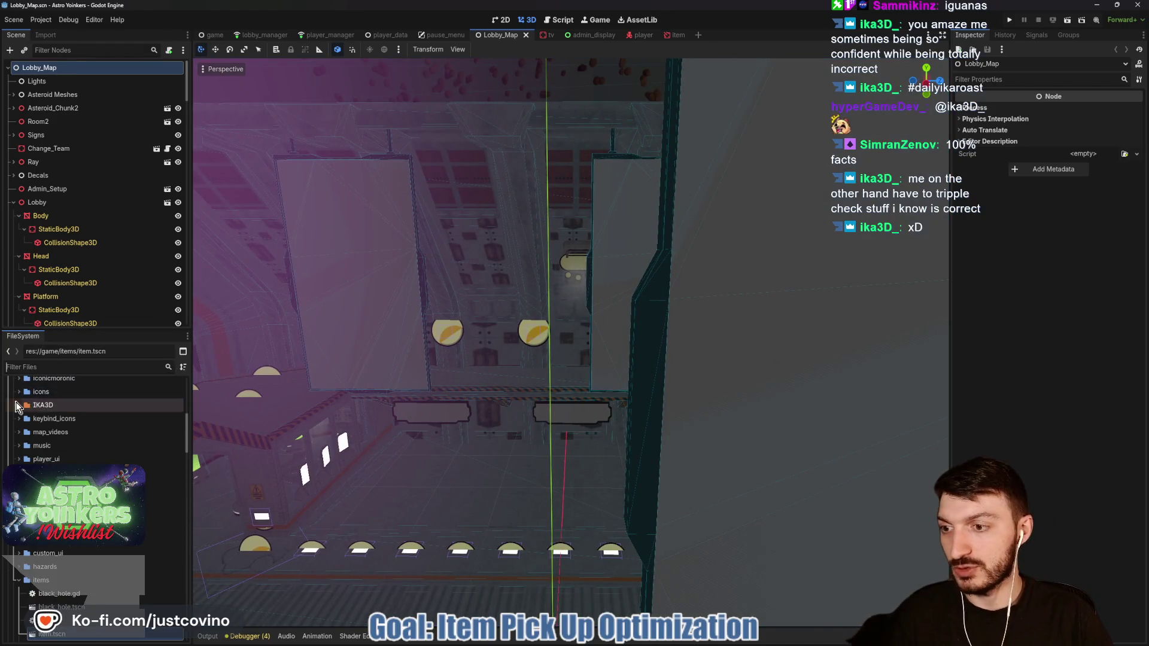
click(18, 405)
click(28, 446)
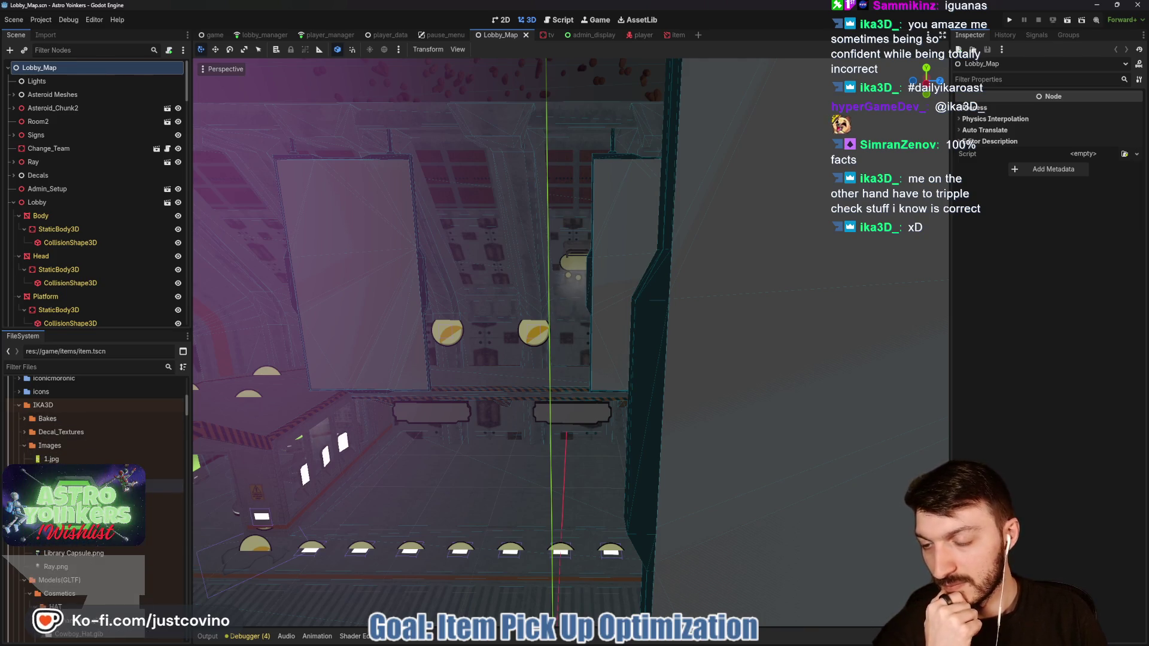
Step: Try Astro Strong_POSTER.png on the wall sign, undo it, and select the Plane4 mesh
mouse_move(78, 486)
mouse_down()
mouse_move(325, 338)
mouse_move(368, 292)
mouse_move(409, 327)
mouse_up()
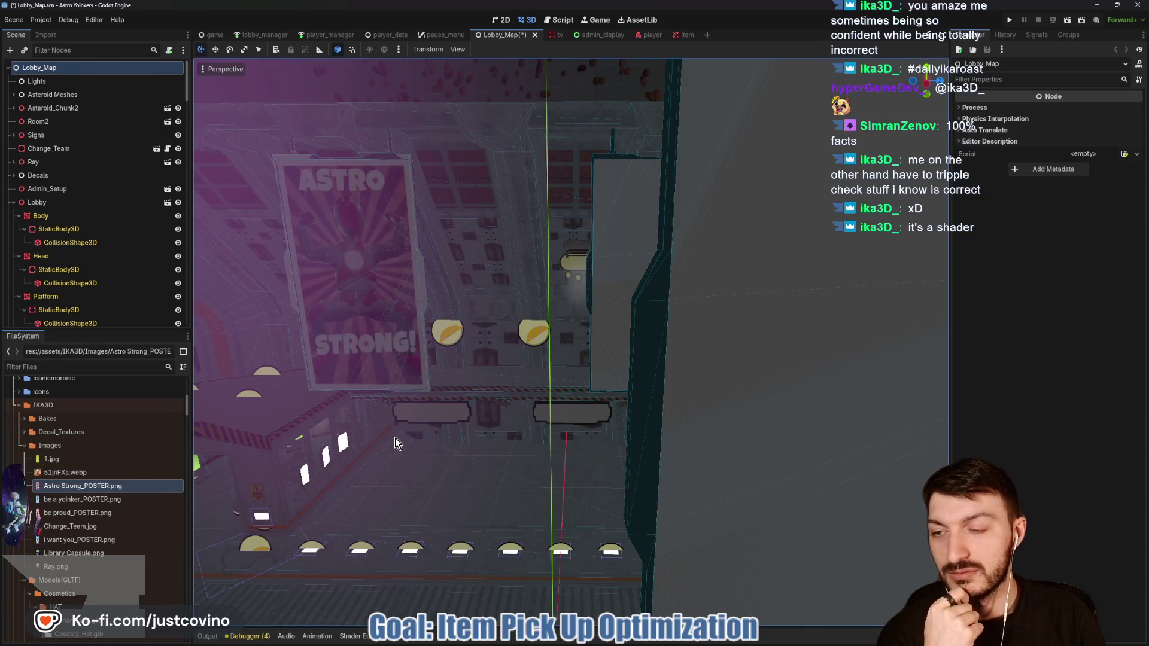
key(ctrl+z)
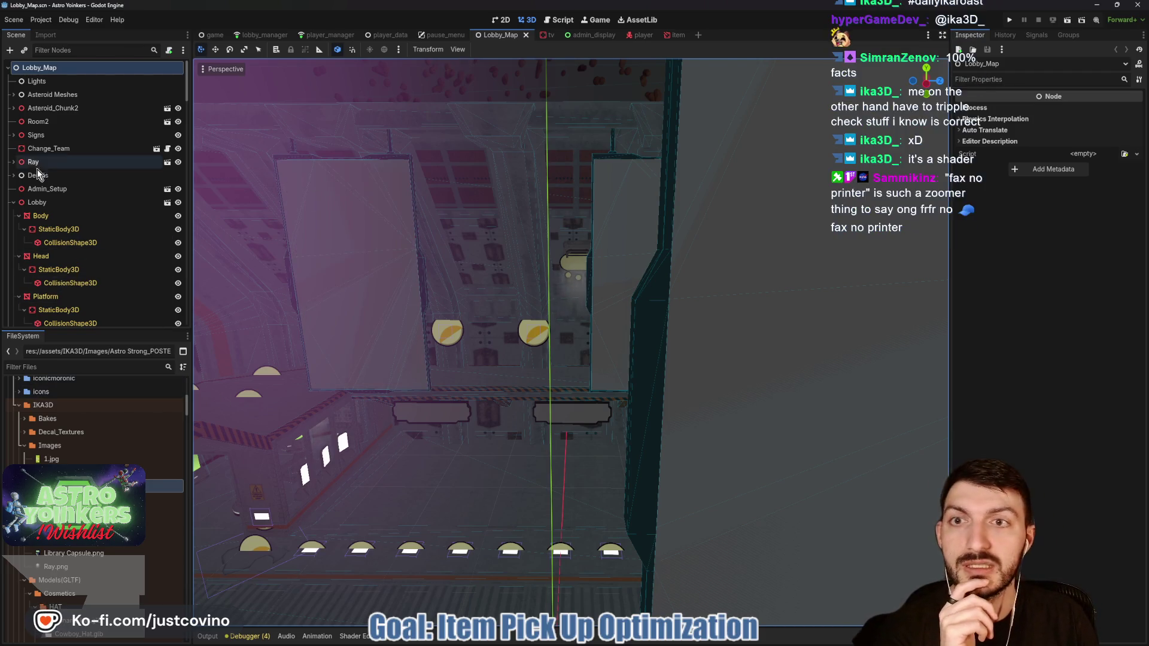
scroll(98, 239, down, 5)
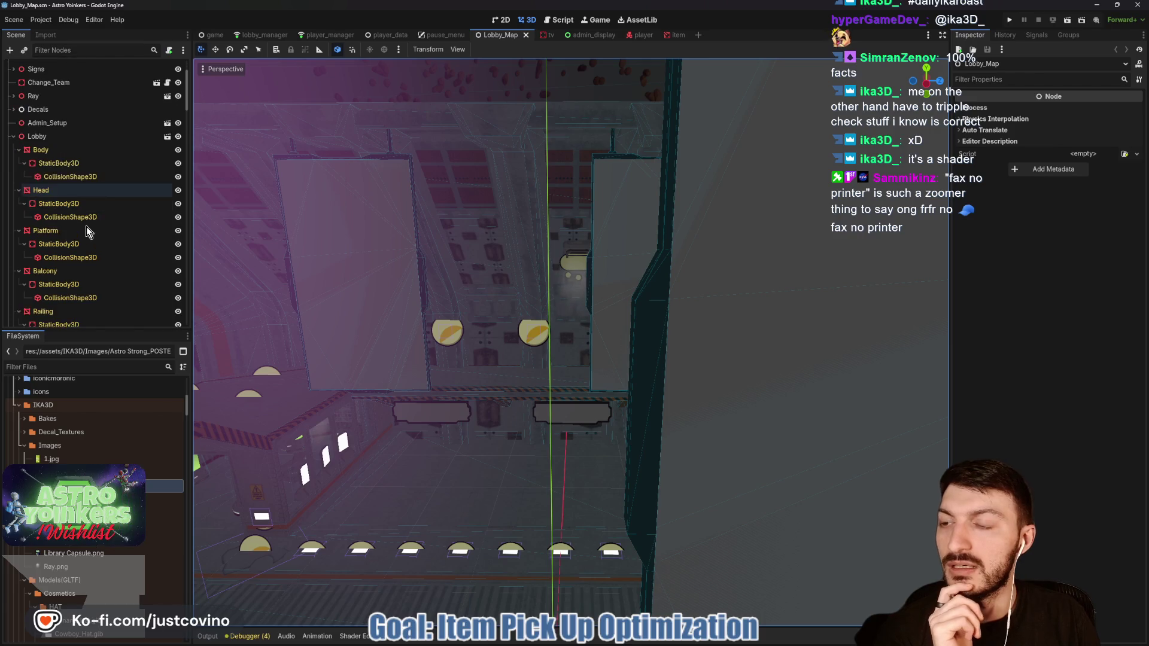
click(307, 275)
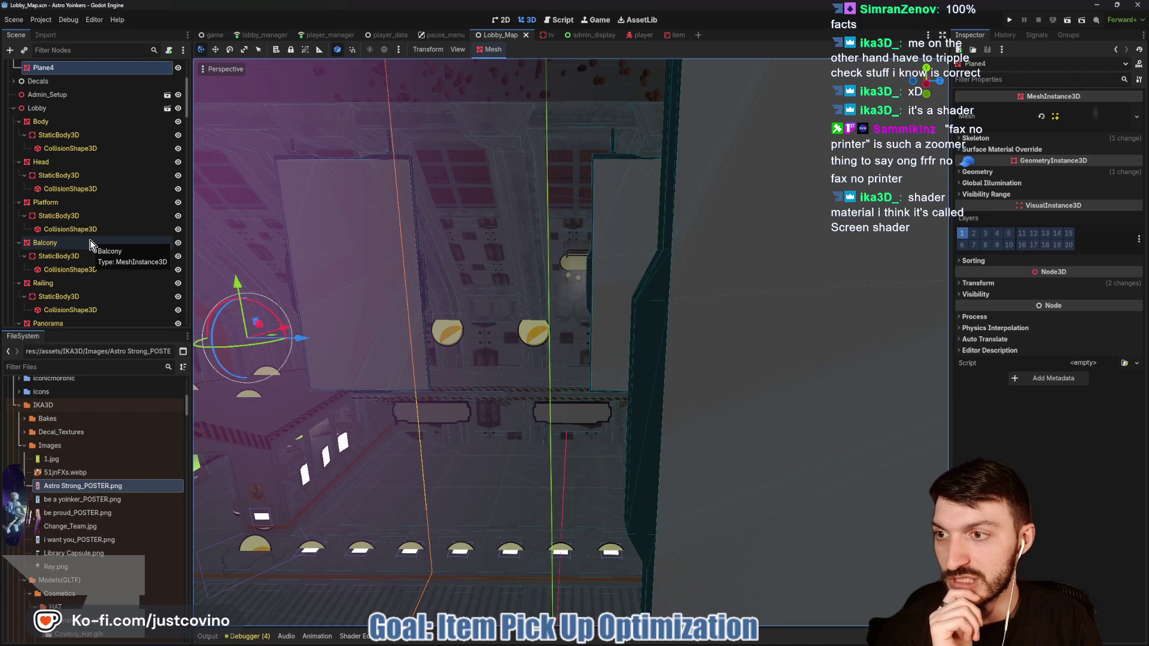
Step: Zoom and orbit the 3D view to face the Map Title screen
scroll(90, 243, down, 10)
scroll(90, 243, down, 5)
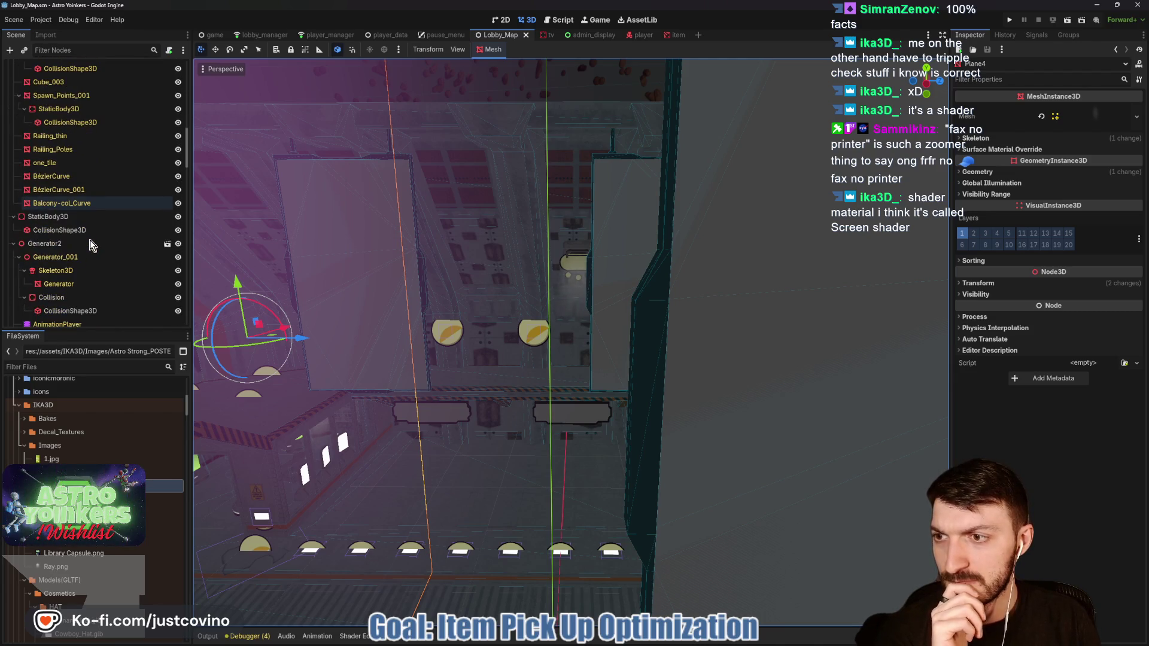
scroll(89, 242, down, 3)
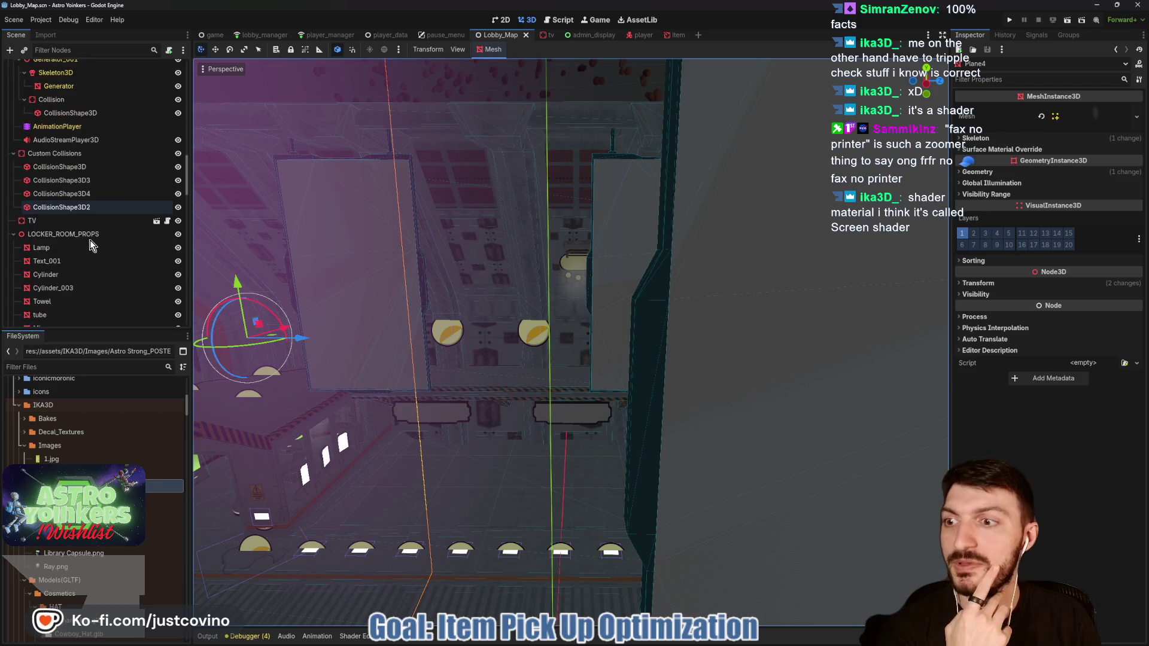
scroll(90, 239, down, 6)
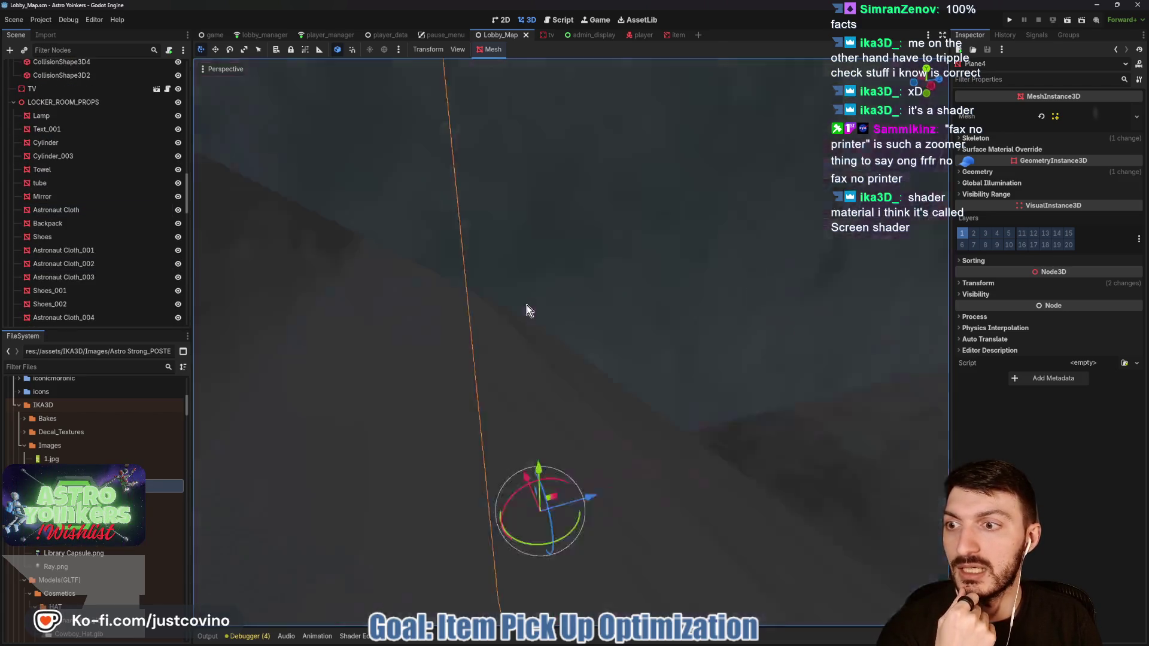
drag(527, 306, 577, 297)
scroll(580, 297, down, 8)
mouse_move(708, 257)
mouse_down()
mouse_move(742, 263)
mouse_move(688, 266)
mouse_move(730, 263)
mouse_up()
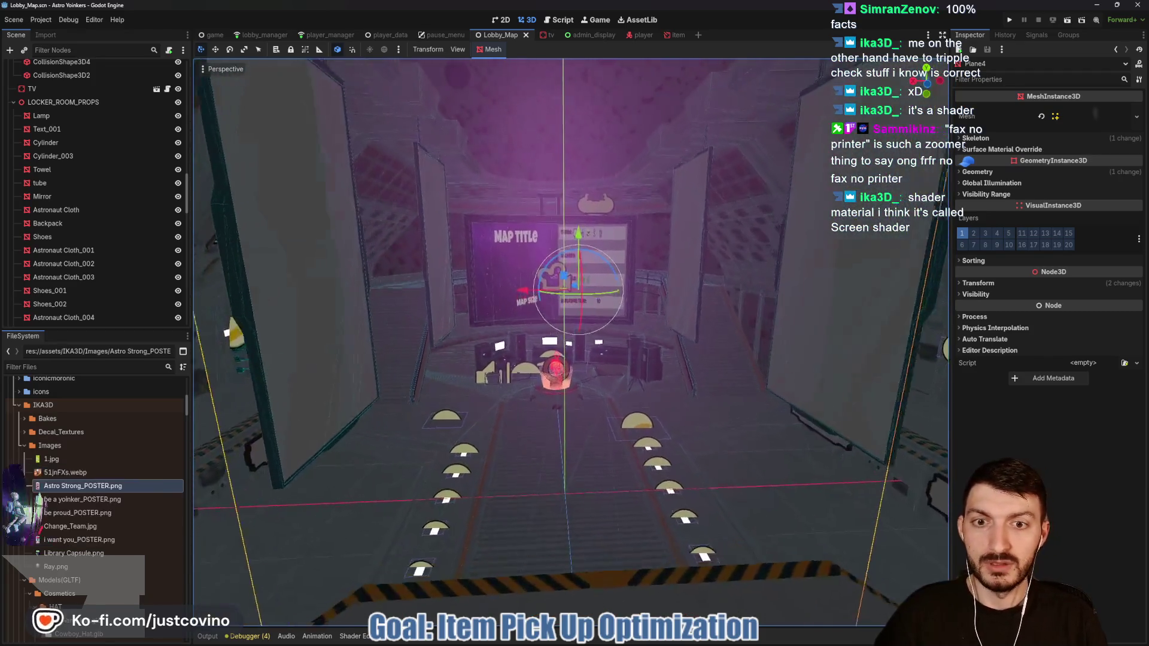
drag(371, 228, 367, 225)
Step: Collapse the Vents group and check the Screen, Screen2, Capsule and Box_5 nodes, framing Box_5
scroll(96, 291, down, 5)
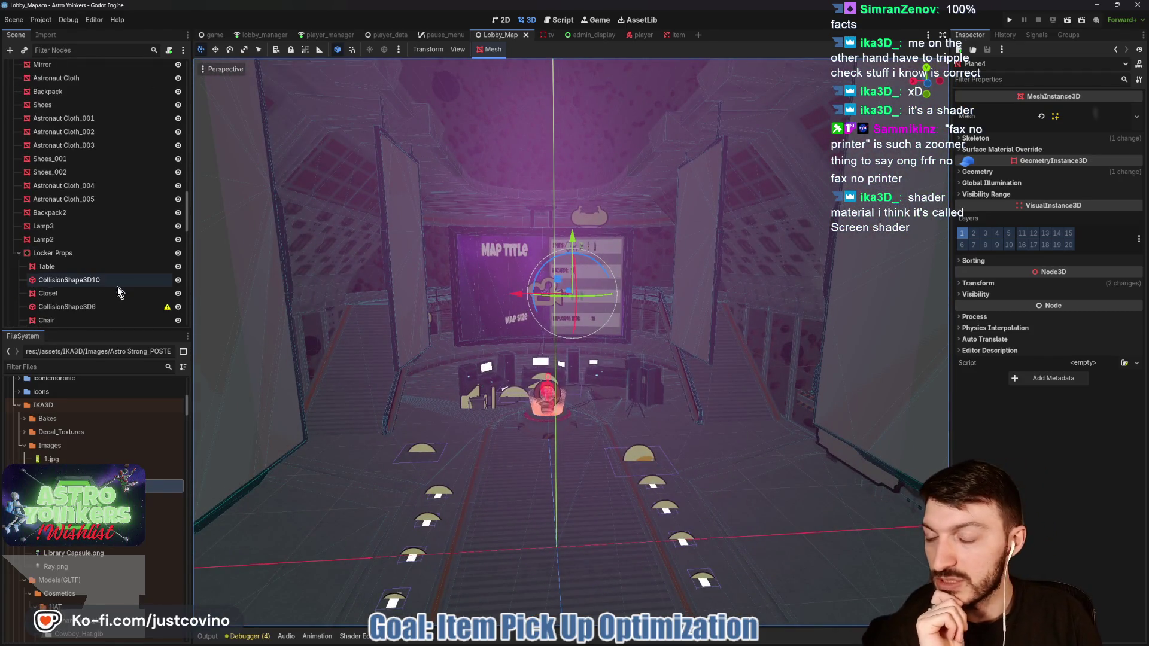
scroll(84, 255, down, 8)
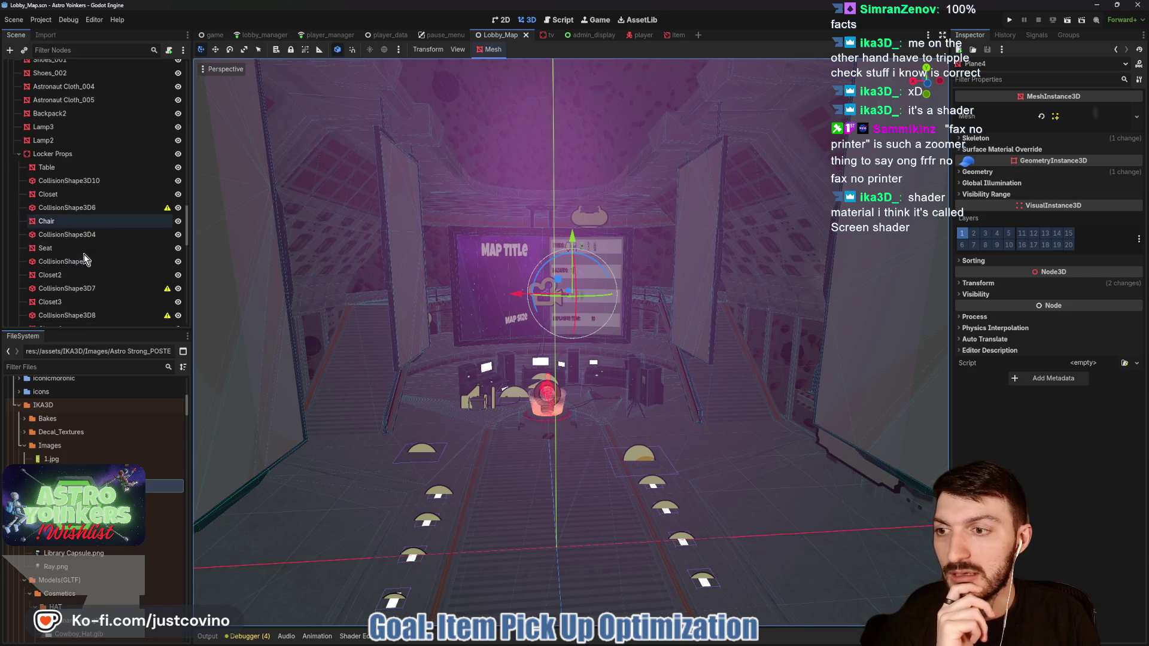
scroll(89, 270, down, 5)
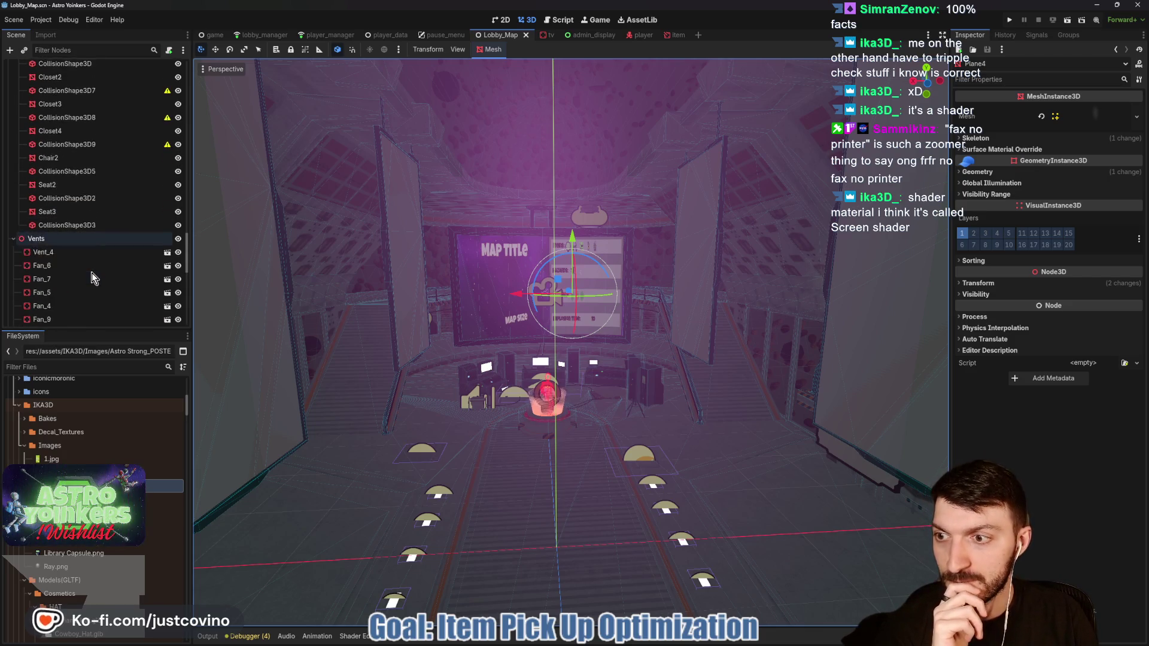
scroll(81, 225, down, 5)
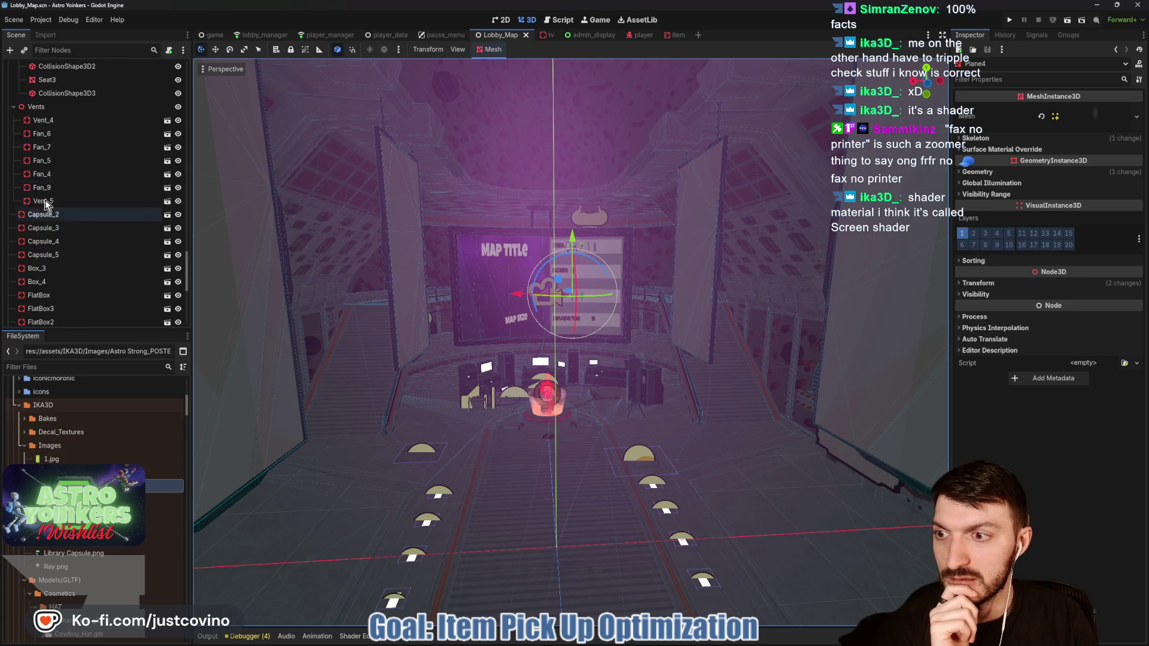
click(13, 107)
scroll(103, 207, down, 2)
scroll(102, 208, up, 2)
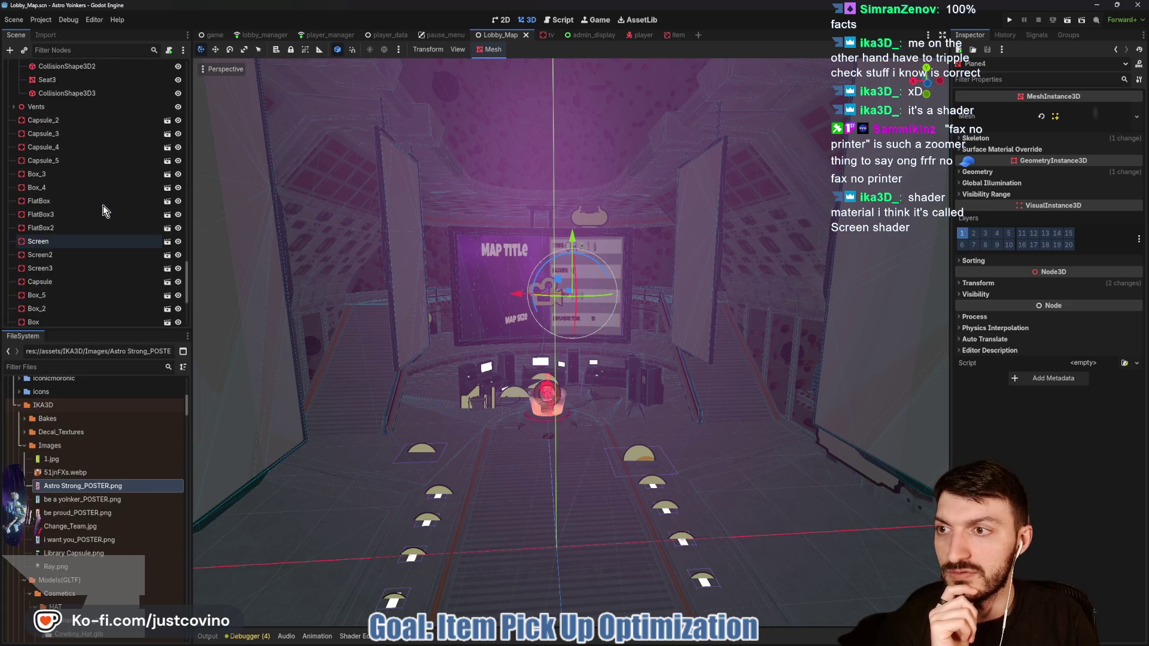
click(62, 242)
click(64, 253)
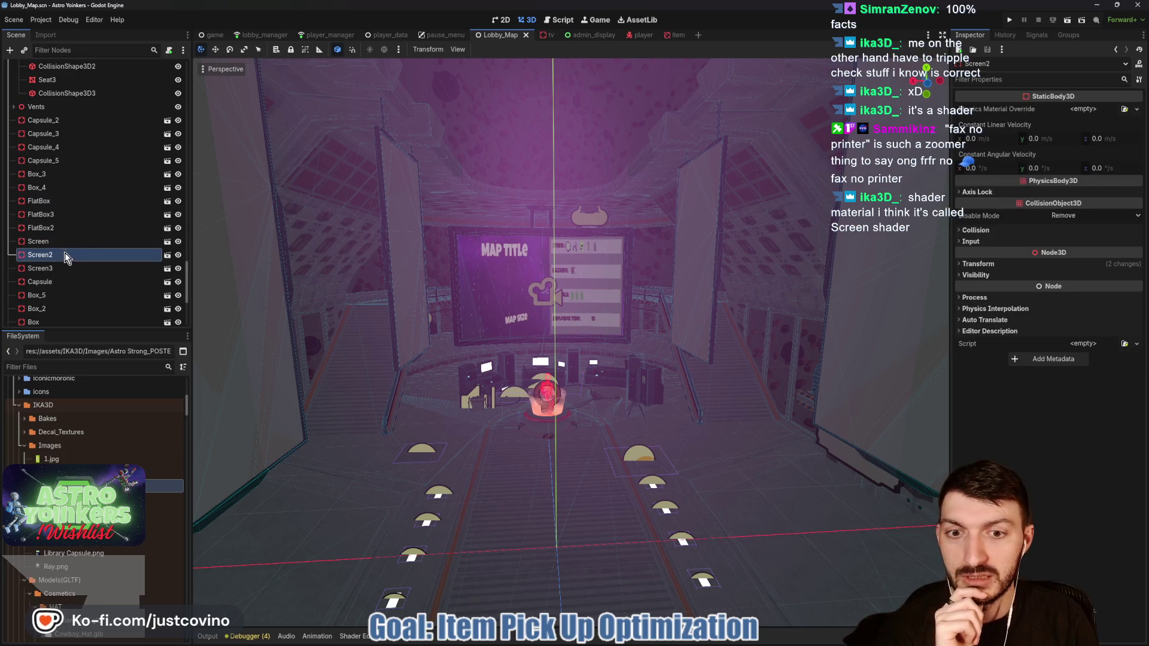
click(84, 281)
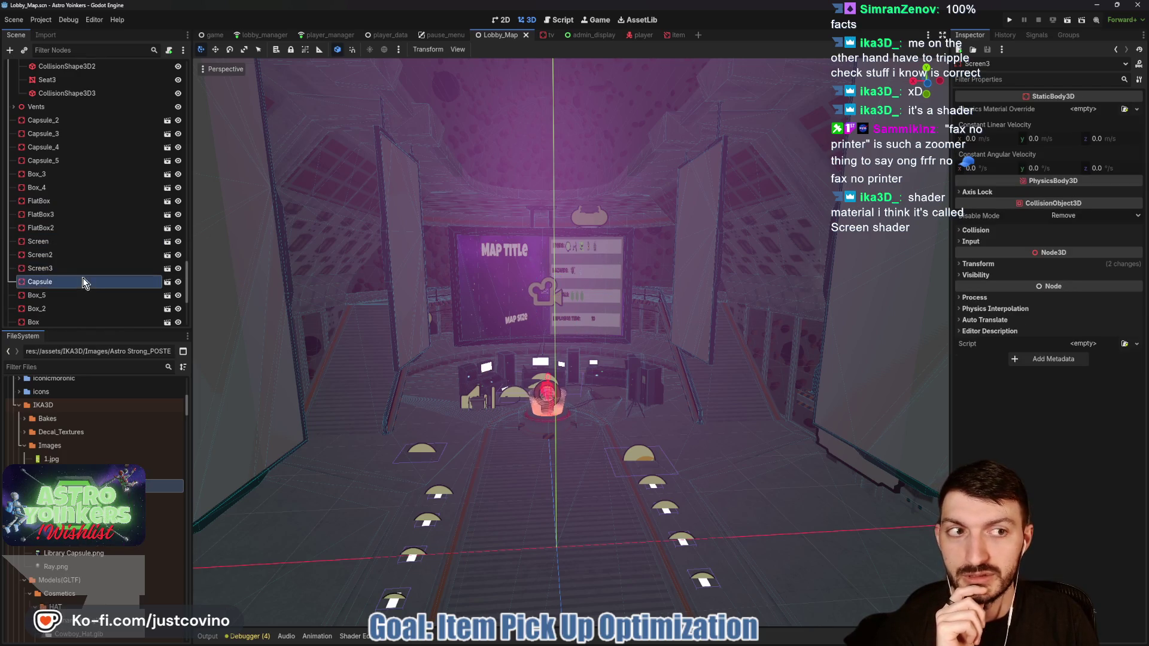
click(79, 296)
key(f)
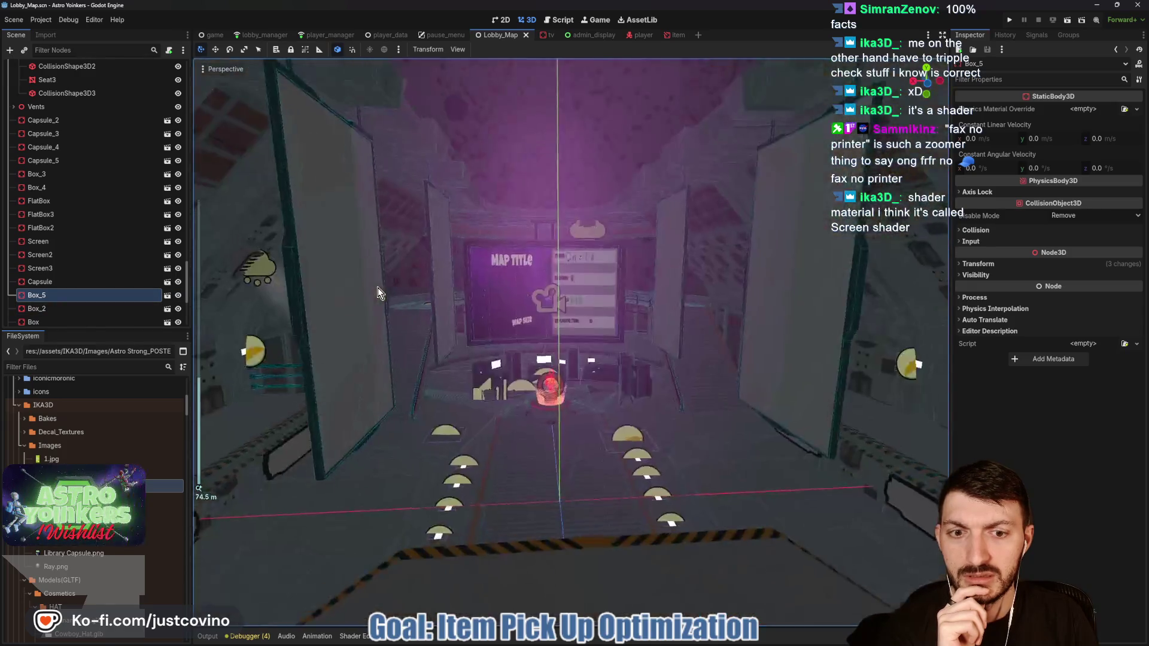
Step: Pick the Sign2 mesh in the viewport, then select the first Sign node
scroll(378, 288, up, 5)
scroll(476, 341, down, 10)
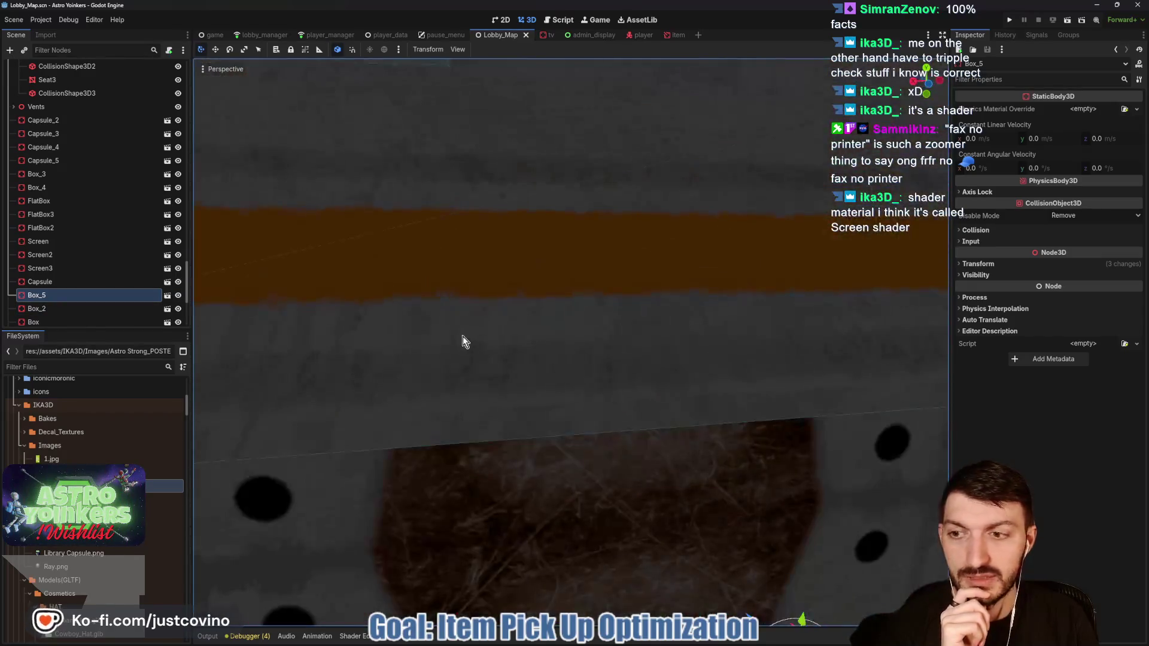
scroll(53, 300, down, 3)
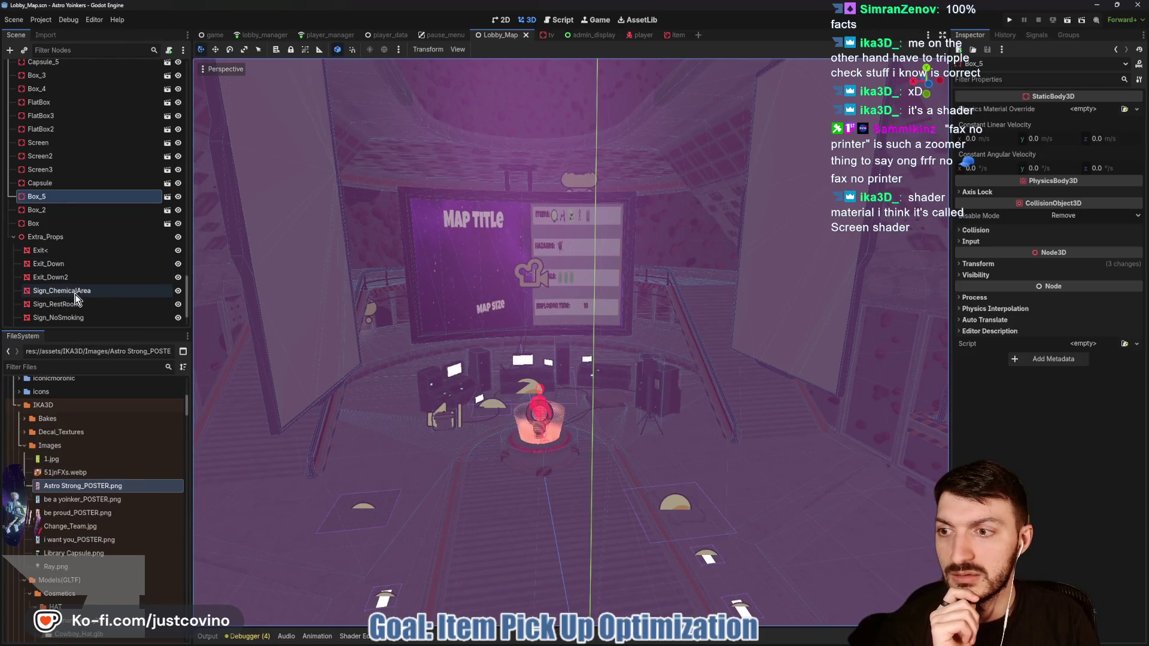
scroll(77, 299, down, 2)
scroll(114, 296, down, 2)
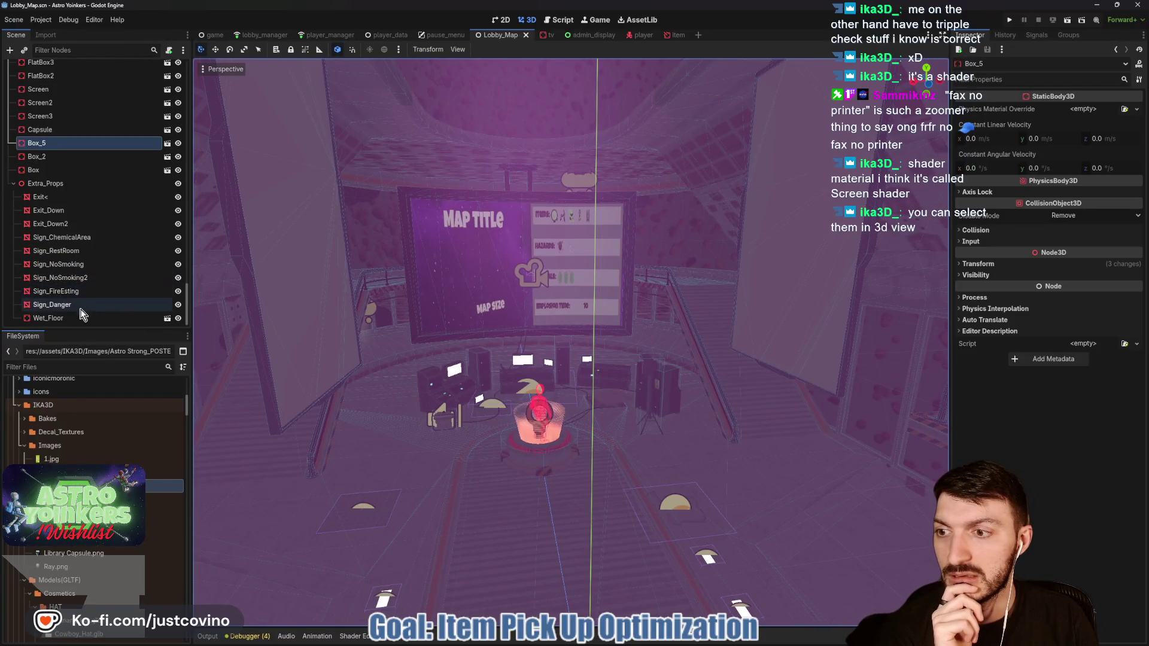
scroll(83, 297, up, 3)
scroll(83, 297, down, 5)
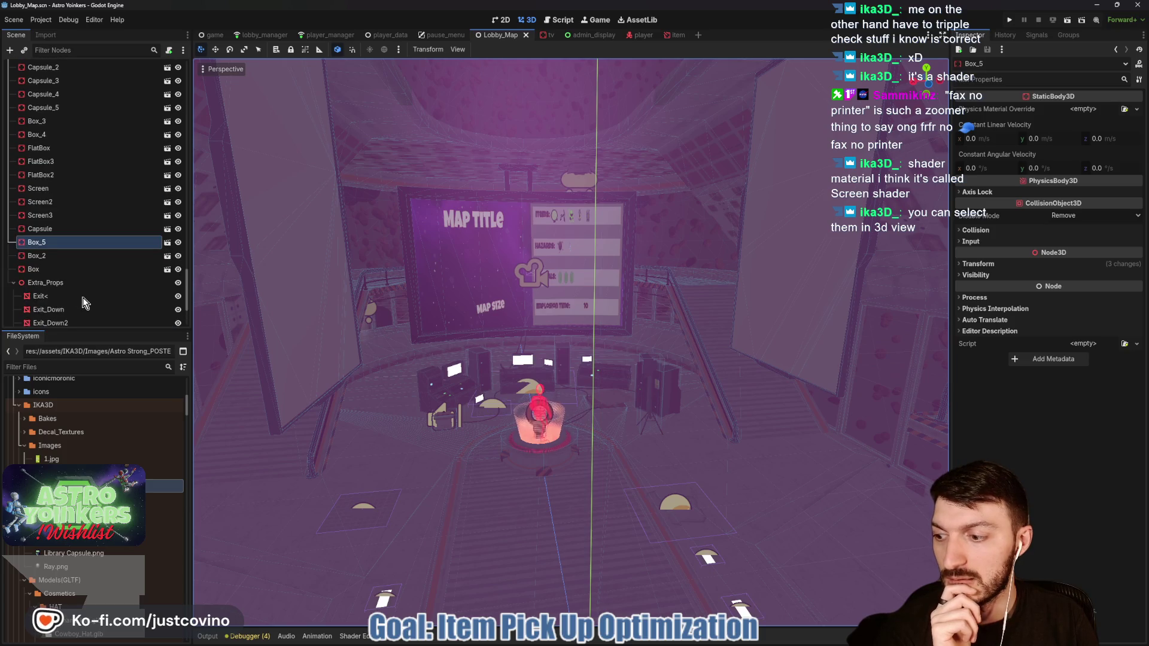
click(283, 250)
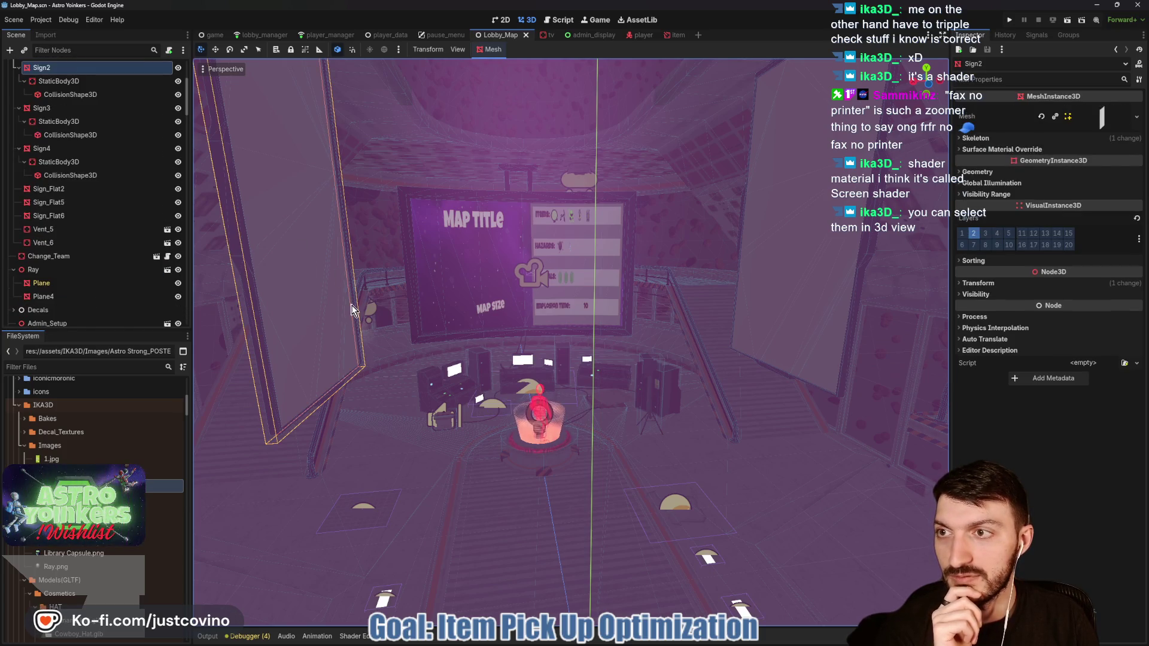
scroll(101, 243, up, 5)
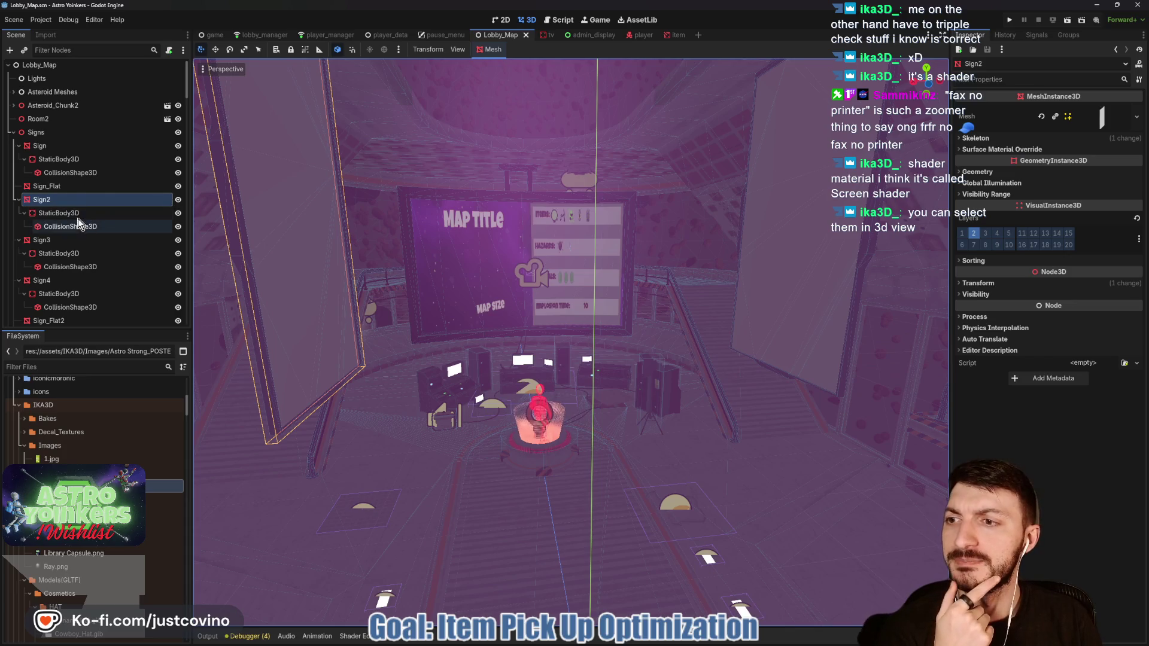
click(57, 145)
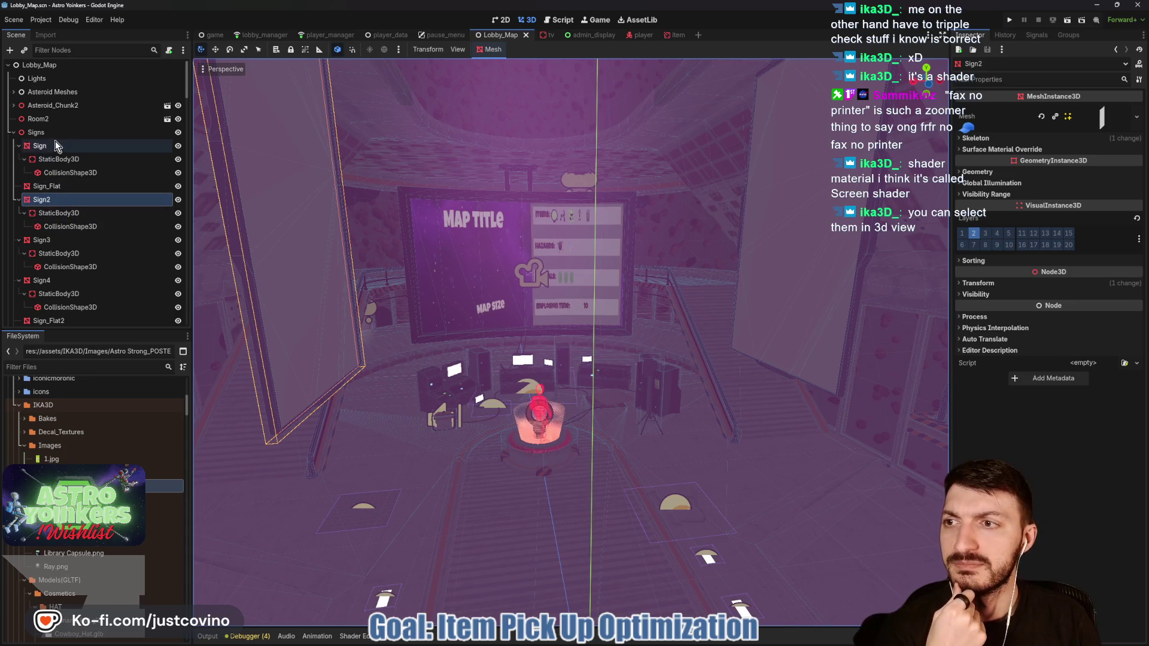
Step: Load Screen_Shader as the first Sign's Material Override and expose its shader parameters
click(1039, 139)
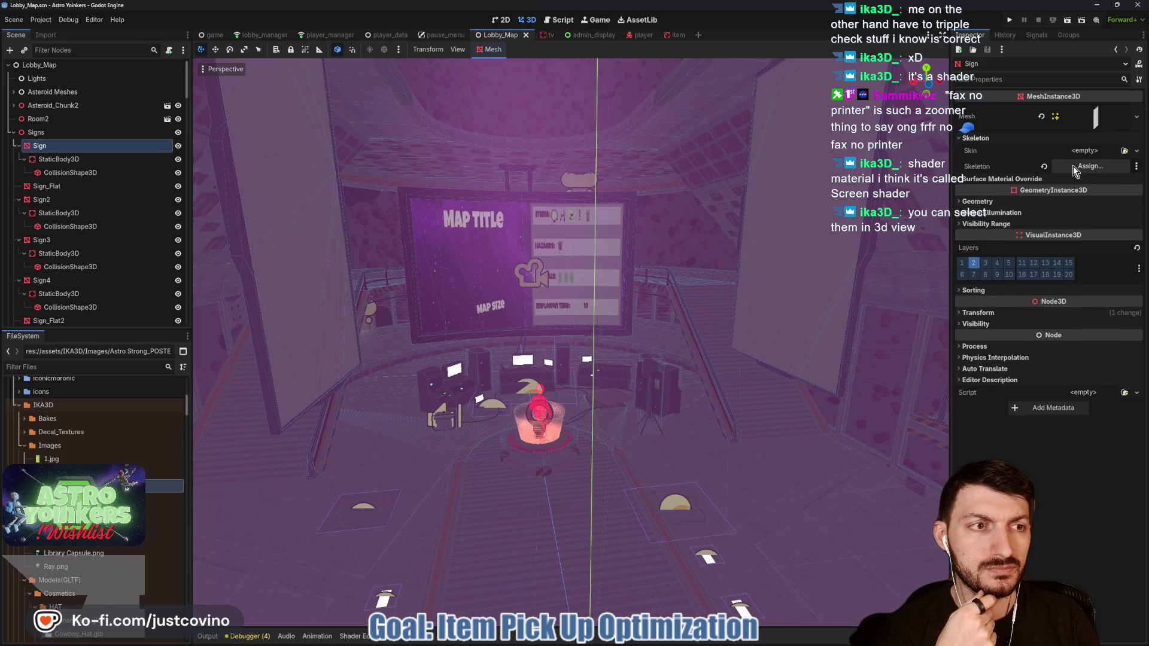
click(1074, 138)
click(1083, 149)
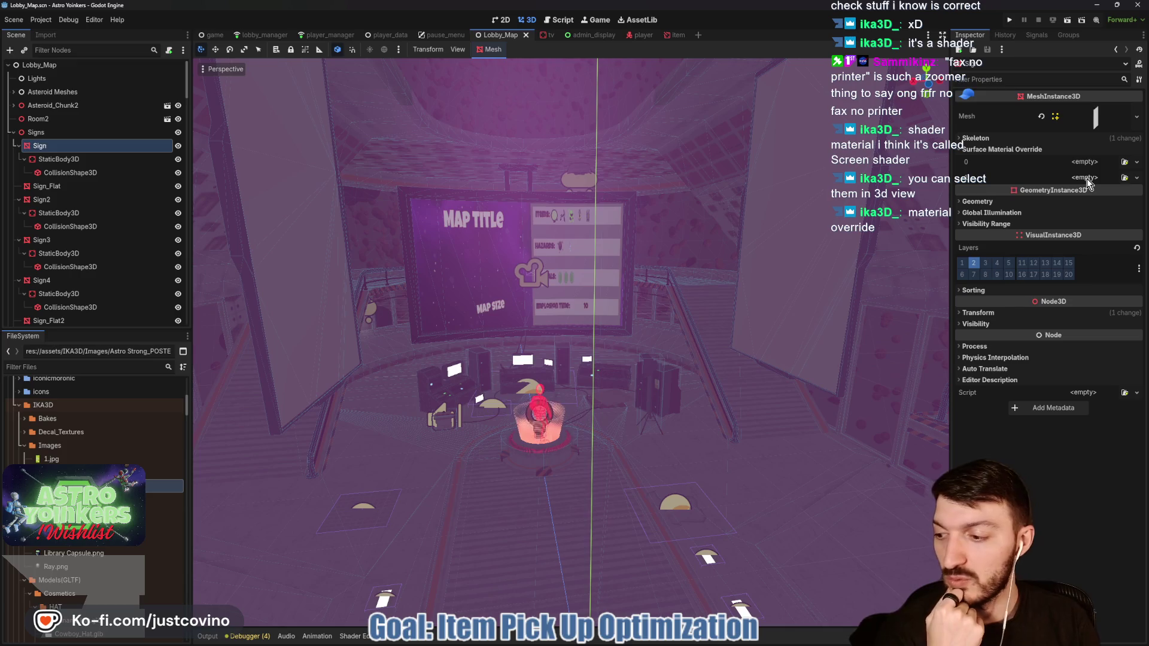
click(1087, 178)
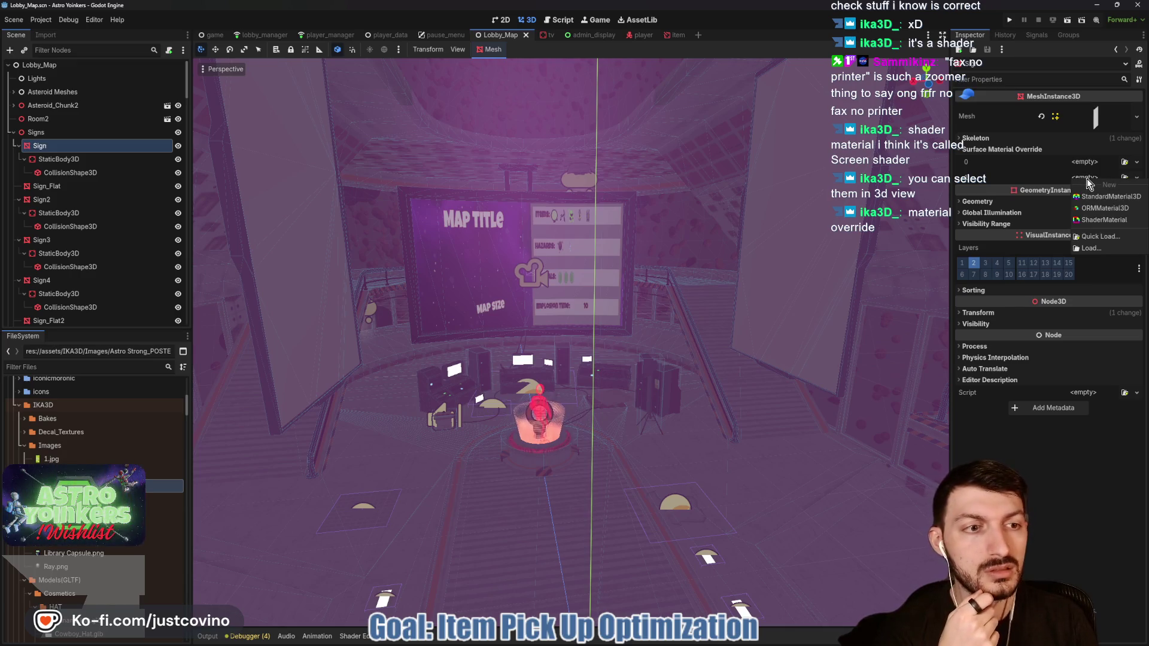
click(991, 203)
click(1086, 214)
click(1095, 268)
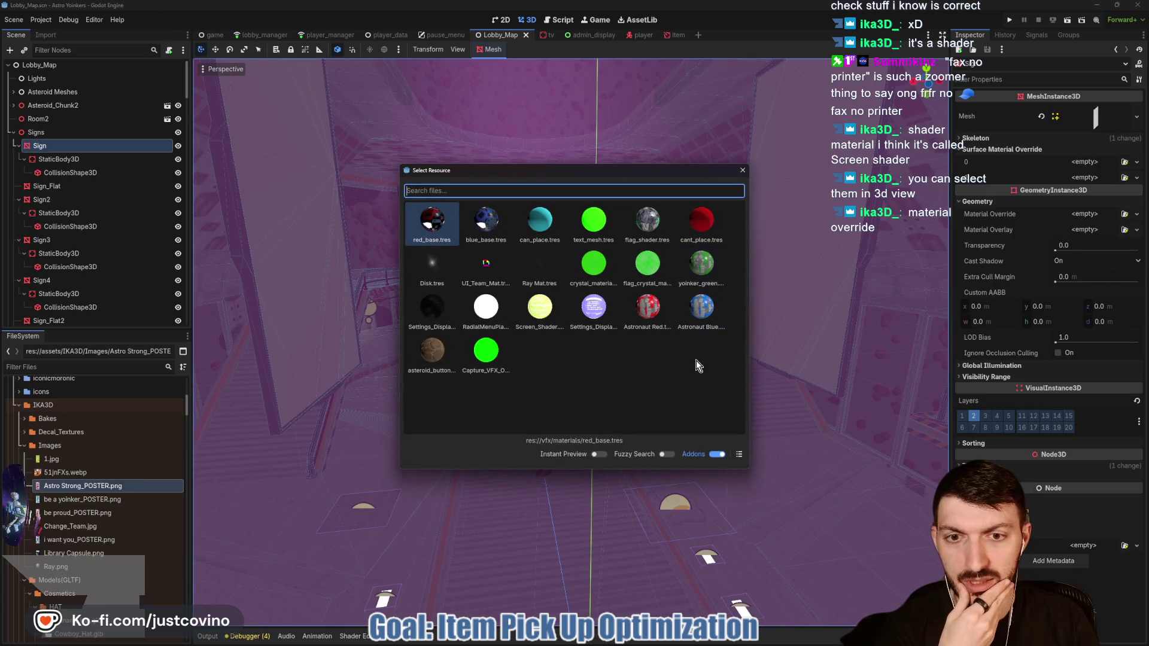
click(540, 317)
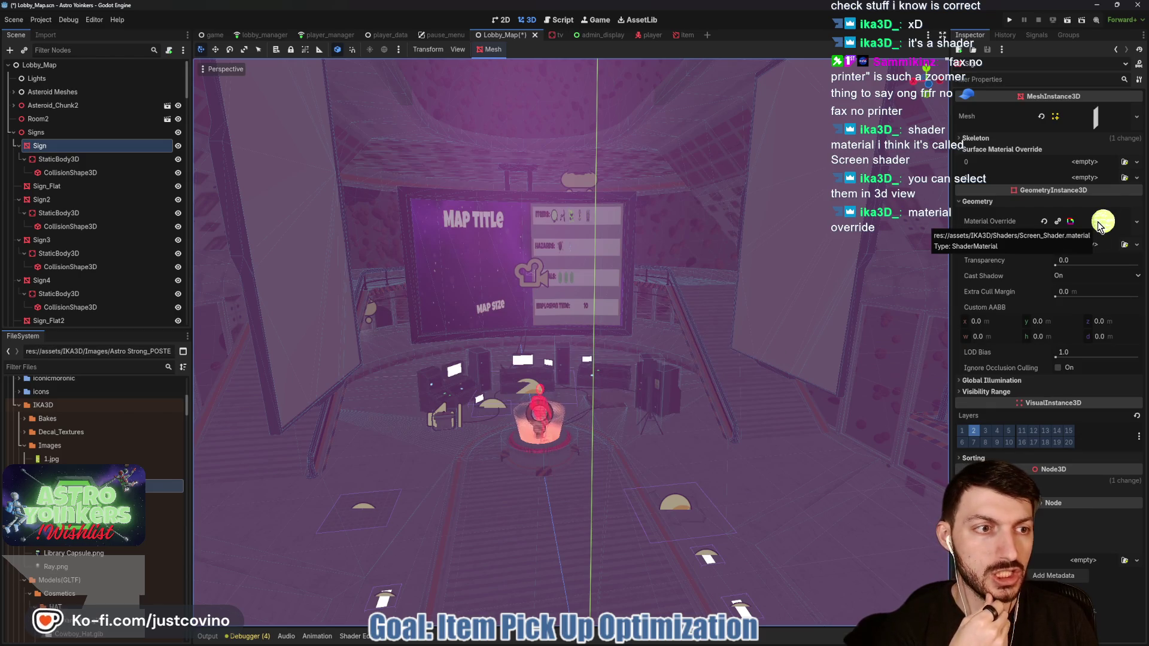
click(1100, 224)
click(993, 327)
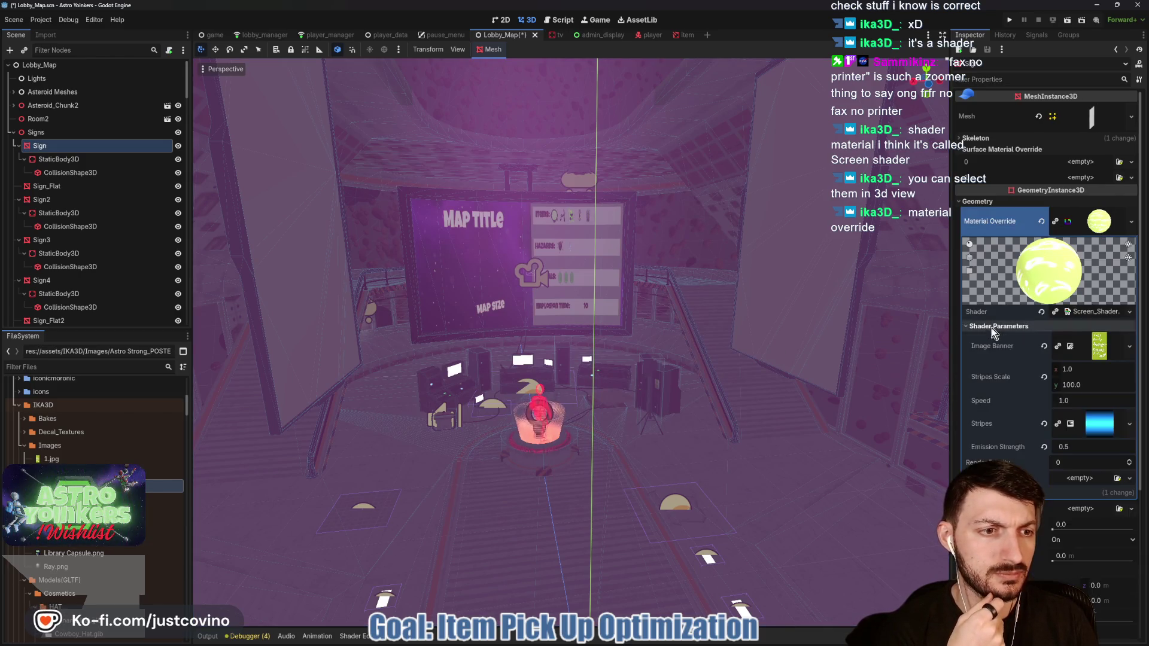
Step: Replace the Image Banner texture with be proud_POSTER.png
click(1044, 347)
click(1080, 338)
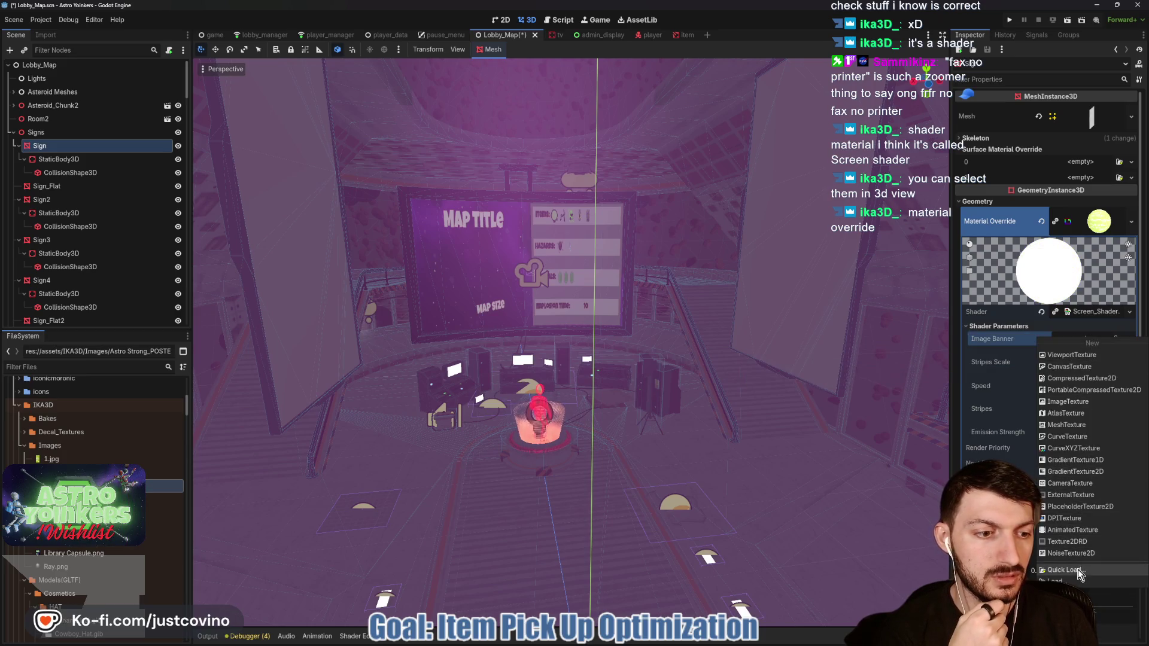
click(1078, 569)
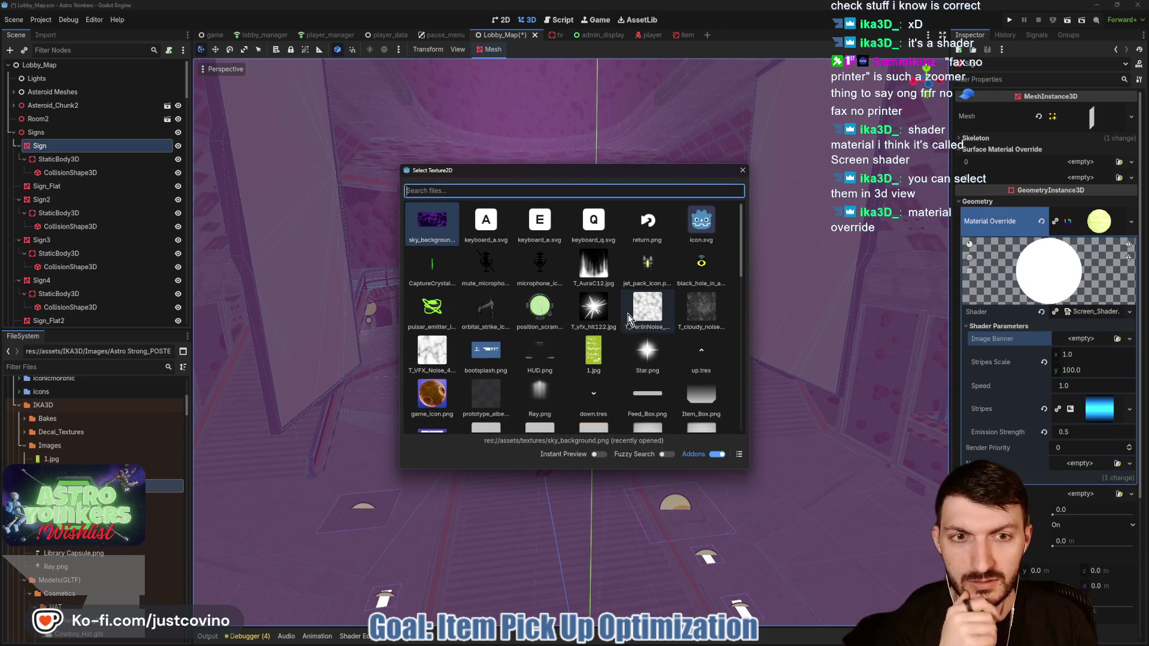
scroll(630, 321, down, 10)
scroll(628, 315, down, 3)
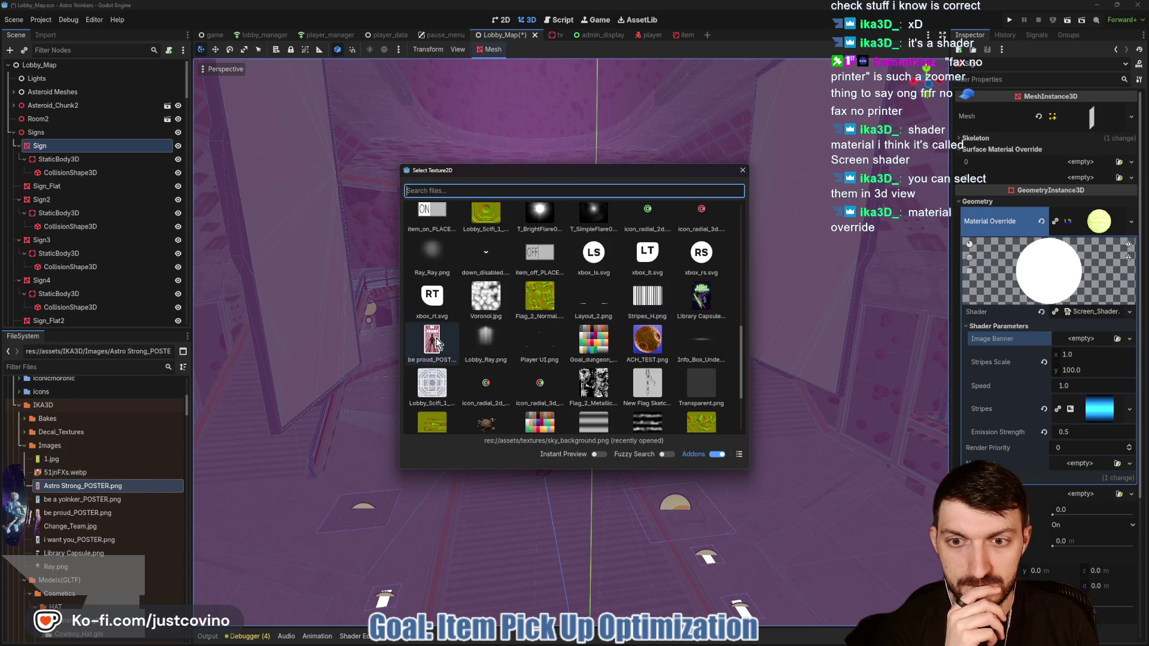
double_click(431, 340)
Step: Frame the sign in the viewport and save the Lobby_Map scene
key(f)
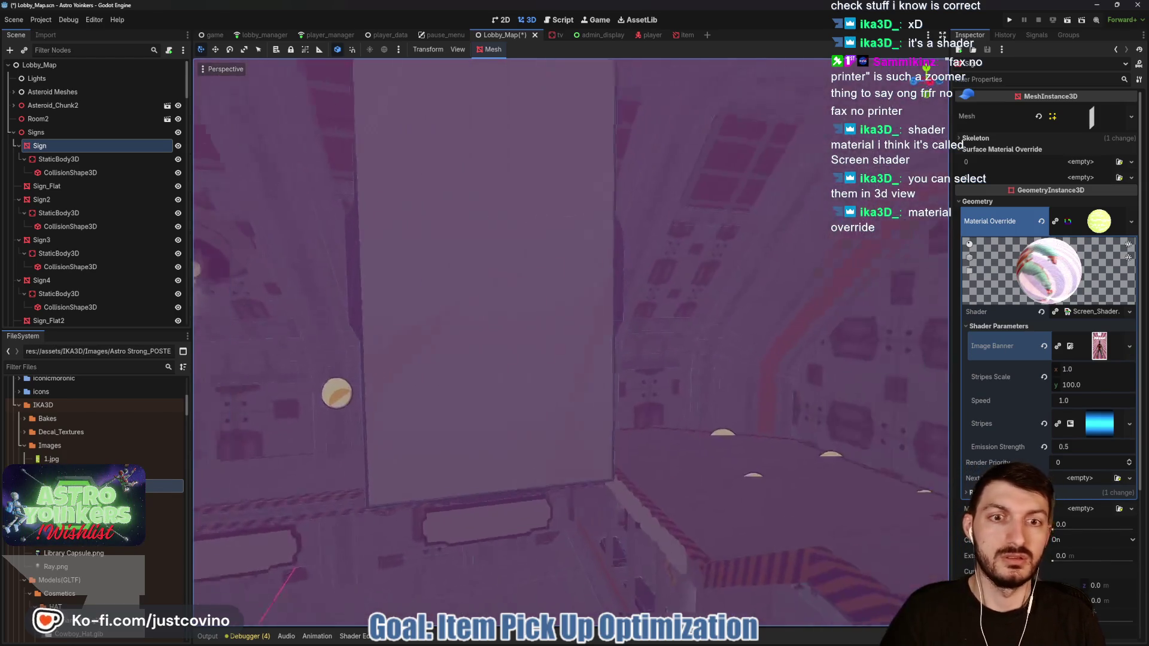
scroll(571, 341, down, 5)
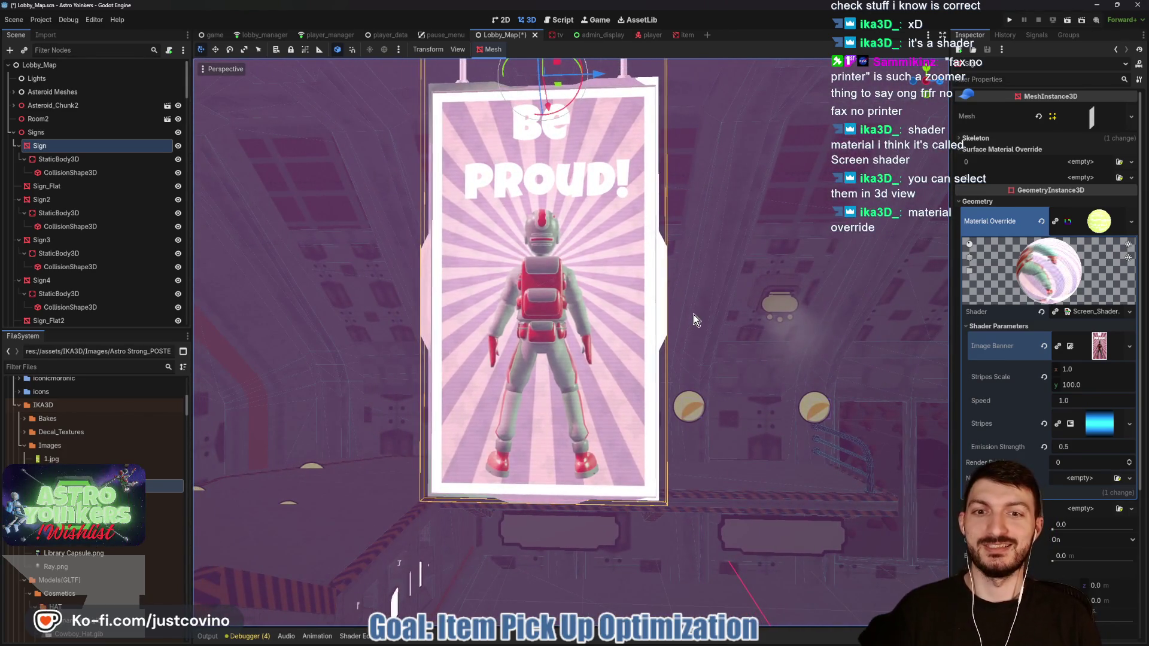
key(ctrl+s)
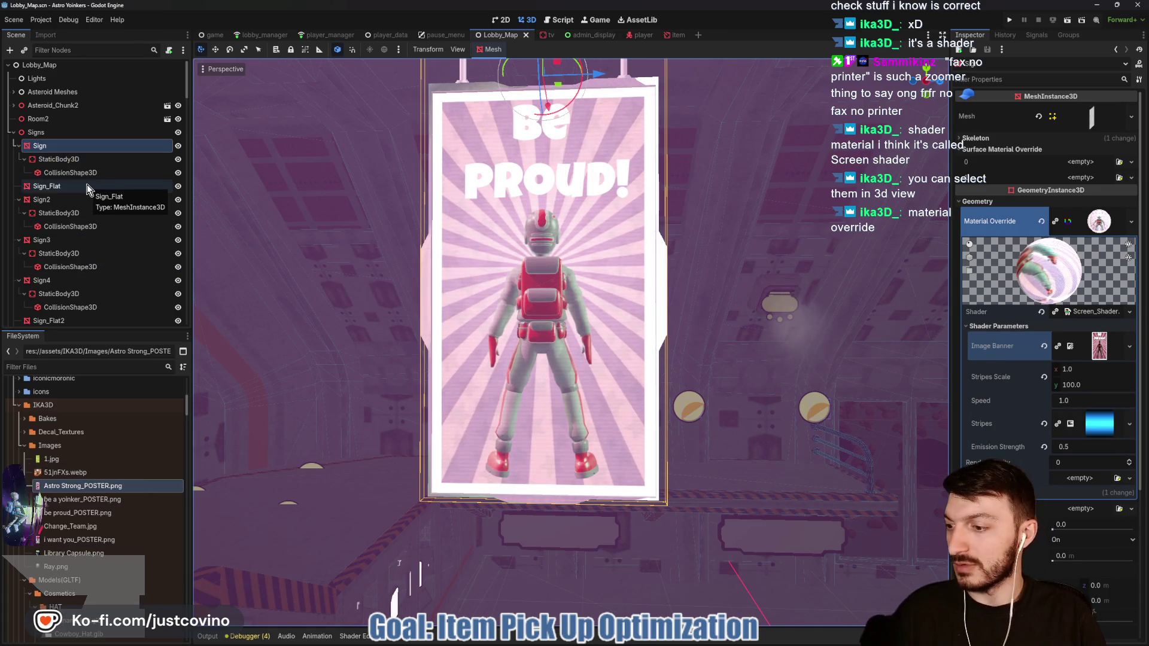
Step: Focus Sign2 and quick-load Screen_Shader into its Geometry Material Override
click(60, 198)
click(55, 187)
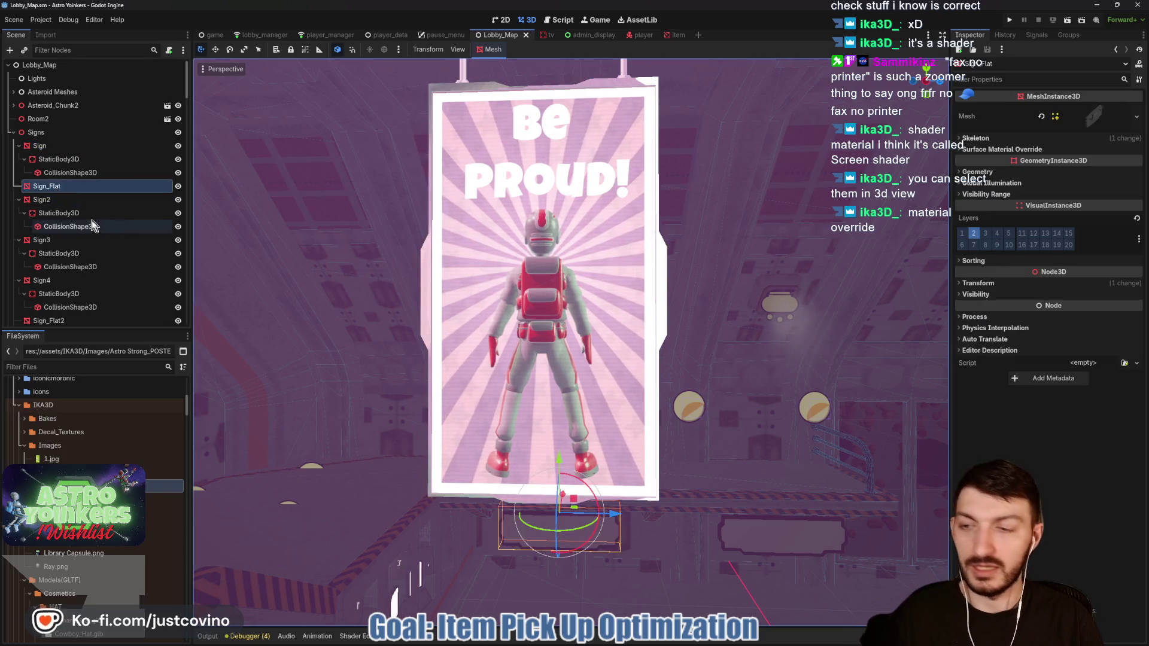
double_click(41, 200)
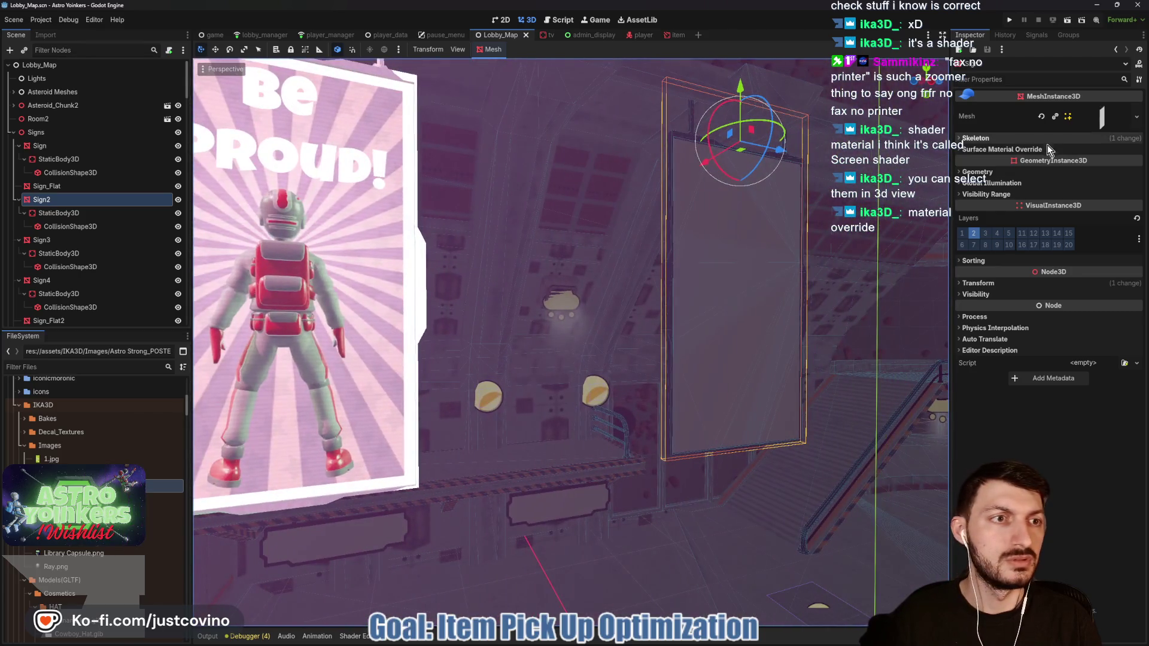
click(1011, 172)
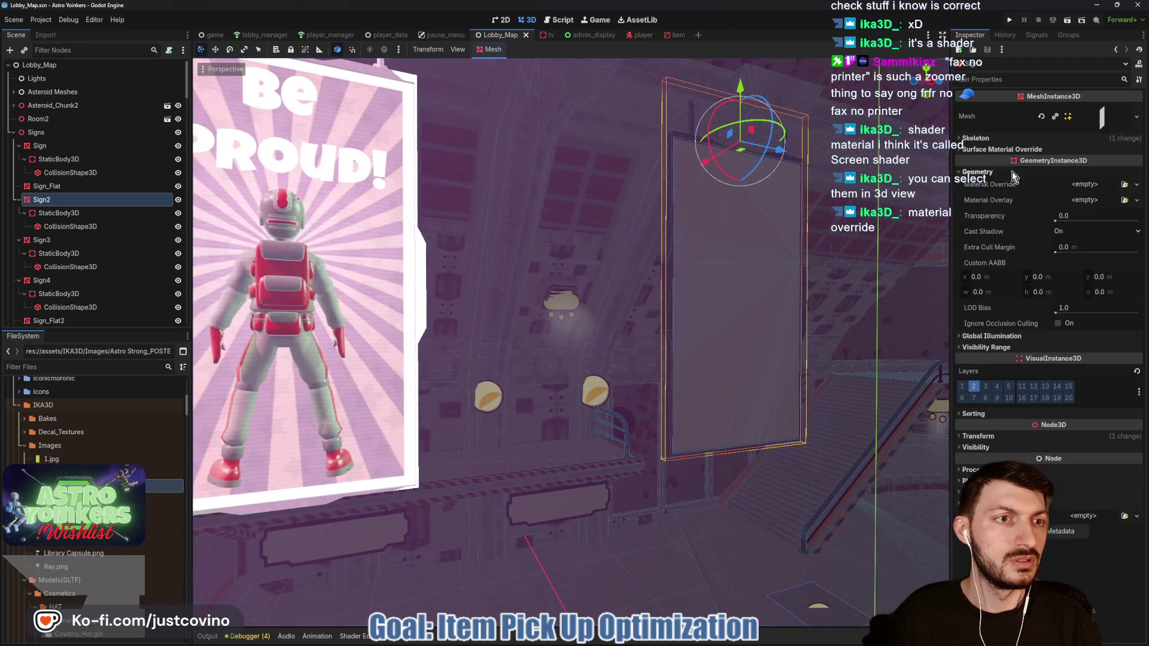
click(1074, 185)
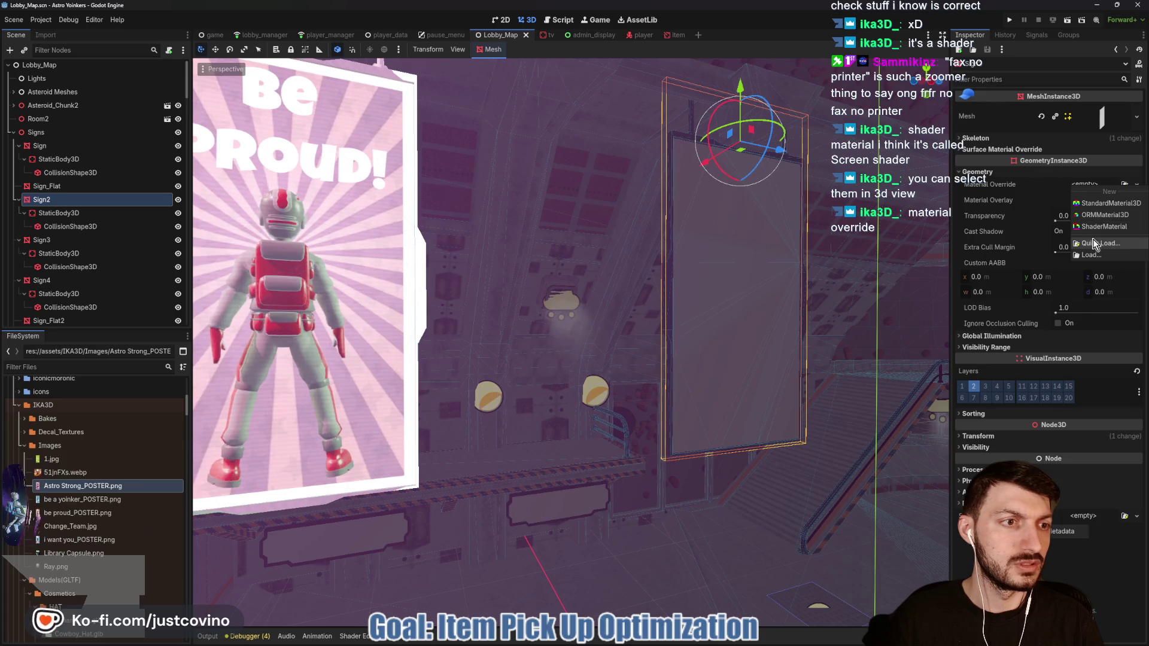
click(1095, 240)
click(539, 311)
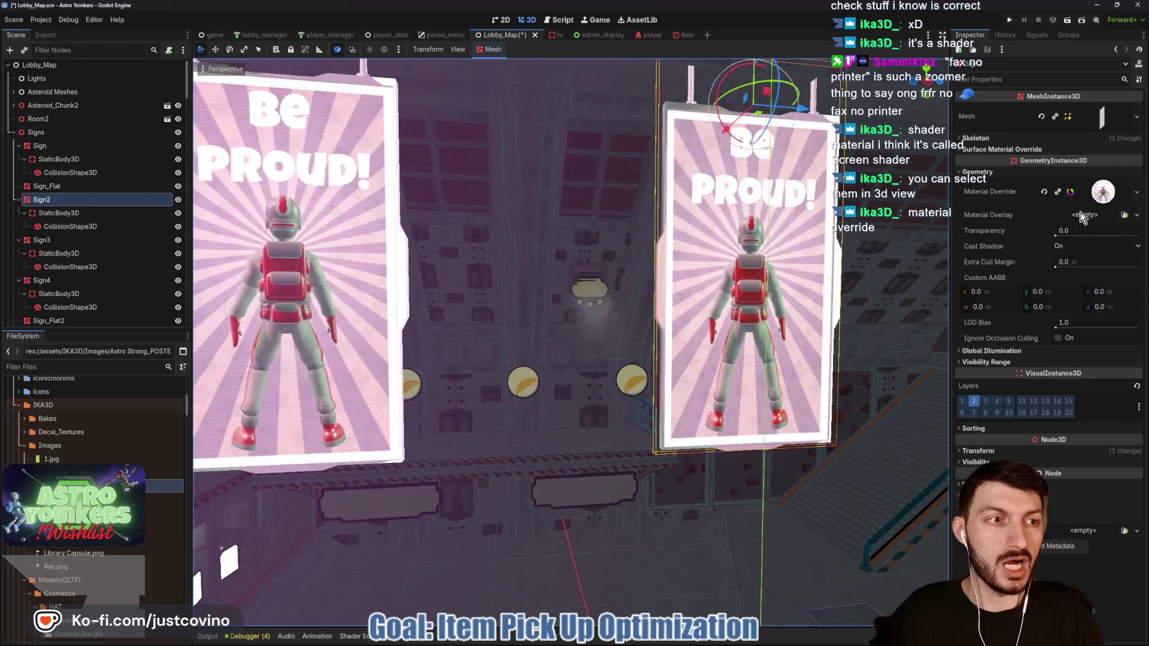
click(1103, 193)
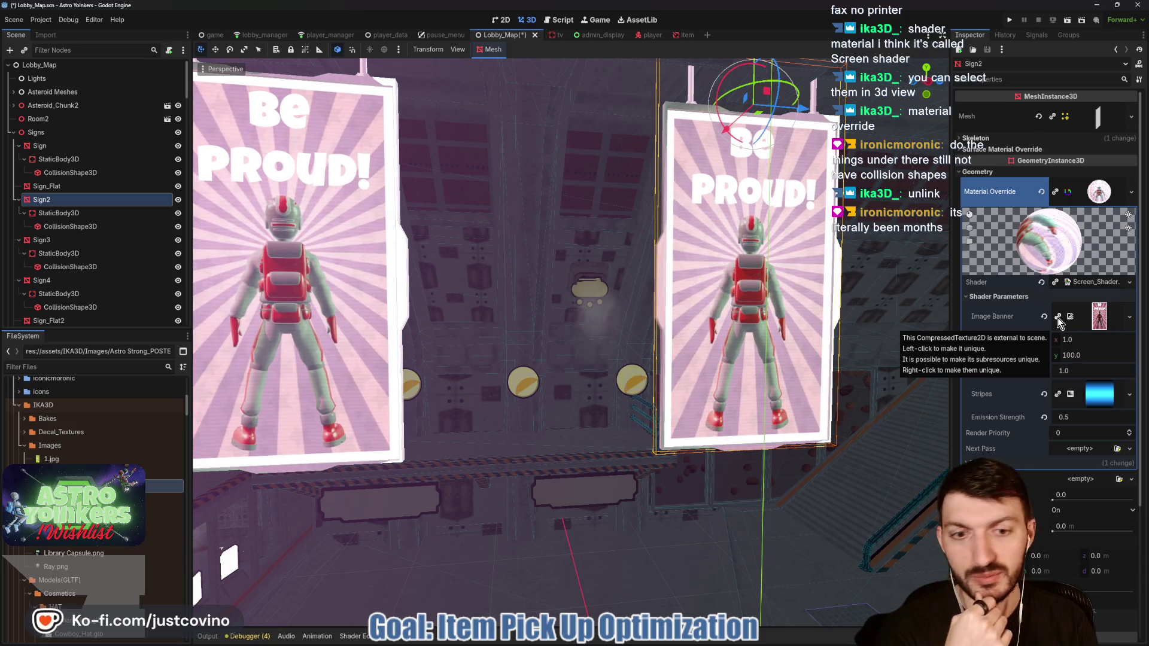
Step: Make Sign2's banner texture, shader and material override unique from the first sign's
click(1058, 317)
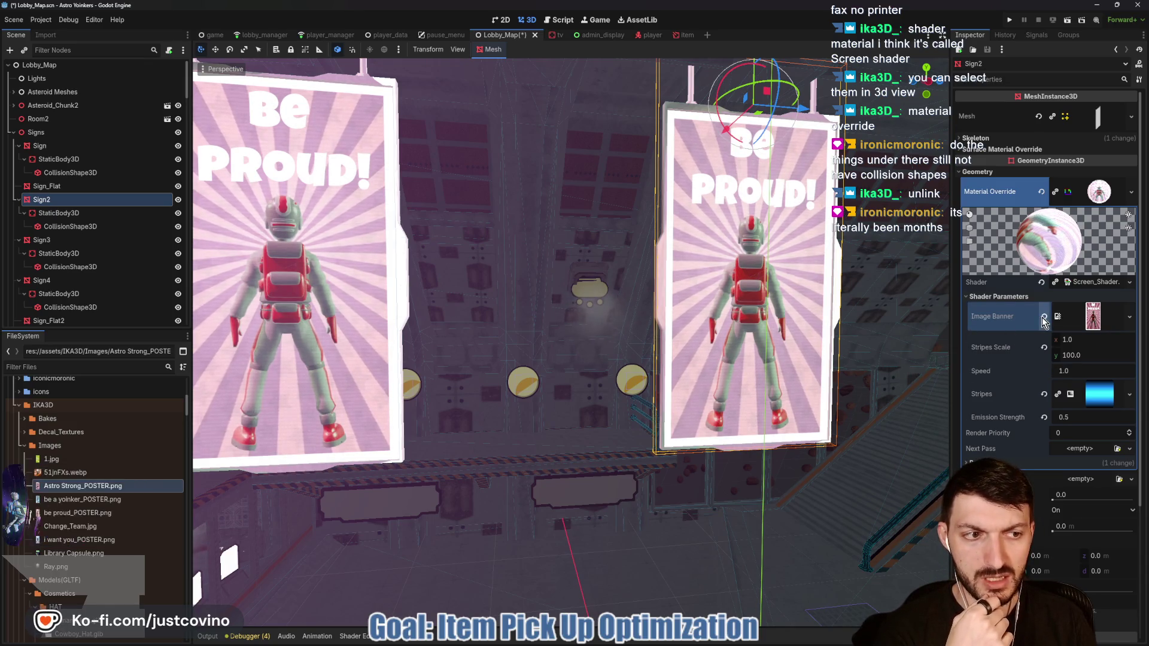
click(1044, 316)
click(1055, 284)
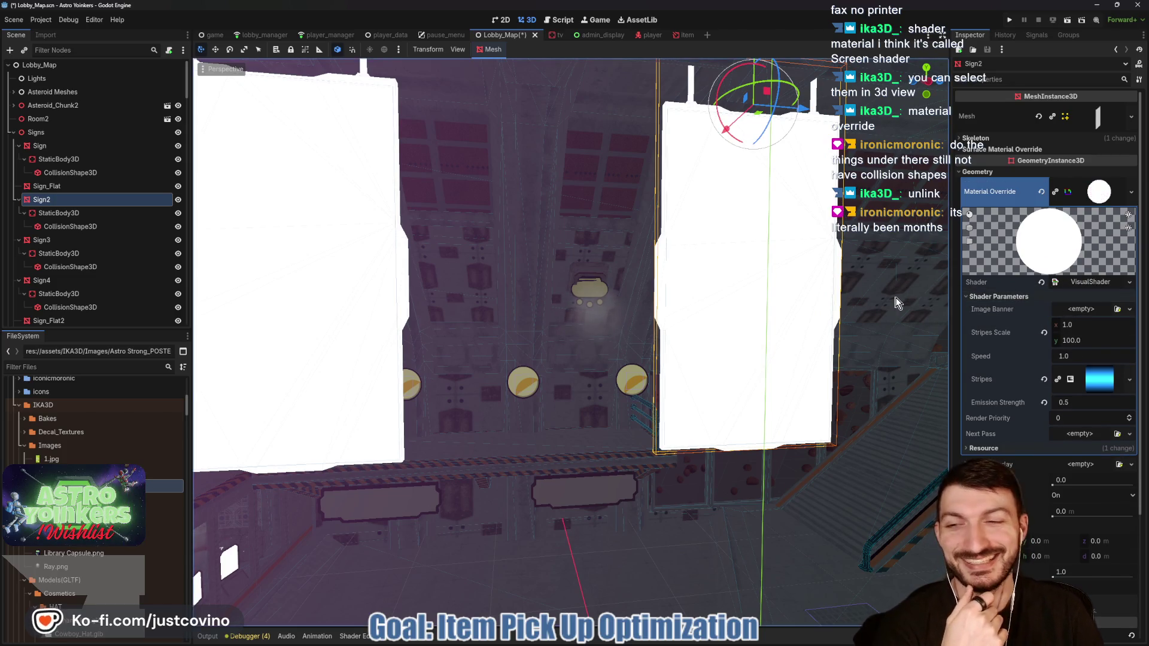
click(1129, 308)
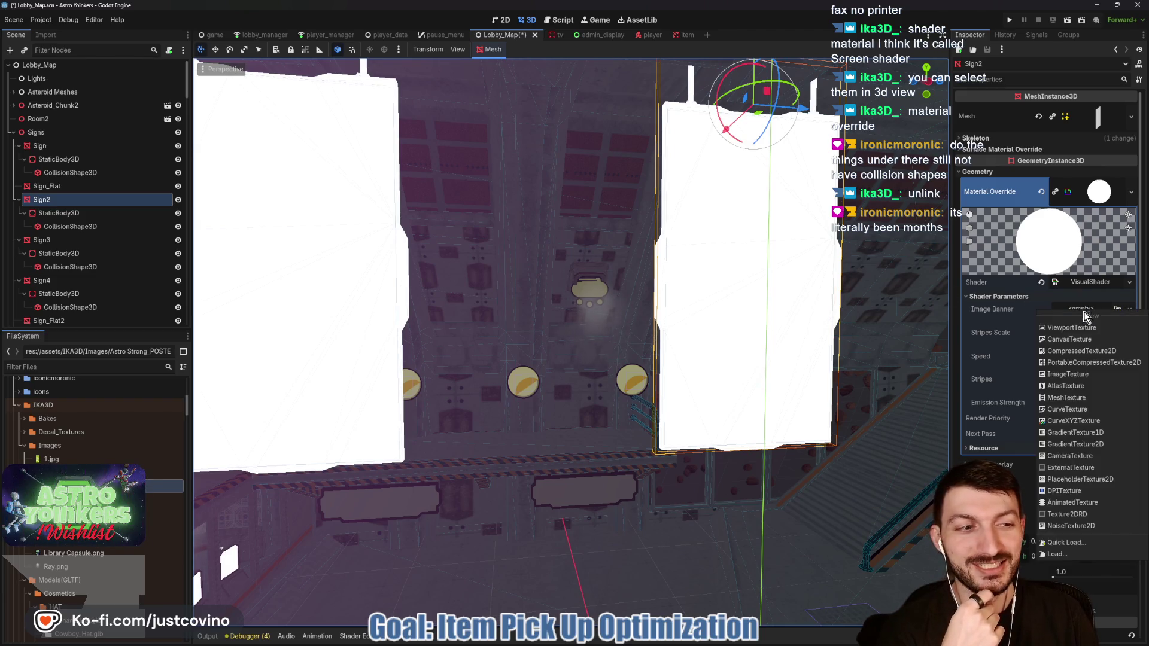
click(1071, 543)
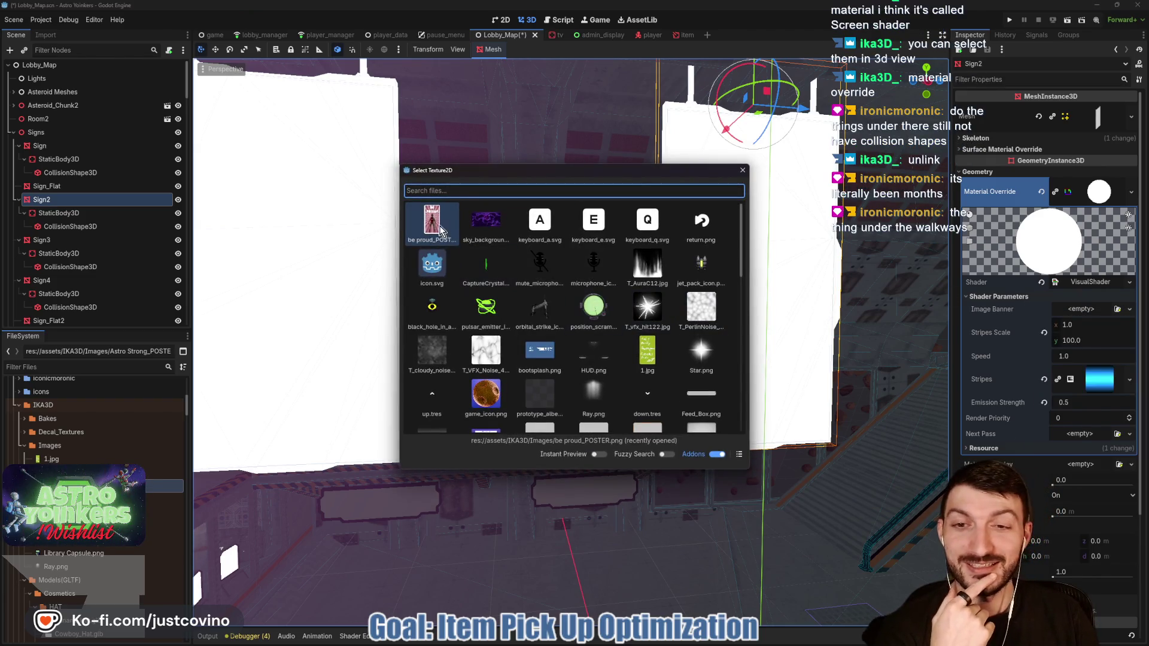
double_click(435, 228)
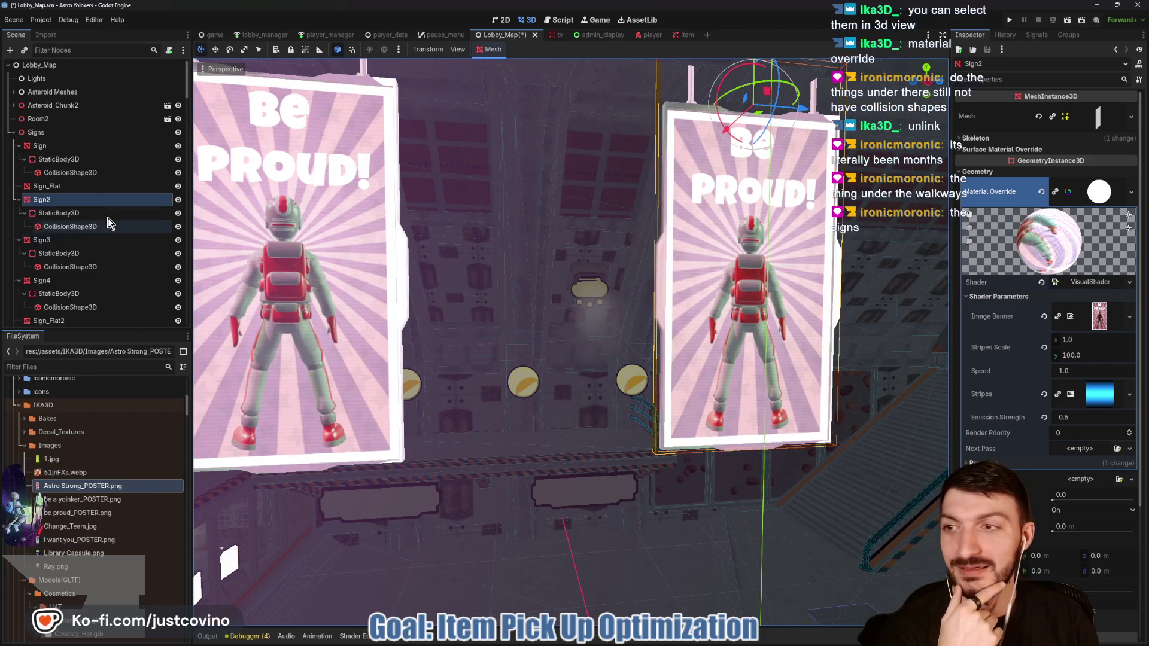
click(1055, 192)
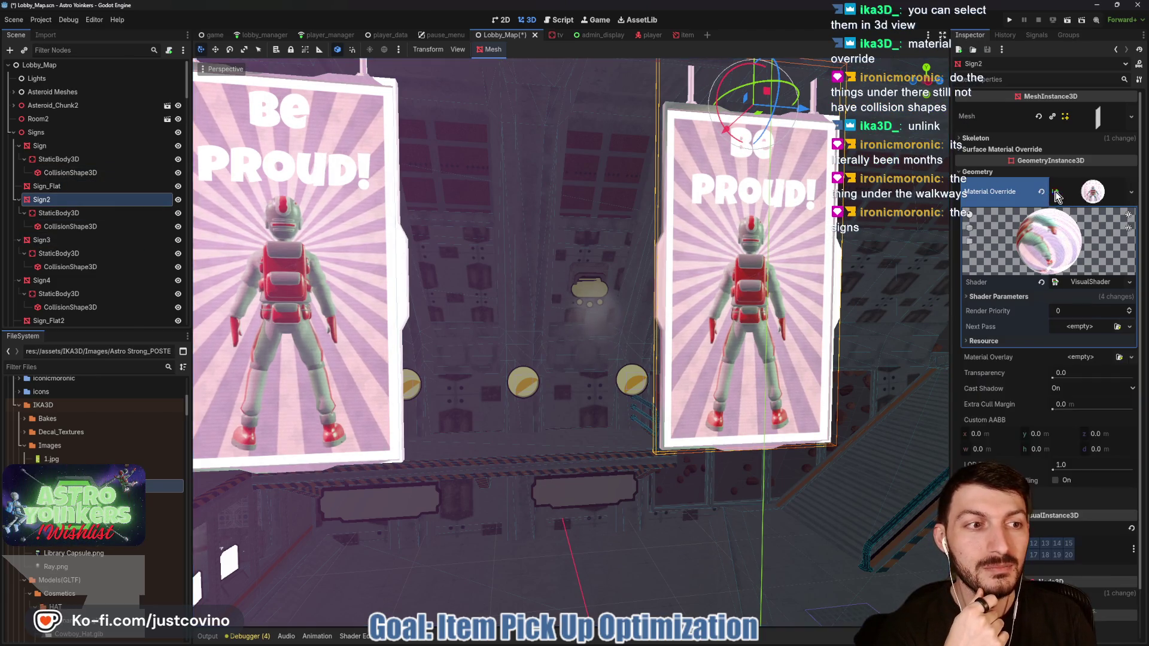
click(1025, 297)
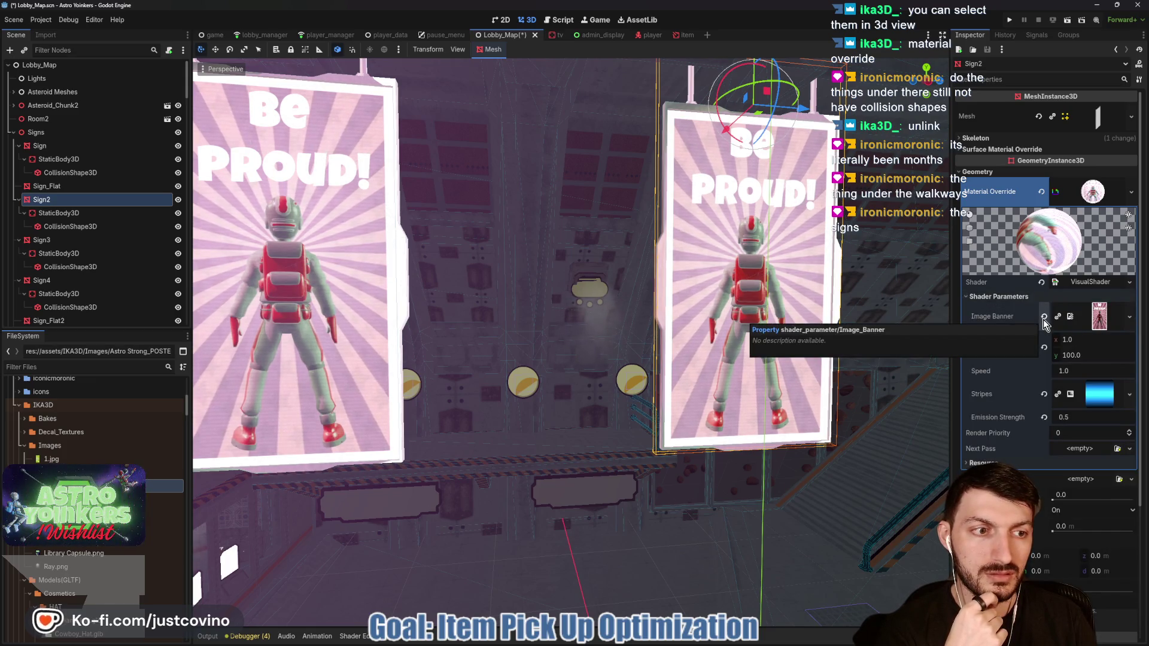
Step: Set Sign2's Image Banner to the I Want You poster
click(1043, 317)
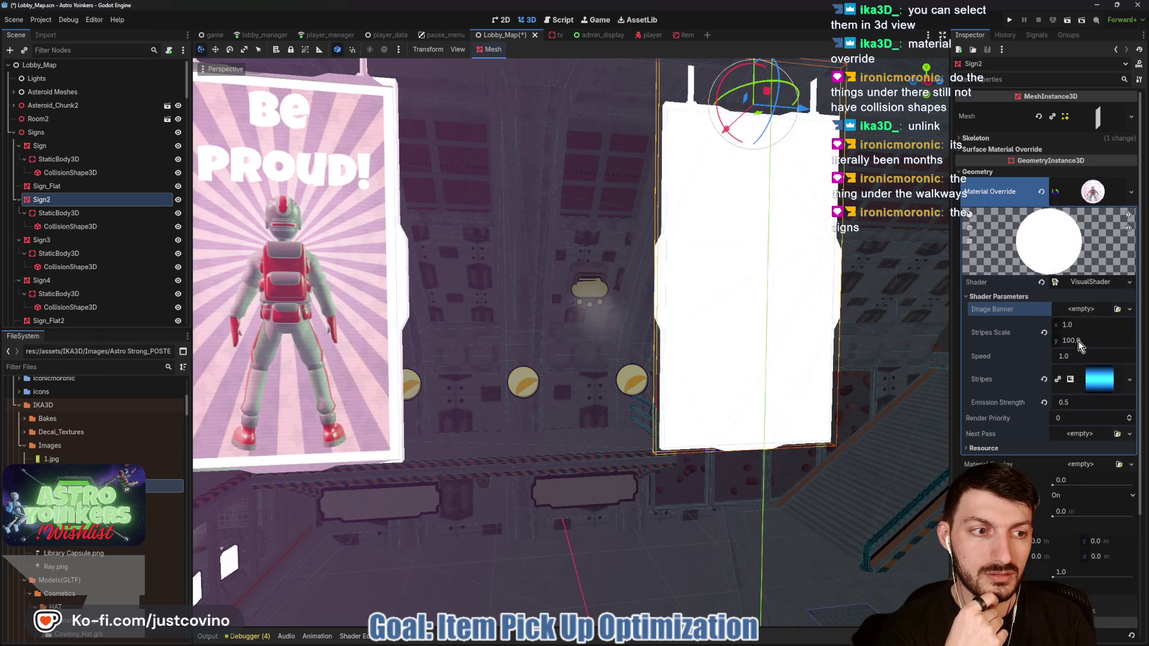
click(1082, 312)
click(1074, 539)
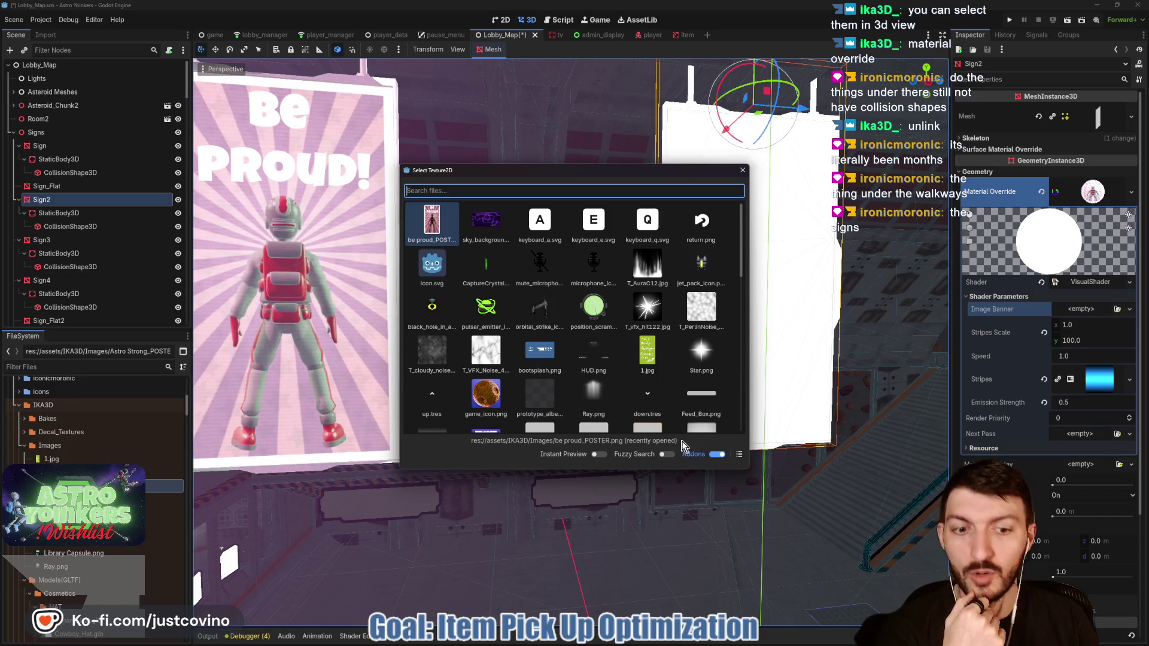
scroll(559, 303, down, 10)
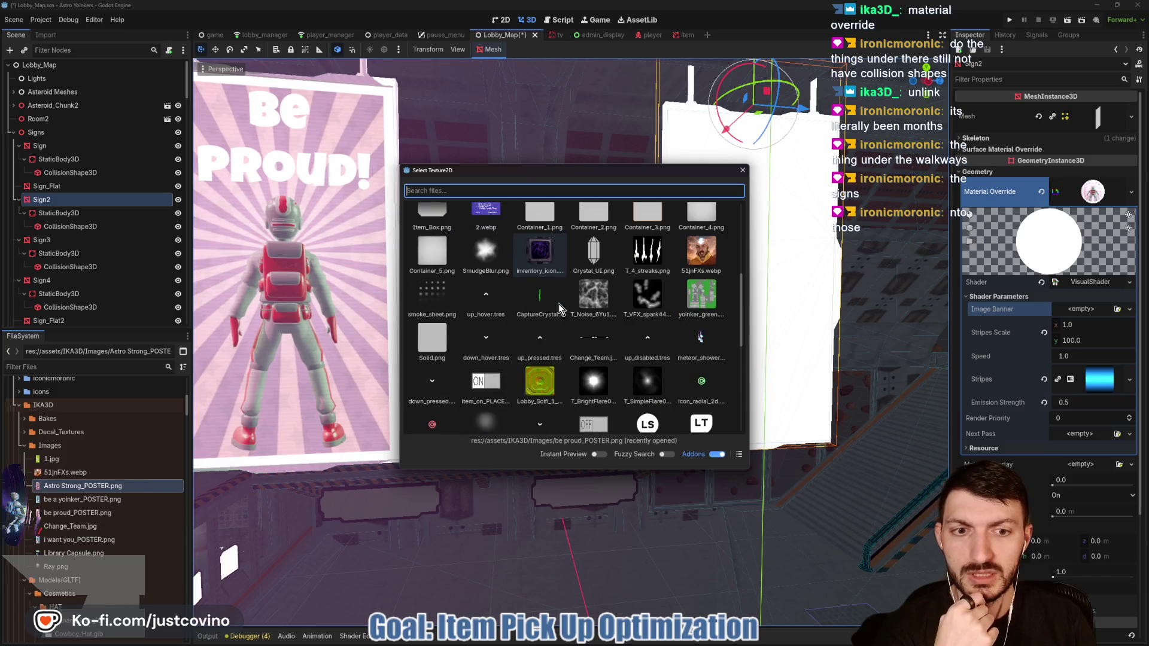
scroll(559, 303, down, 3)
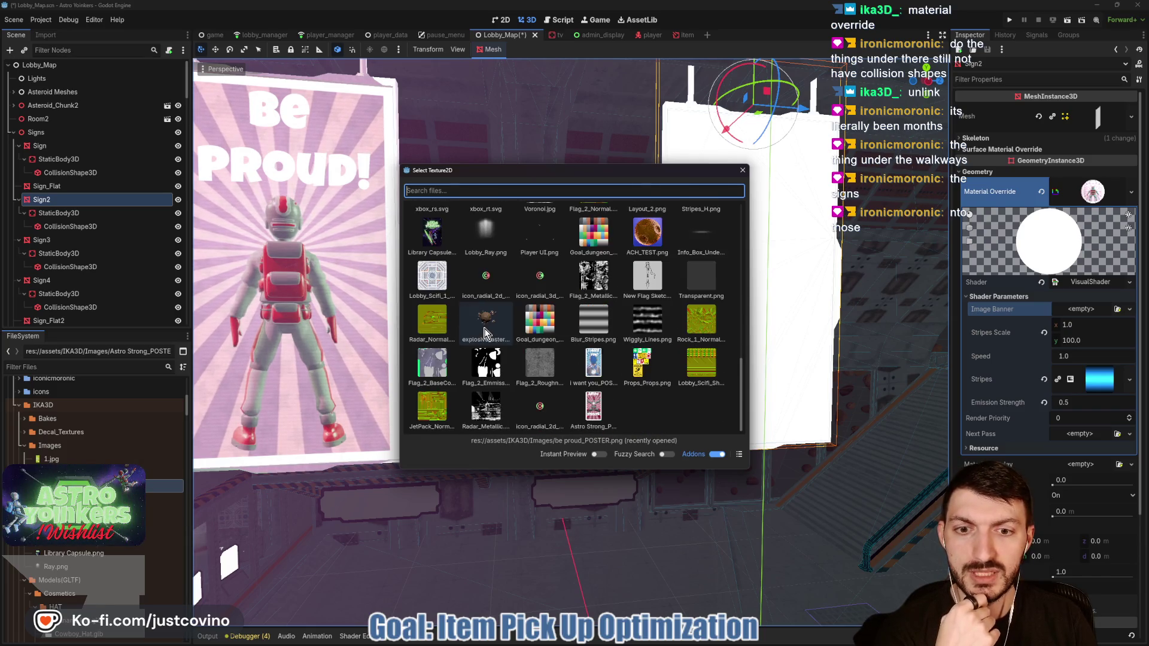
click(593, 371)
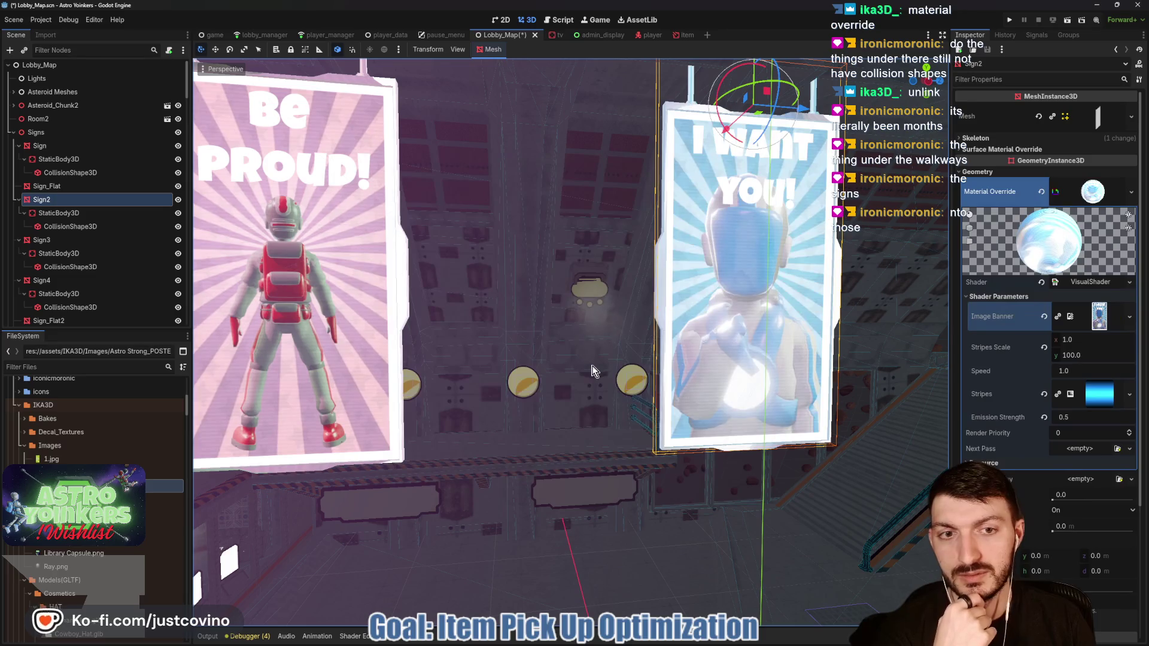
mouse_move(578, 366)
mouse_down()
mouse_move(578, 419)
mouse_move(562, 425)
mouse_move(548, 341)
mouse_move(559, 419)
mouse_move(560, 332)
mouse_move(560, 380)
mouse_move(521, 368)
mouse_move(507, 377)
mouse_move(558, 346)
mouse_up()
Step: Look over Sign_Flat and Sign2, then select and frame Sign3
click(562, 344)
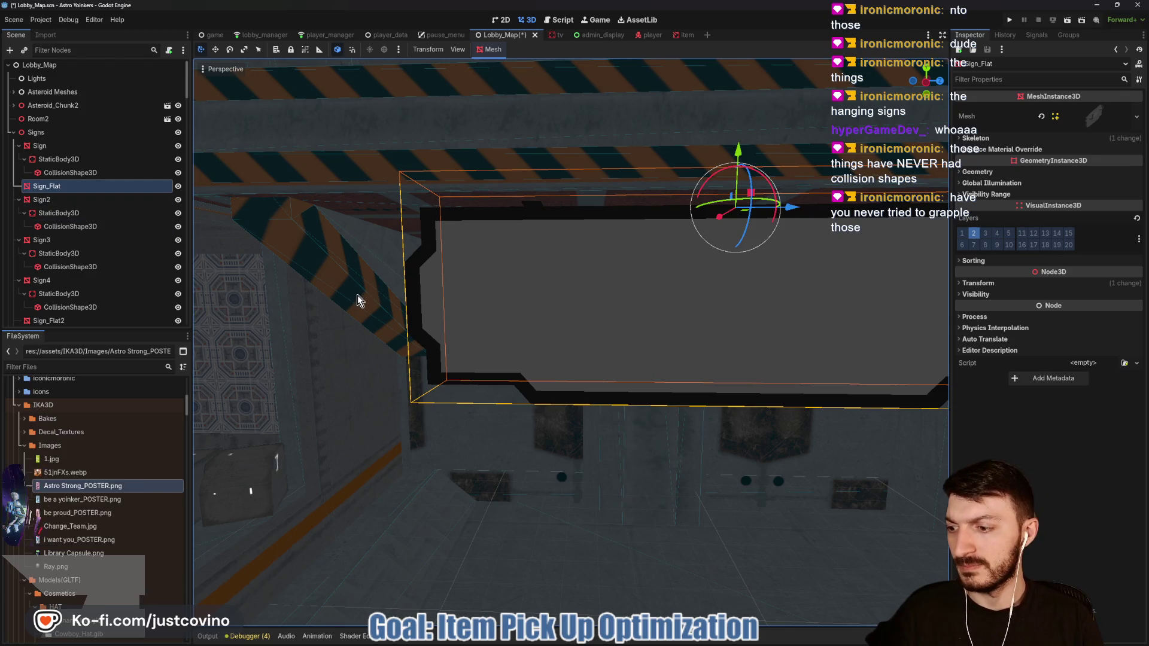
mouse_move(563, 344)
mouse_down()
mouse_move(571, 346)
mouse_move(553, 337)
mouse_up()
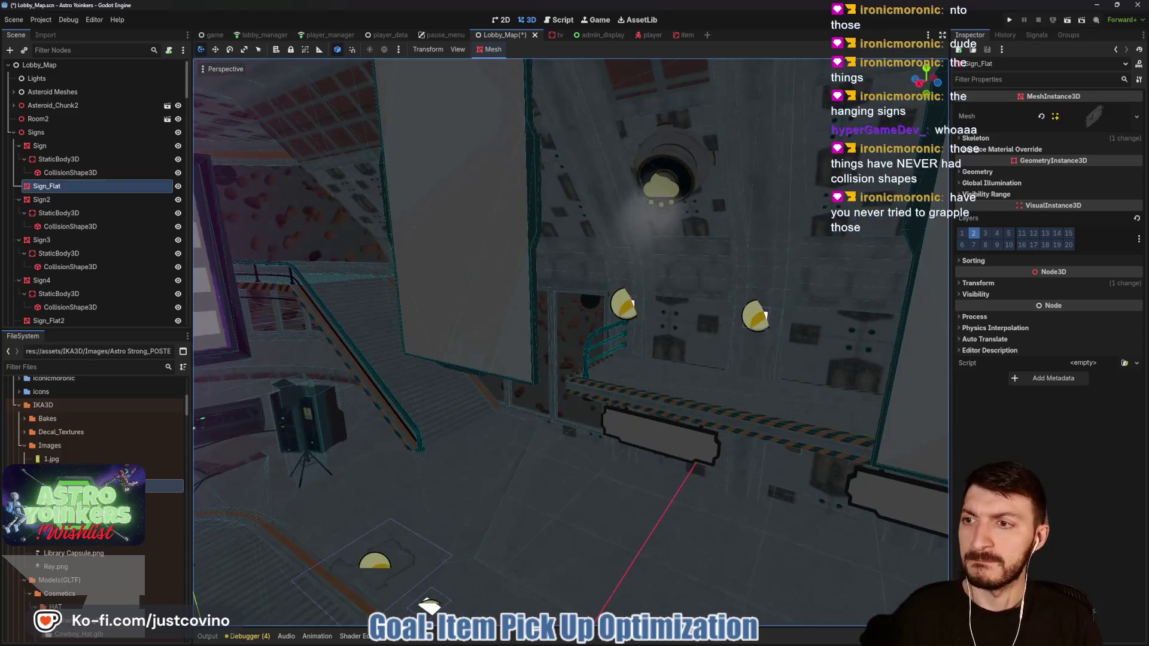
click(57, 200)
key(f)
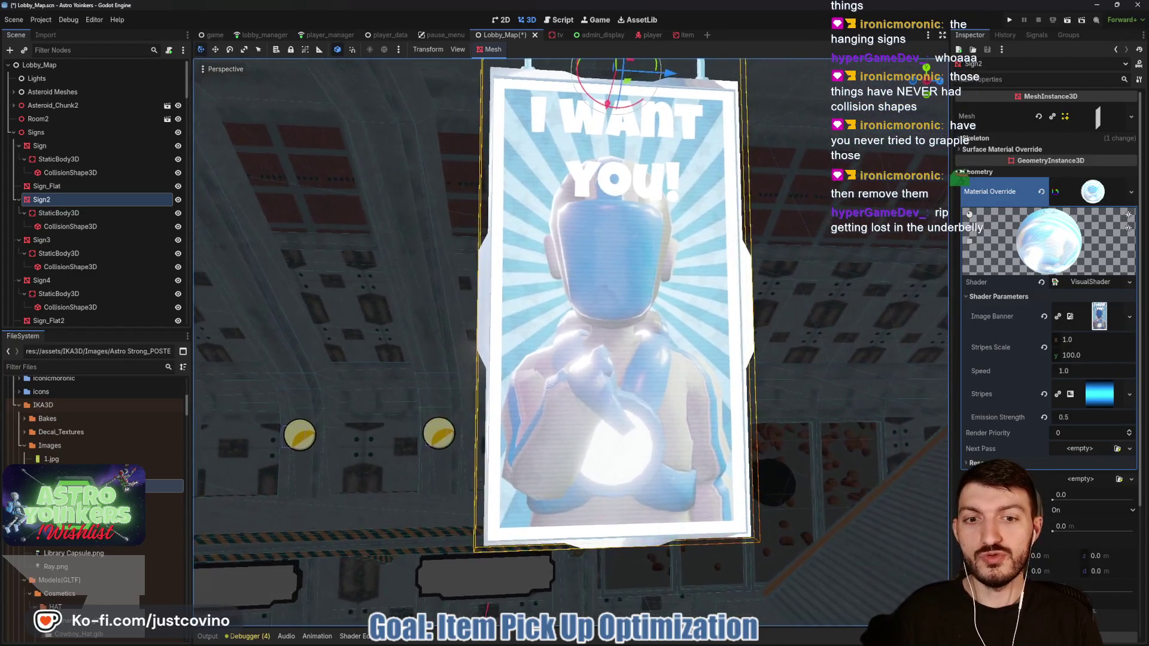
double_click(85, 242)
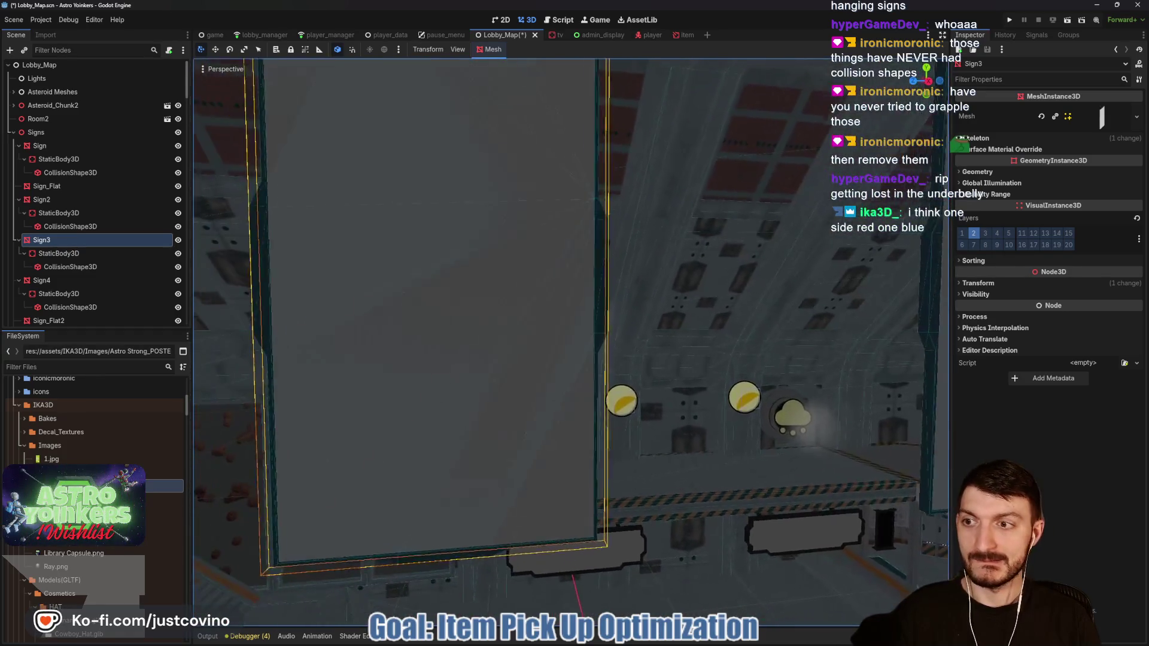
Step: Load Screen_Shader into Sign3's Material Override and show its shader parameters
click(1011, 150)
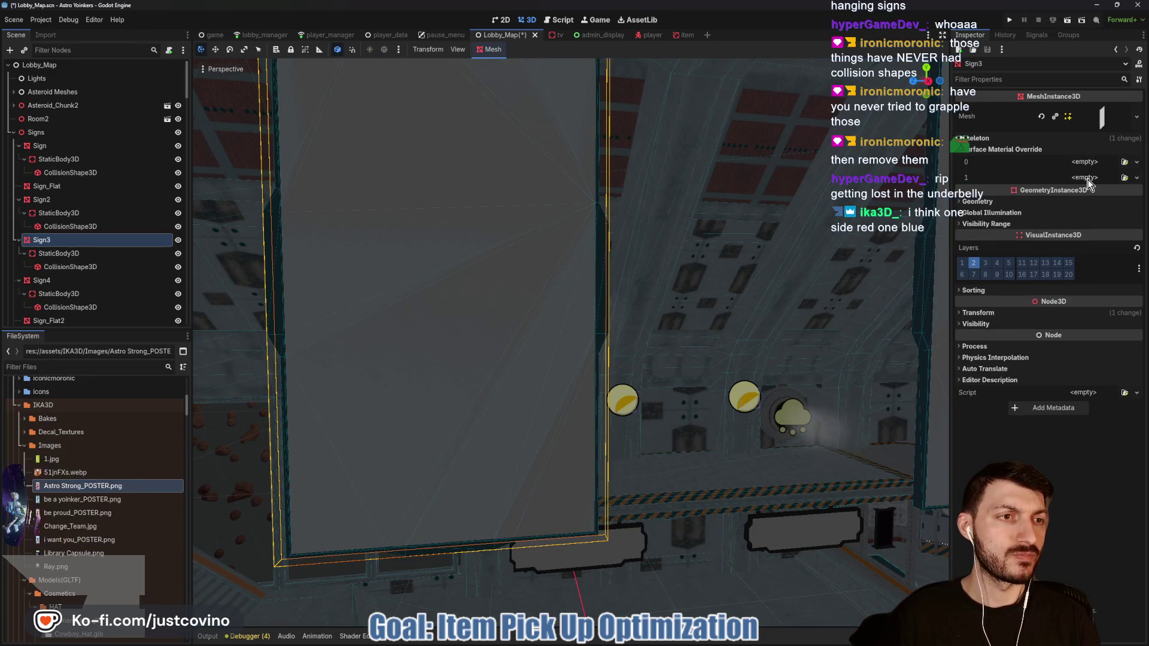
click(1017, 202)
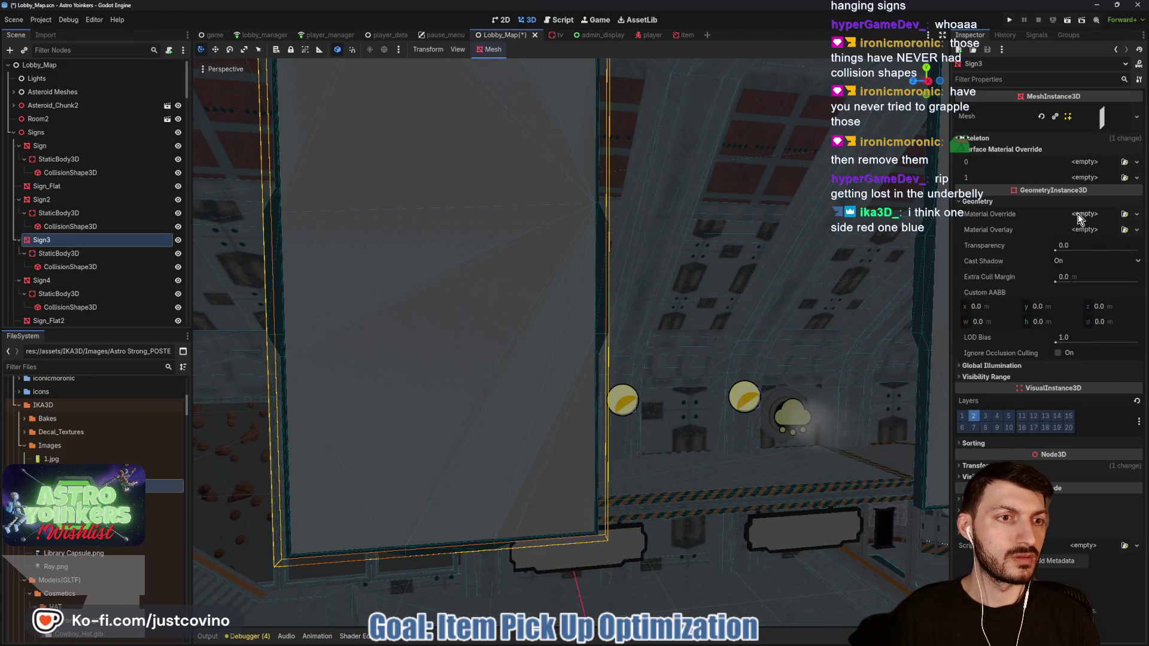
click(1098, 272)
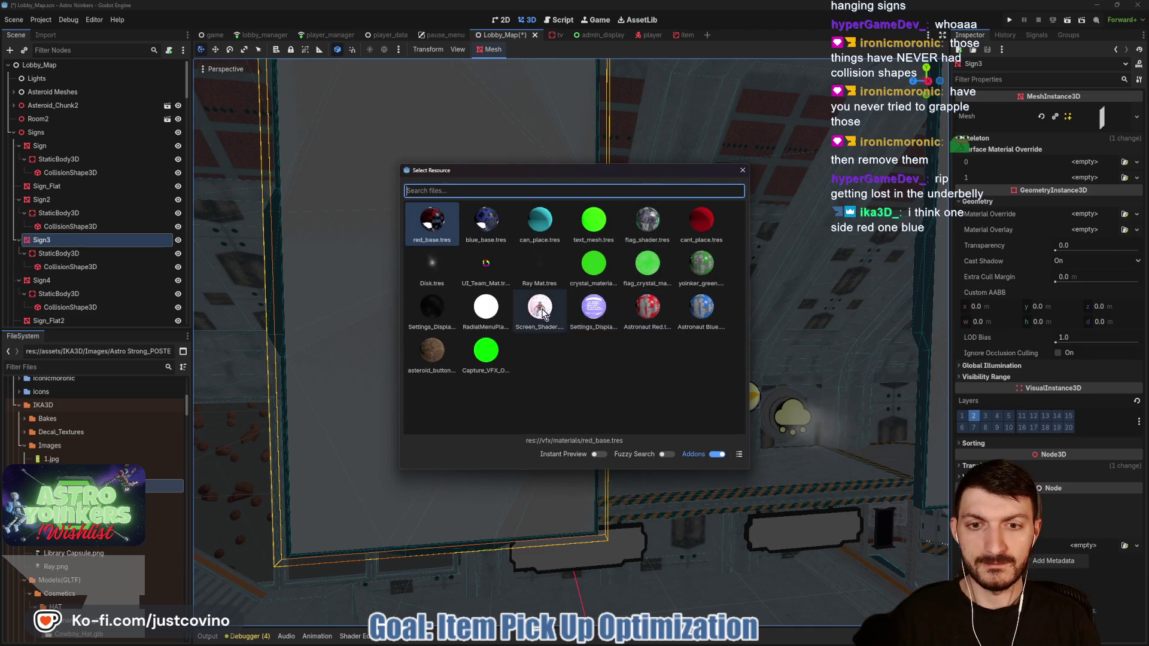
double_click(540, 310)
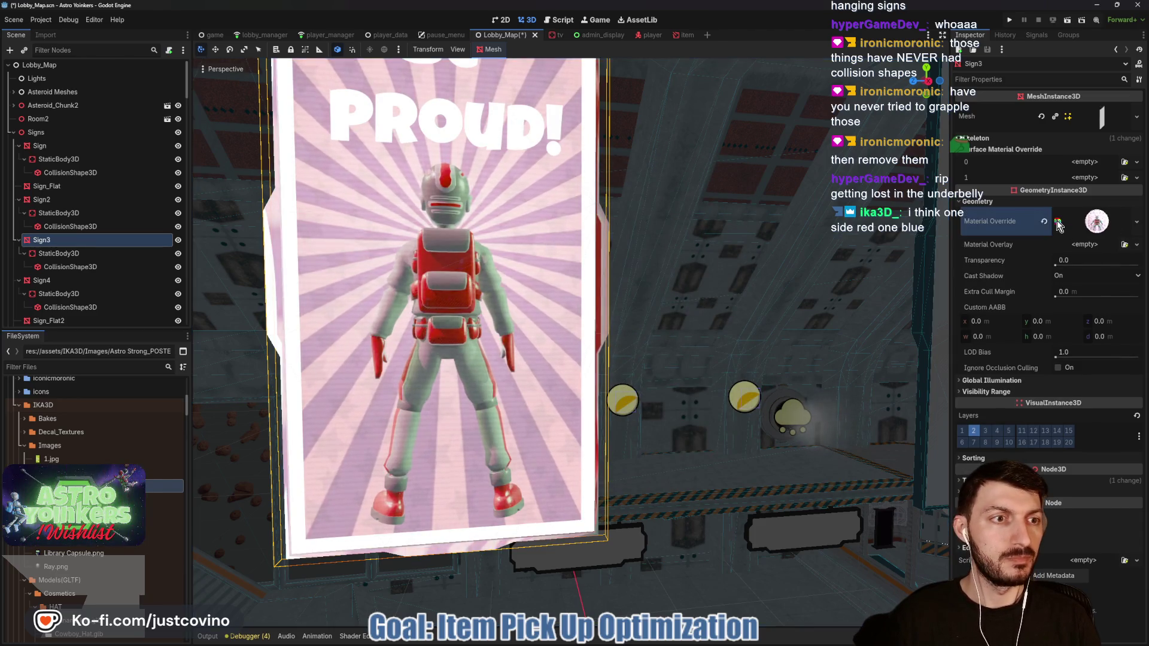
click(1096, 222)
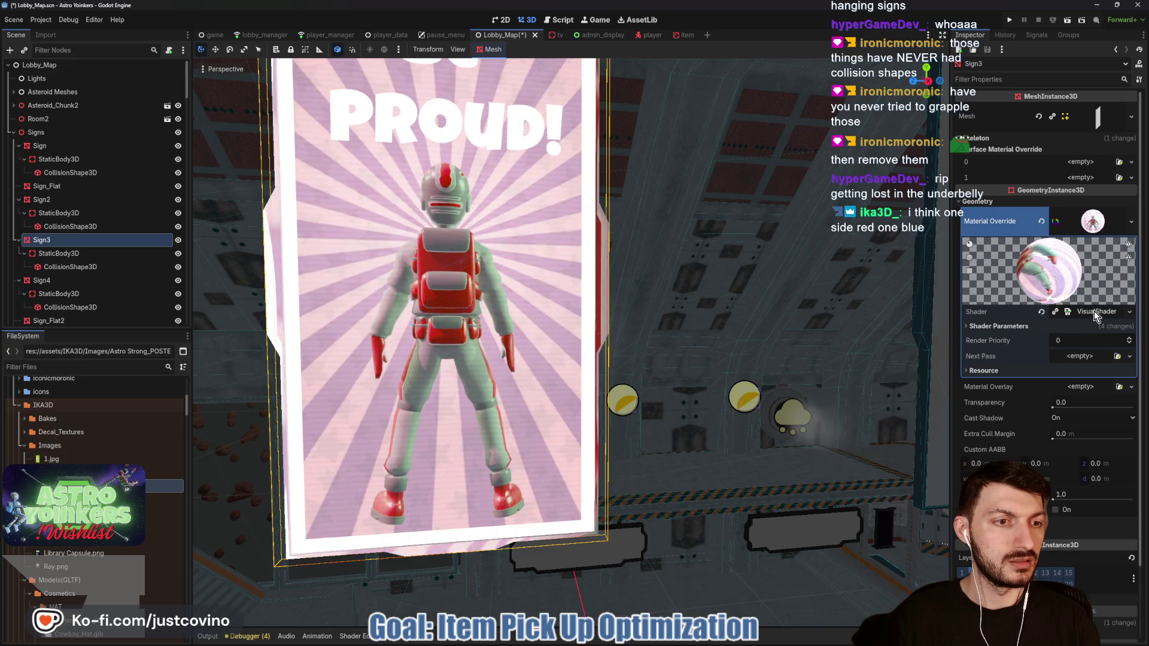
click(1029, 326)
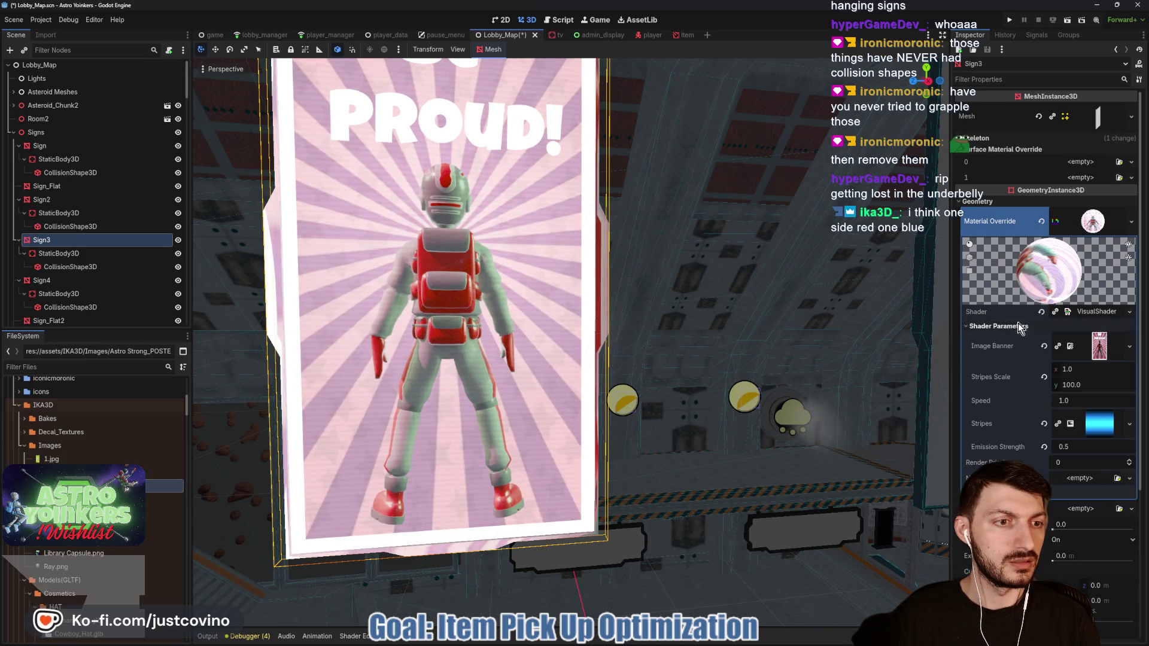
Step: Set Sign3's Image Banner to i want you_POSTER.png
click(1044, 347)
click(1082, 339)
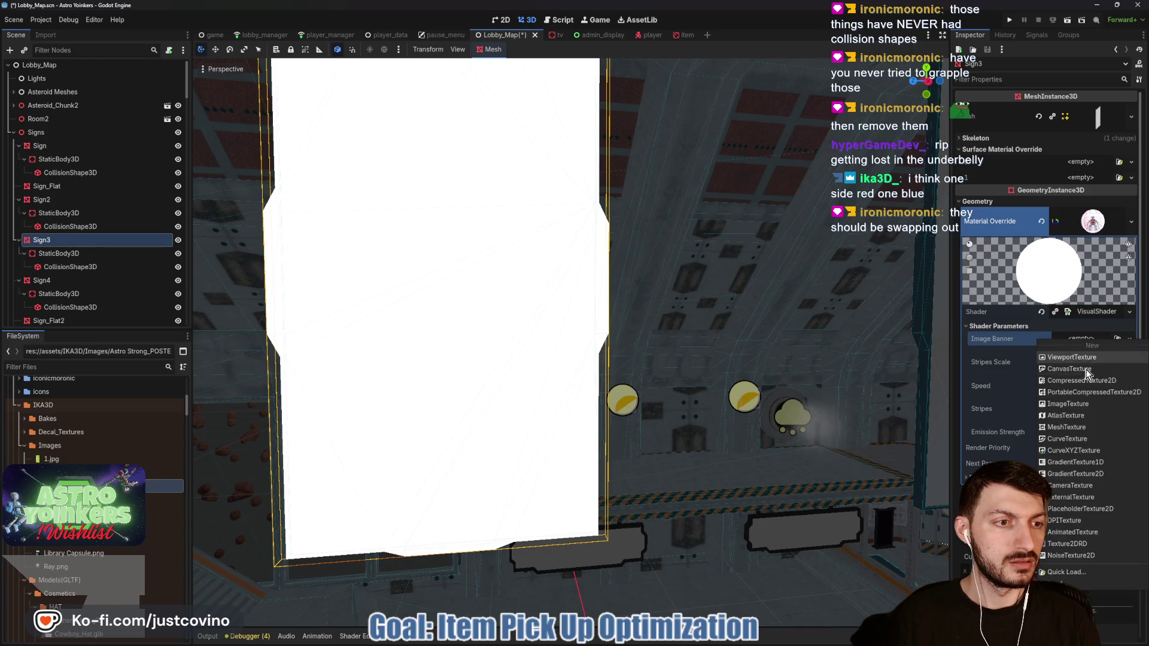
click(1080, 571)
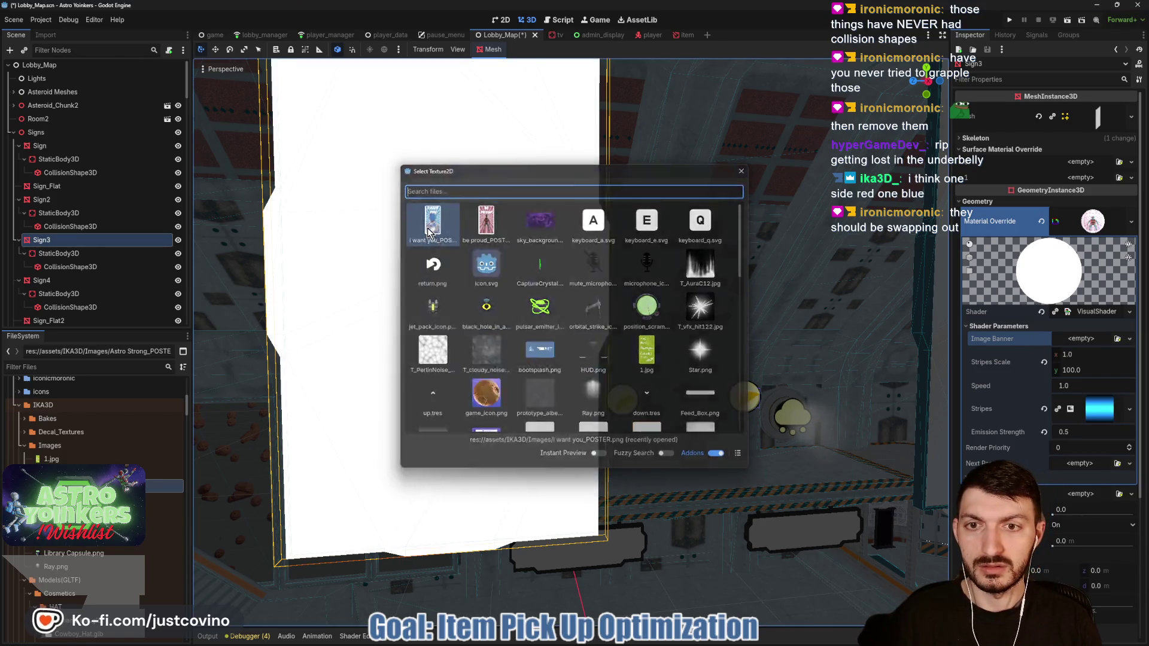
double_click(505, 297)
drag(505, 298, 160, 212)
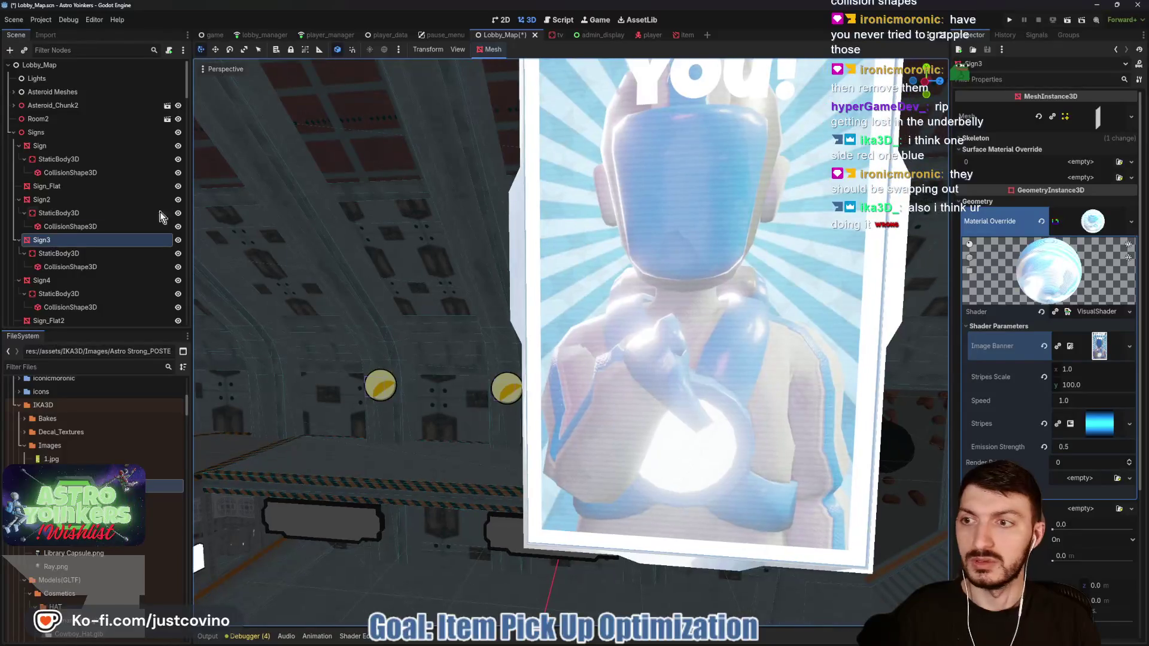
click(62, 201)
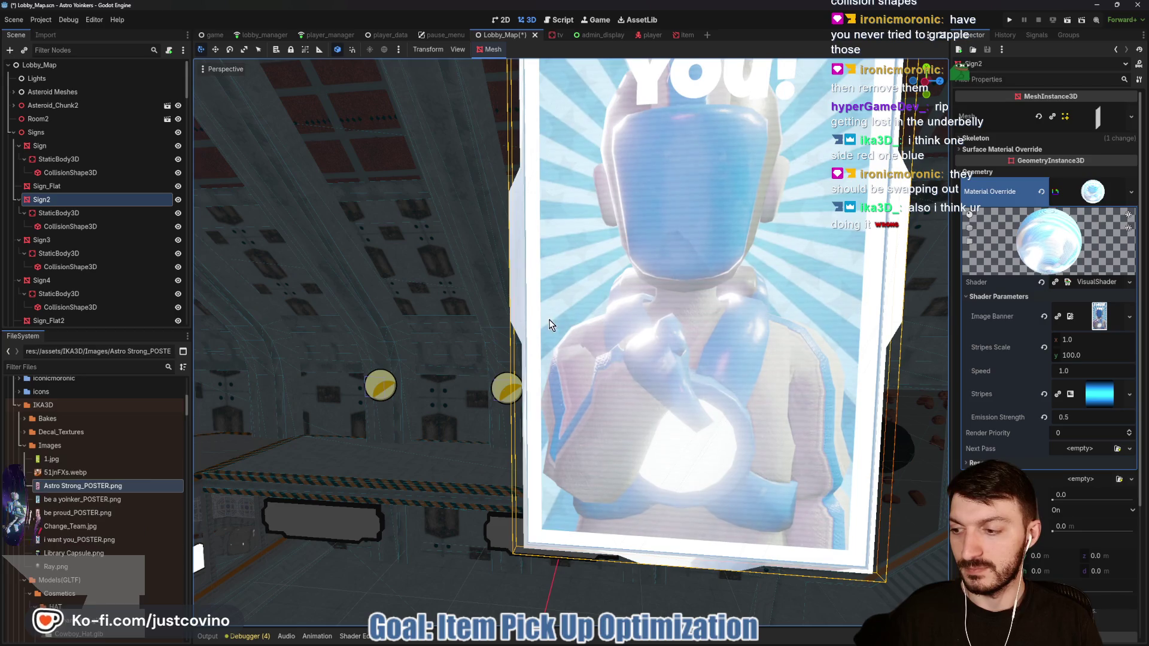
Step: Move Sign2's override material from the whole mesh into Surface Material Override slot 1
mouse_move(562, 320)
mouse_down()
mouse_move(377, 335)
mouse_move(941, 260)
mouse_up()
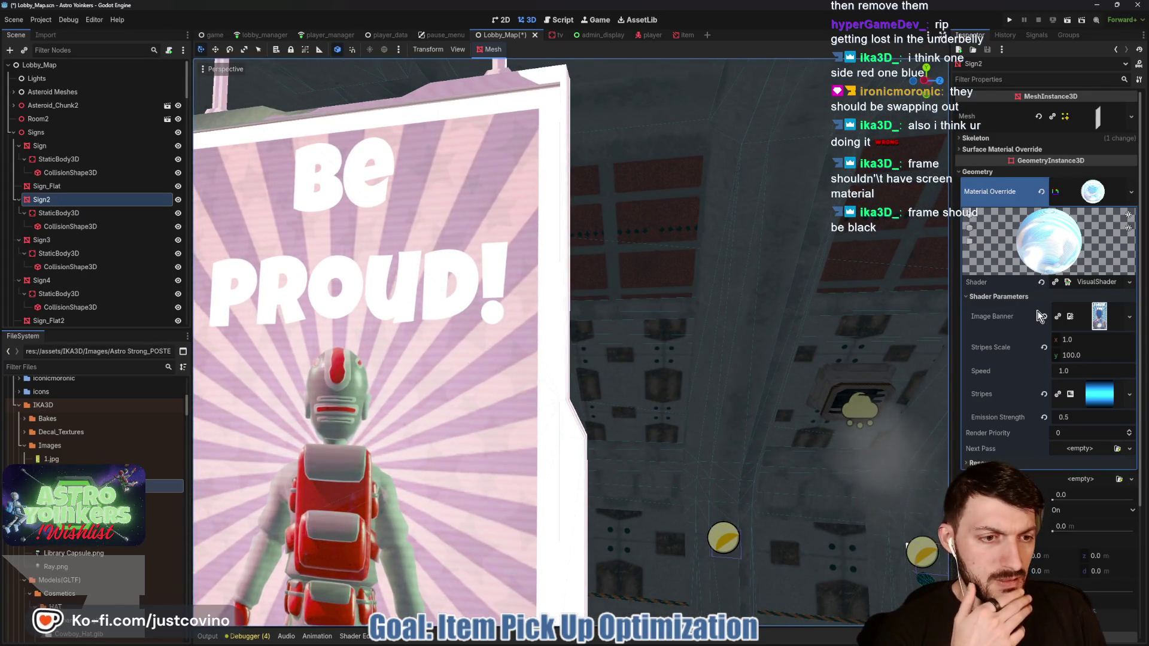
click(1088, 196)
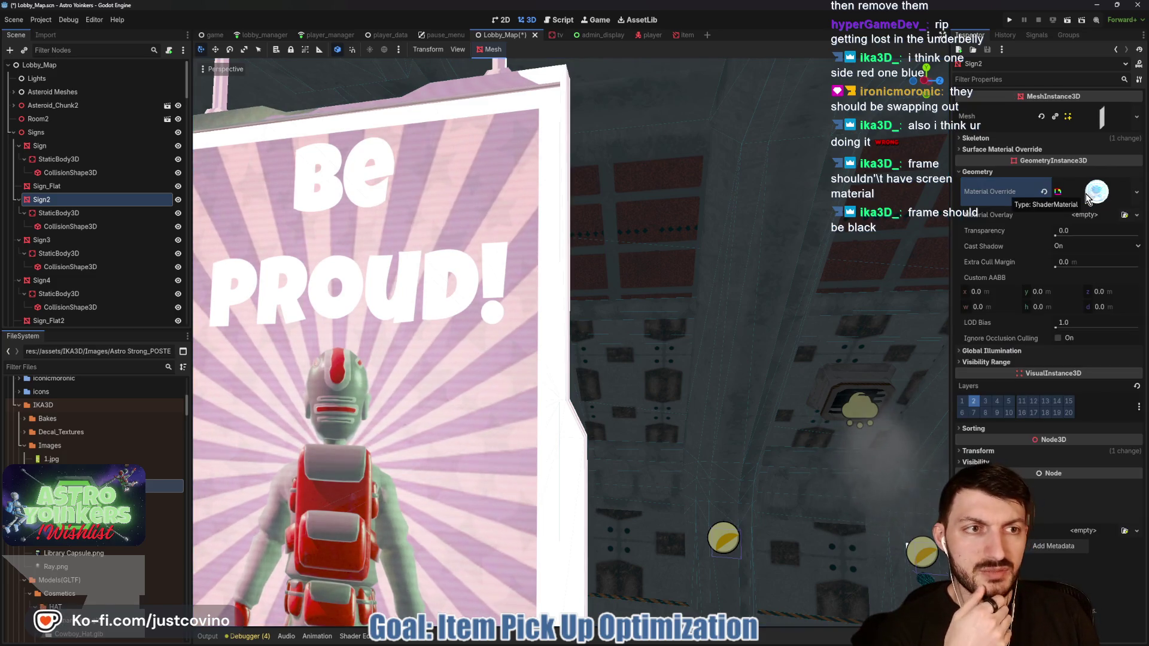
right_click(1090, 198)
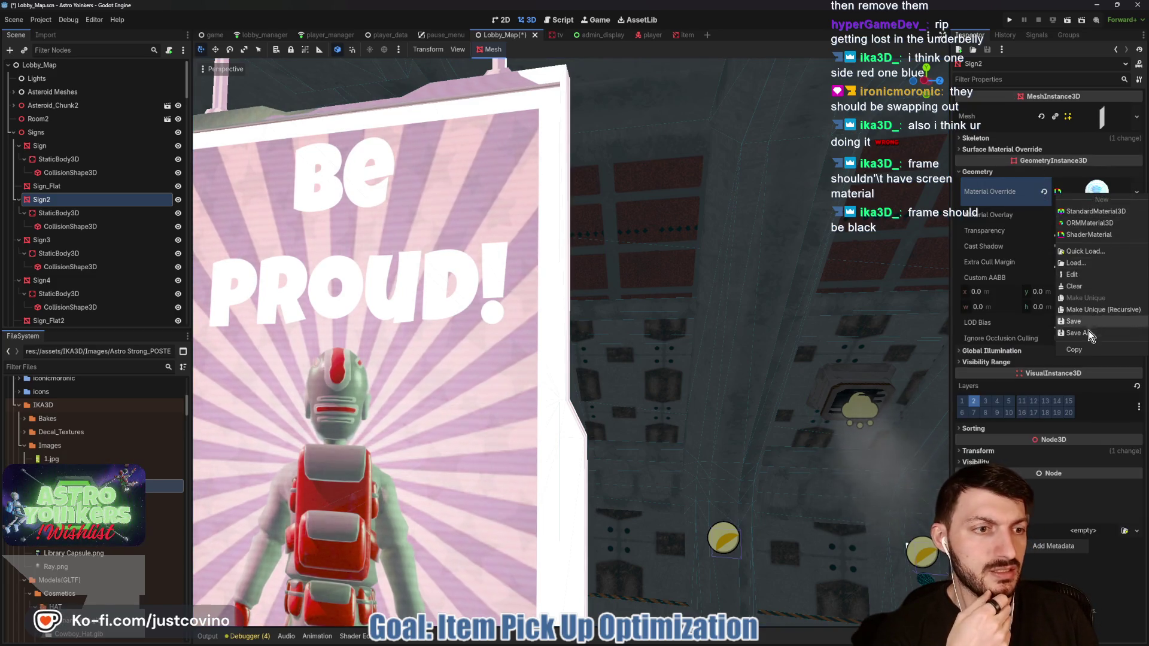
click(1076, 351)
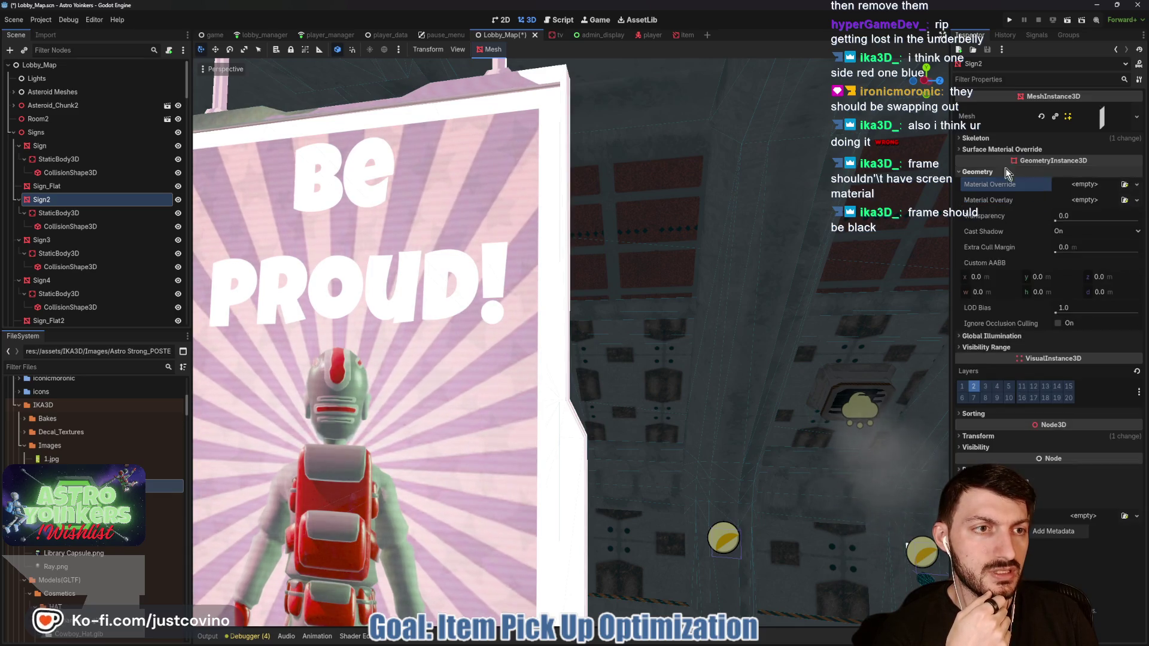
click(1018, 150)
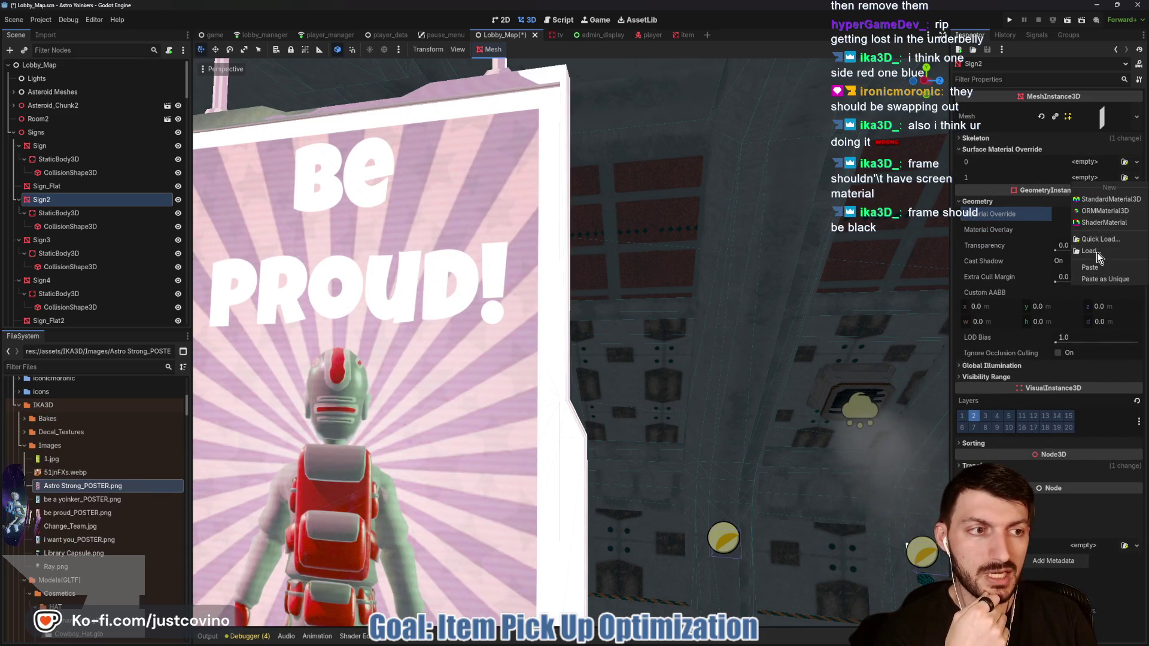
click(1101, 267)
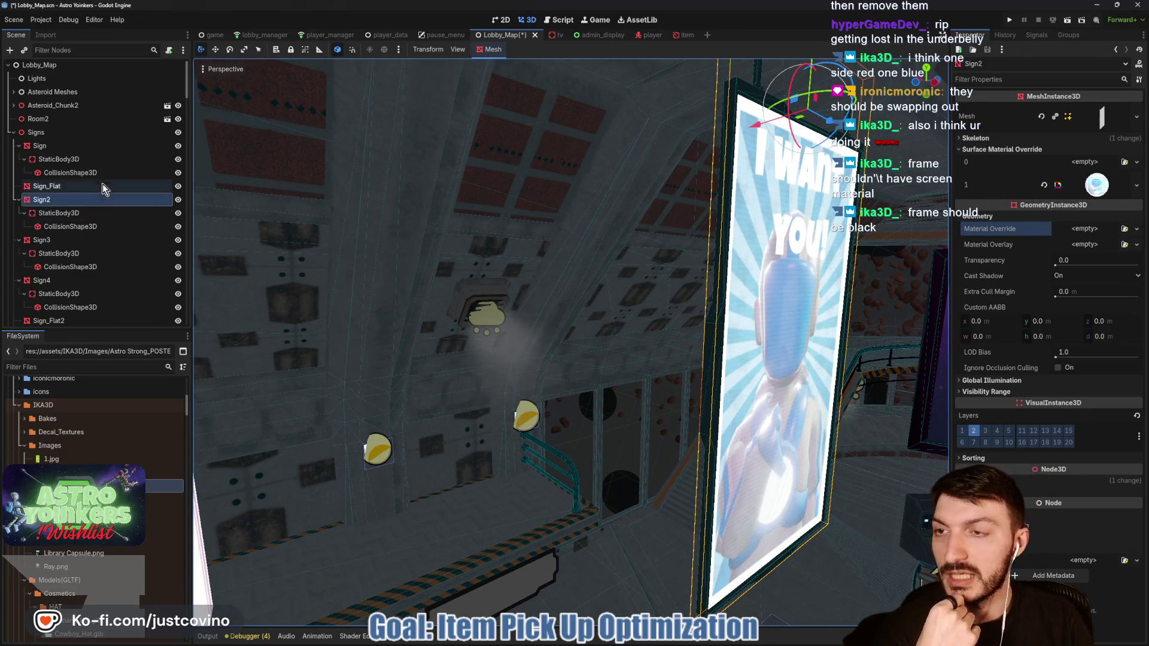
Step: Move the first Sign's override material into its surface slot 1 as well
click(52, 146)
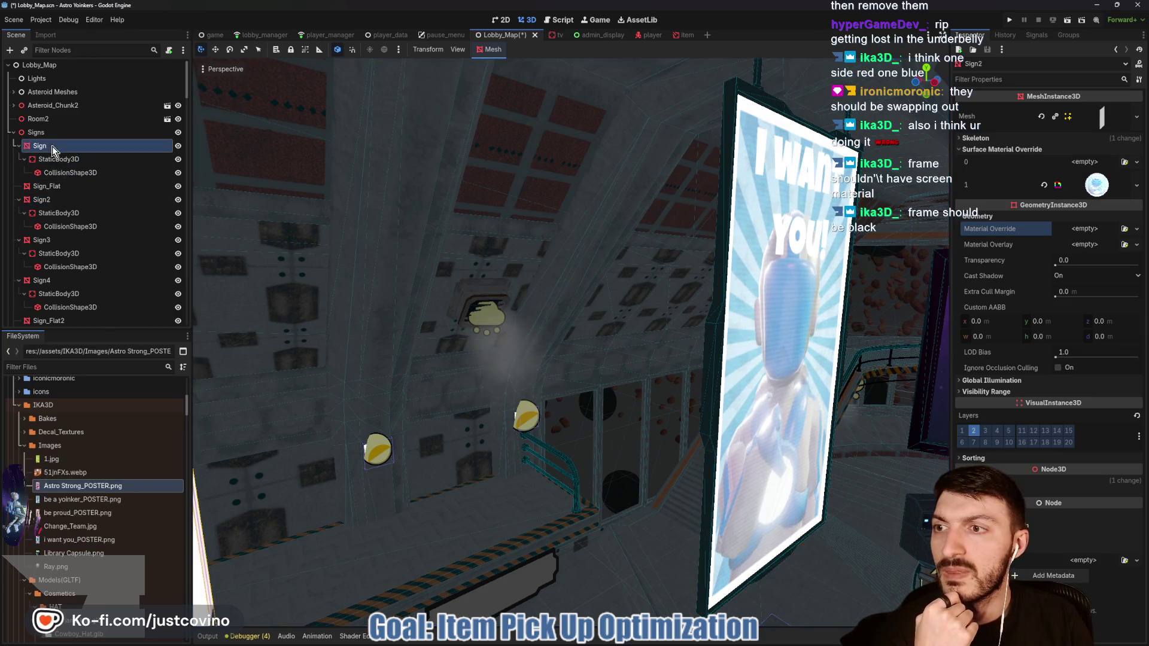
click(1091, 228)
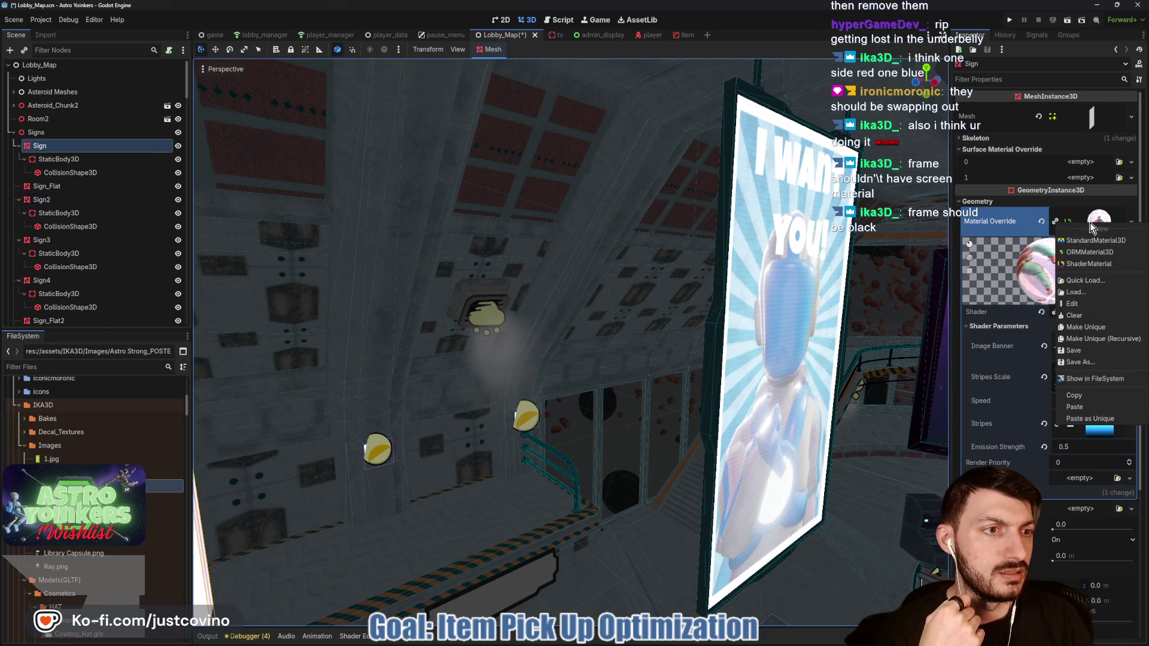
click(1081, 396)
click(1041, 221)
click(1088, 178)
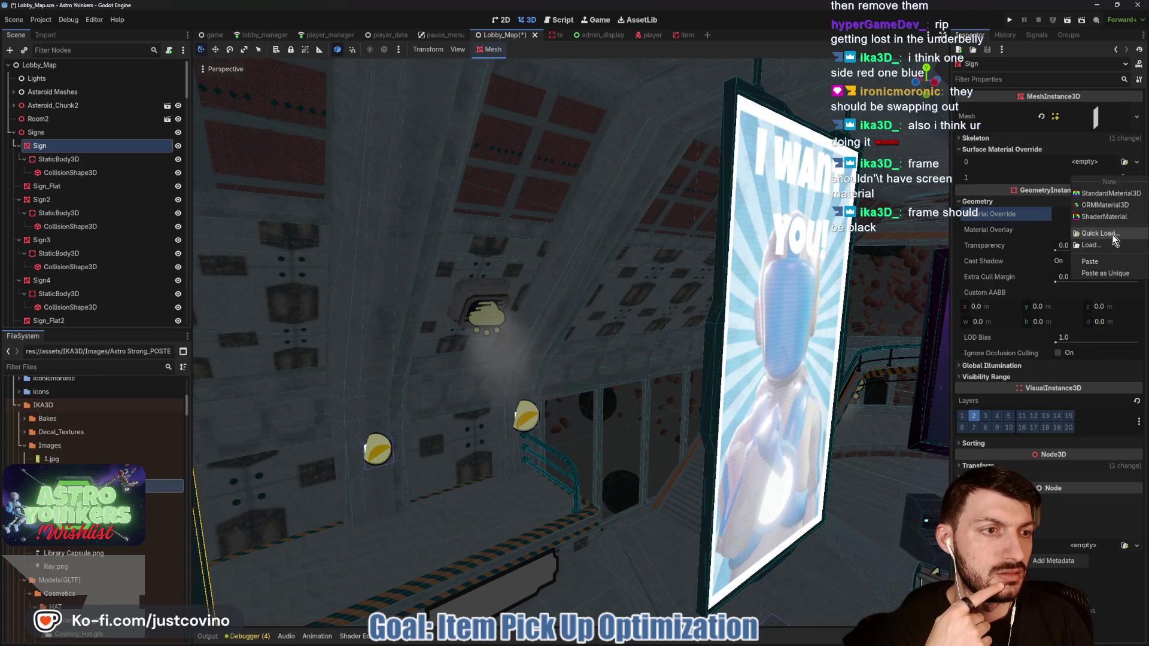
click(1104, 258)
scroll(571, 342, down, 5)
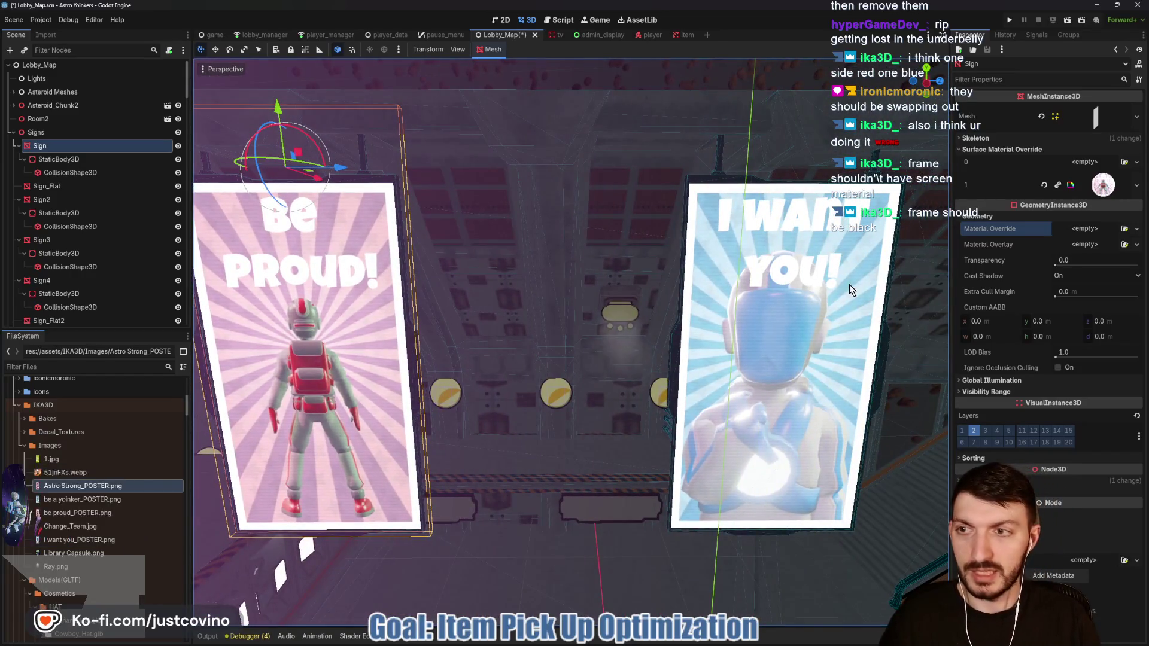
Step: Swap Sign2's surface-1 Image Banner to Astro Strong_POSTER.png and frame the sign
click(68, 202)
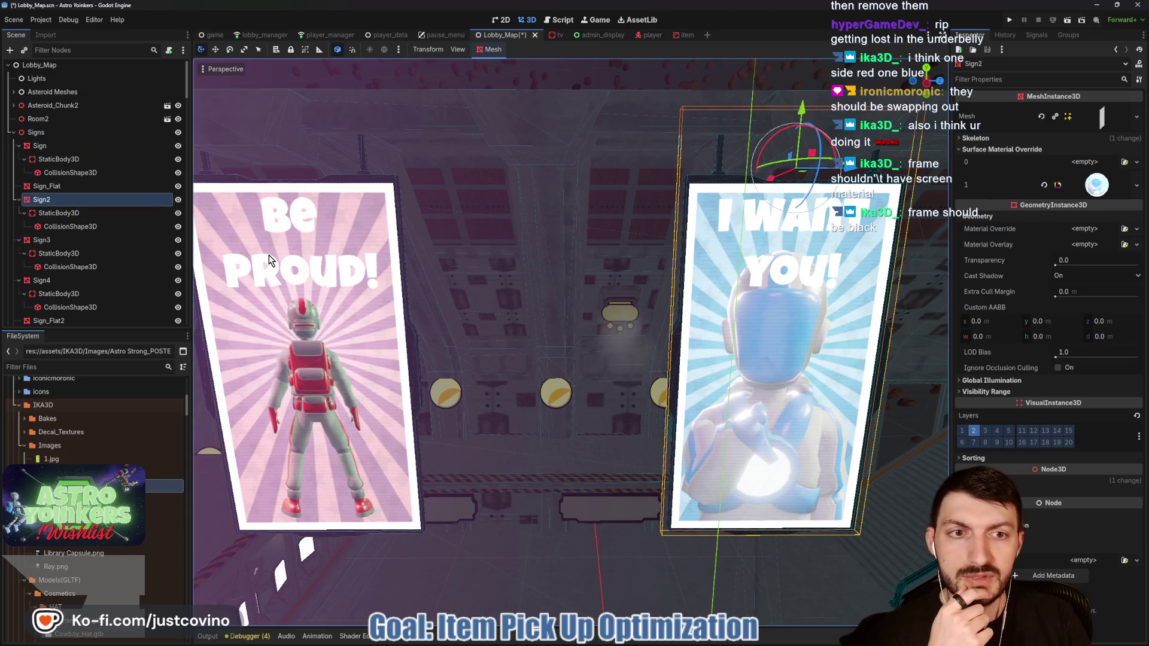
click(1084, 192)
click(1020, 291)
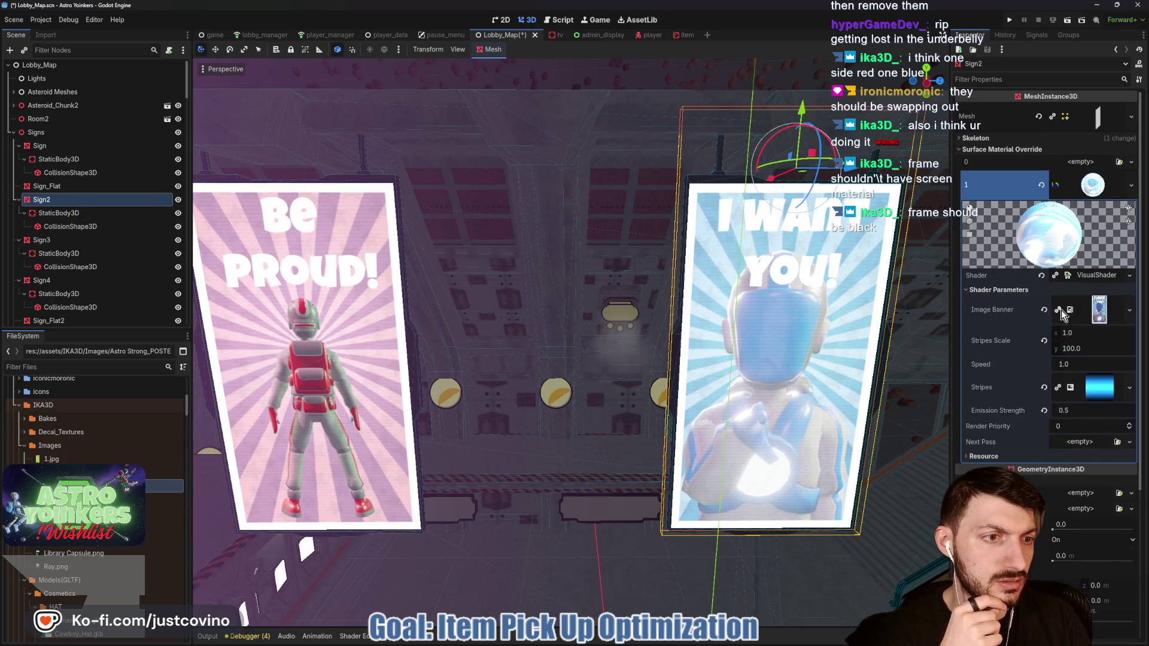
click(1044, 310)
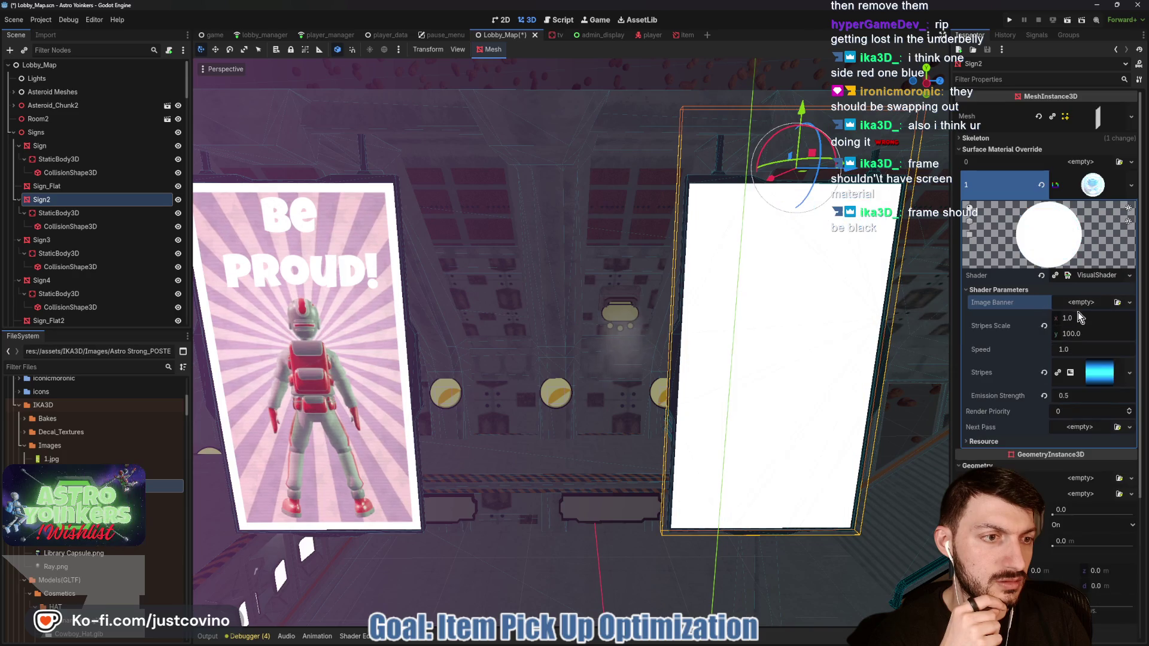
click(1078, 312)
click(1068, 538)
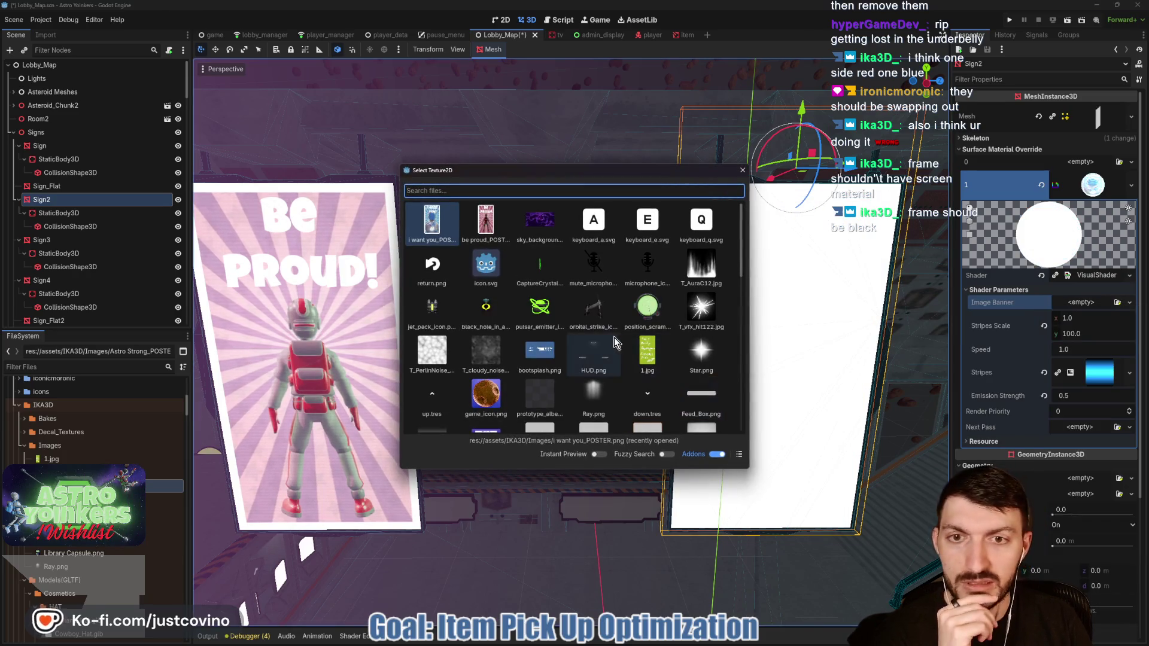
scroll(608, 337, down, 3)
scroll(609, 337, down, 10)
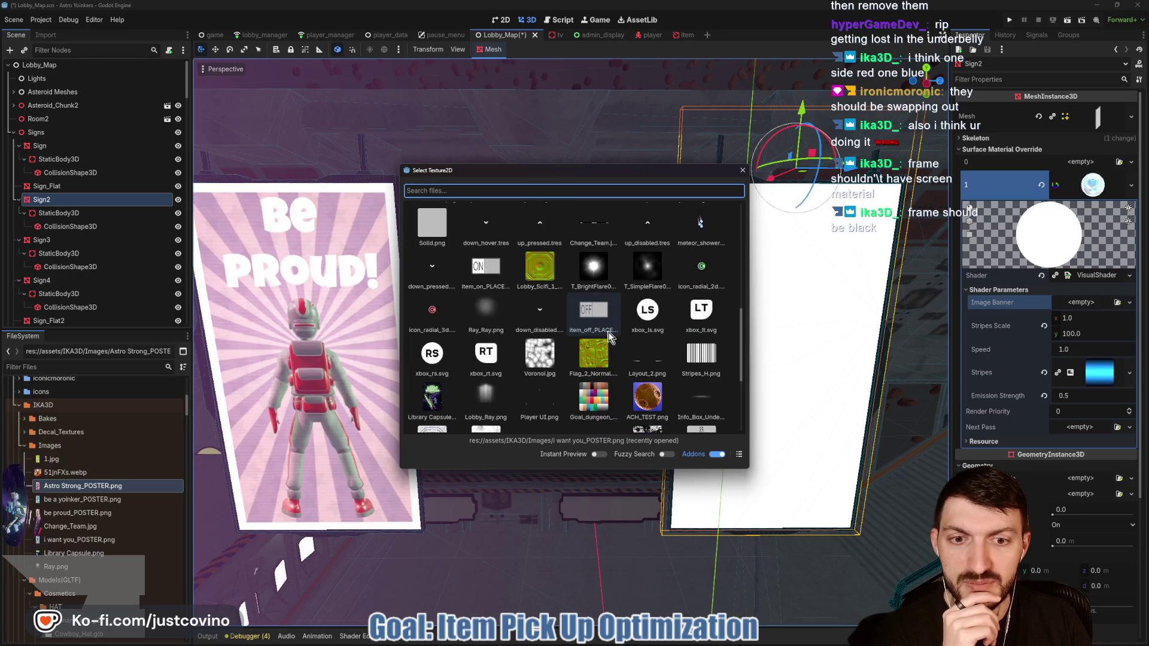
click(593, 406)
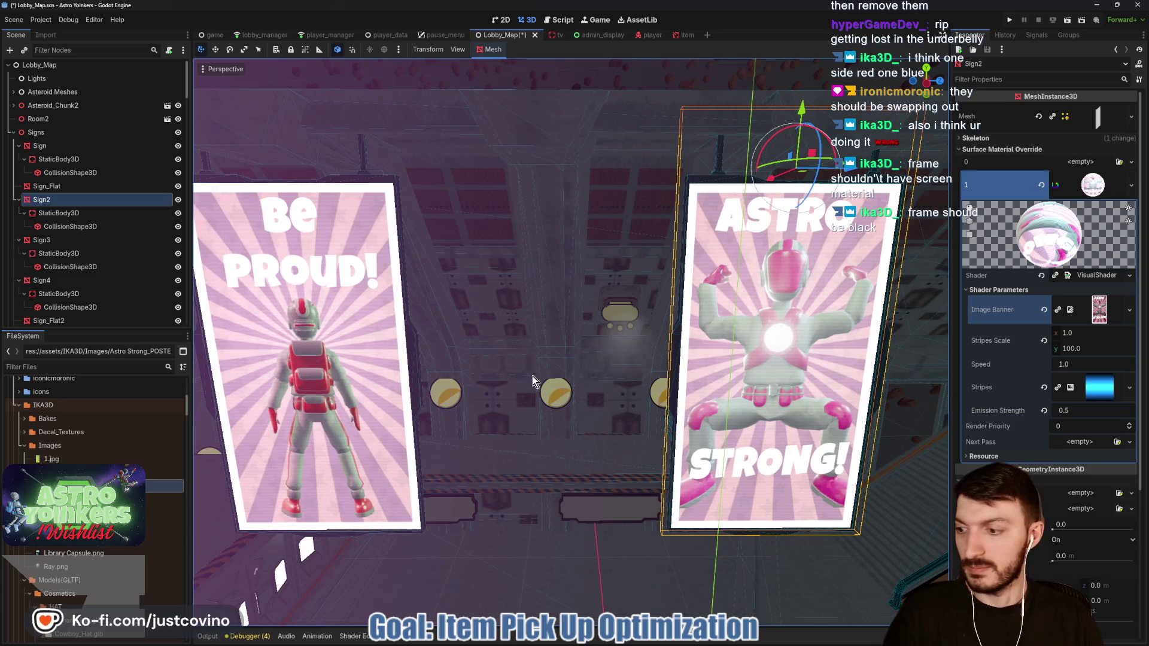
key(f)
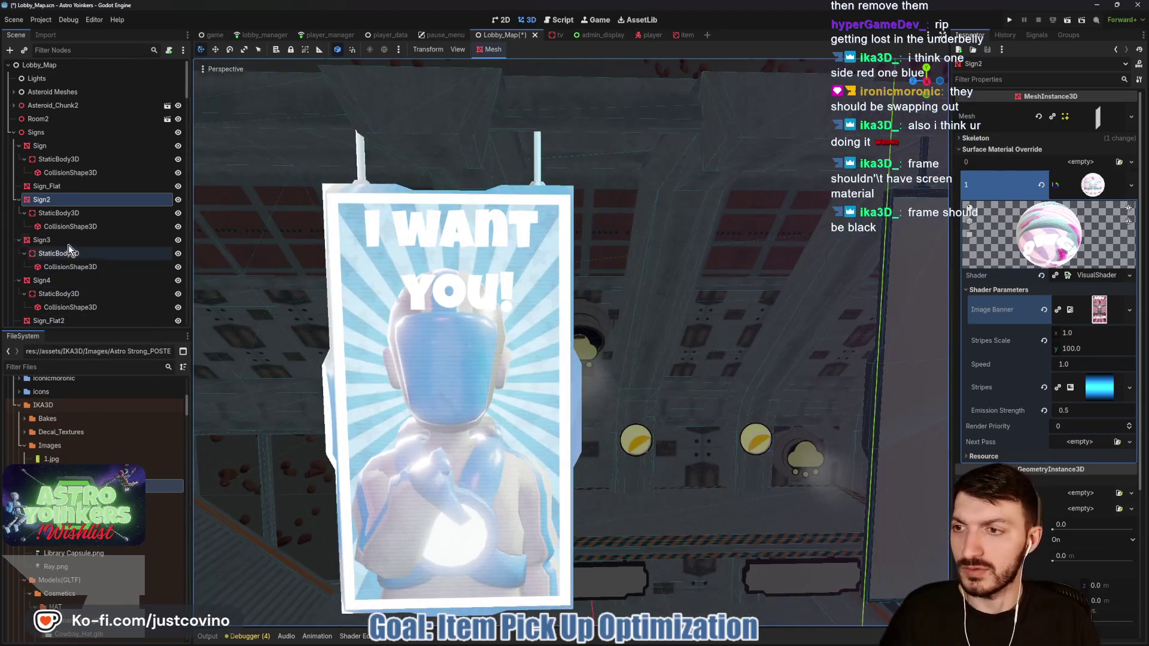
Step: Move Sign3's override material from the whole mesh into surface slot 1
click(390, 300)
click(1131, 221)
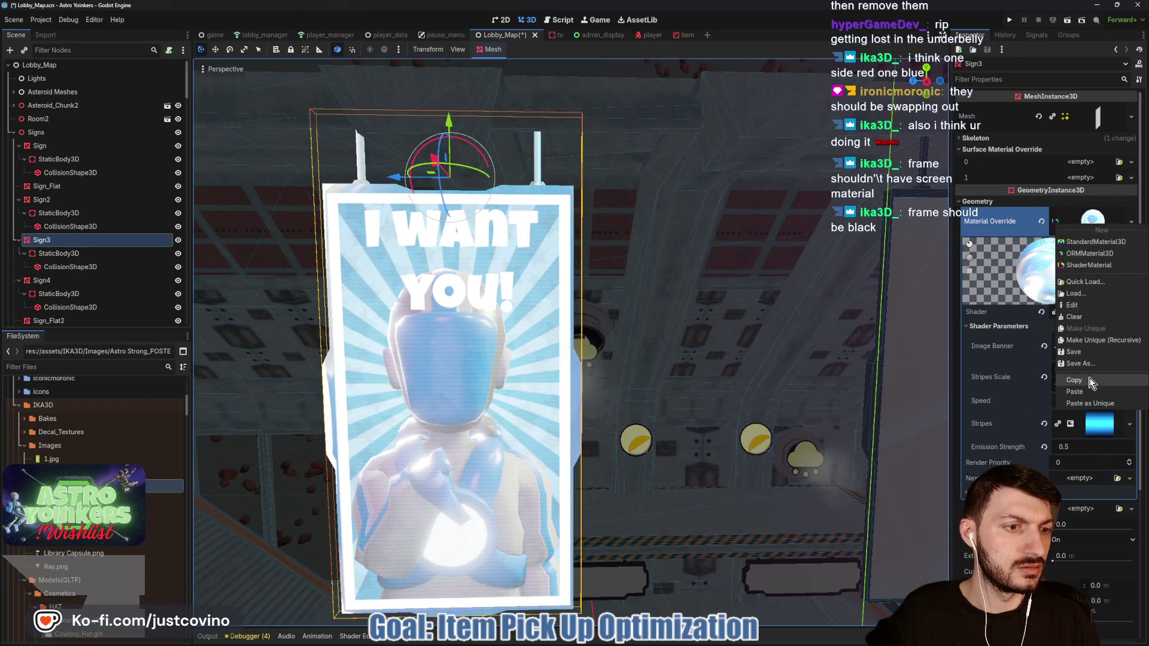
click(1089, 381)
click(1041, 222)
click(1071, 179)
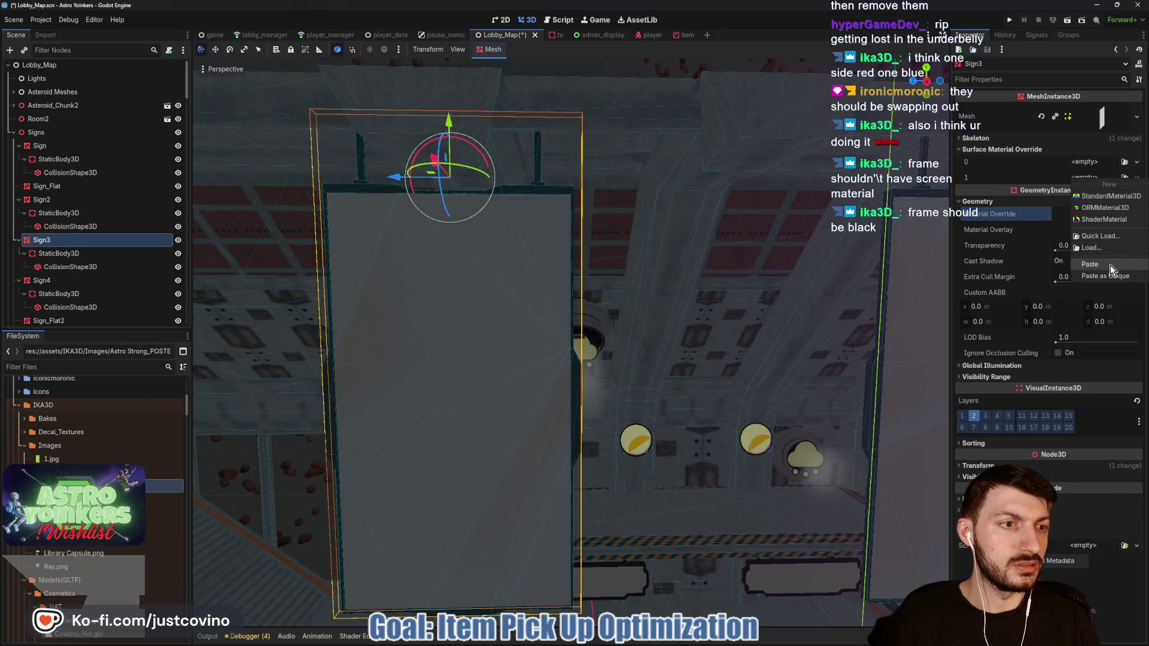
click(1110, 266)
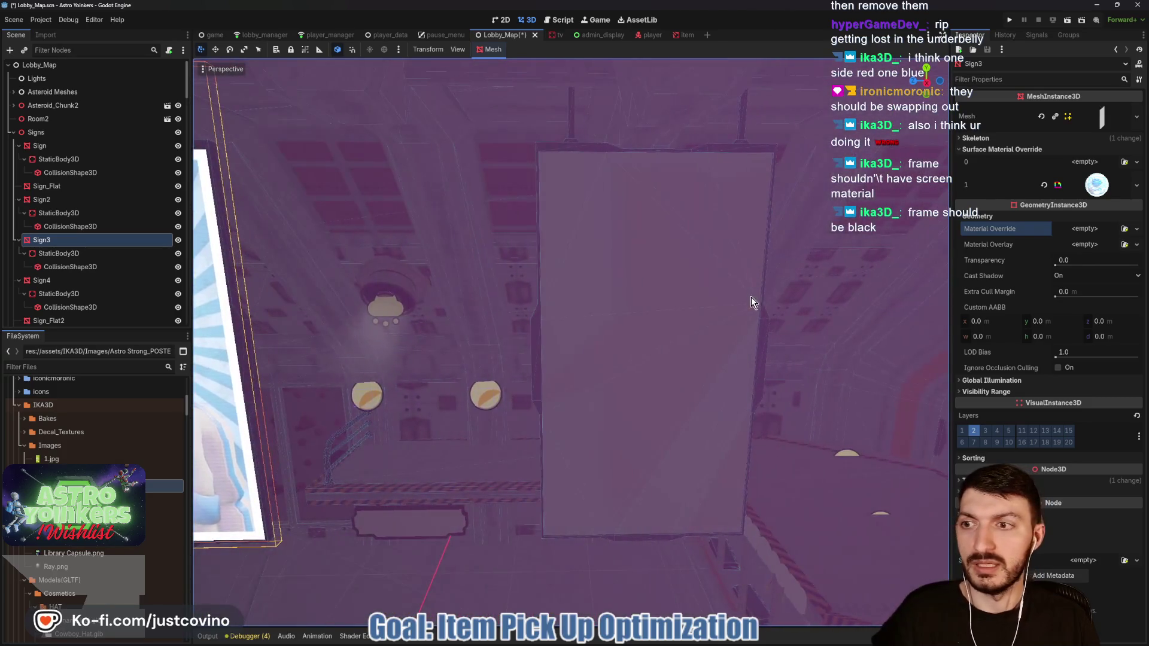
Step: Load the poster shader material into Sign4's surface slot 1
click(131, 284)
click(1039, 151)
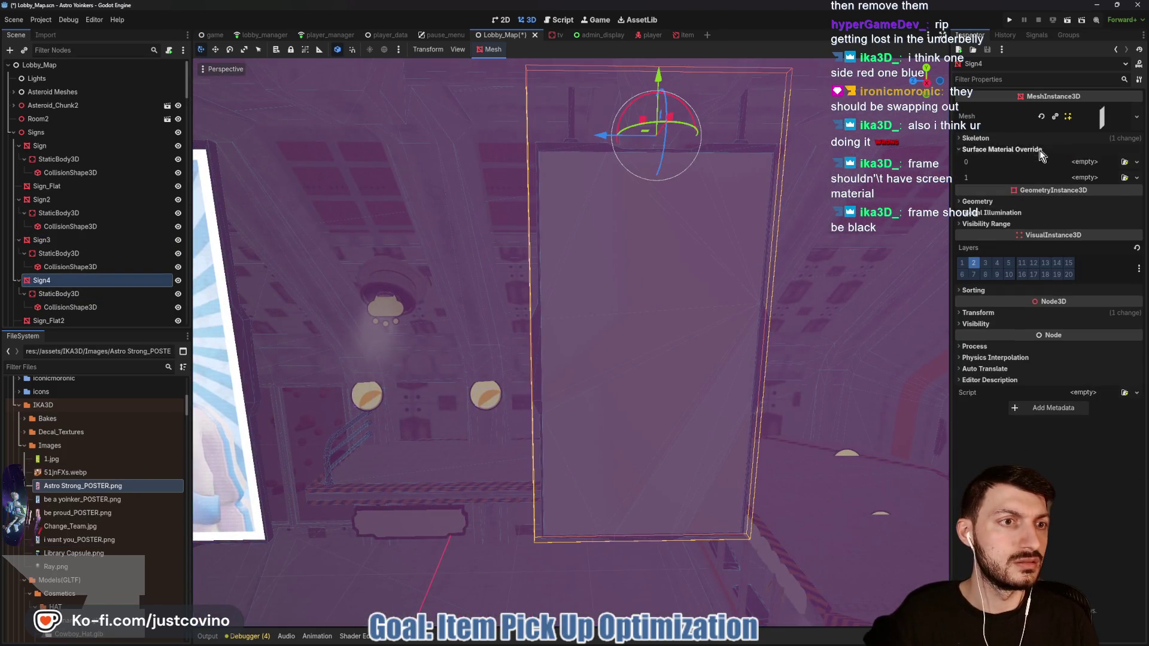
click(1077, 179)
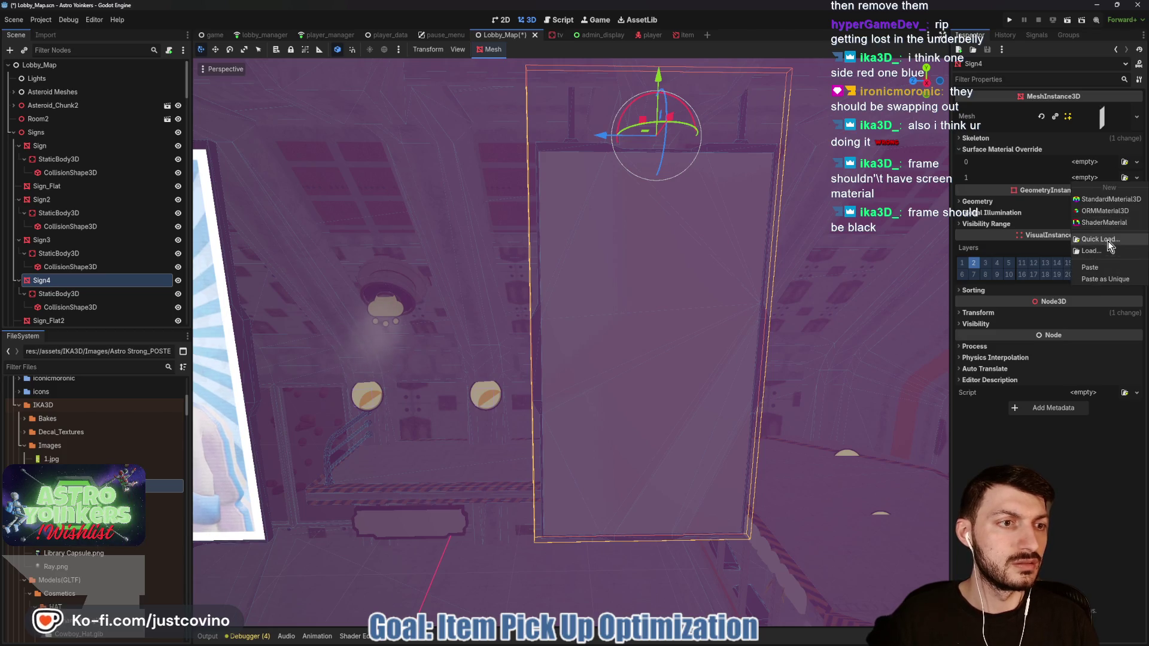
click(1105, 279)
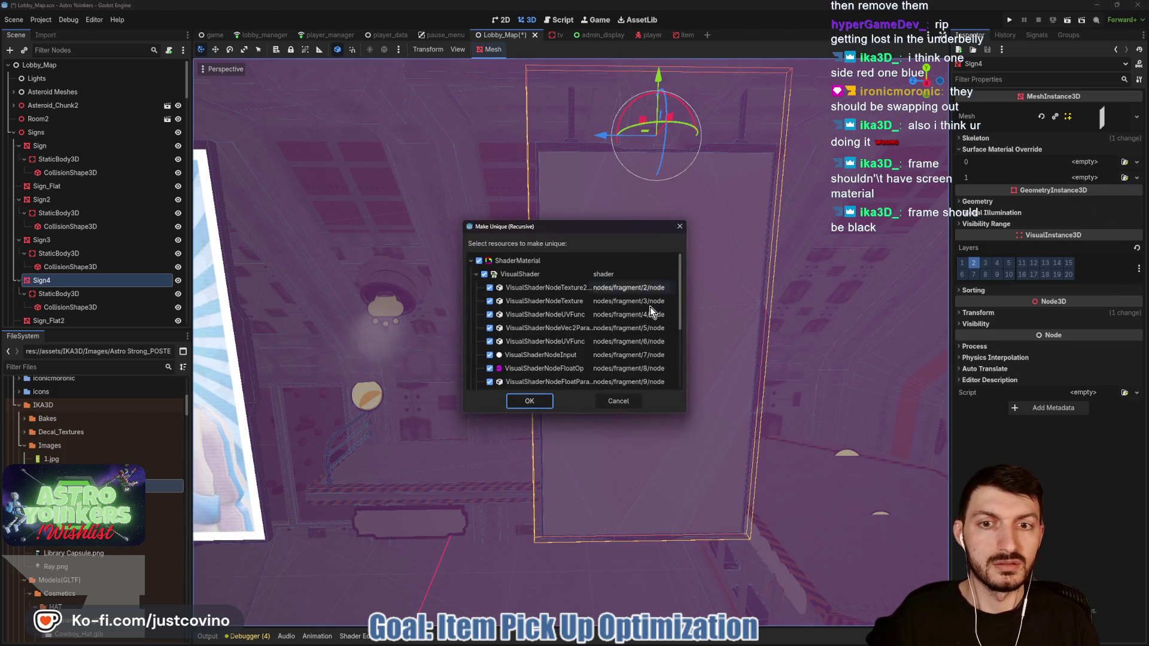
click(635, 401)
click(1083, 179)
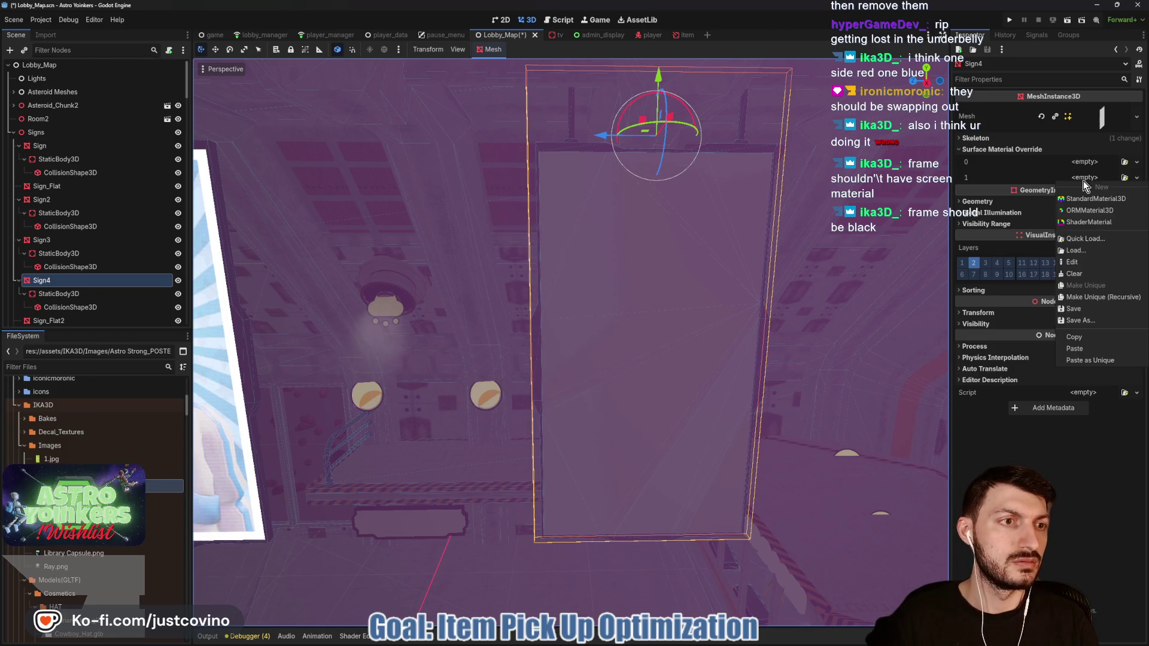
click(1087, 250)
double_click(594, 318)
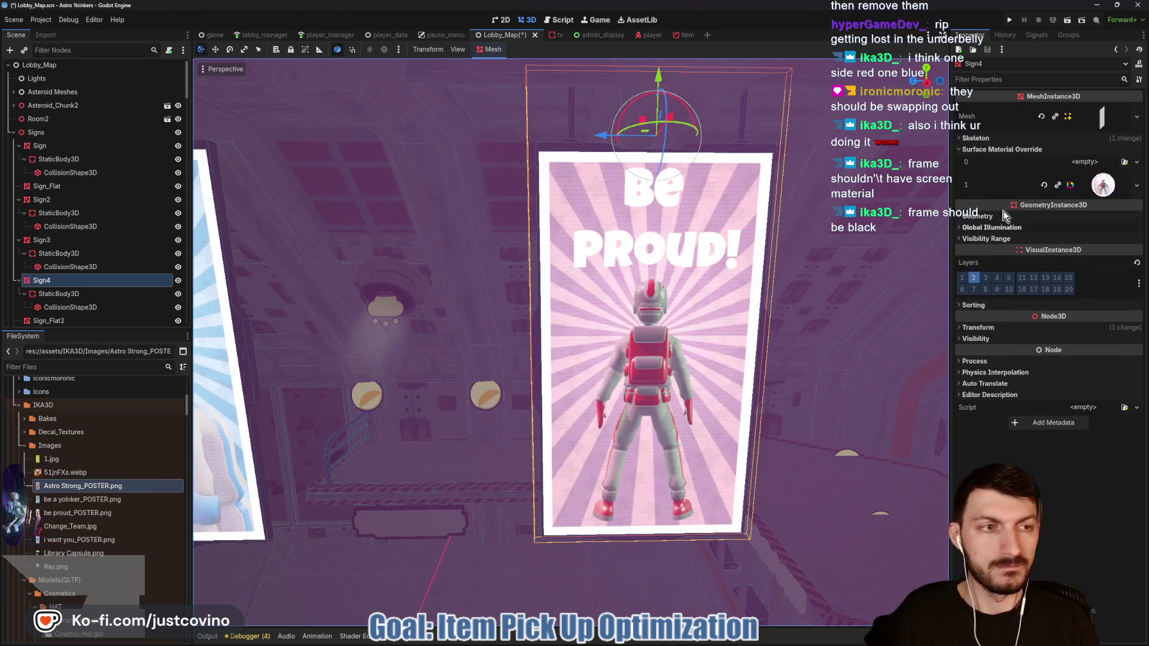
click(1103, 187)
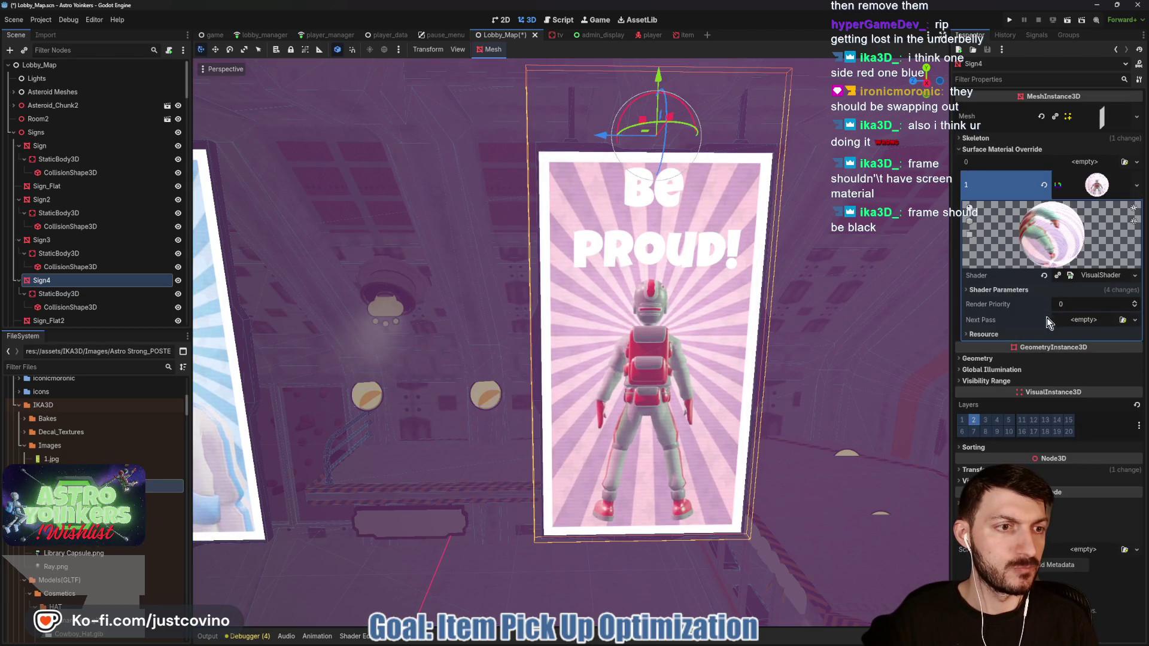
Step: Expand Sign4's Shader Parameters and browse project textures for the empty Image Banner
click(1001, 291)
click(1044, 304)
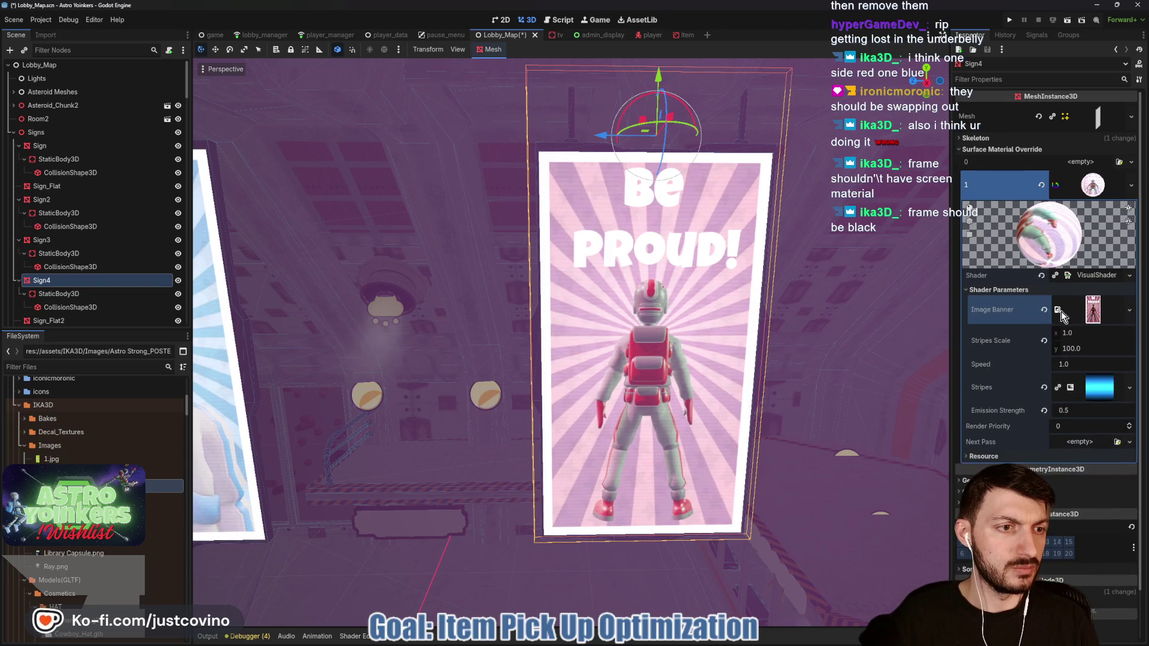
click(1082, 303)
click(1062, 536)
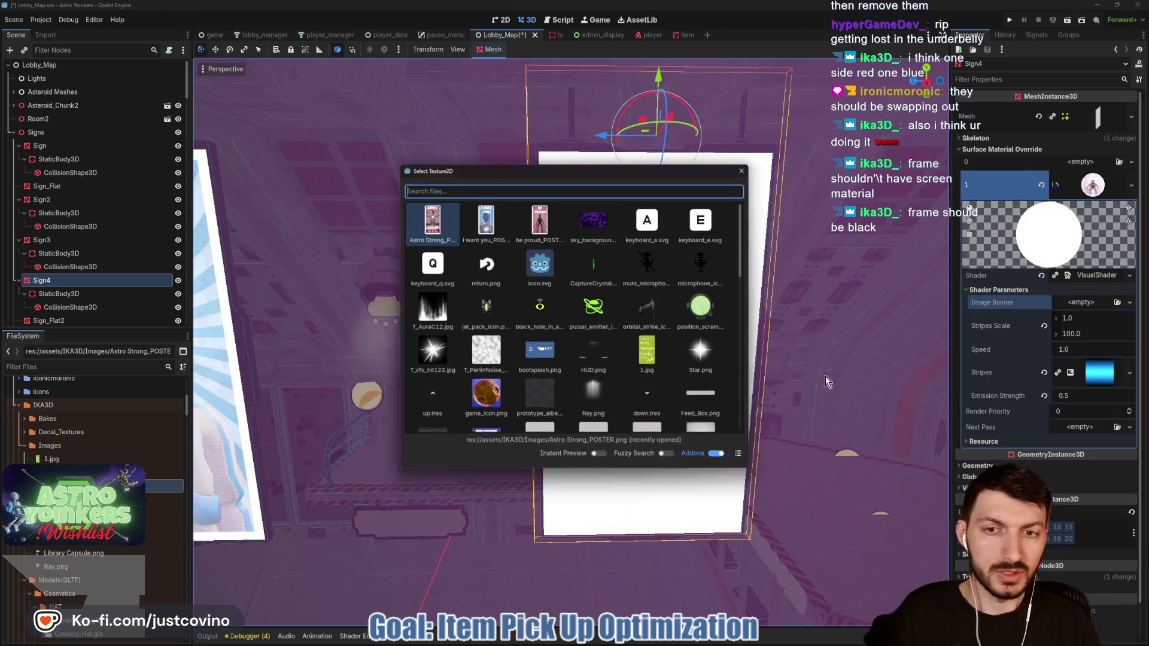
scroll(650, 305, down, 3)
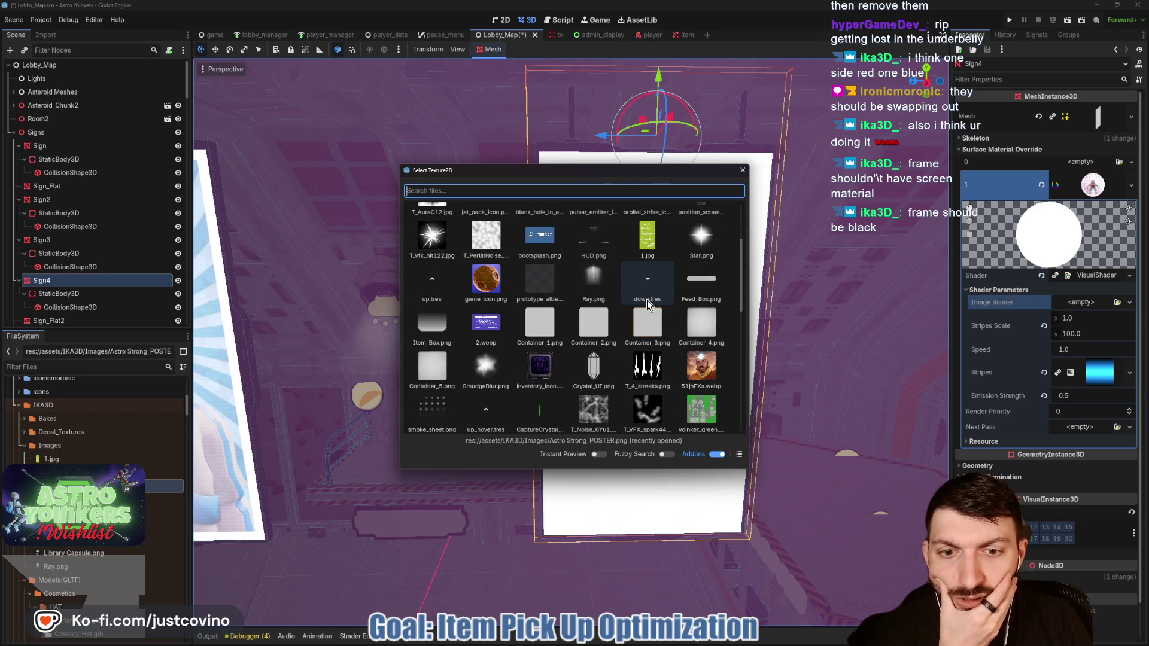
scroll(648, 300, down, 2)
scroll(648, 305, down, 8)
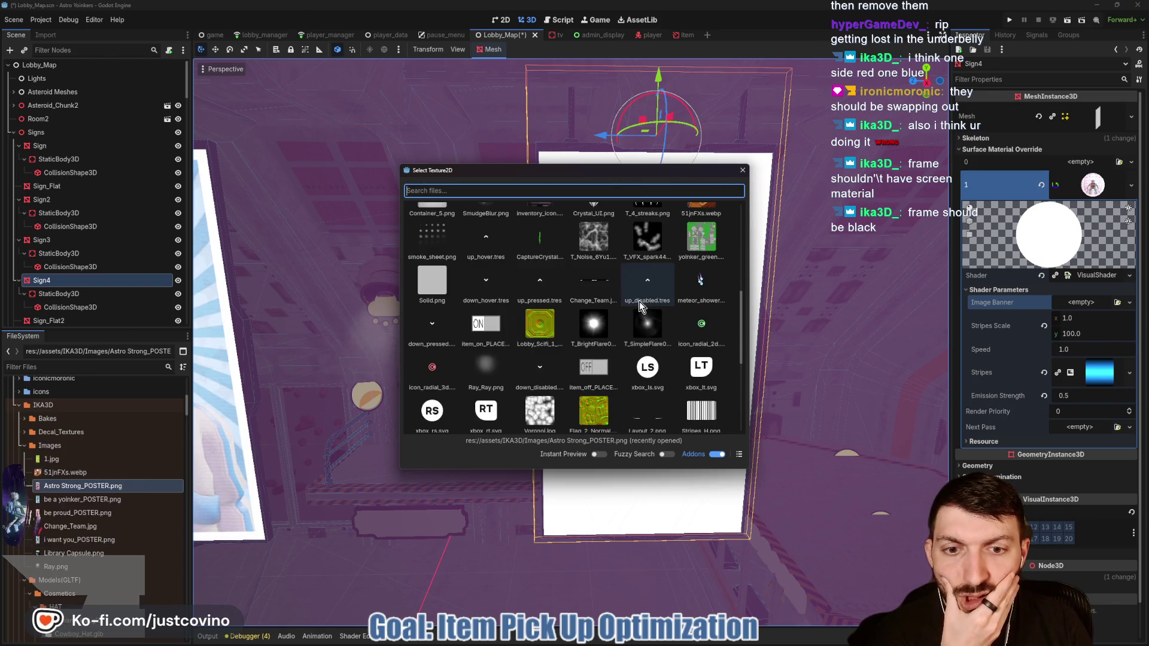
scroll(639, 306, down, 3)
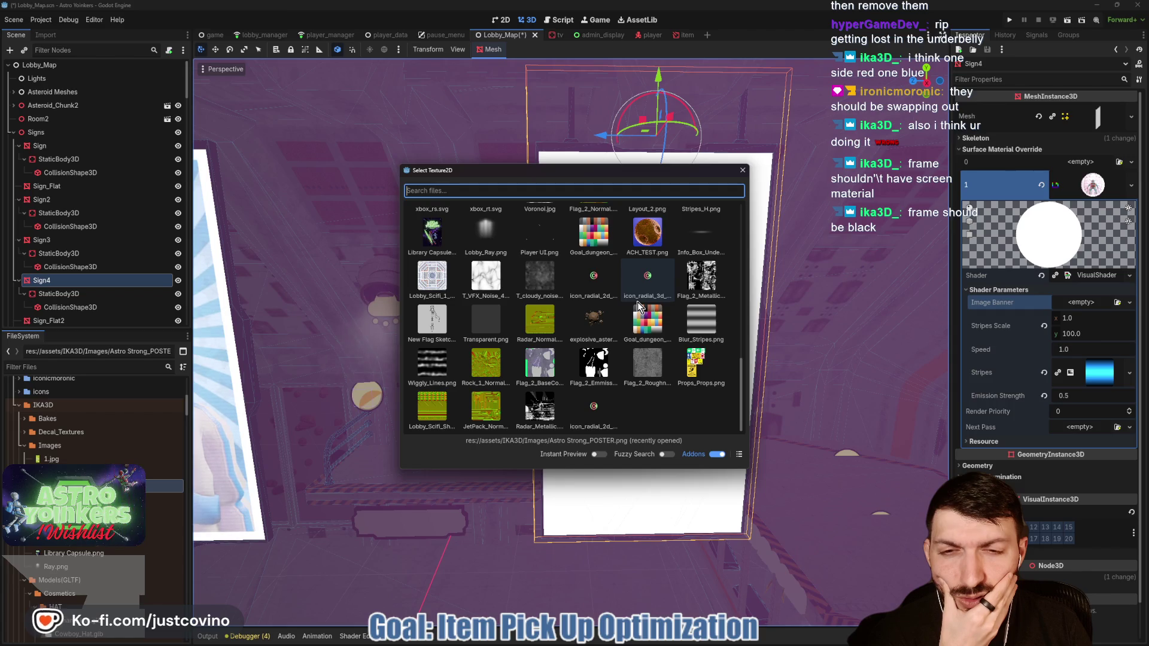
scroll(625, 324, up, 3)
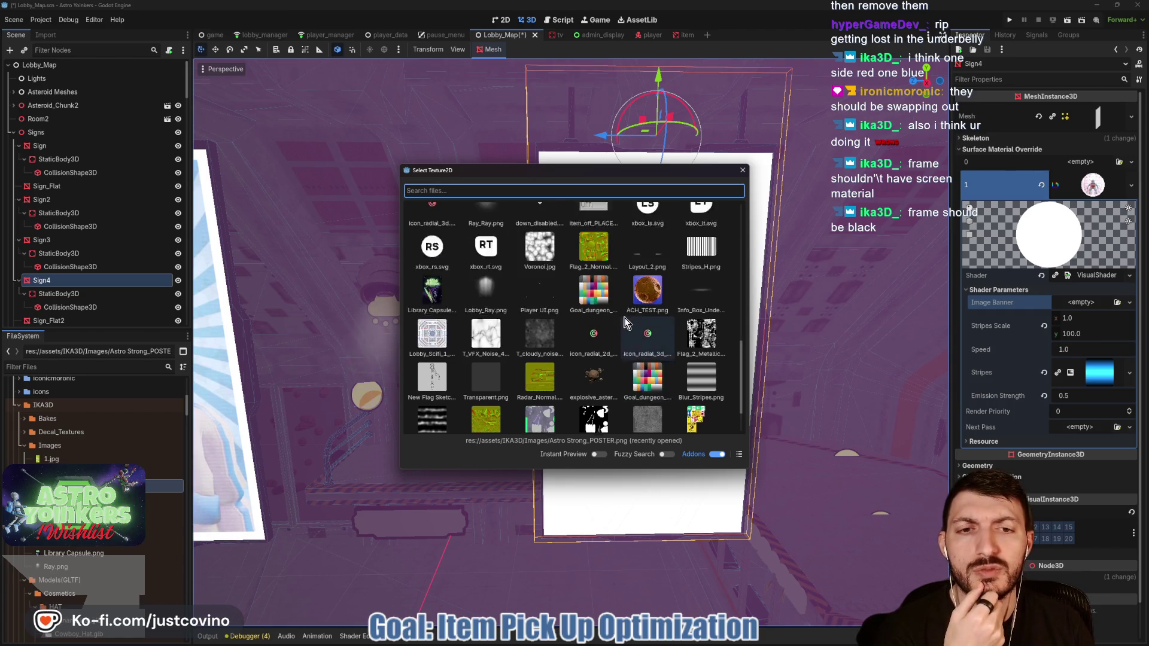
scroll(625, 323, up, 6)
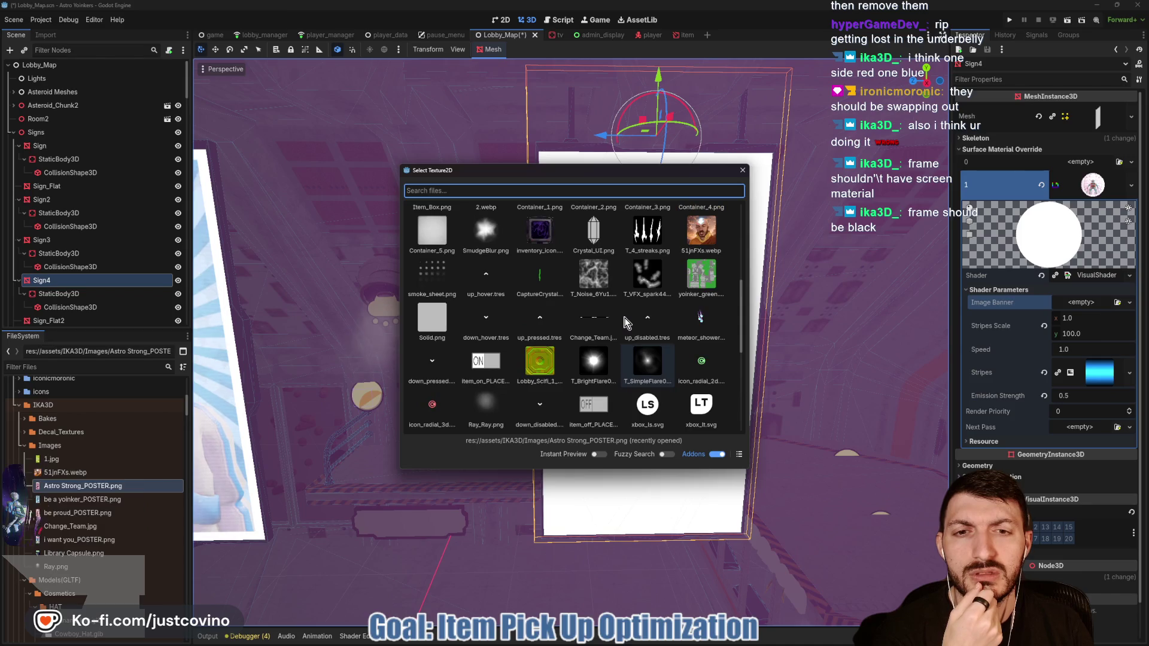
scroll(625, 323, up, 2)
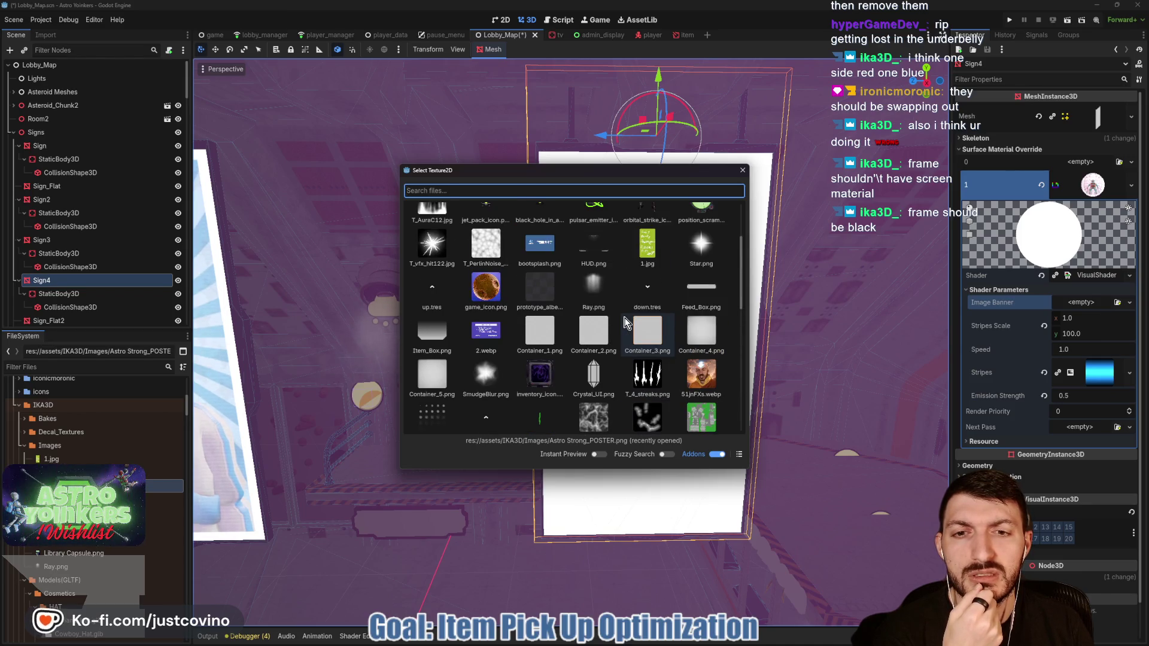
scroll(626, 323, up, 4)
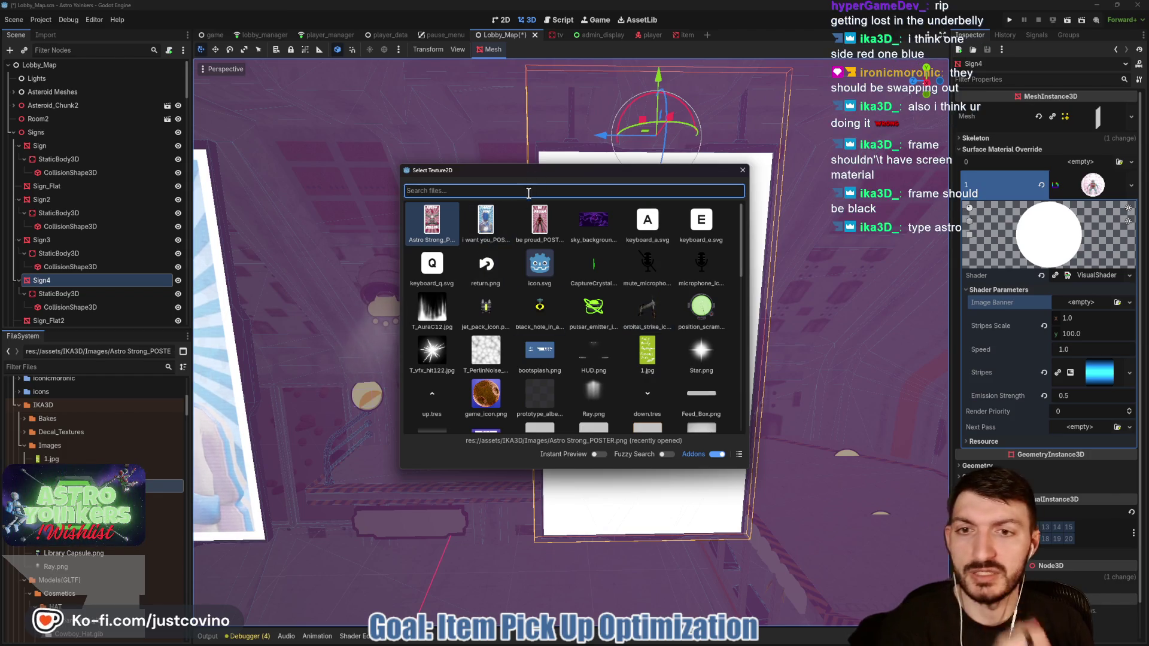
Step: Search the textures for 'yoi' and assign the Be A Yoinker poster as the Image Banner
text(As)
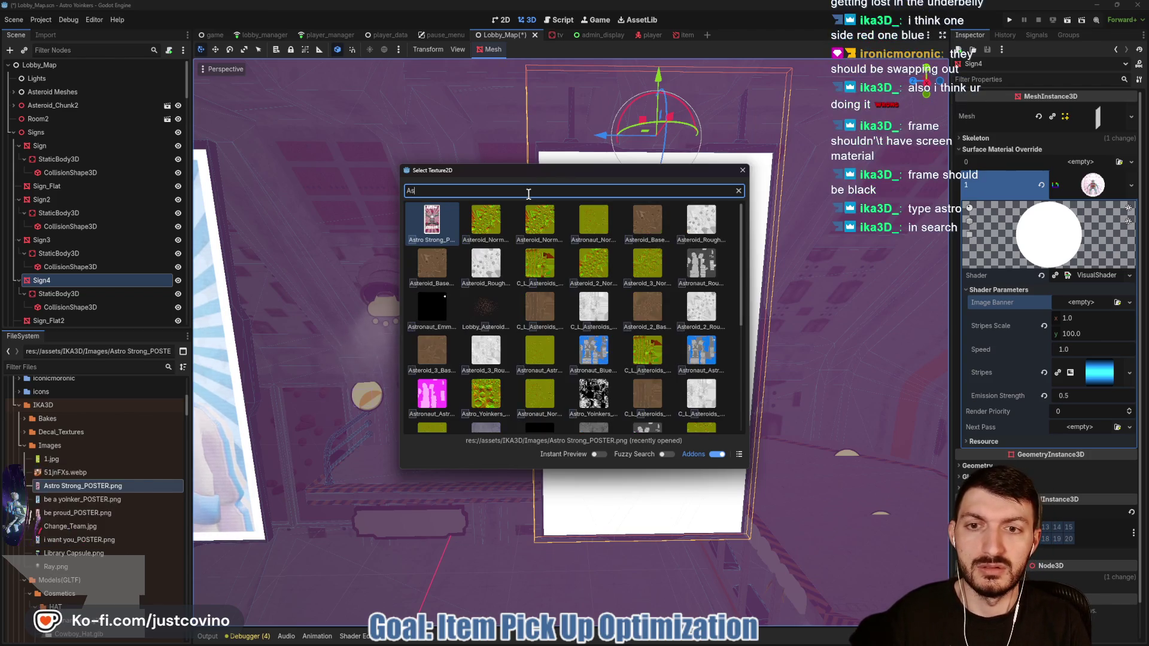
text(tro)
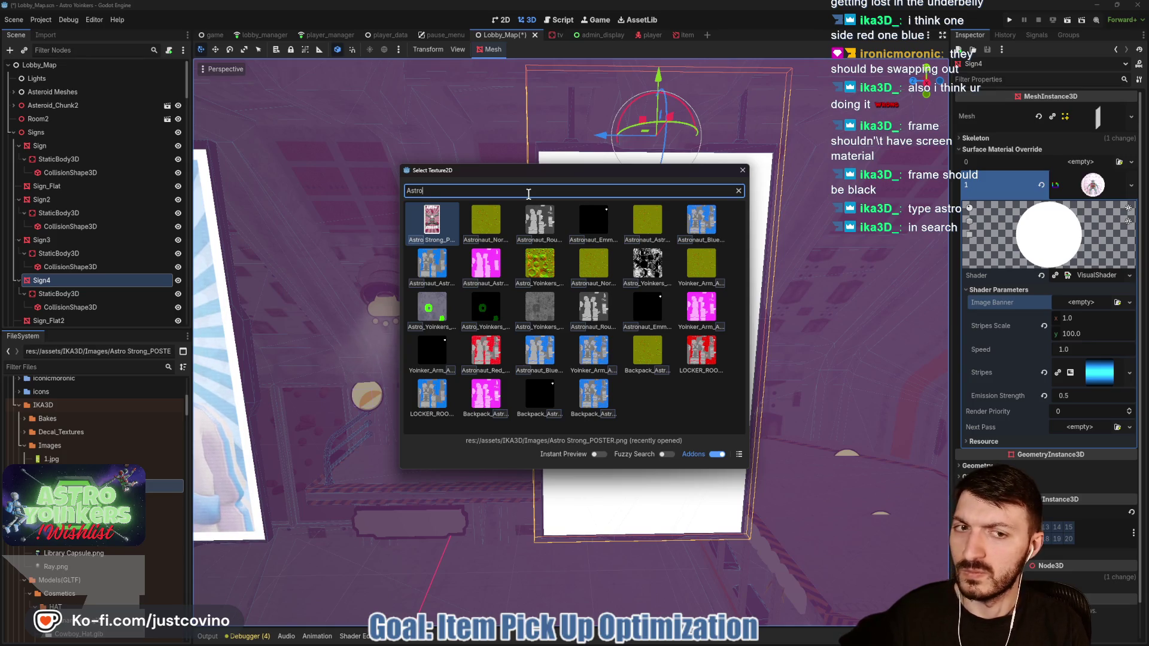
key(BackSpace)
key(BackSpace)
key(BackSpace)
text(as)
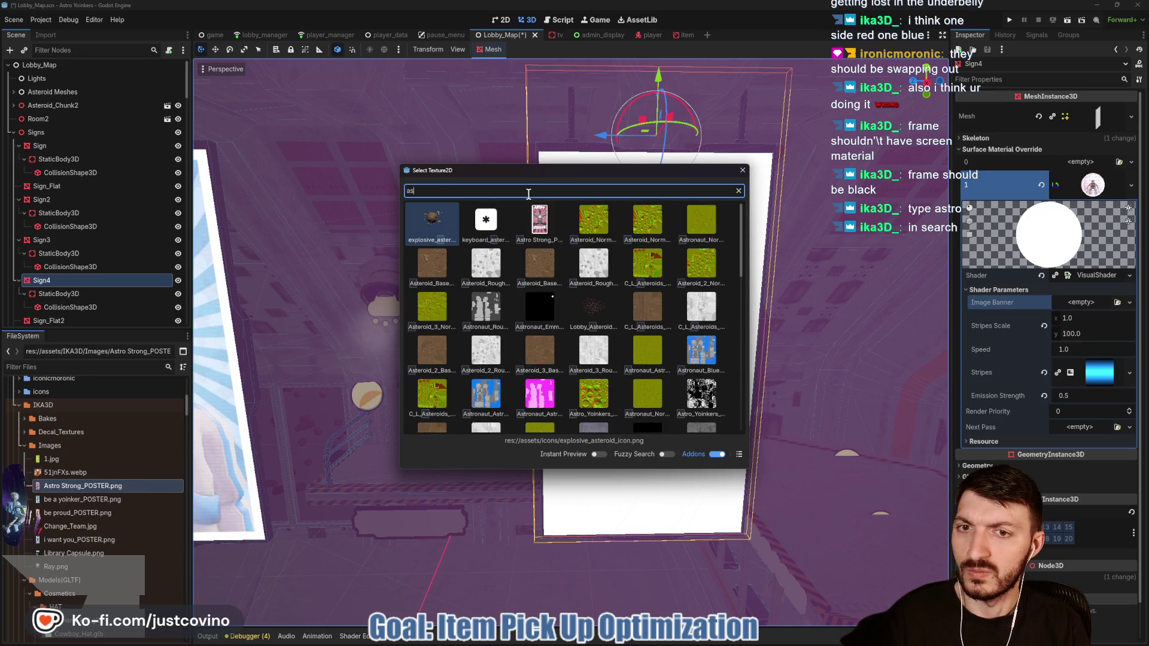
text(tro)
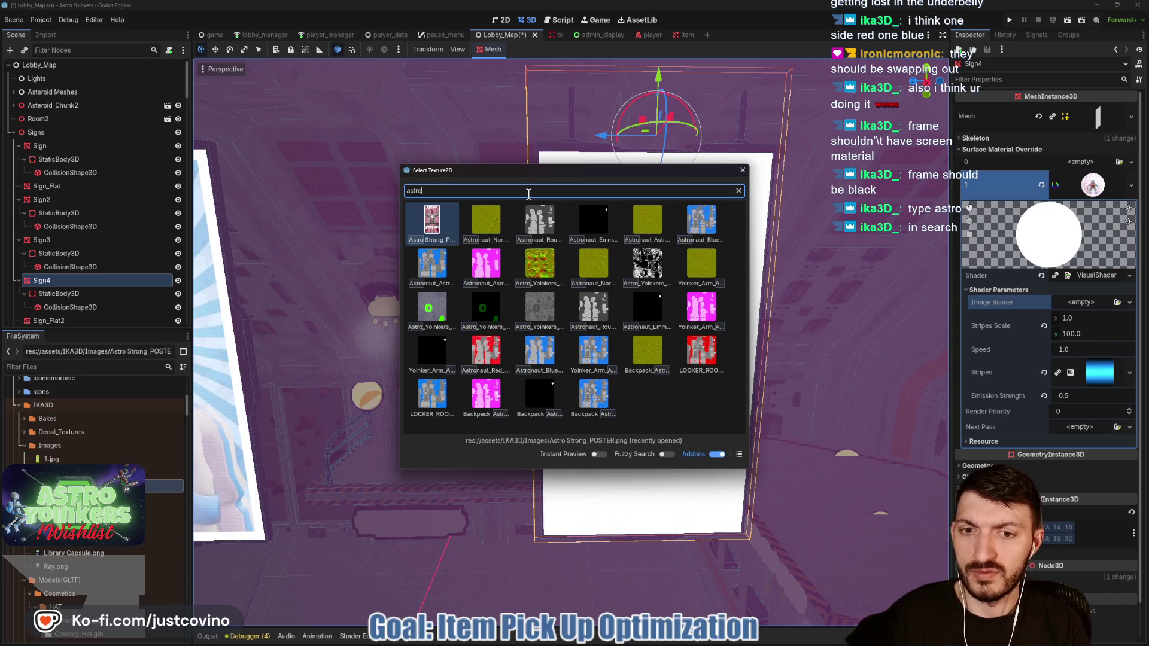
key(BackSpace)
key(BackSpace)
key(BackSpace)
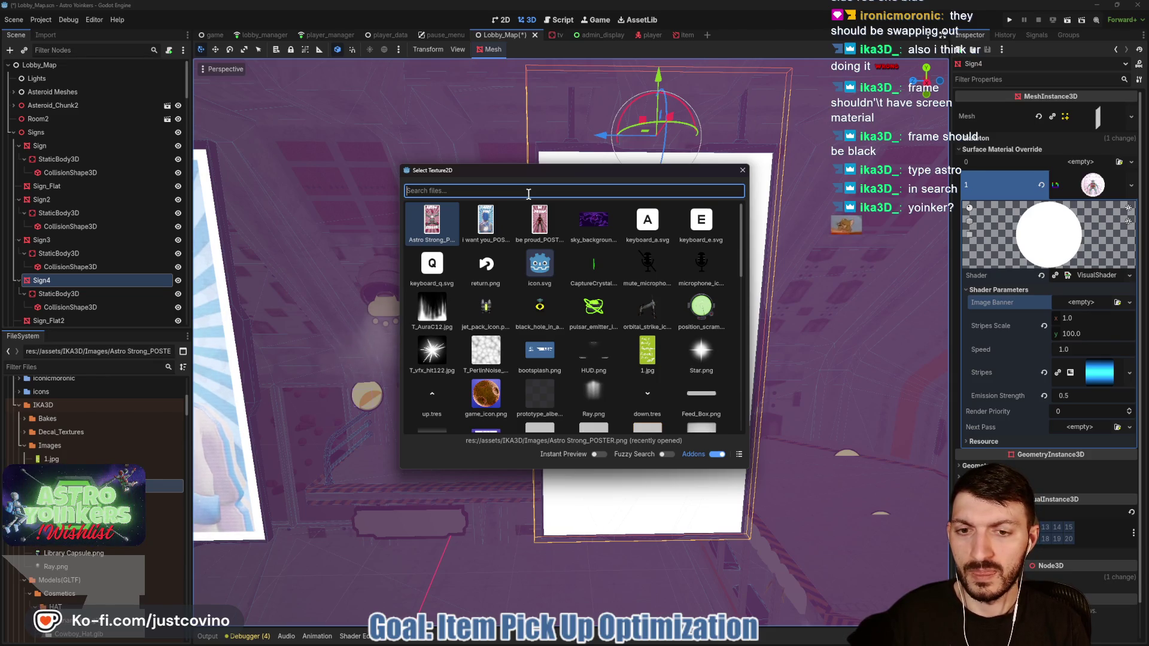
text(yoi)
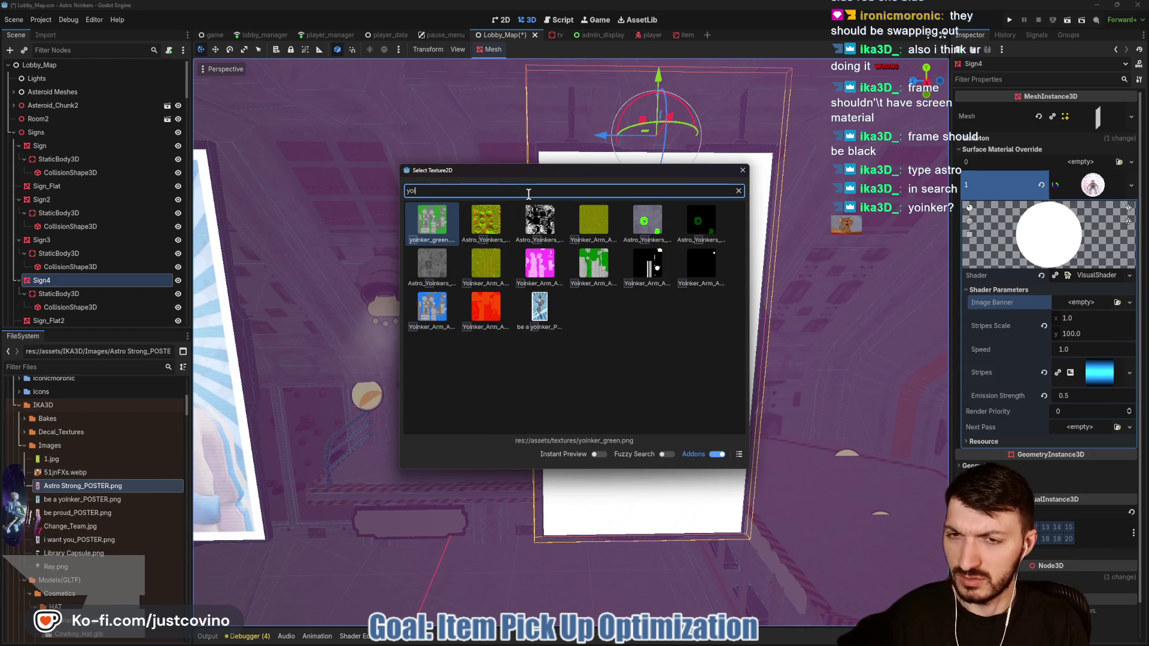
double_click(539, 306)
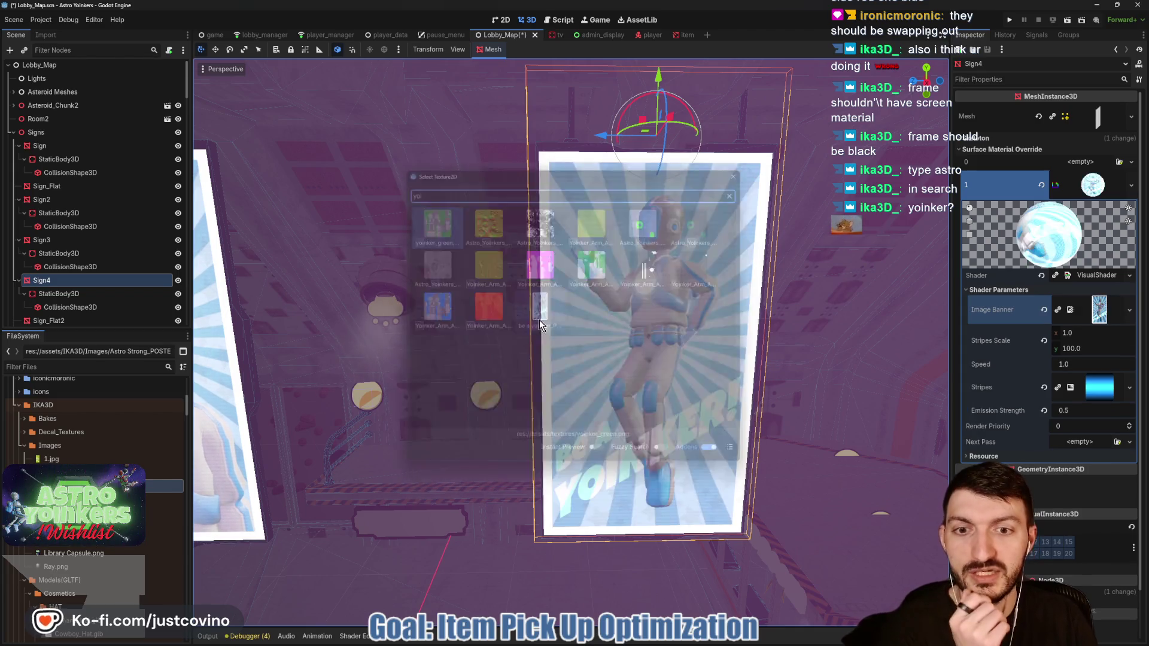
Step: Fly past the Be Proud, Astro Strong, I Want You and Be A Yoinker signs, then save Lobby_Map
key(w)
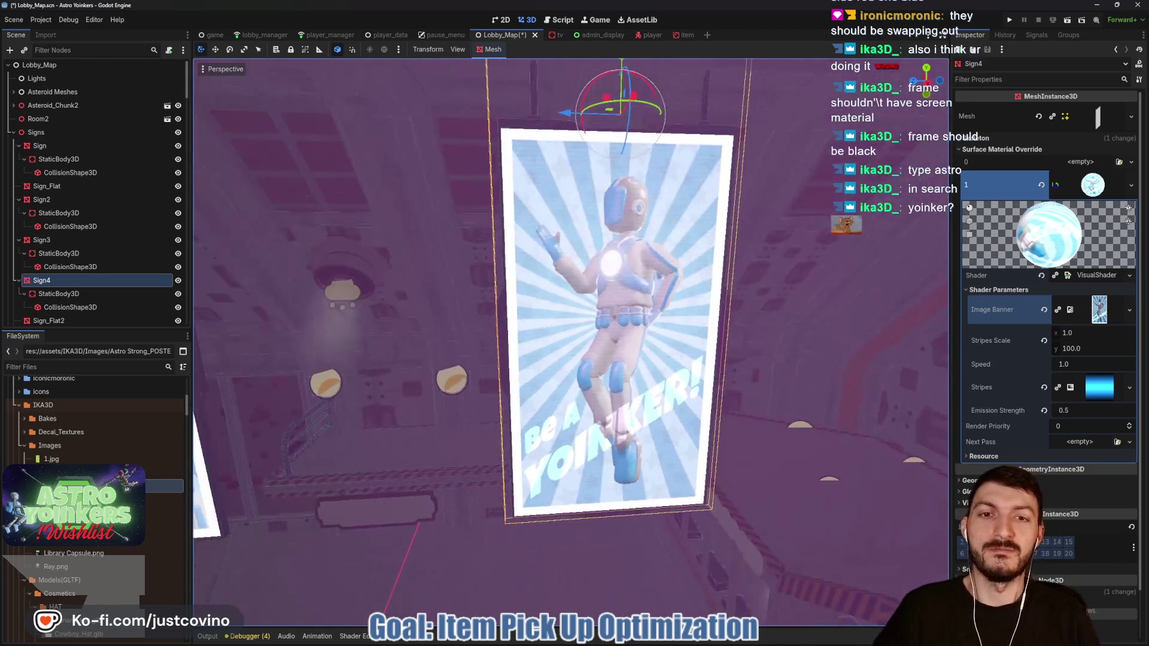
key(s)
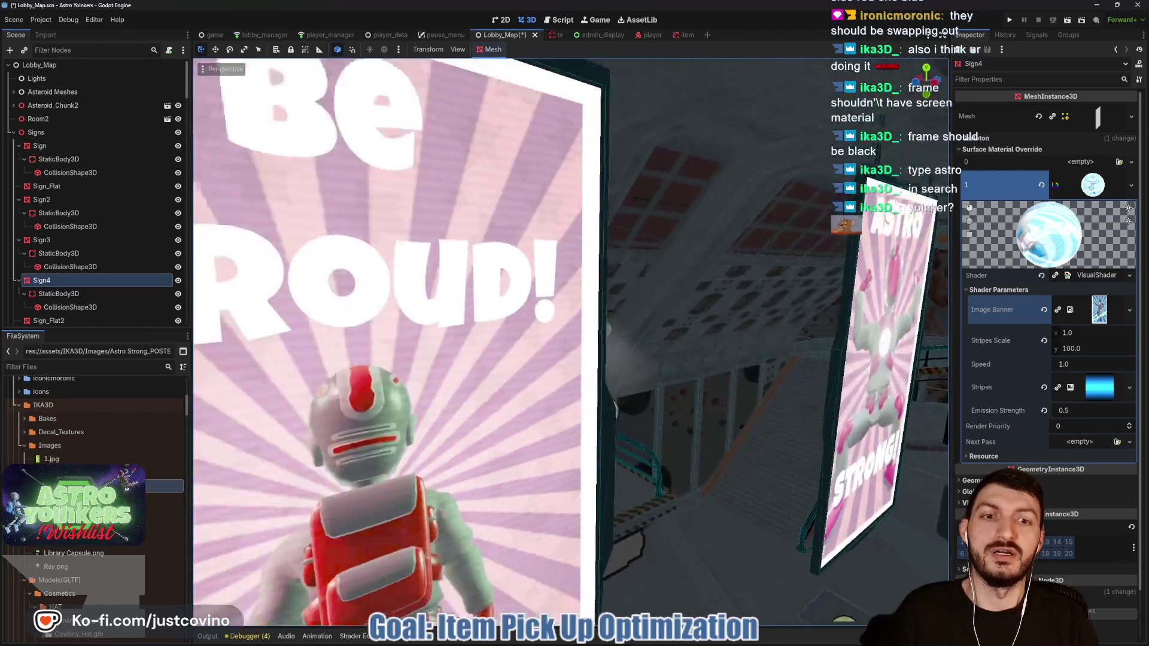
key(d)
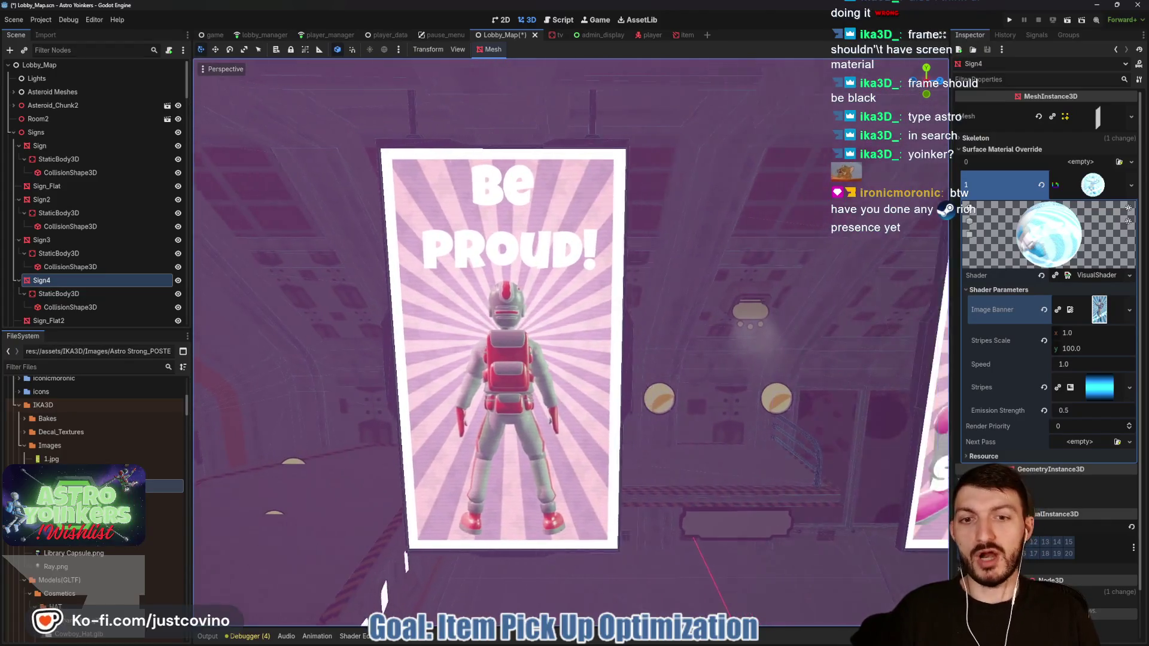
key(a)
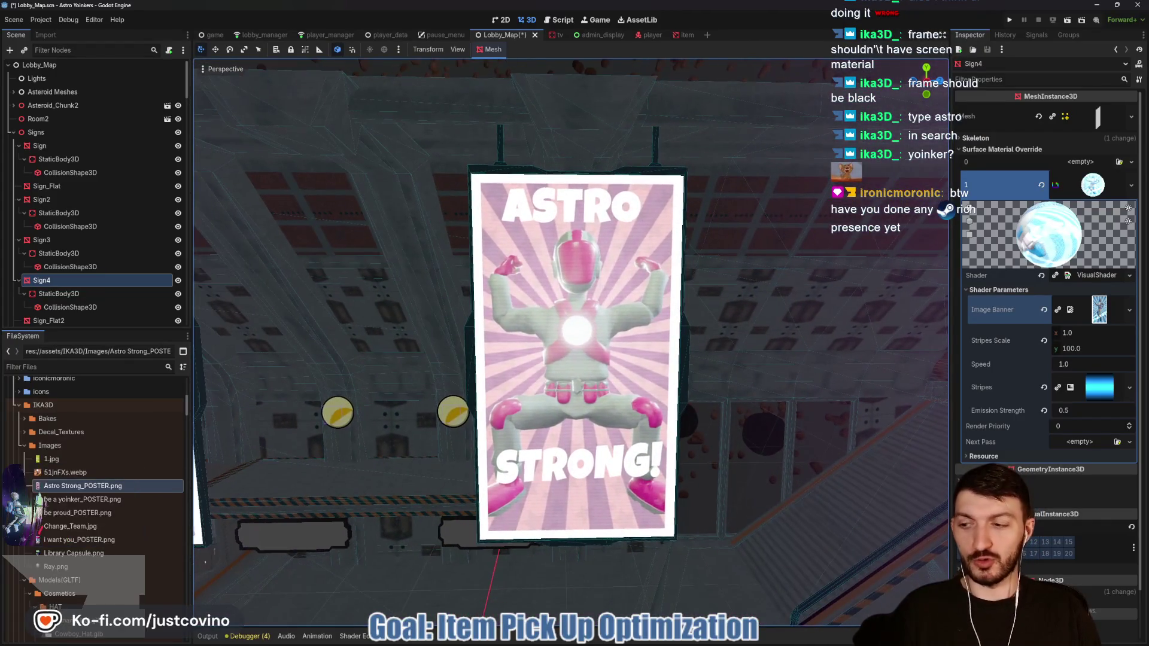
key(w)
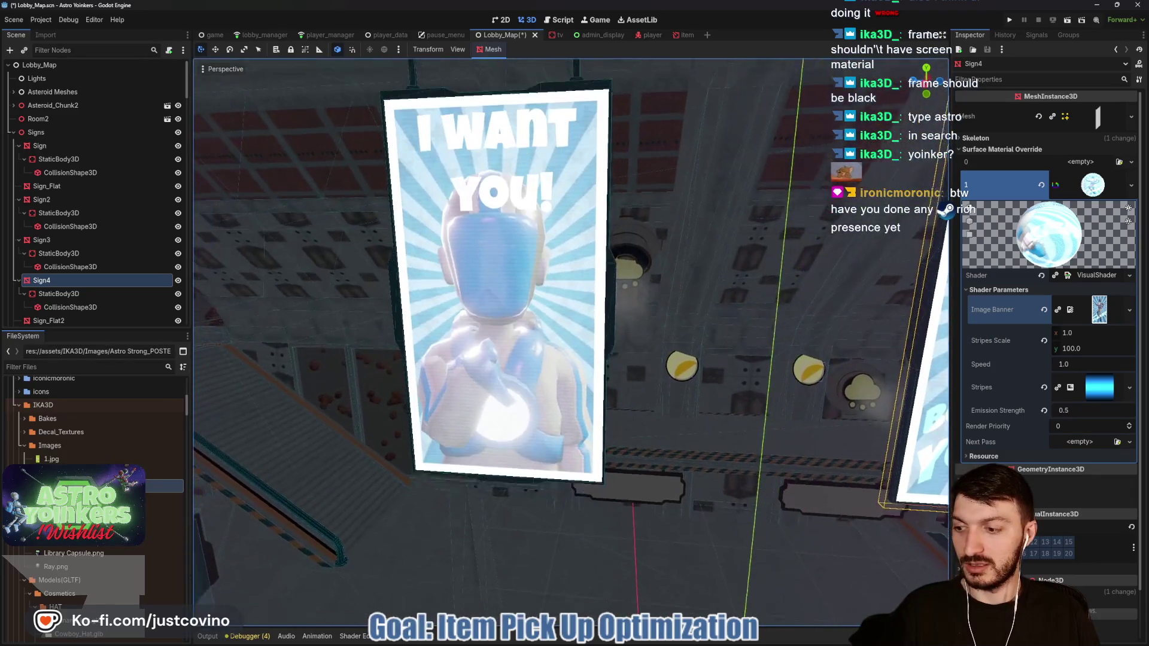
key(d)
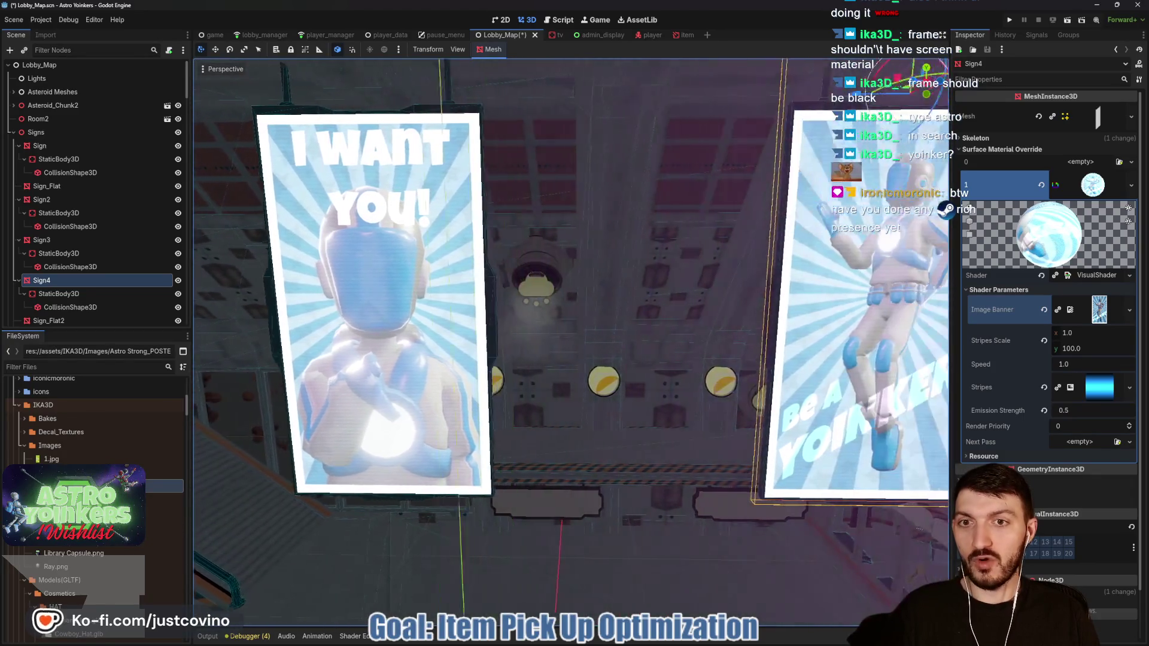
key(ctrl+s)
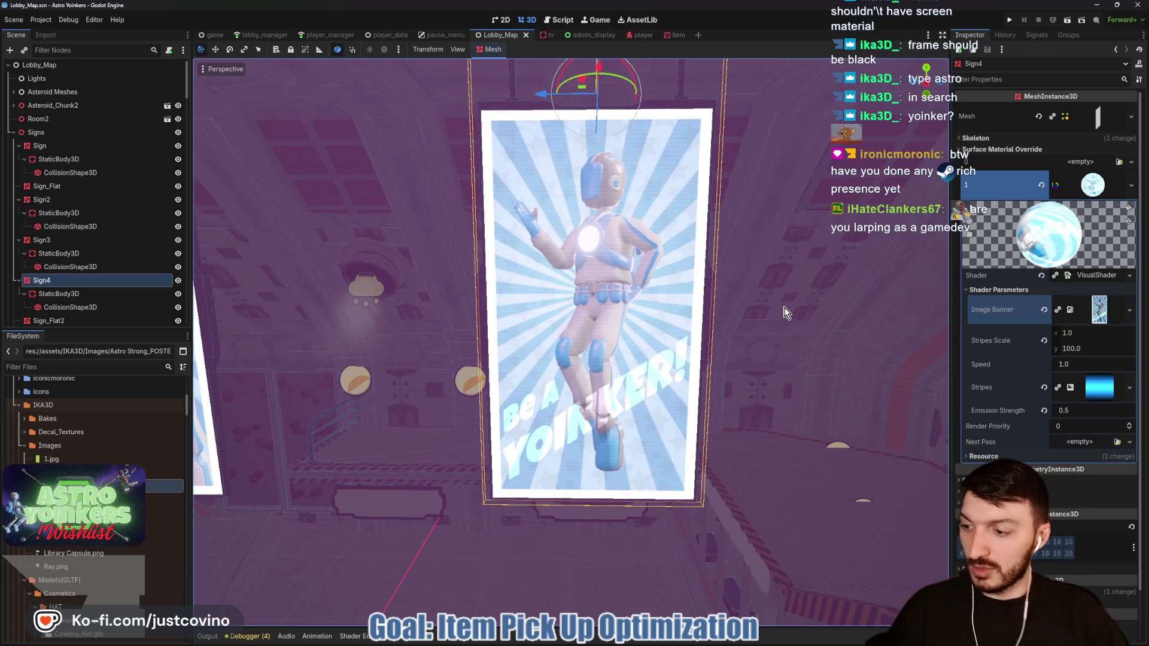
key(ctrl+s)
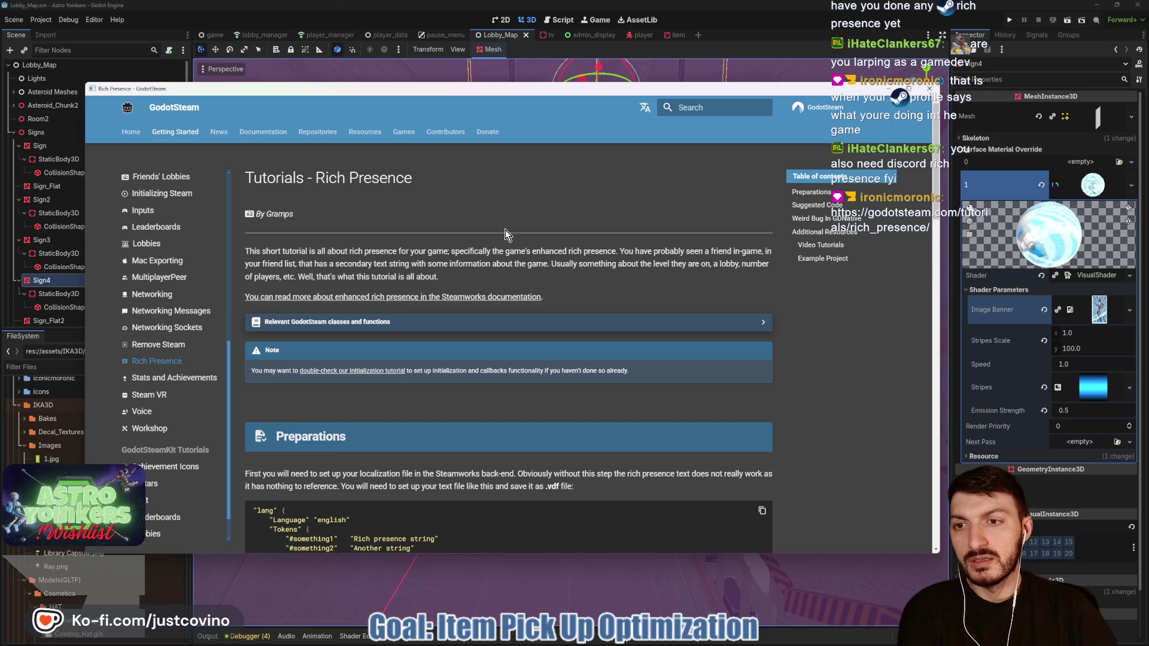
scroll(505, 234, down, 2)
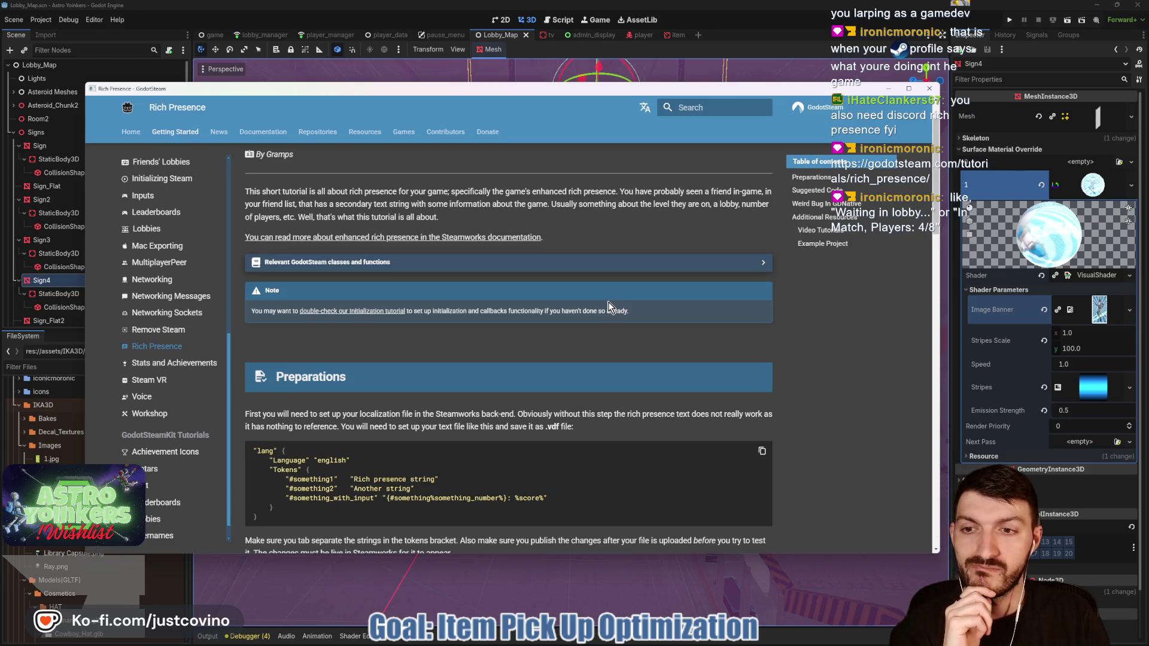
scroll(485, 302, down, 5)
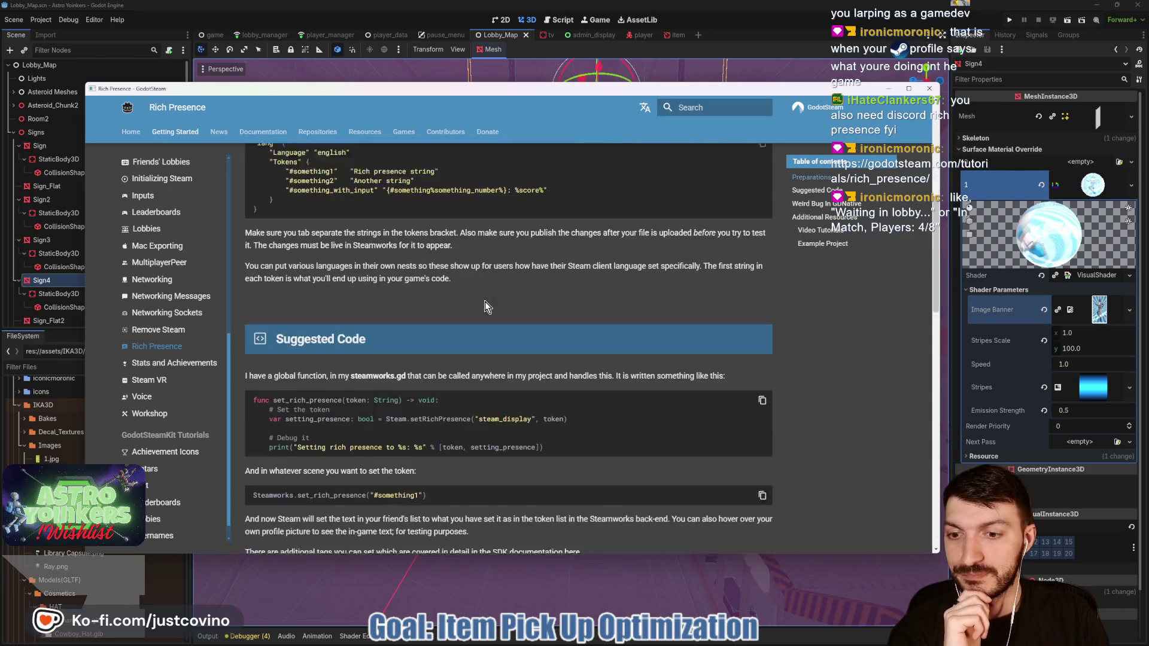
scroll(485, 306, up, 2)
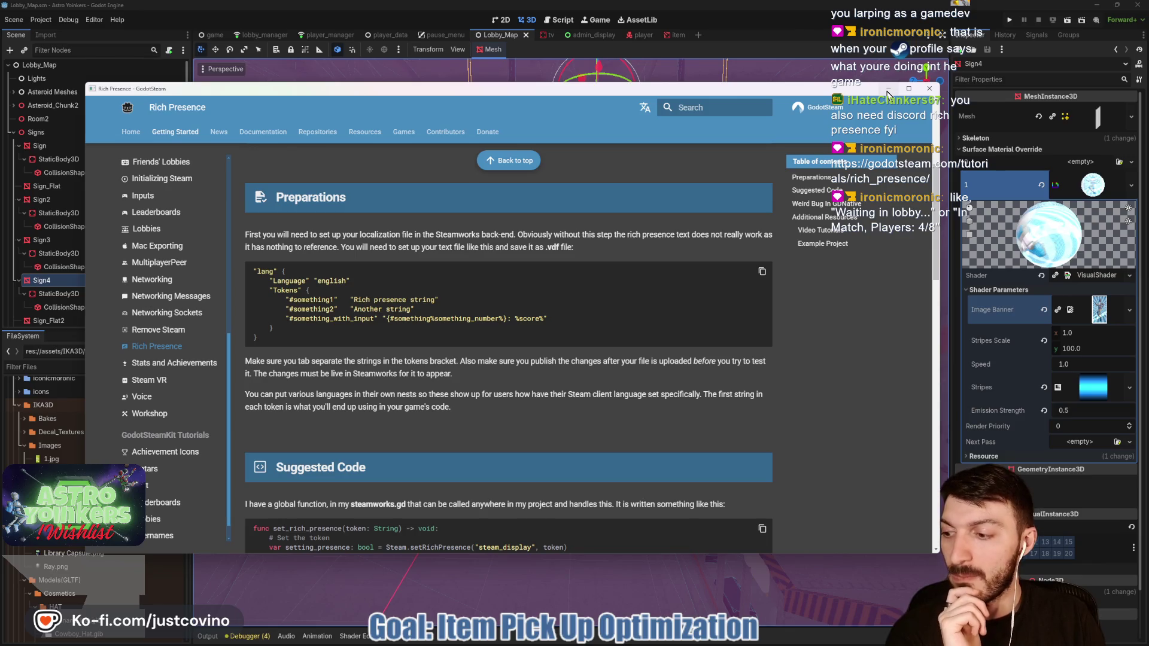
click(930, 89)
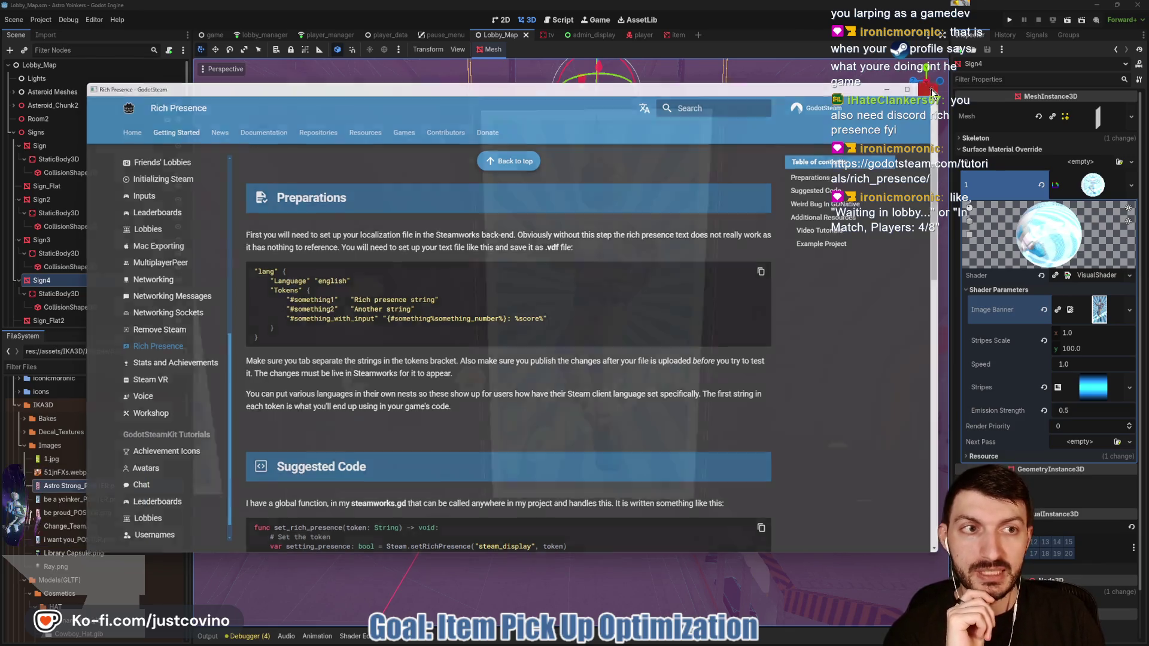
drag(574, 246, 686, 325)
key(ctrl+s)
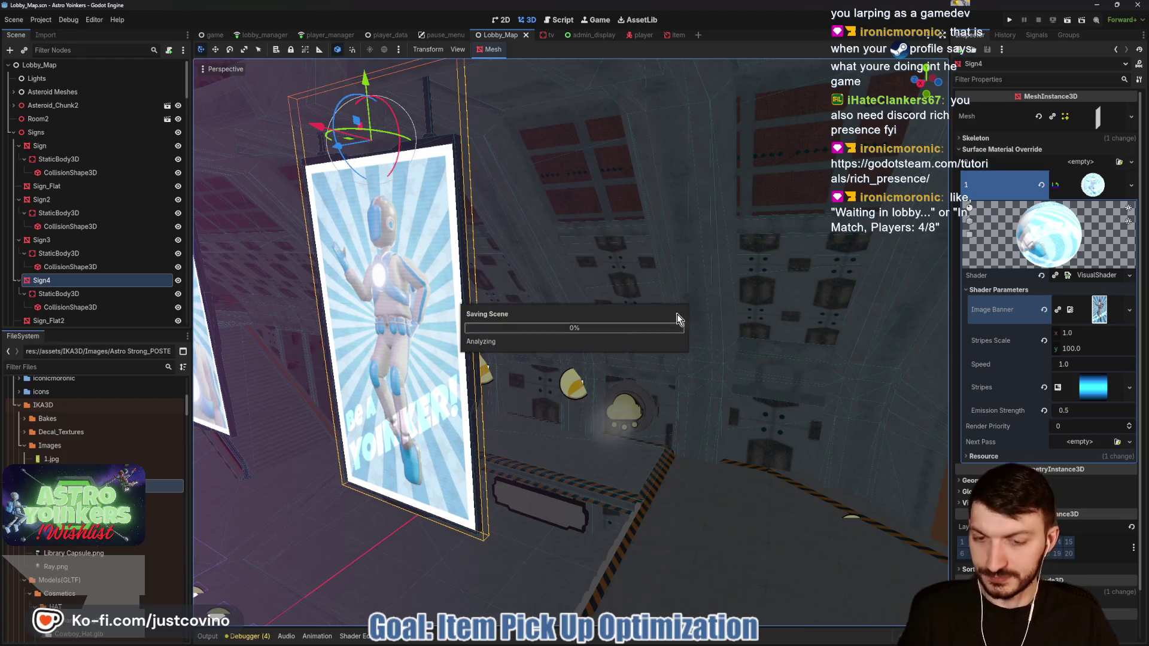
Step: Launch Astro Yoinkers, shift its debug window left, and host a lobby
click(1009, 21)
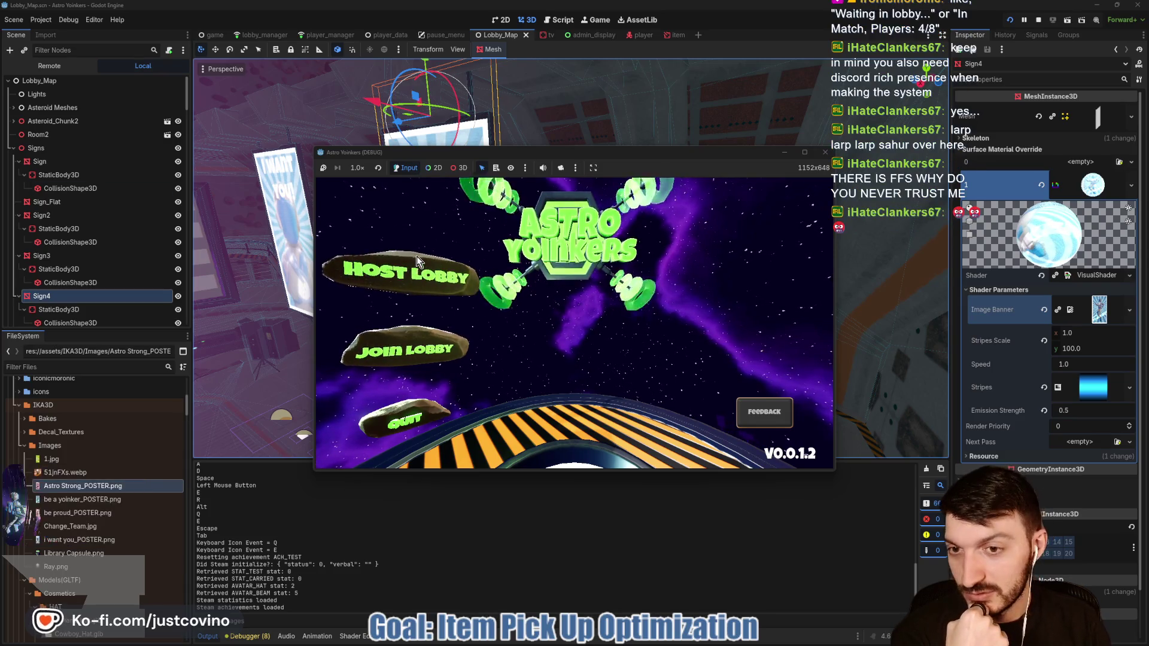
drag(475, 156, 410, 153)
click(340, 272)
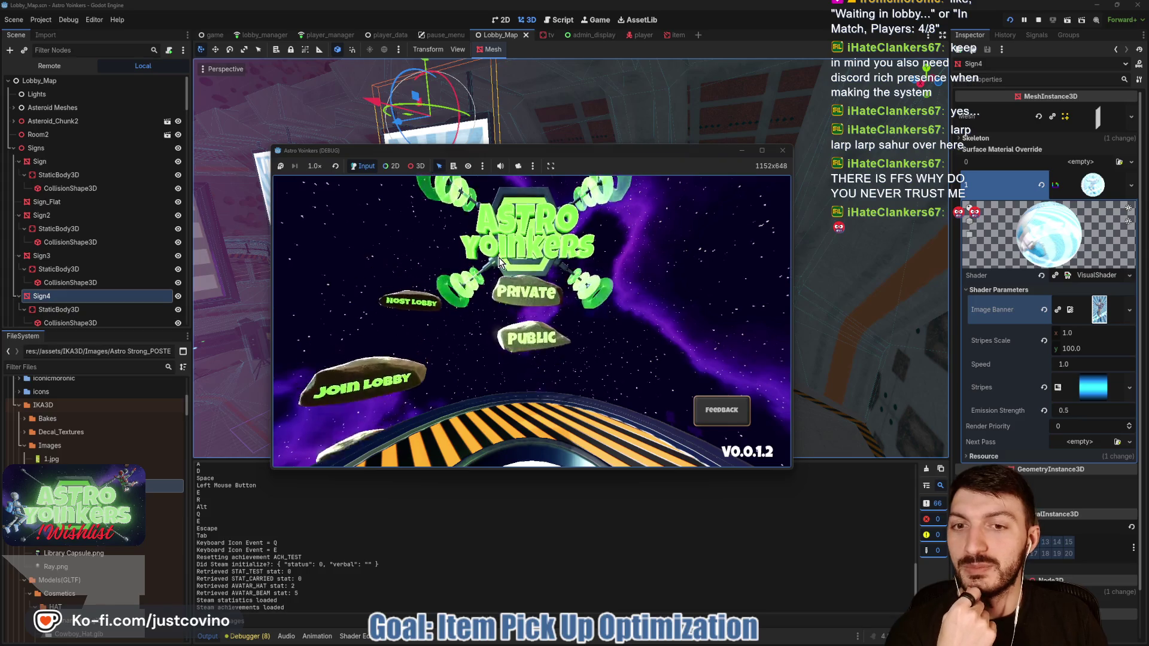
click(499, 272)
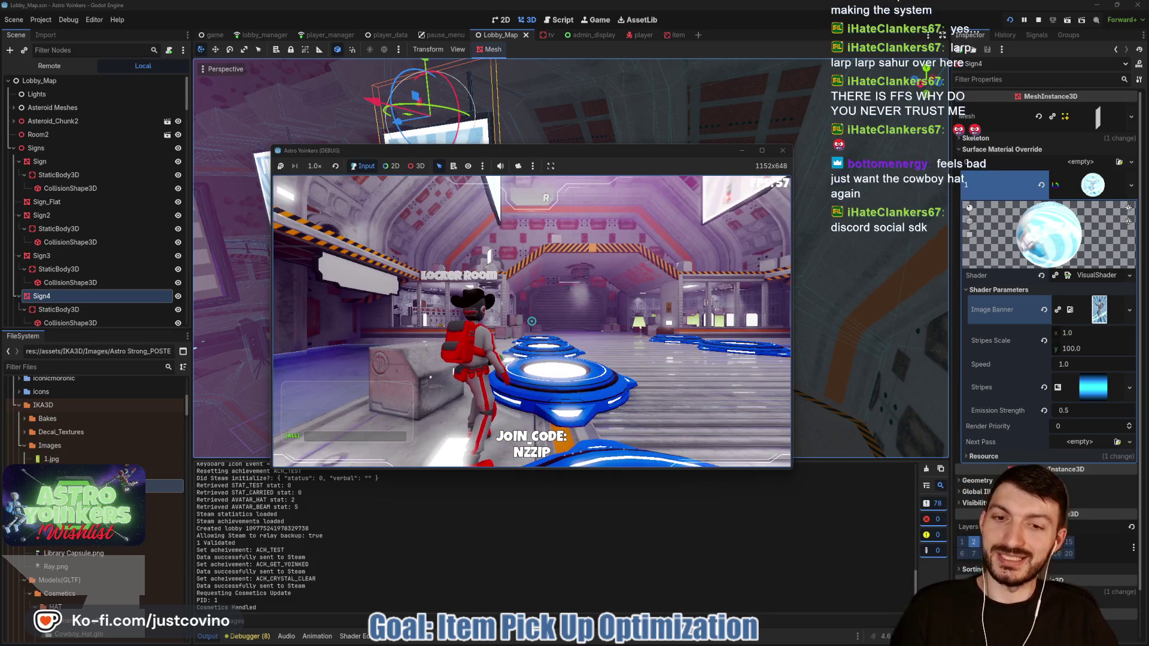
Step: Warp via the teleport pad and grapple across the lobby, then stop the game with F8
key(w)
key(w)
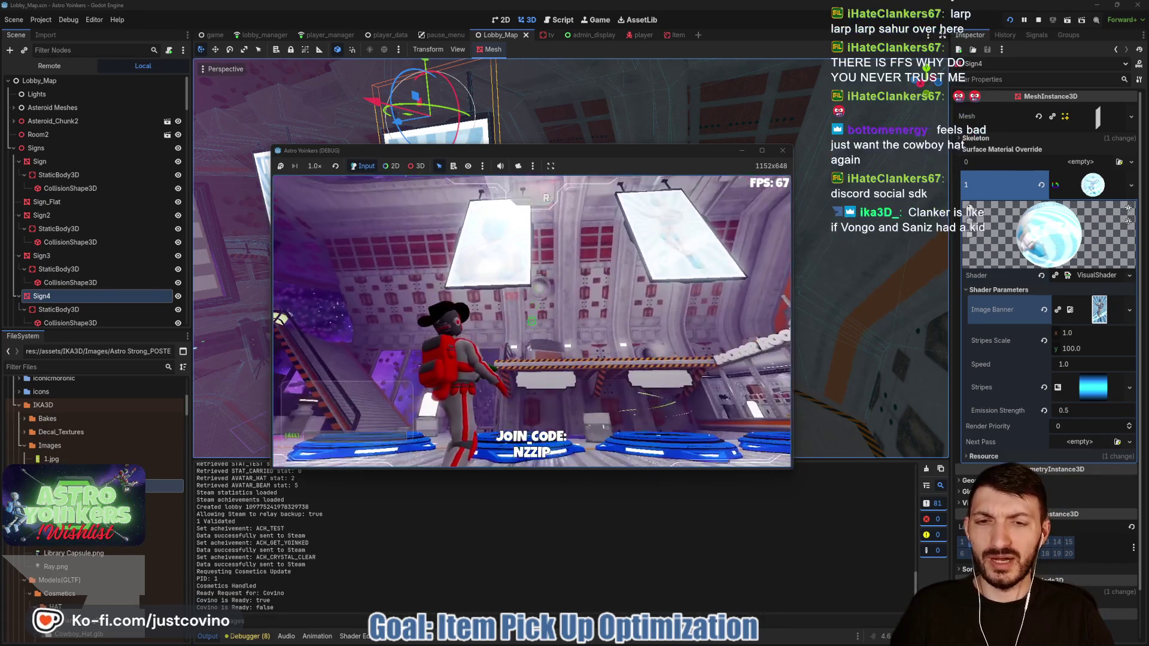
key(e)
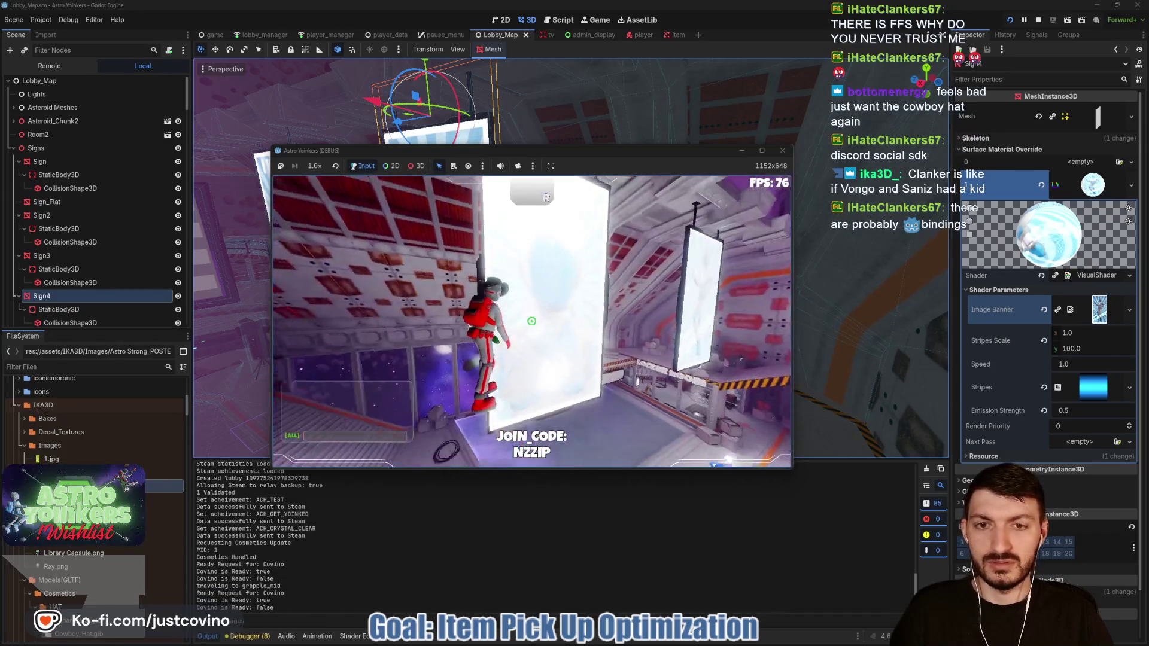
key(e)
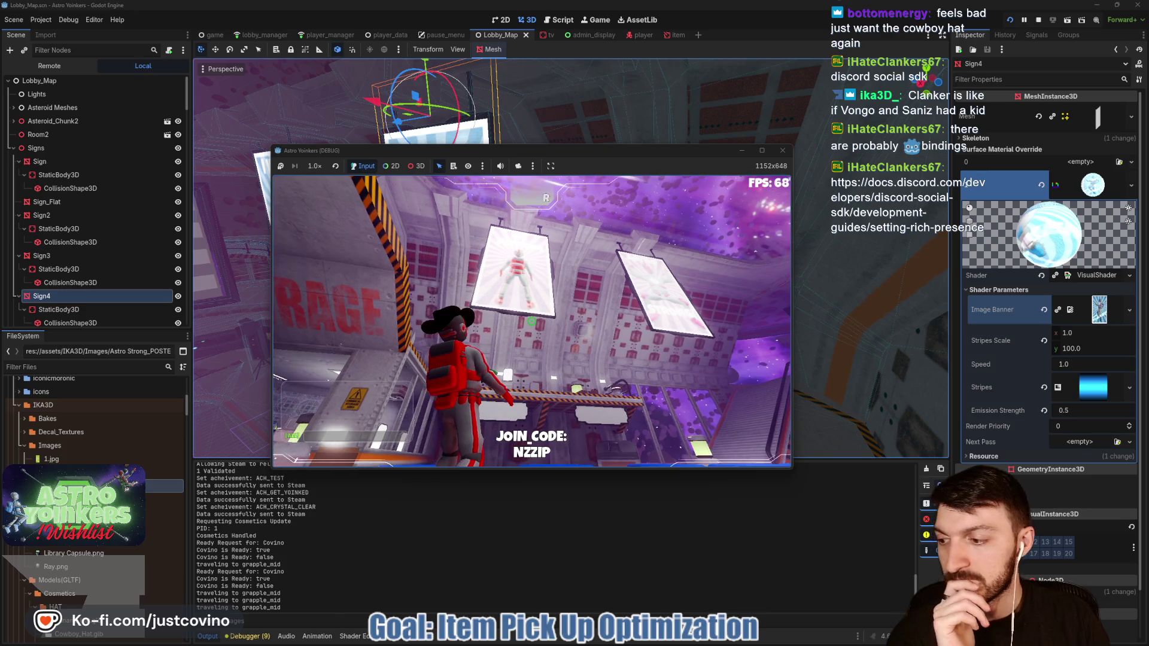
key(F8)
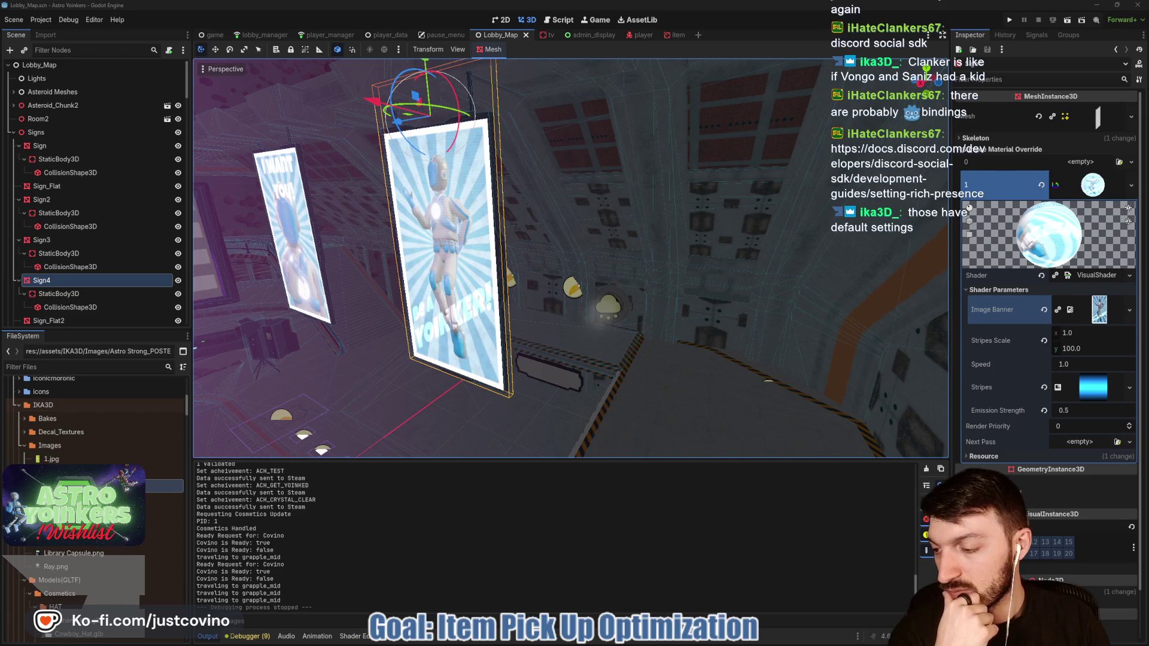
key(alt+Tab)
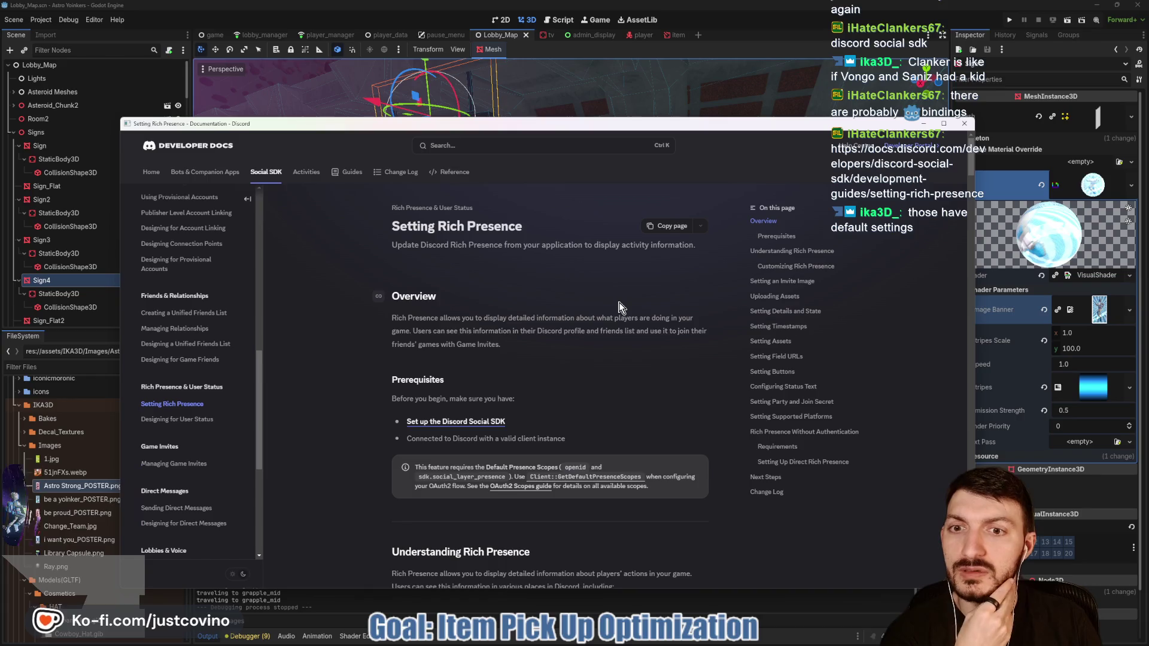
scroll(620, 308, down, 2)
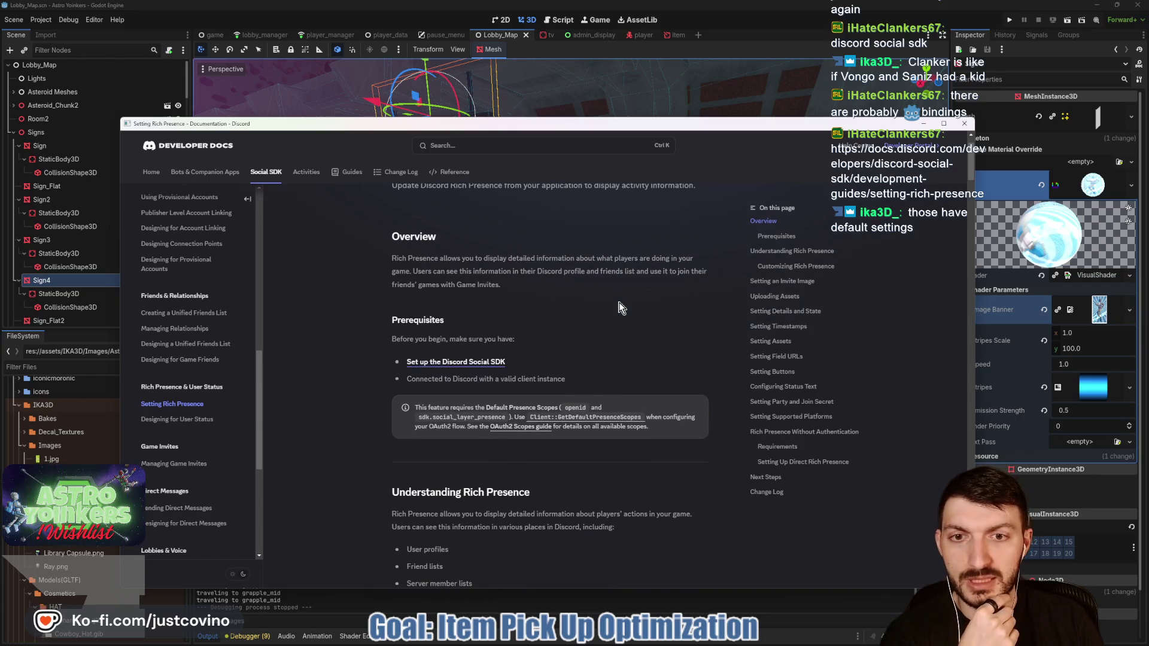
scroll(620, 305, down, 3)
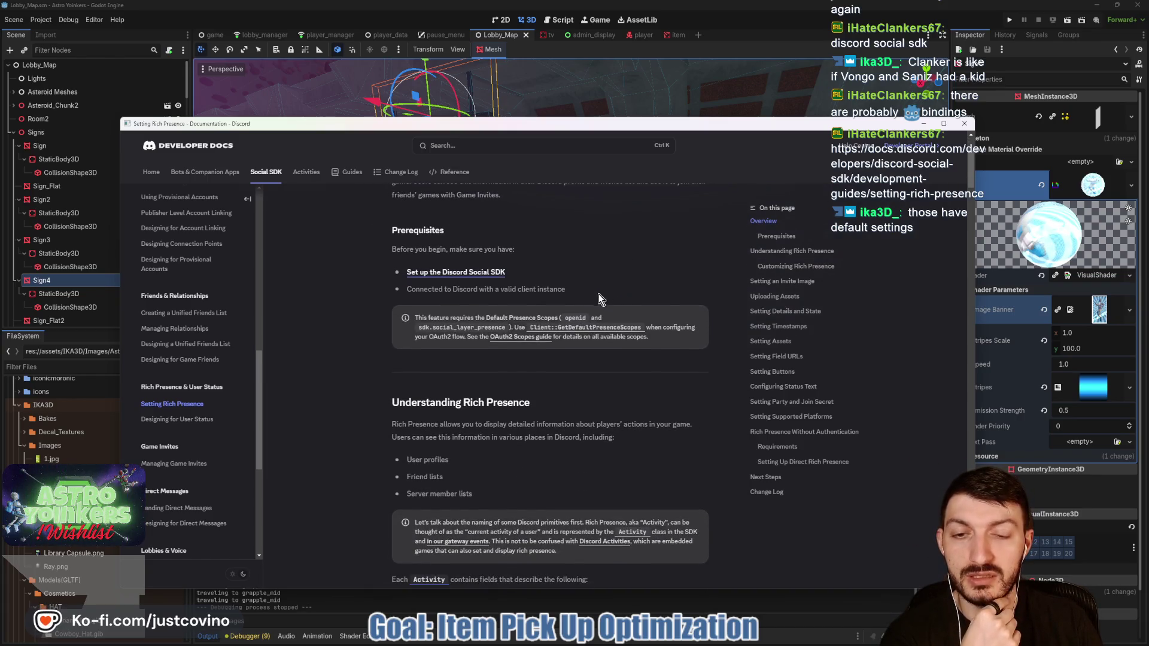
scroll(599, 293, down, 8)
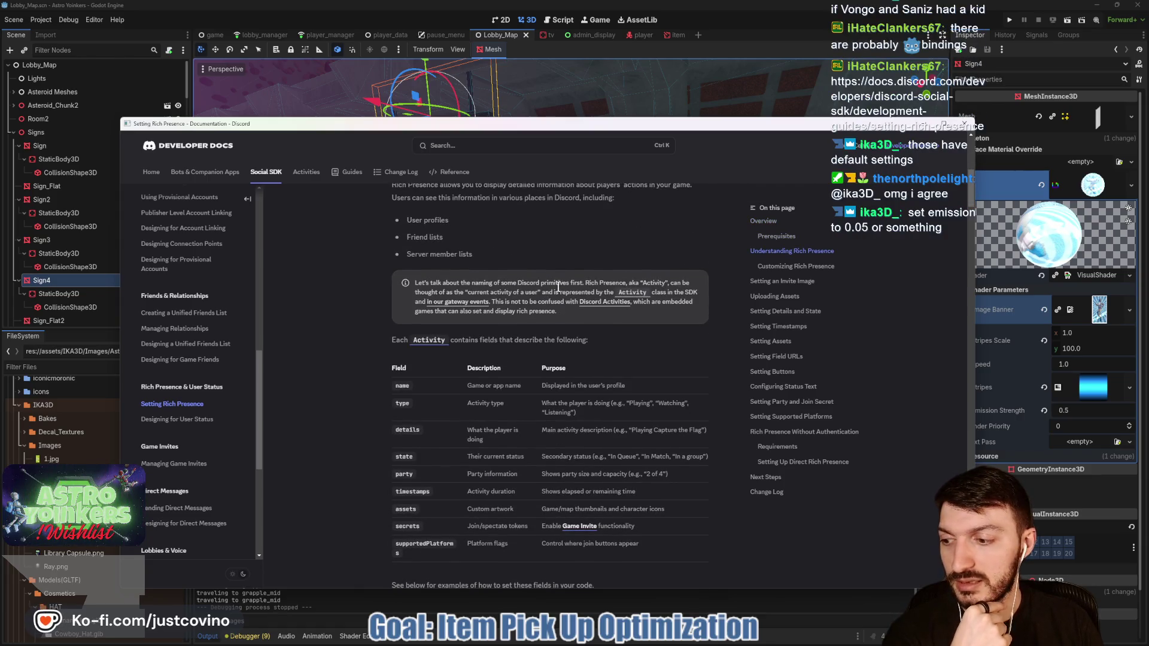
click(963, 125)
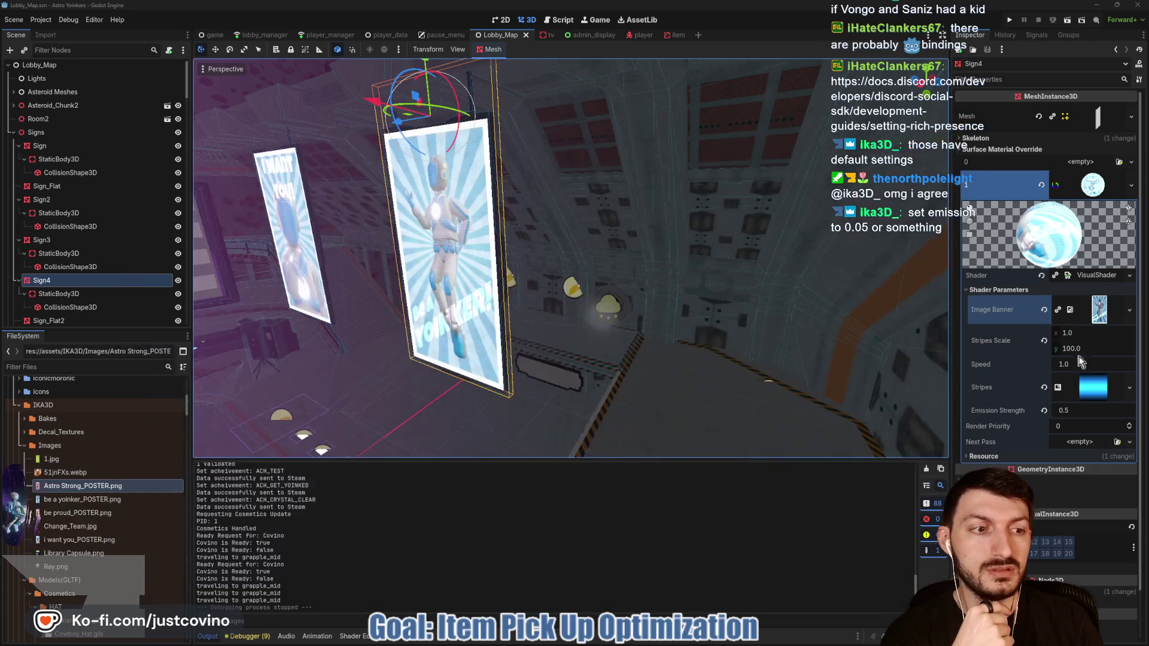
Step: Set Emission Strength to 0.05 on Sign4 and Sign3, saving after each
click(1065, 411)
text(0.05)
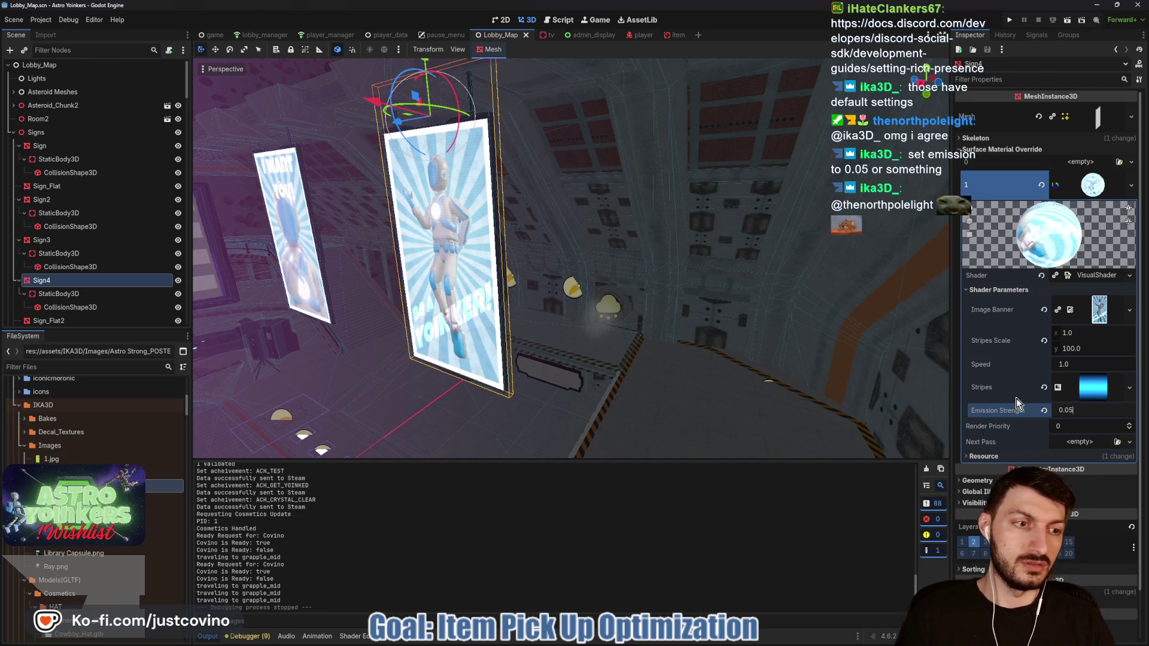
key(ctrl+s)
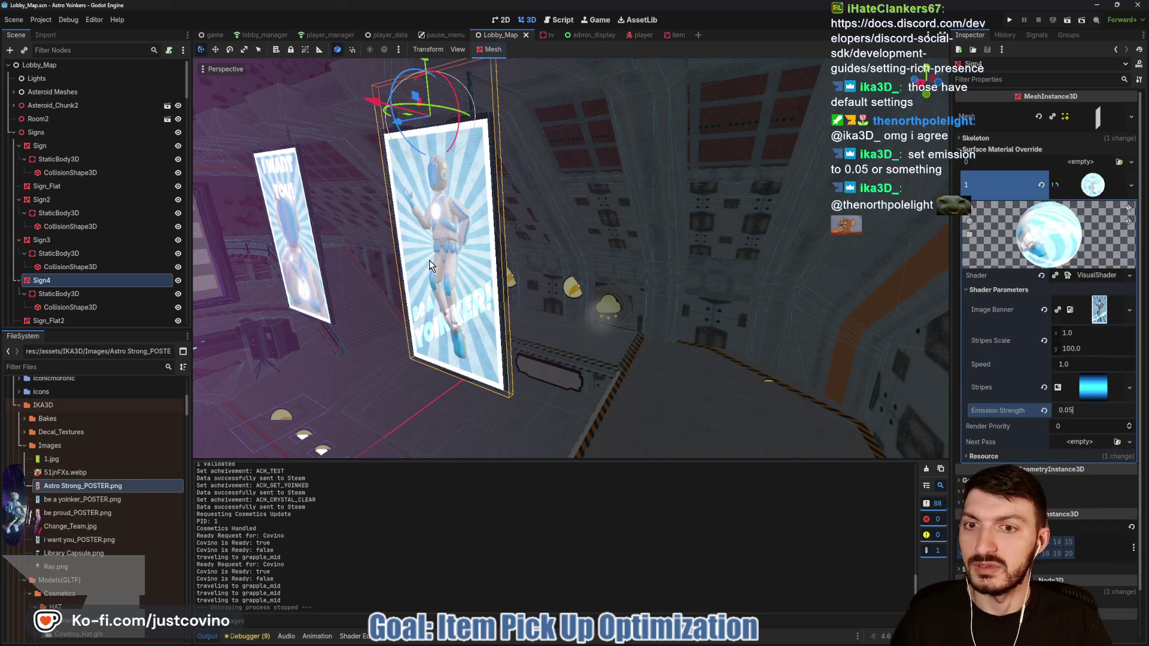
click(42, 240)
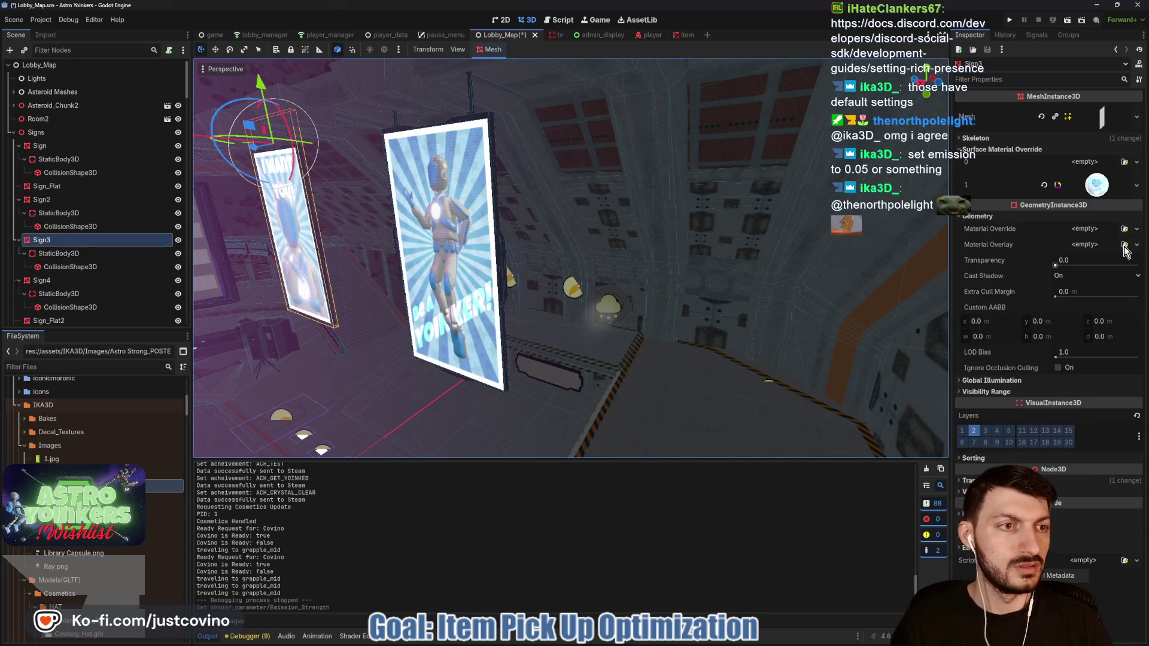
click(1096, 185)
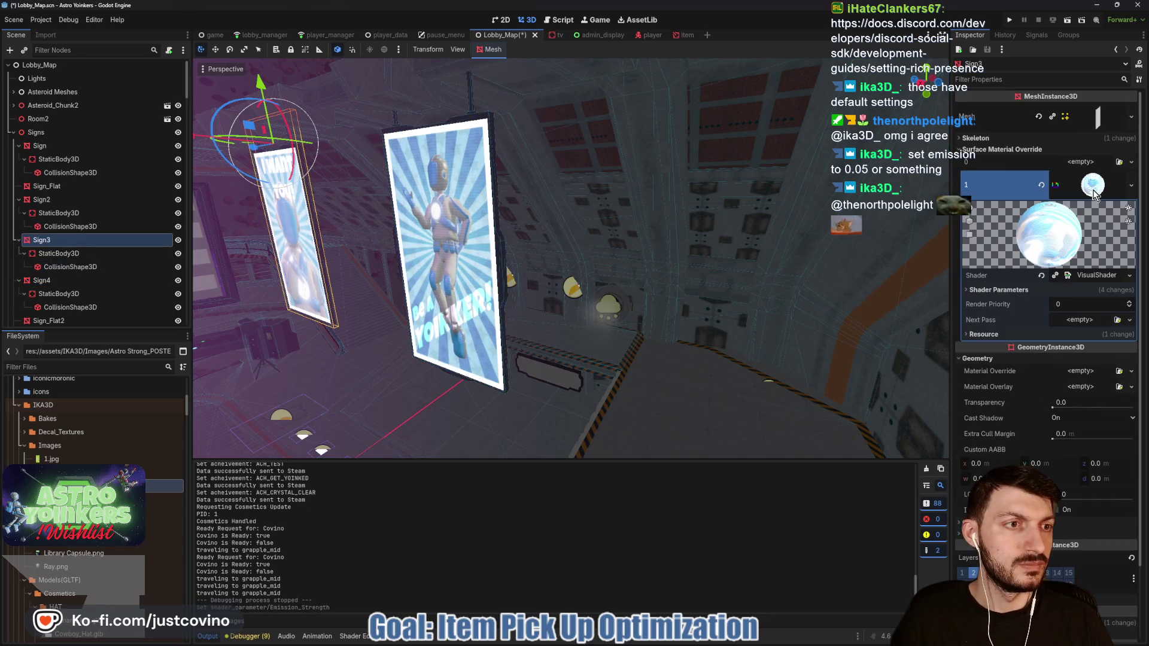
click(989, 289)
click(1078, 412)
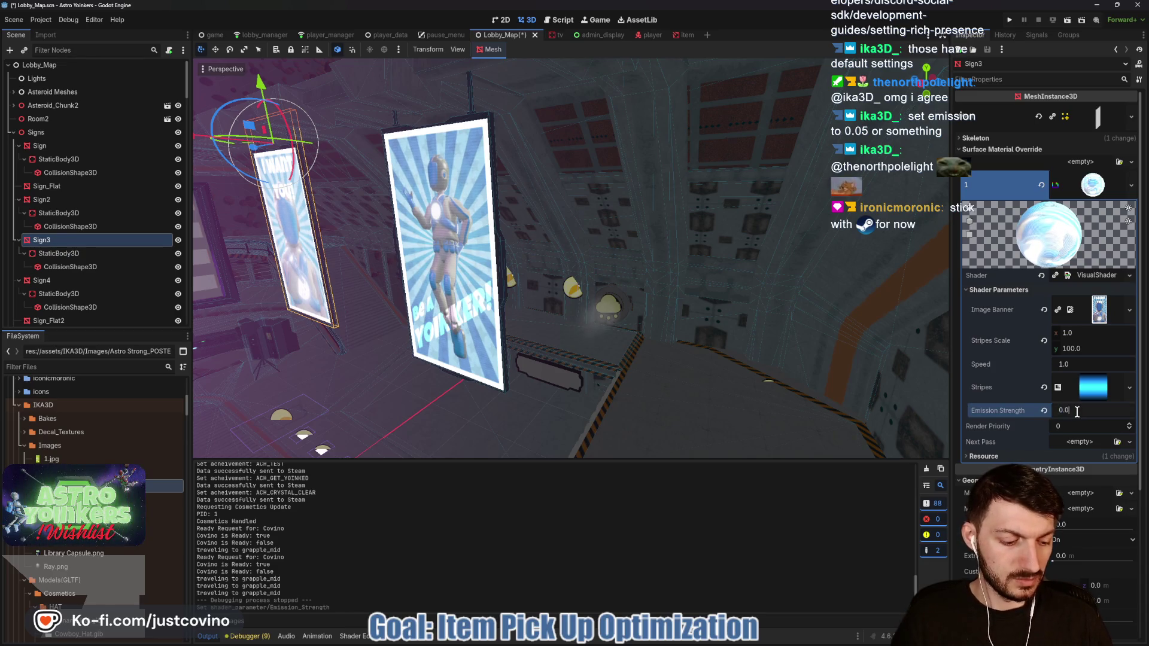
text(5)
key(Return)
key(ctrl+s)
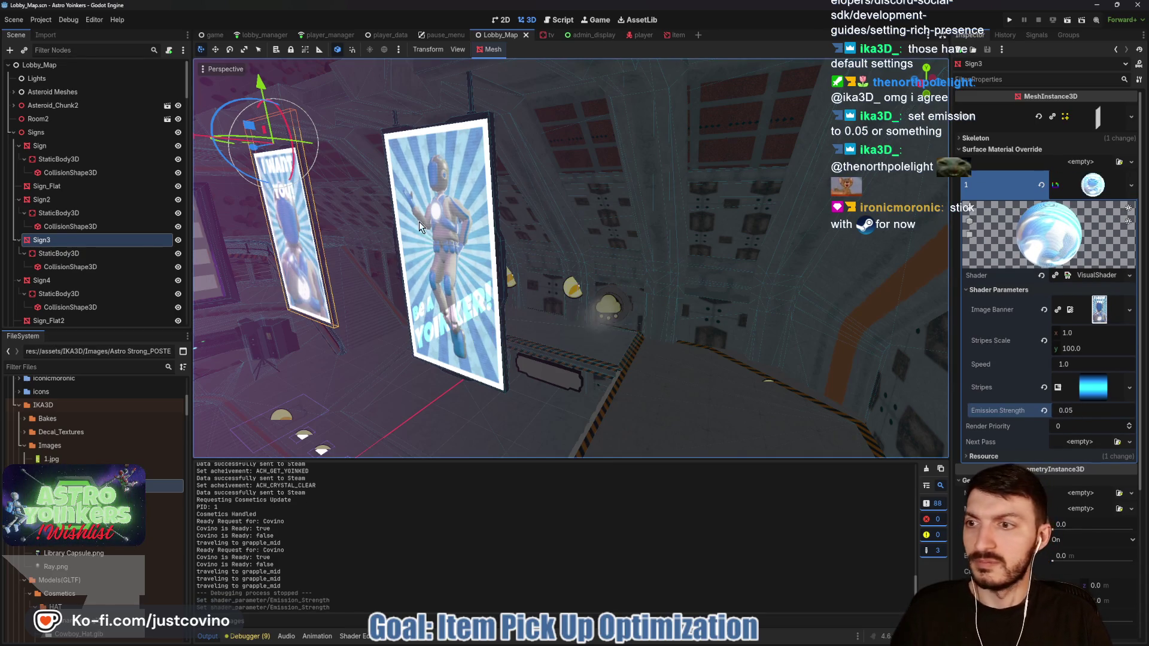
Step: Set Sign2's Emission Strength to 0.05 and save the scene
click(54, 201)
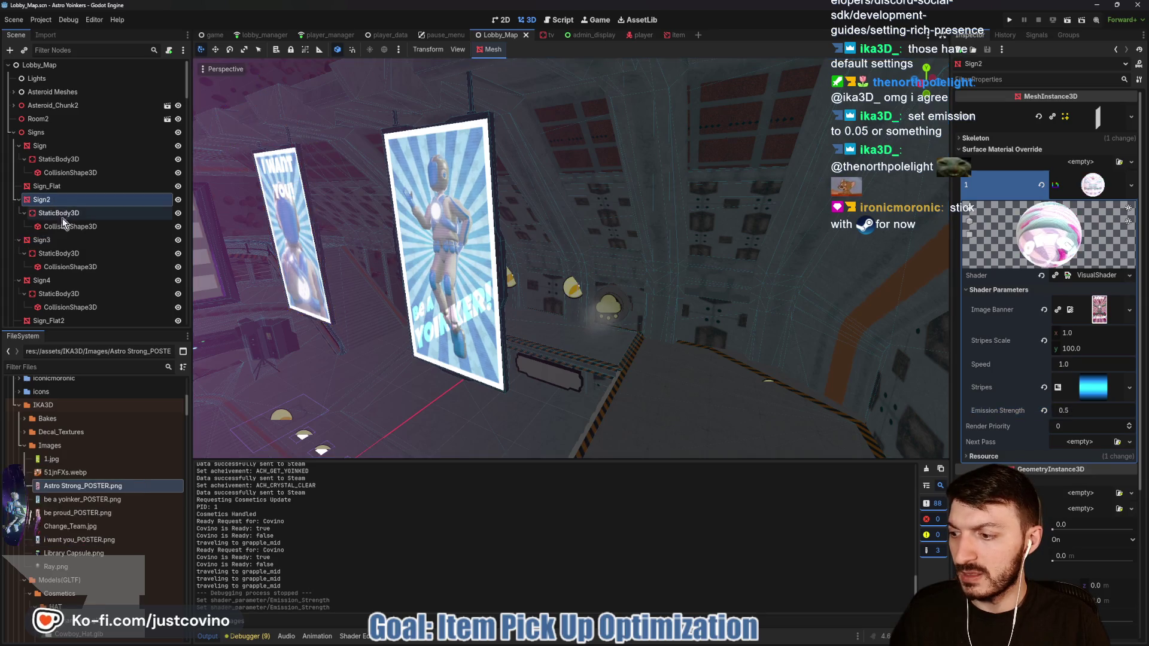
click(1072, 412)
key(Return)
key(ctrl+s)
Step: Set the Sign node's Emission Strength to 0.05, save, and relaunch the game
click(49, 150)
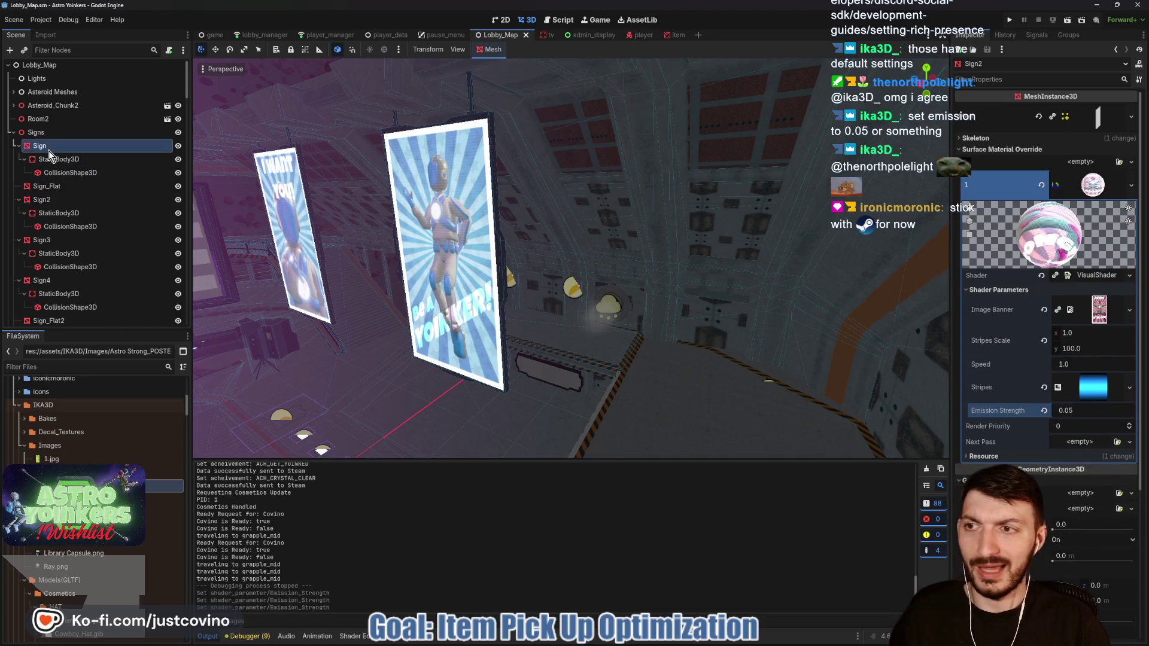
click(1103, 185)
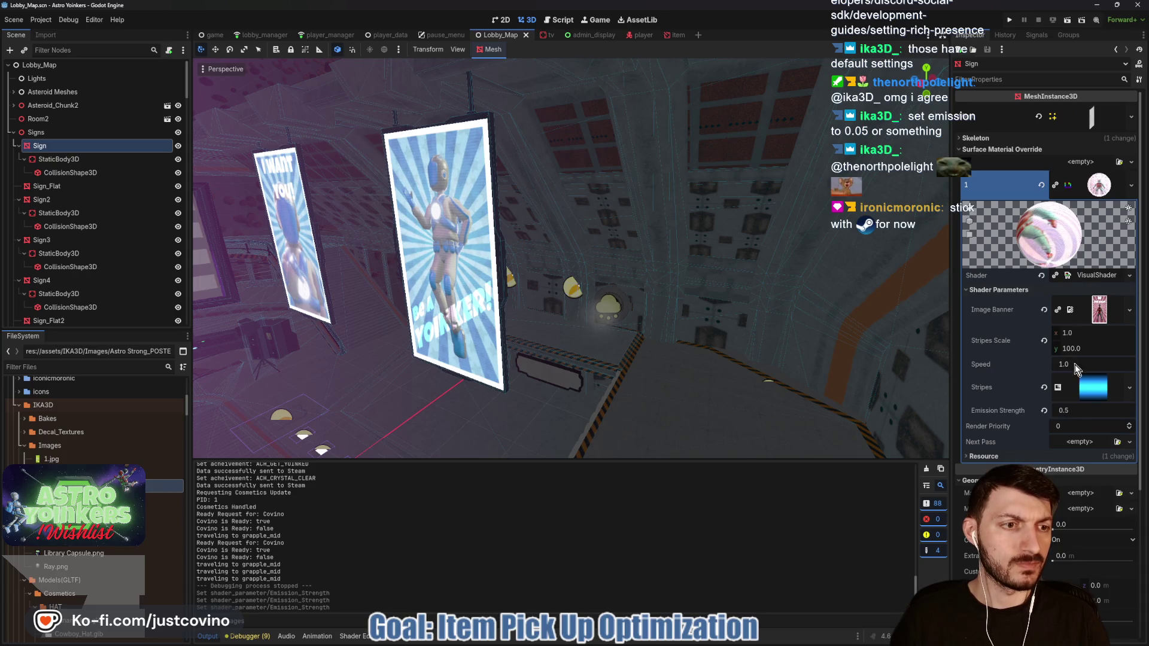
text(.05)
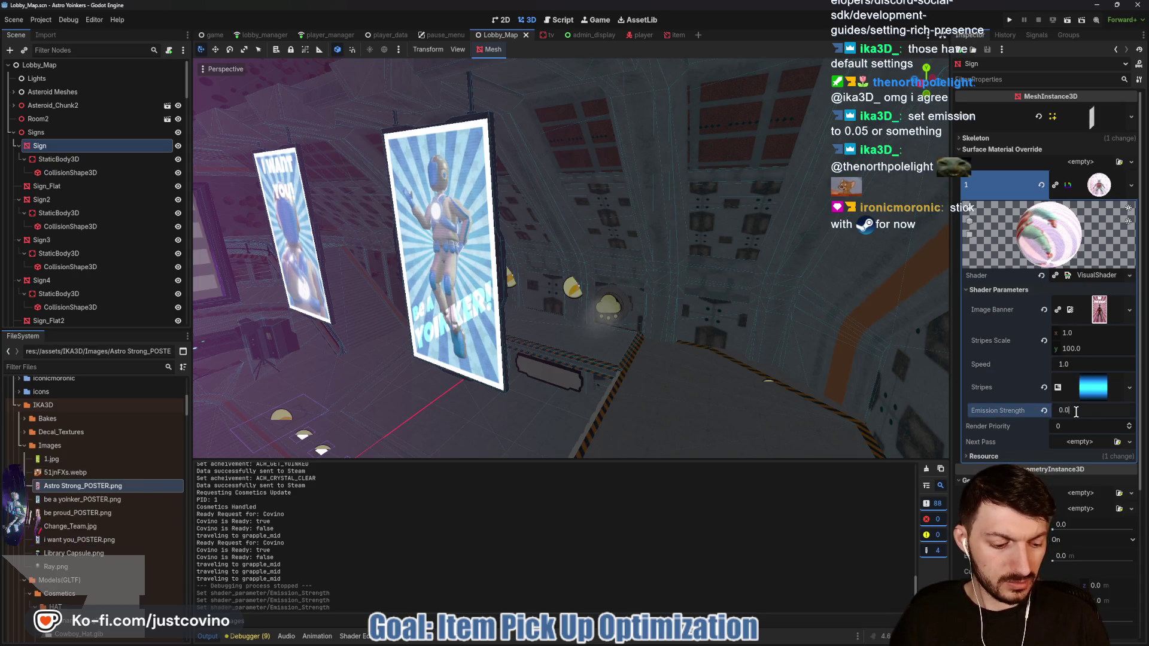
key(Return)
key(ctrl+s)
key(f)
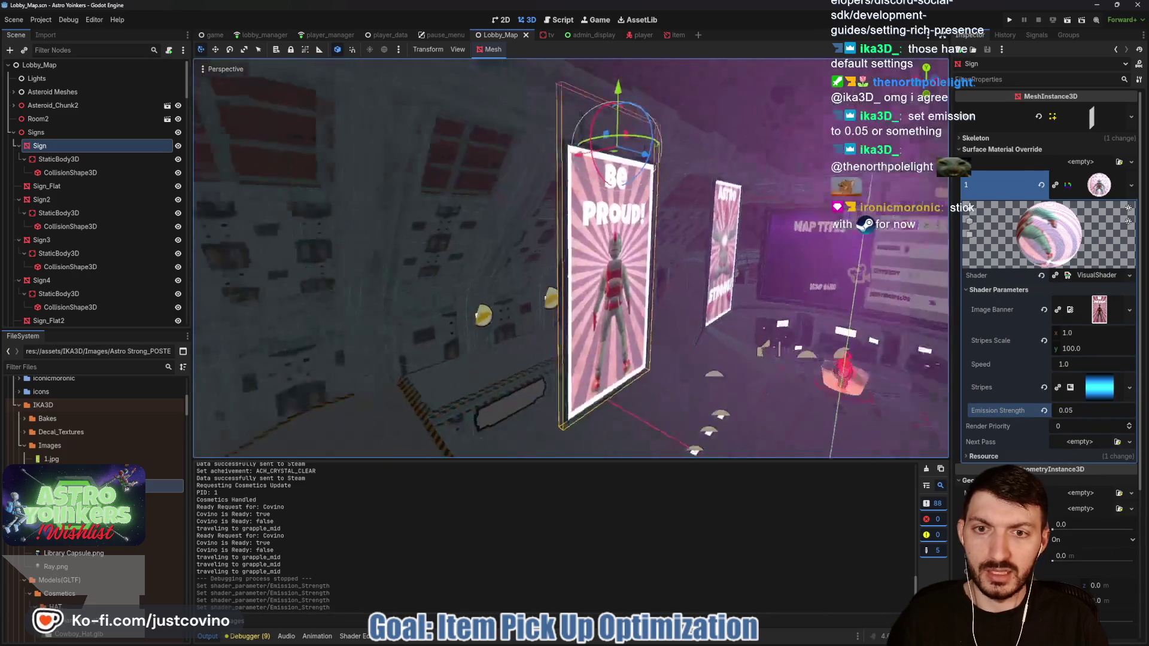
click(1011, 19)
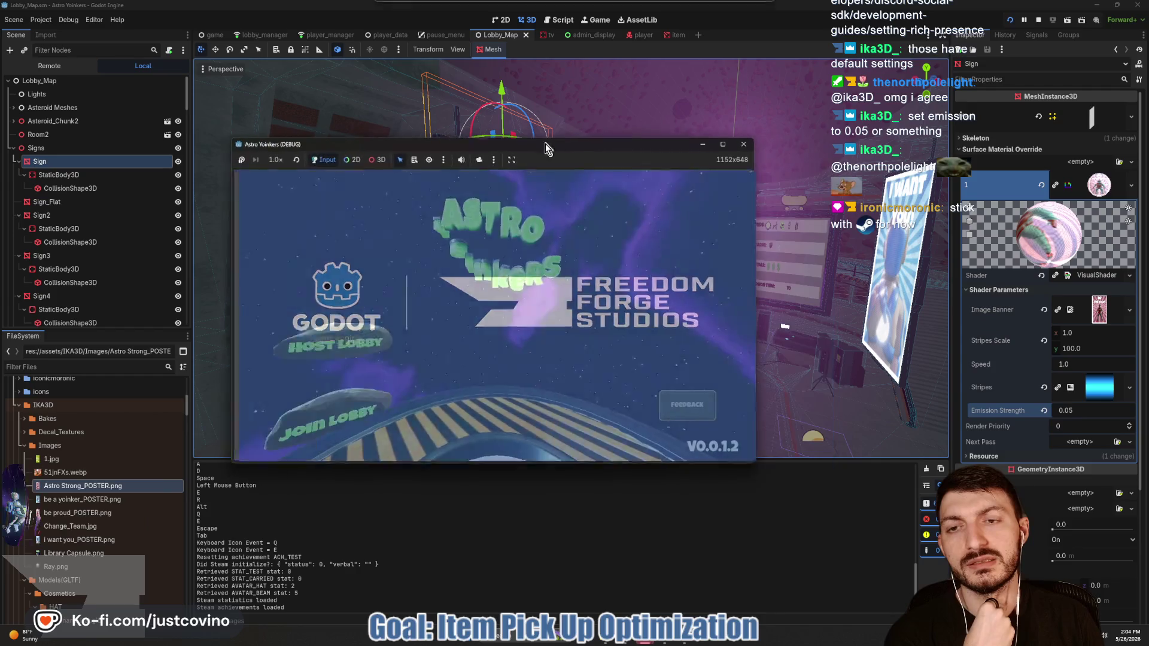
Step: Host a private lobby and fire the grapple around it
click(316, 239)
click(448, 243)
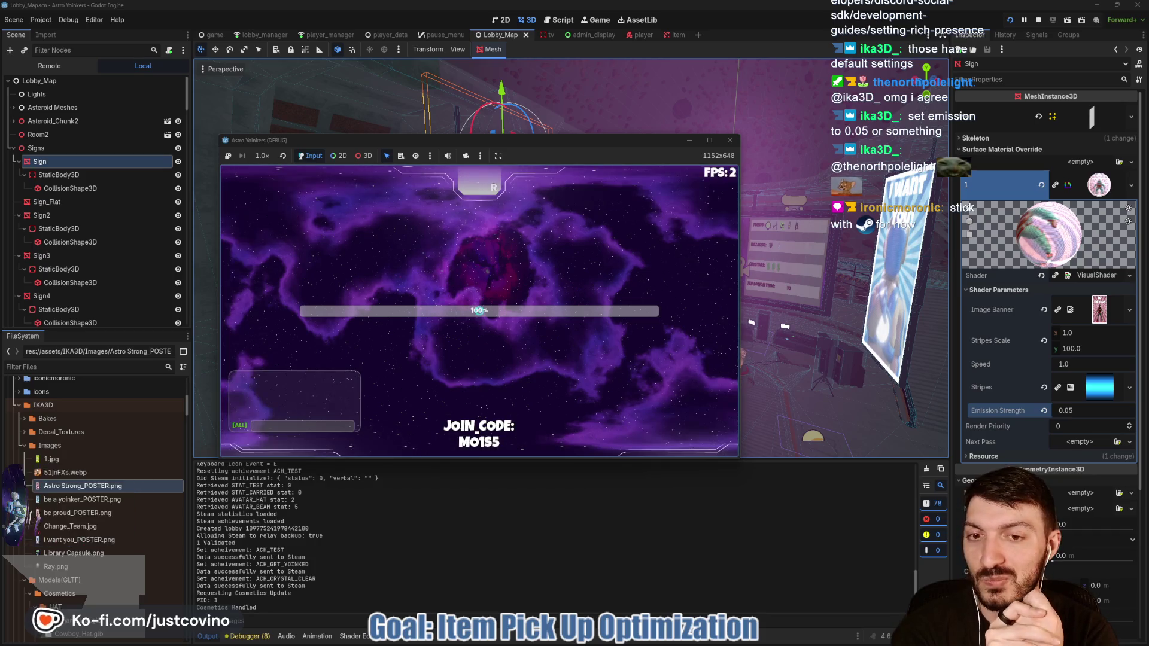
mouse_move(479, 310)
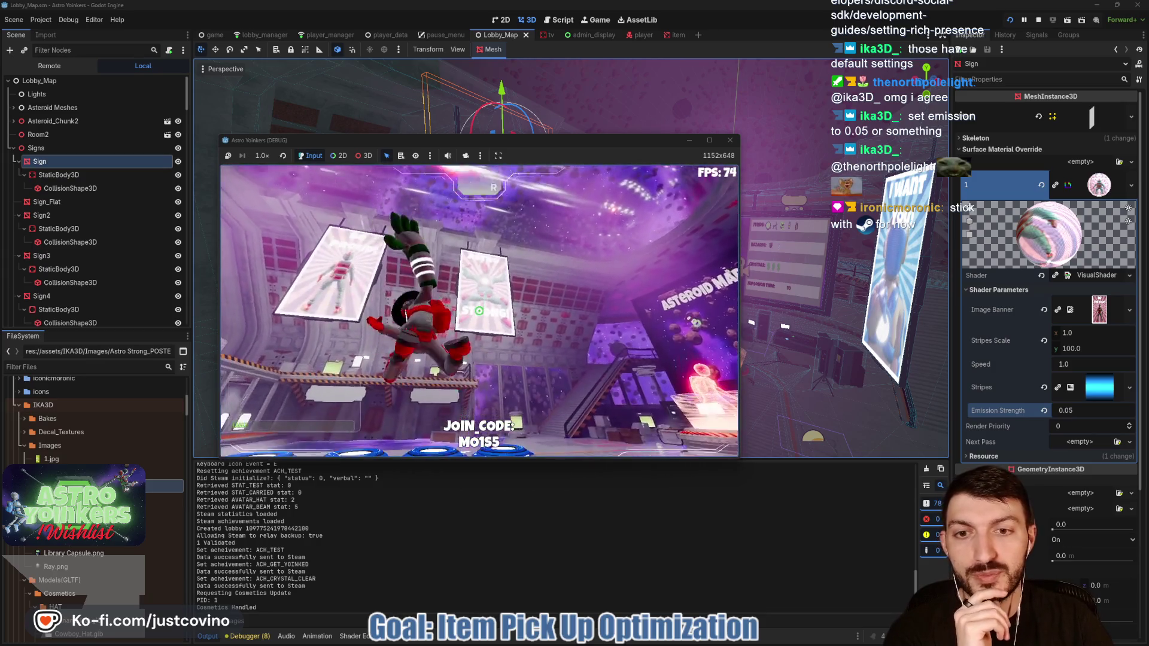
click(480, 310)
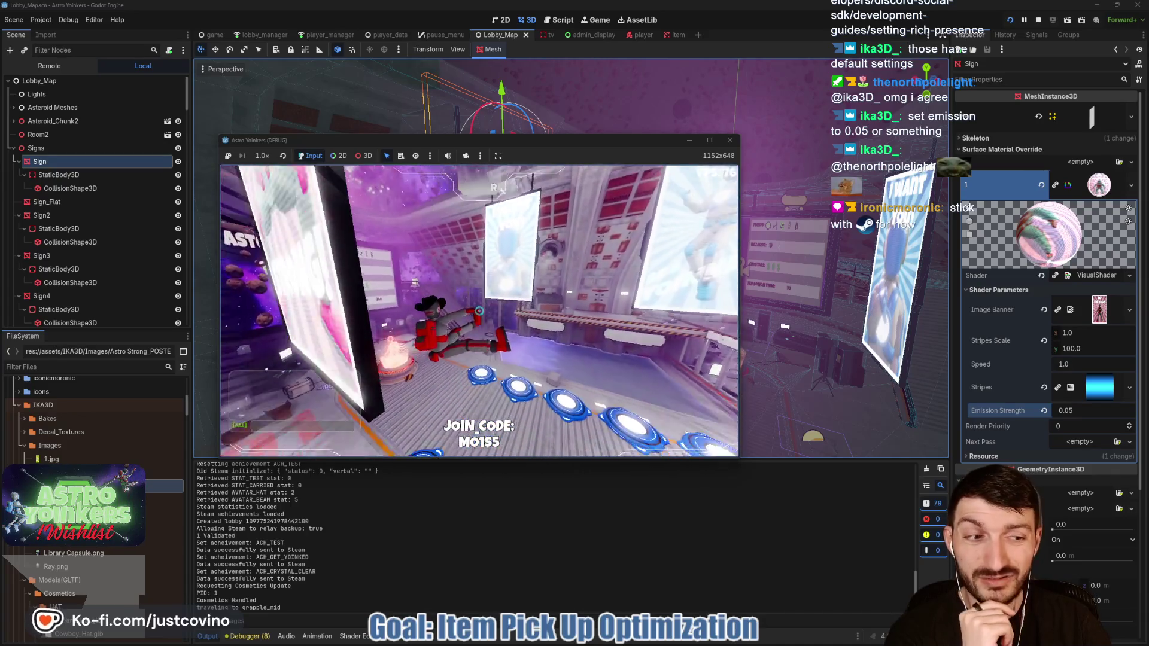
Step: Run across the misty floor toward the blue pads and poster wall, then stop with F8
key(a)
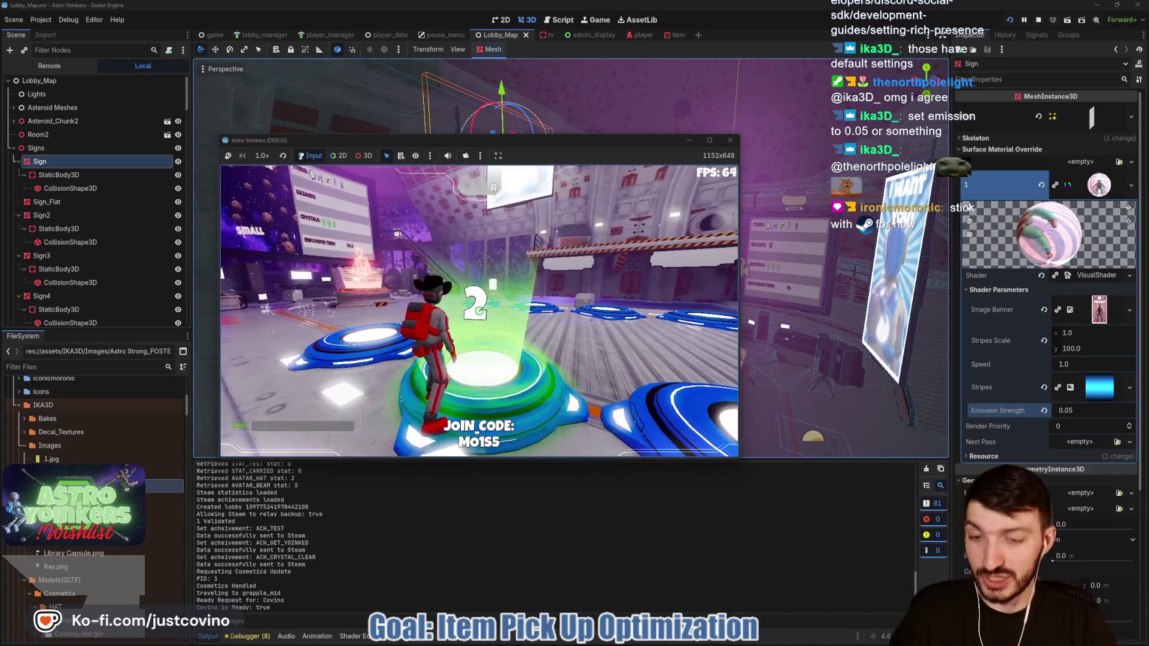
key(s)
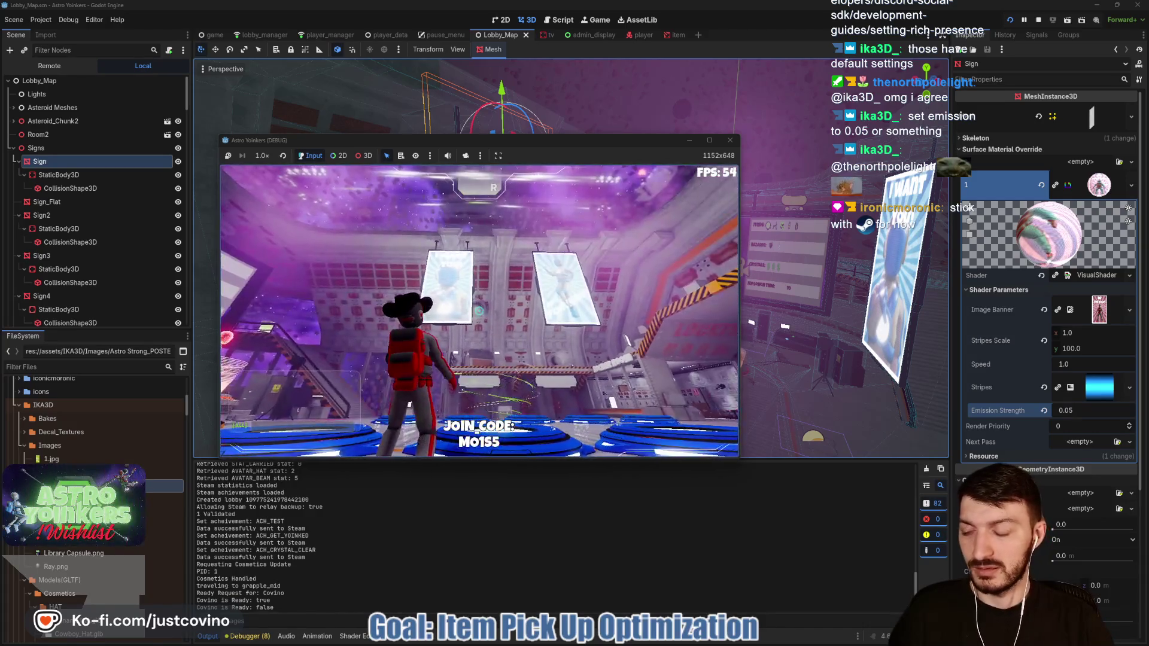
key(d)
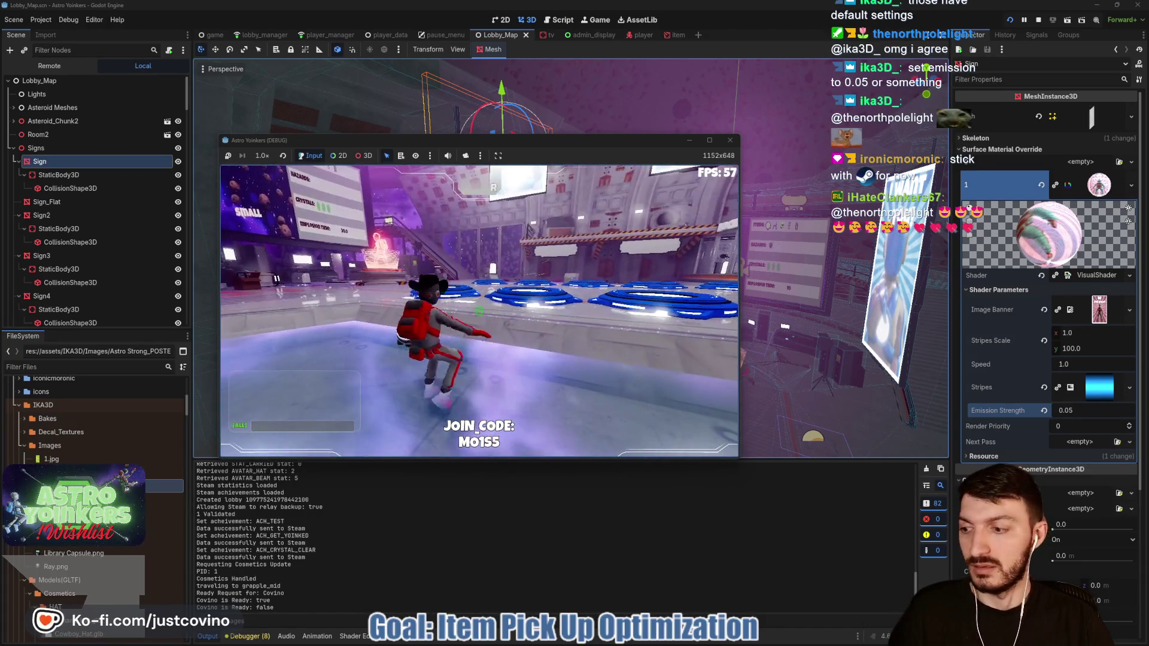
key(w)
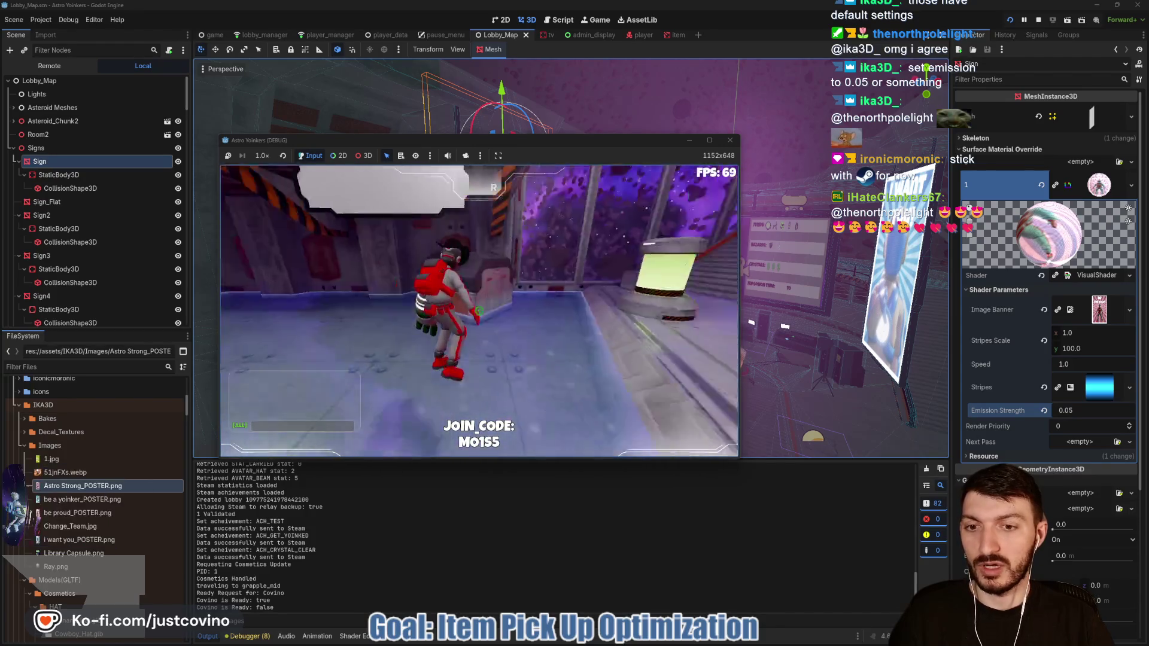
key(w)
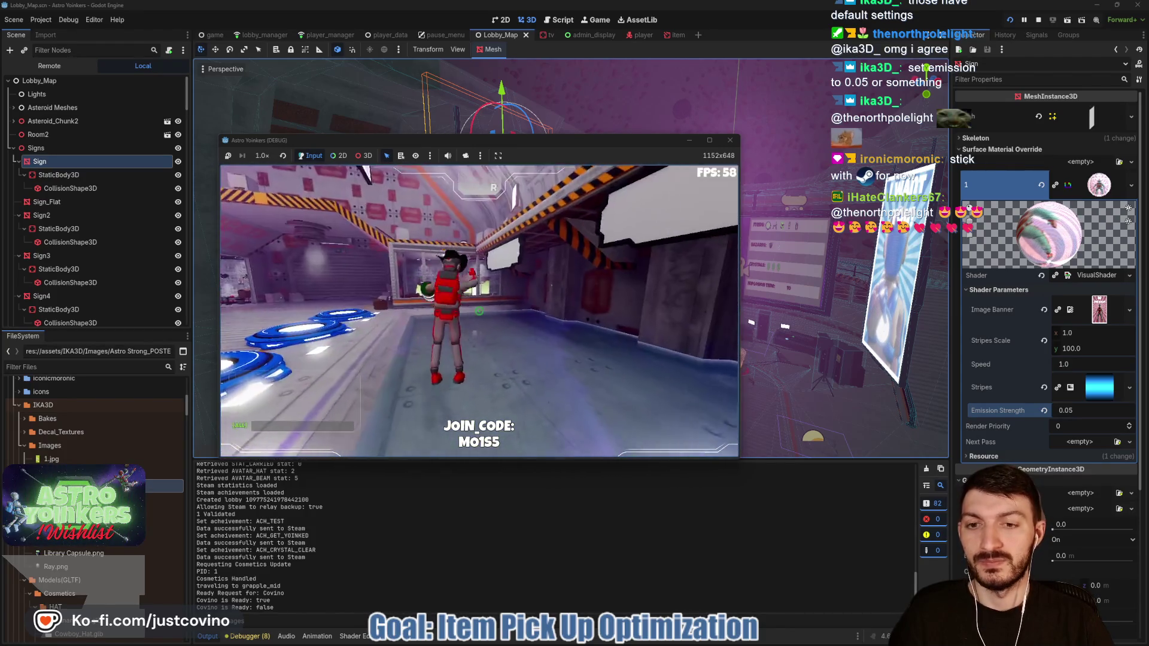
key(w)
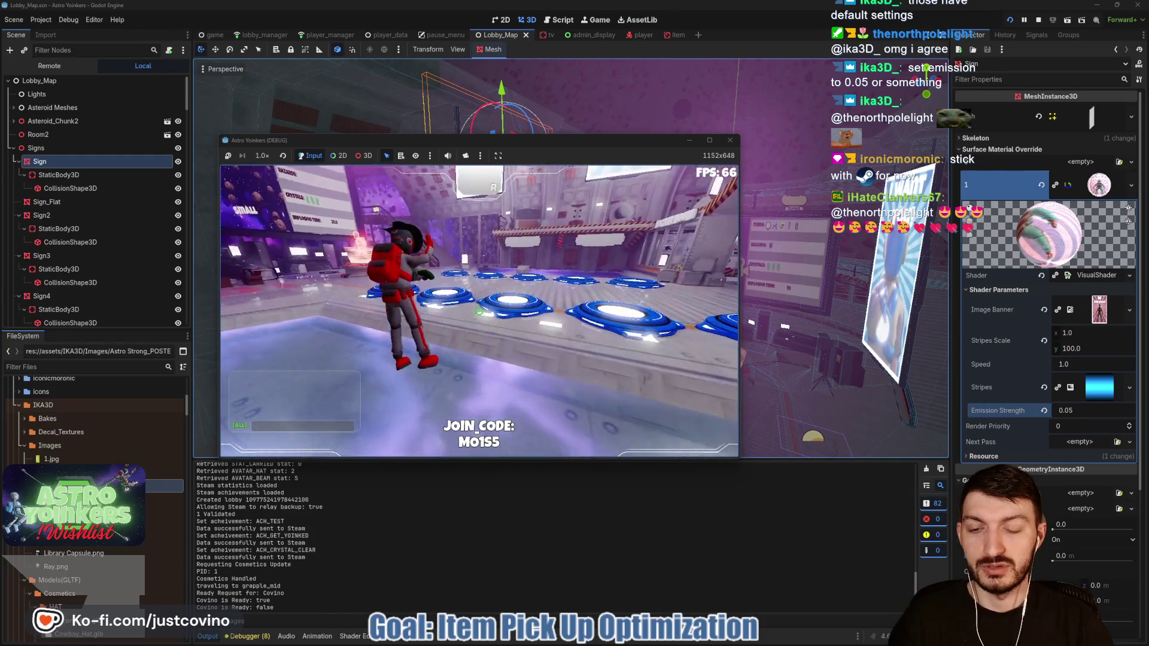
key(w)
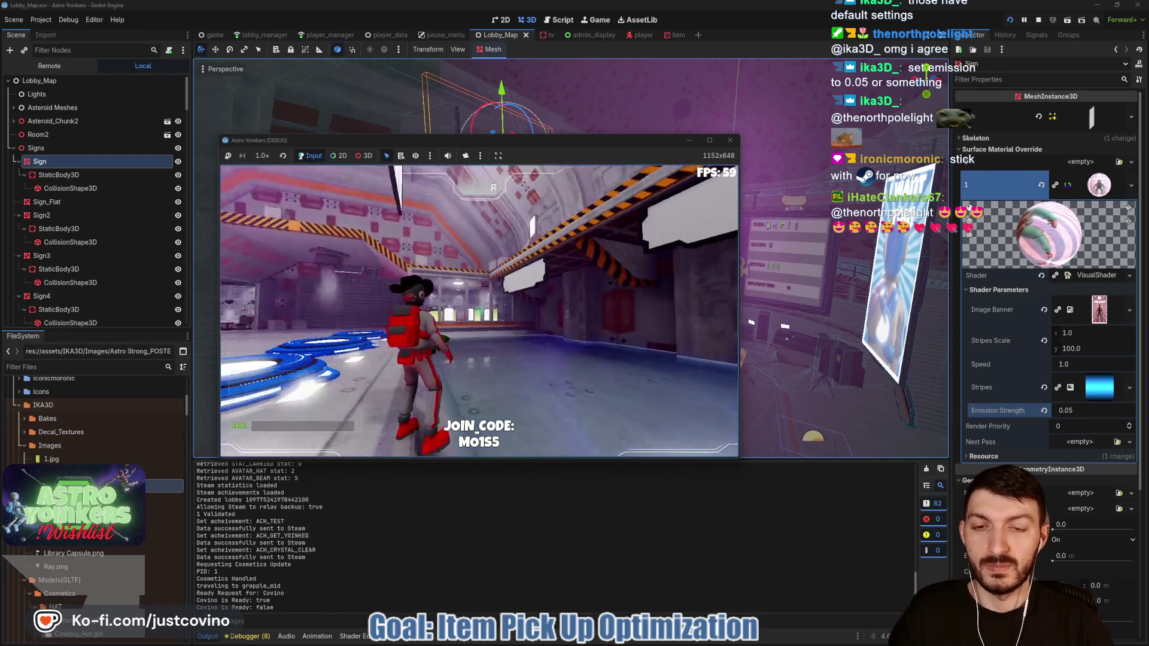
key(w)
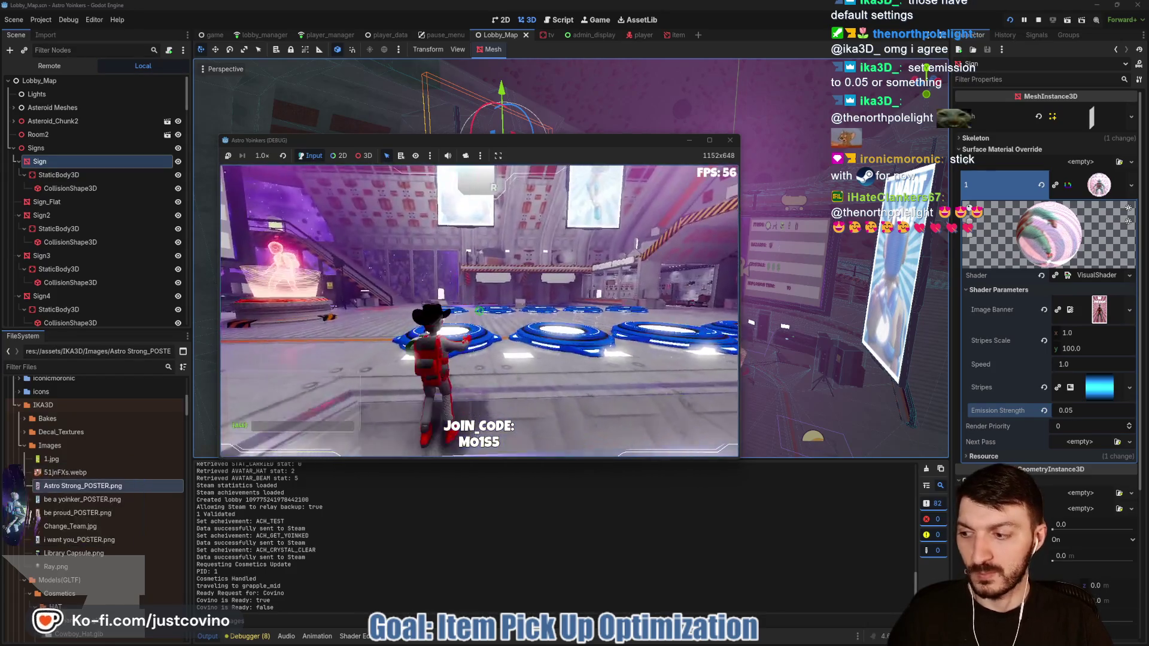
key(F8)
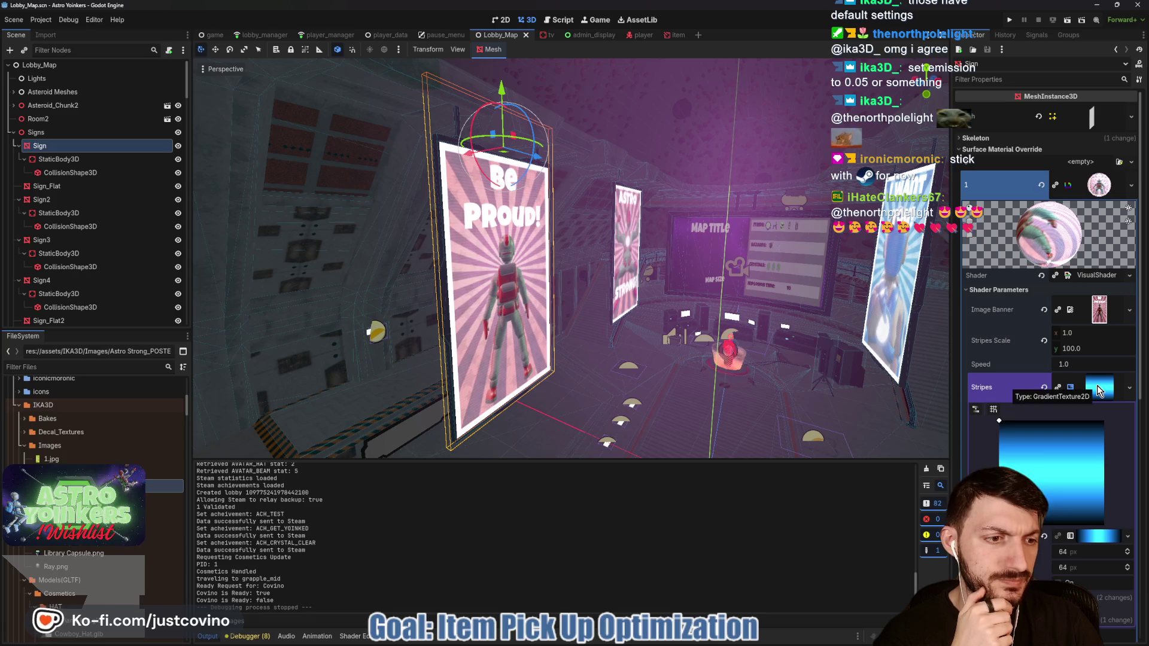
Step: Frame the Be Proud sign, set its Emission Strength to 0, and save Lobby_Map
drag(826, 338, 788, 338)
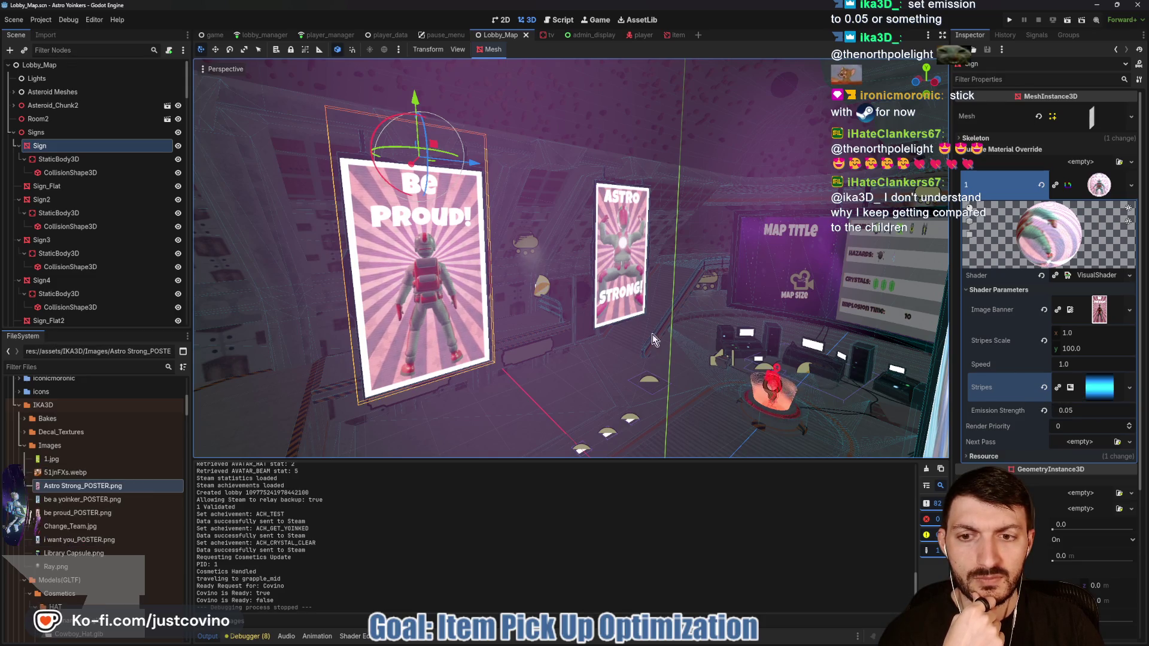
key(f)
scroll(748, 354, down, 5)
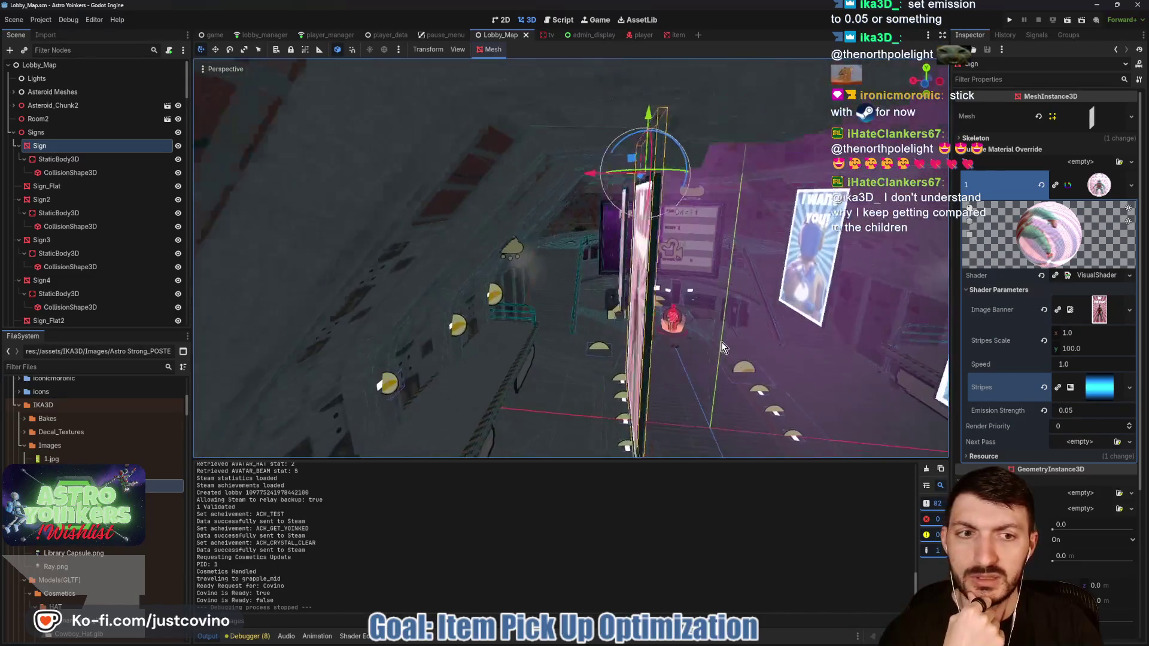
mouse_move(787, 325)
mouse_down()
mouse_move(772, 327)
mouse_move(787, 324)
mouse_up()
scroll(787, 324, down, 5)
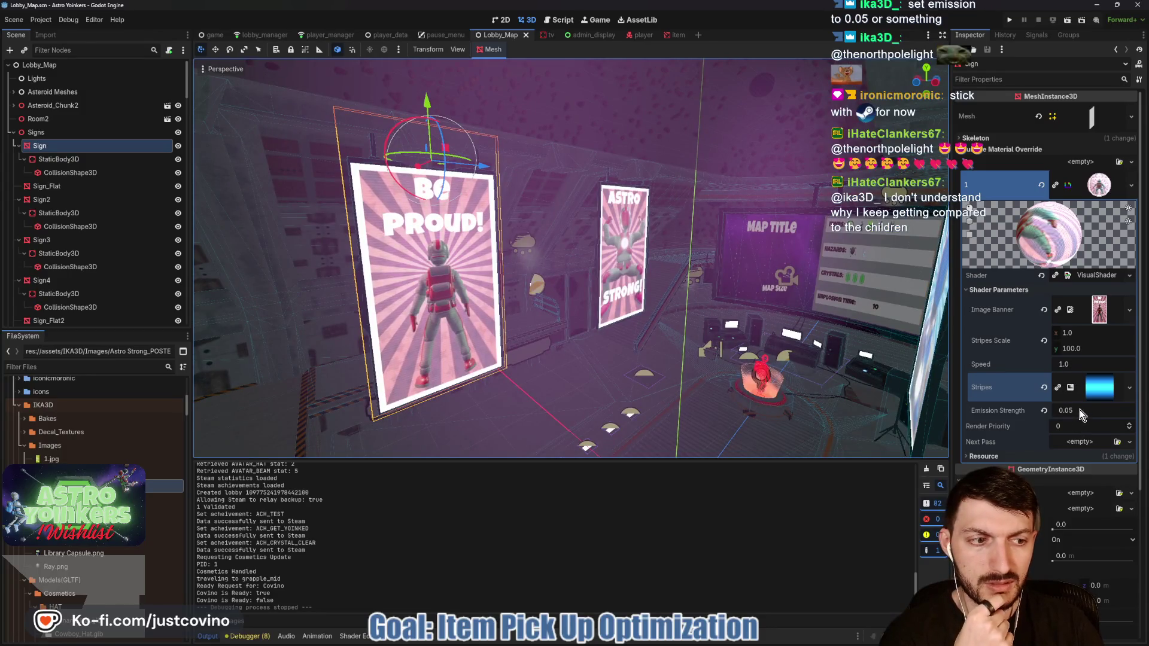
click(1080, 410)
text(0)
key(Return)
drag(778, 335, 808, 357)
scroll(805, 356, up, 2)
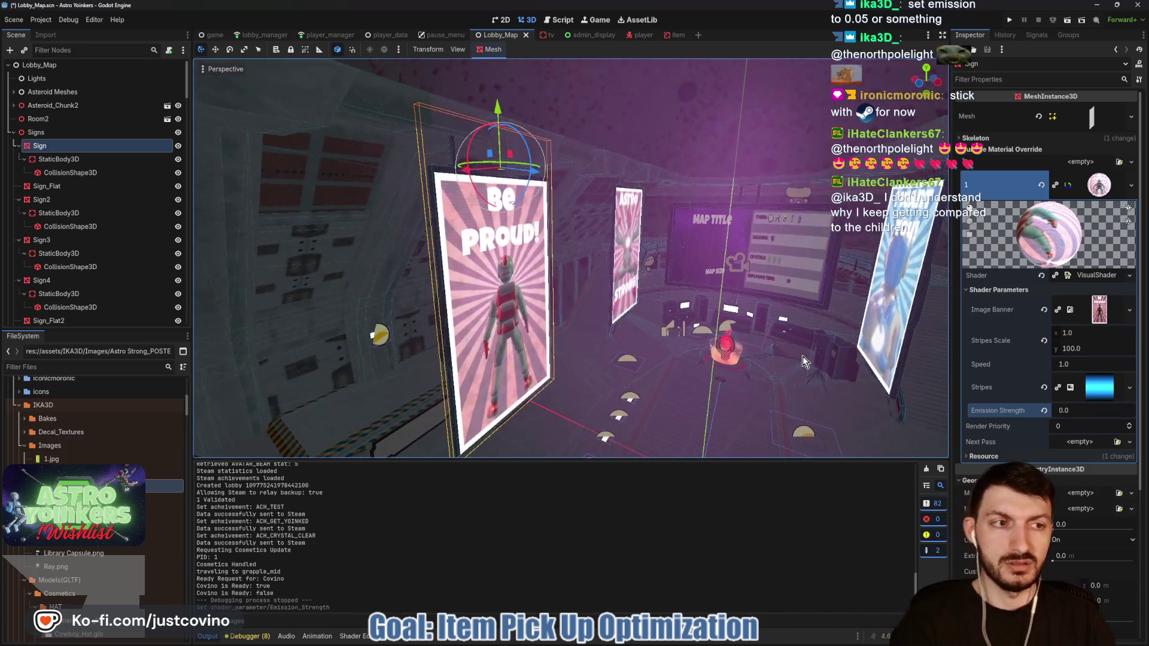
key(ctrl+s)
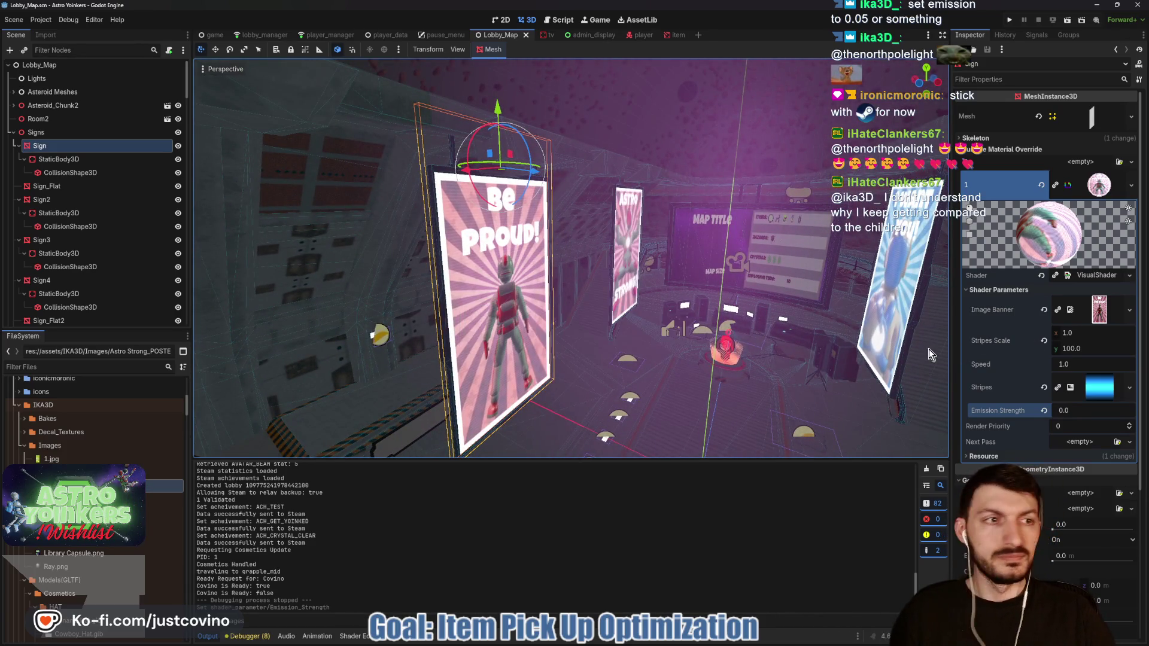
Step: Select Sign2 and highlight its current Emission Strength value
scroll(502, 275, up, 5)
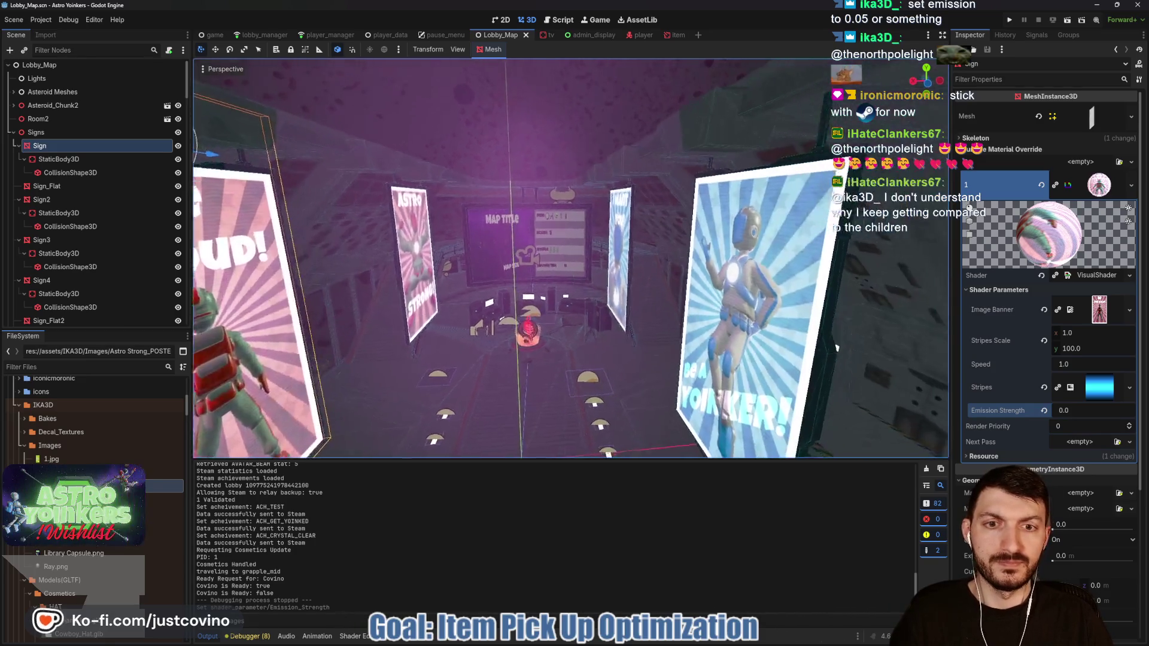
click(59, 200)
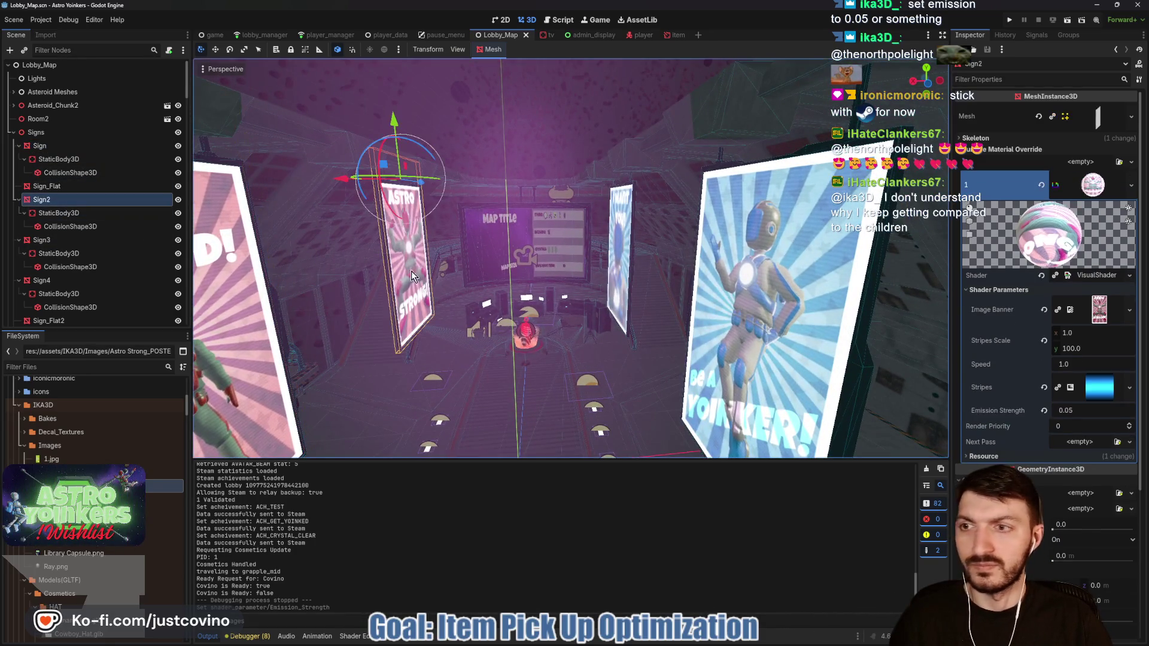
drag(1089, 405, 1017, 407)
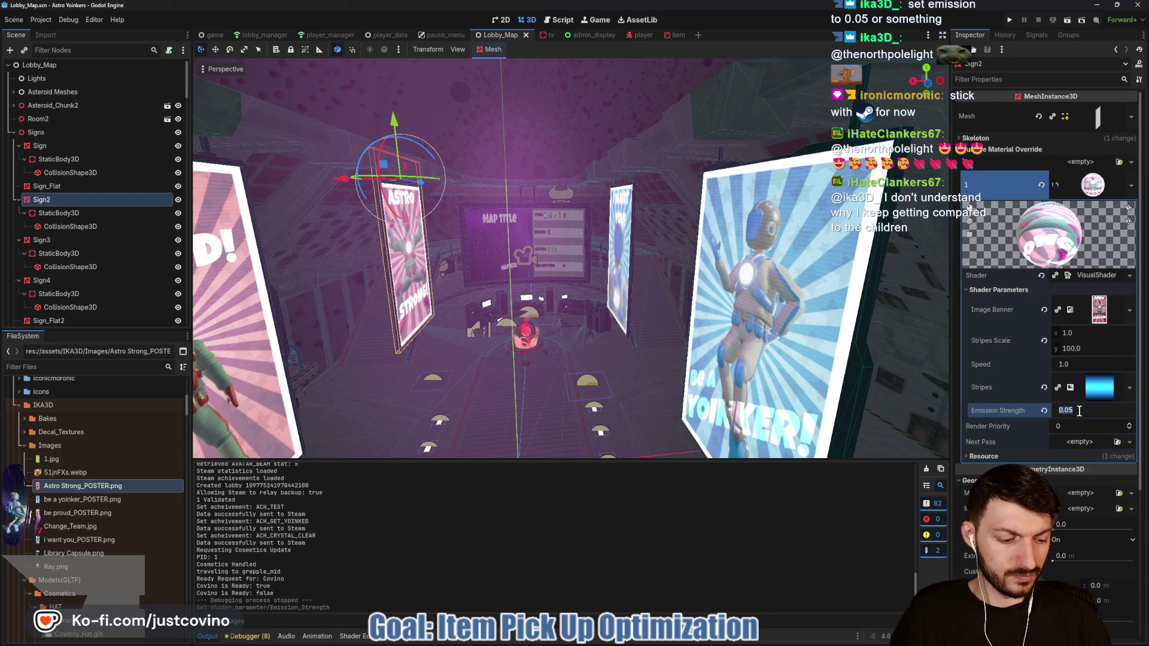
Step: Apply Emission Strength 0 to Sign2 and Sign3, saving after each
key(ctrl+s)
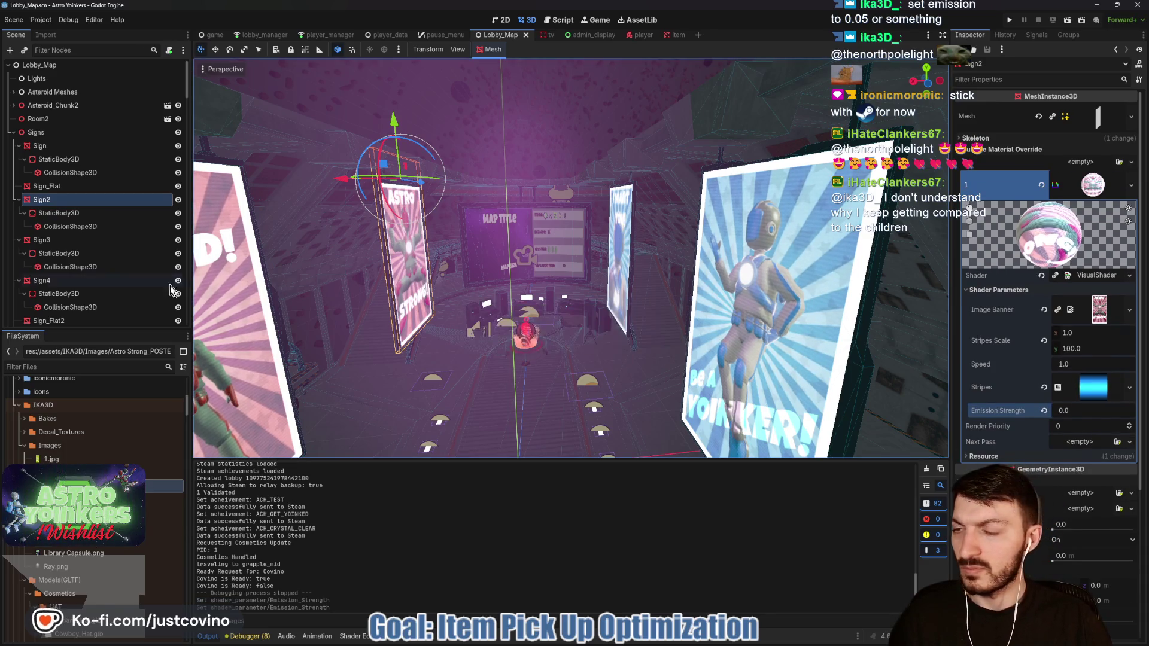
click(60, 240)
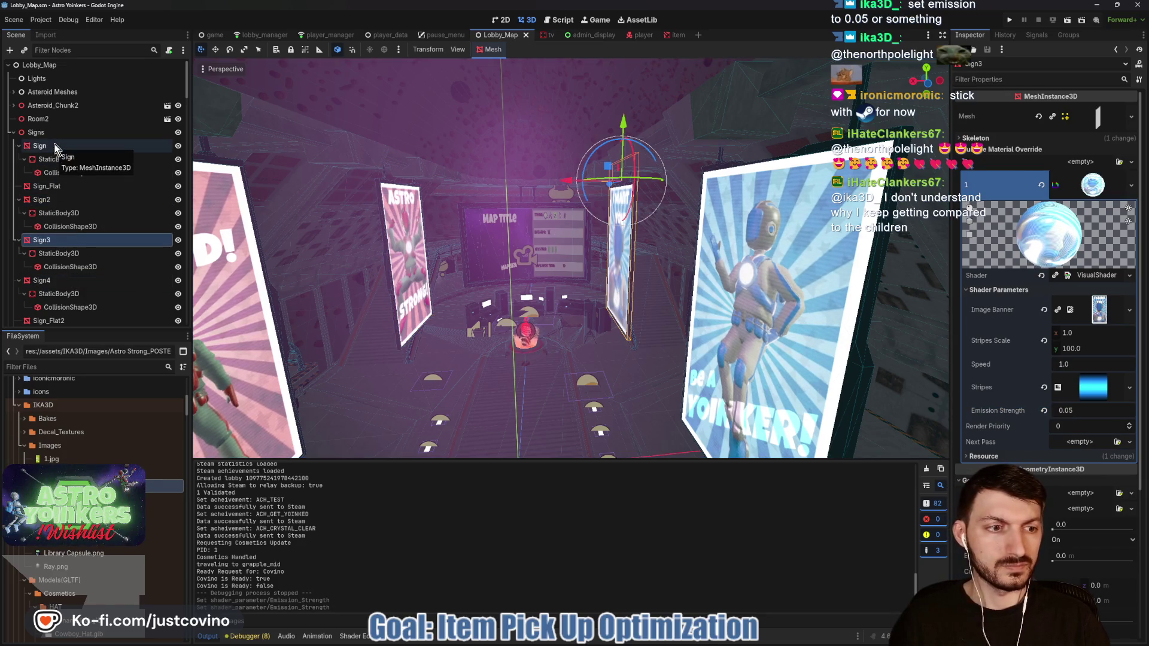
drag(1082, 414, 1066, 414)
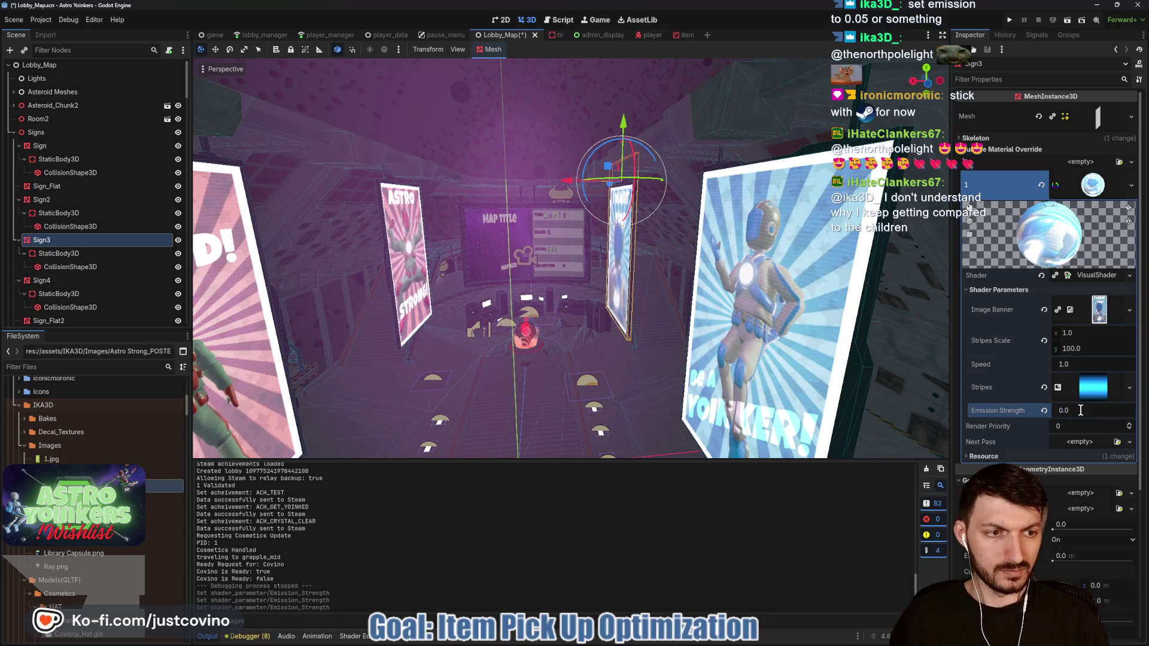
key(ctrl+s)
click(48, 146)
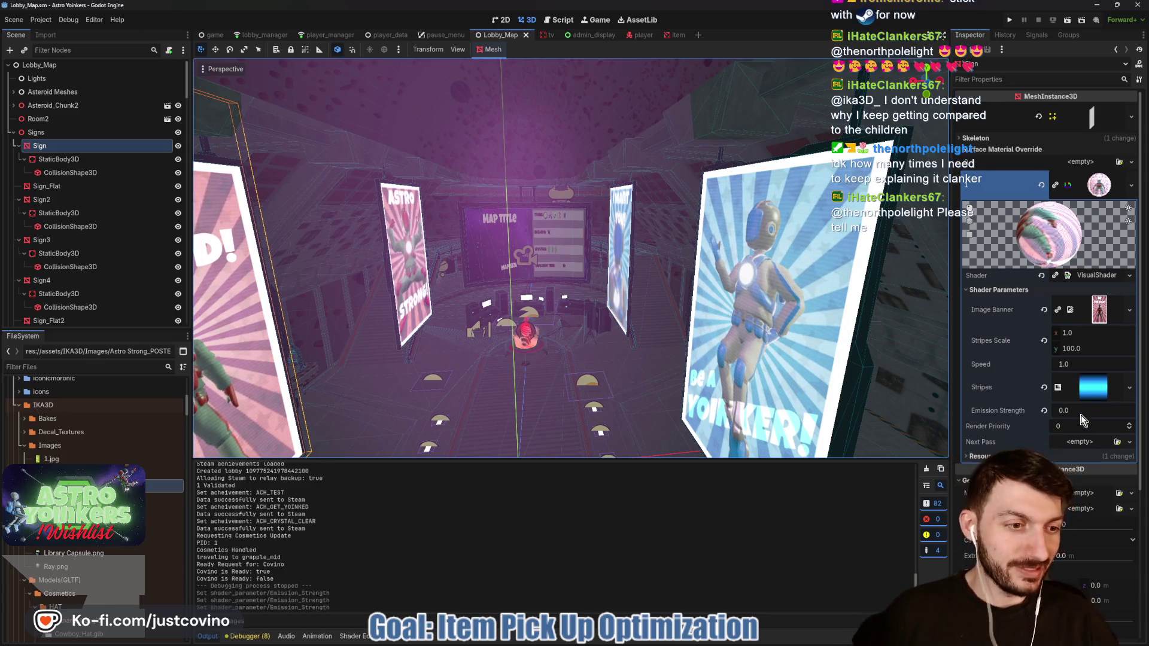
Step: Set Sign4's Emission Strength to 0, save, and launch the game to test
click(41, 280)
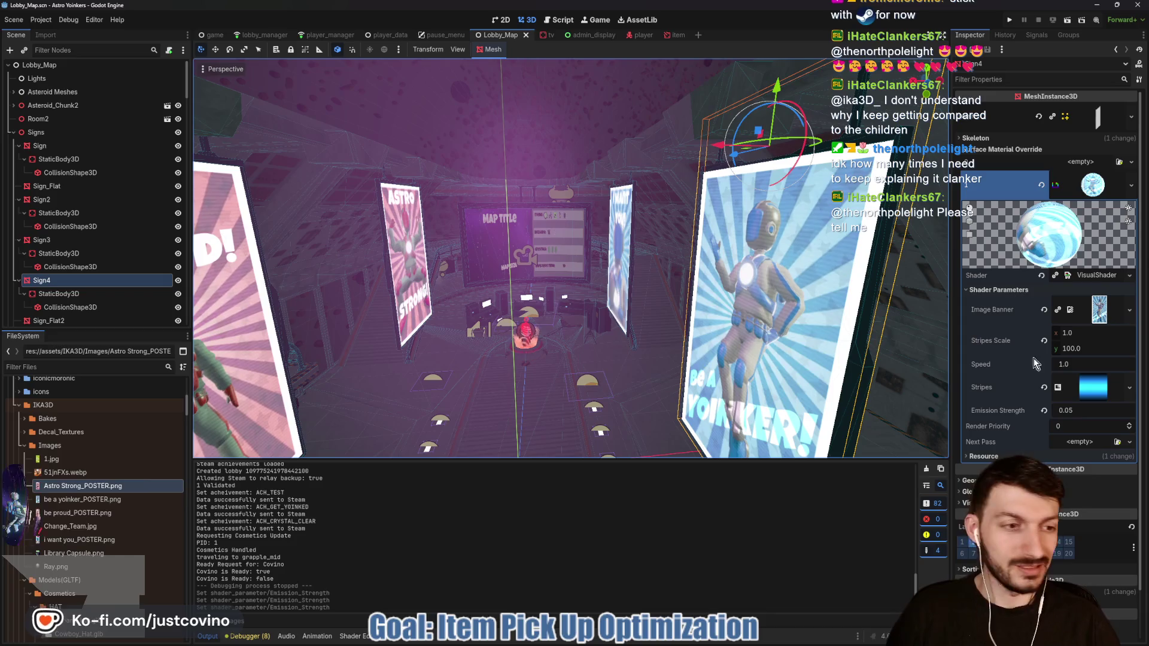
click(1089, 416)
text(0)
key(Return)
key(ctrl+s)
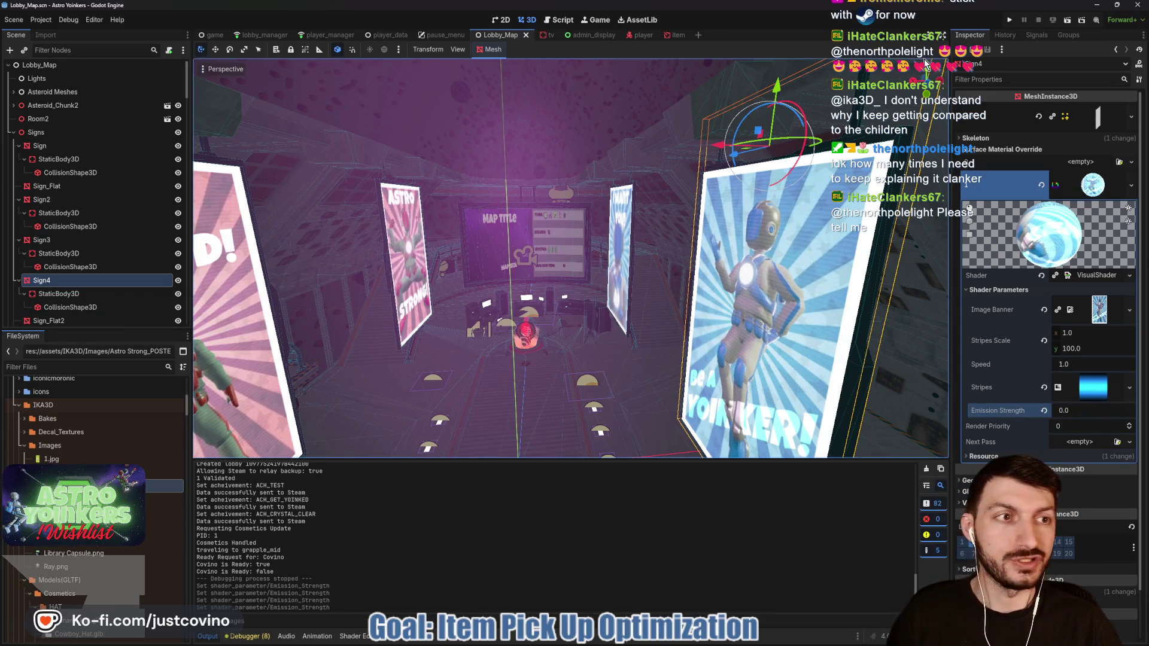
scroll(81, 250, down, 3)
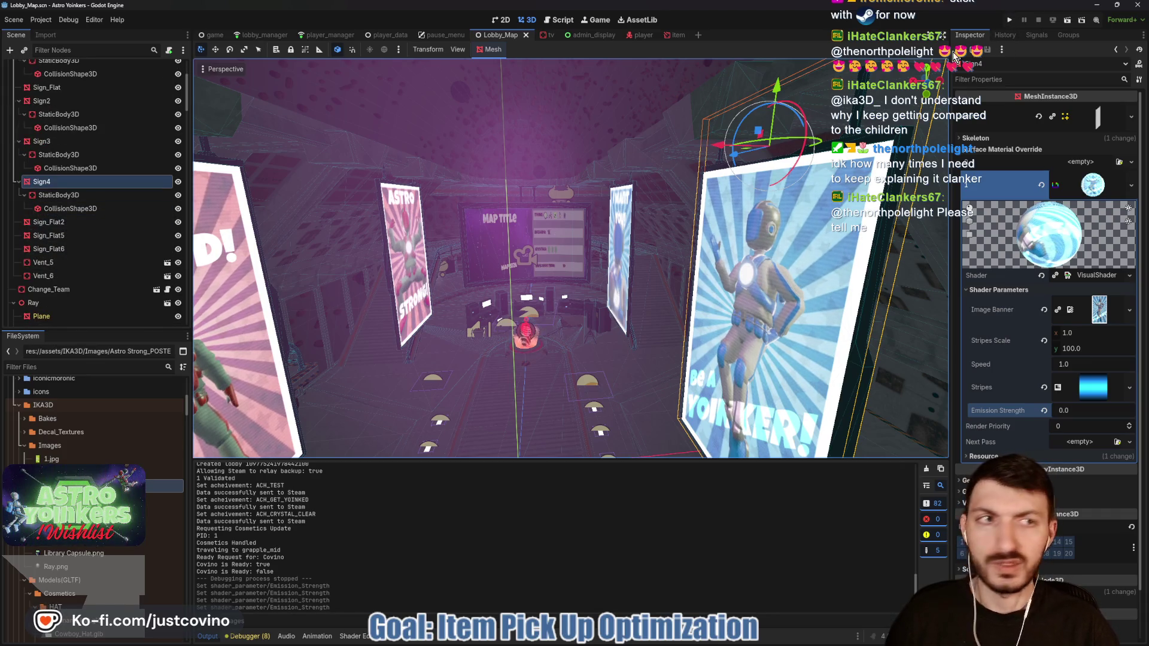
click(1009, 20)
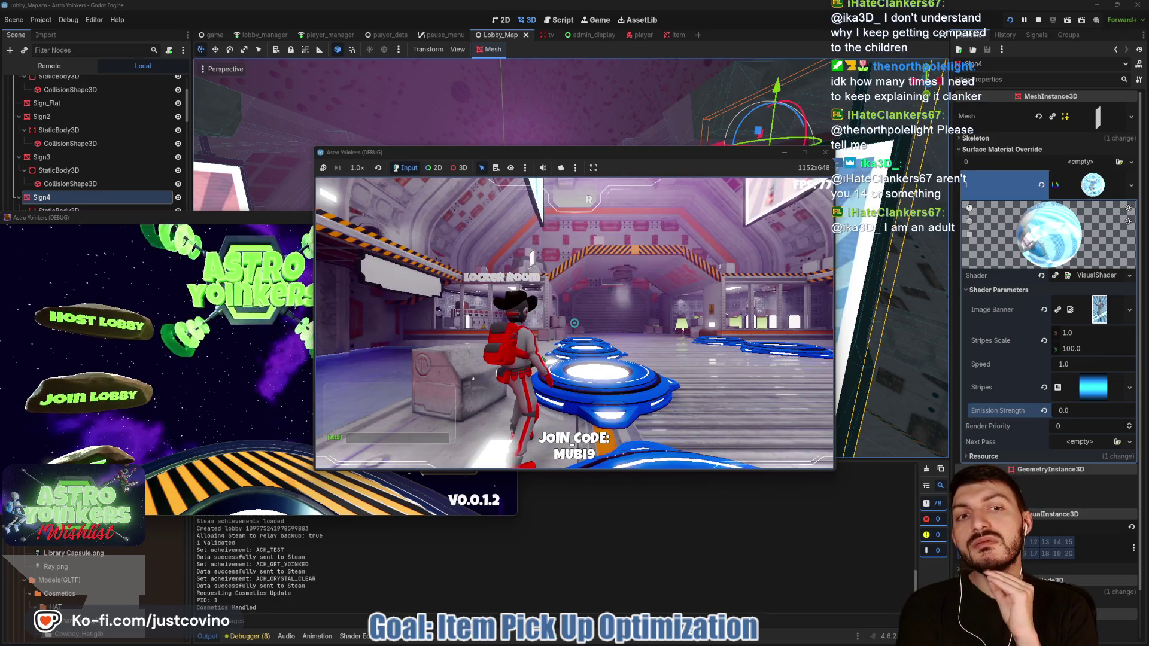
click(574, 323)
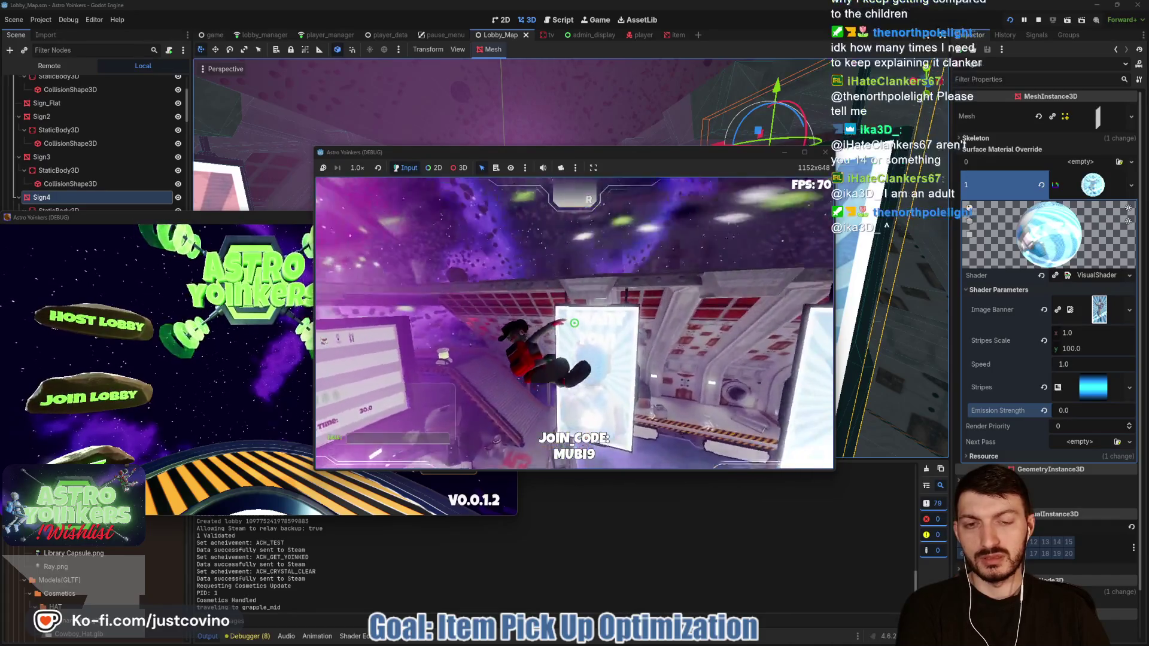
click(574, 323)
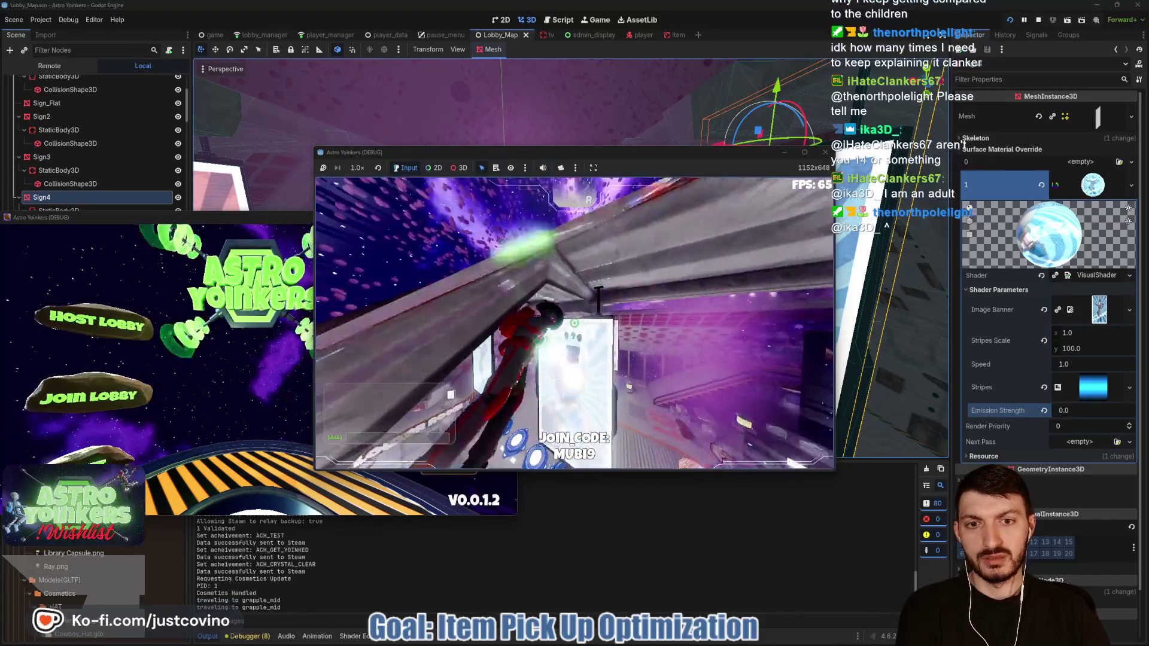
click(573, 323)
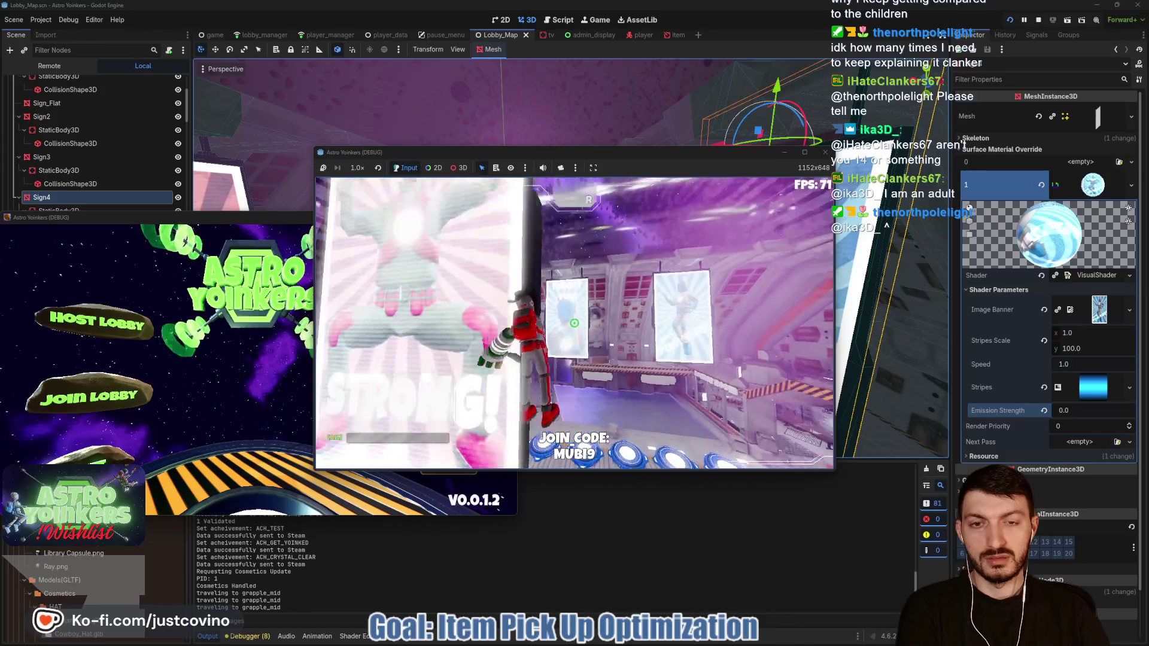
click(574, 323)
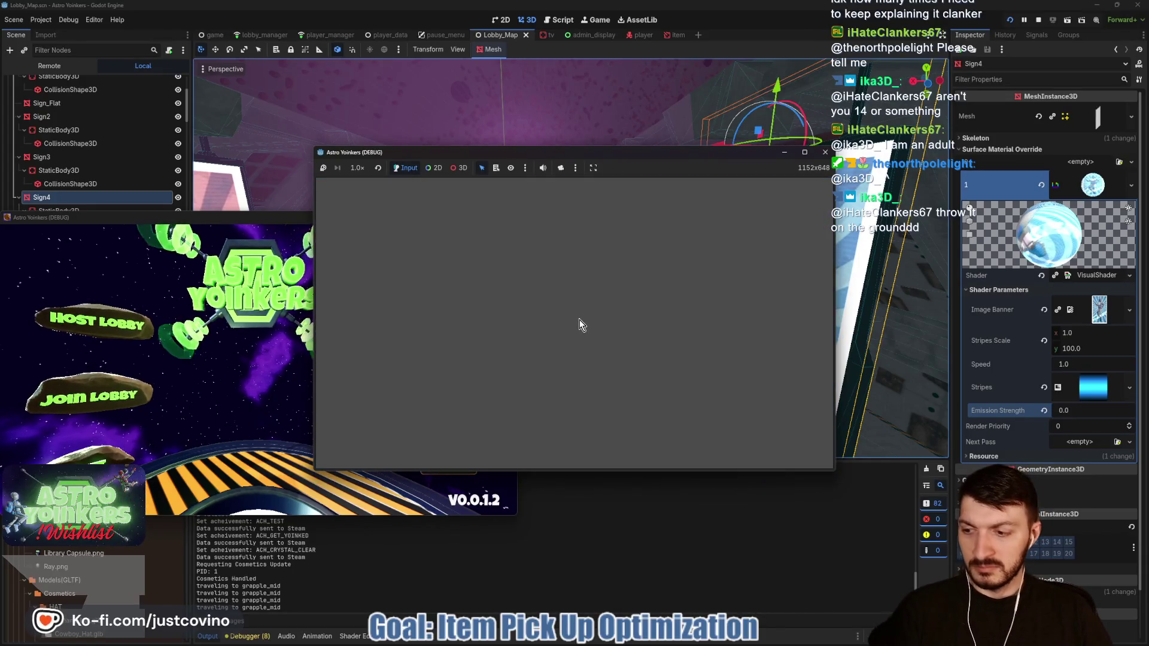
key(F8)
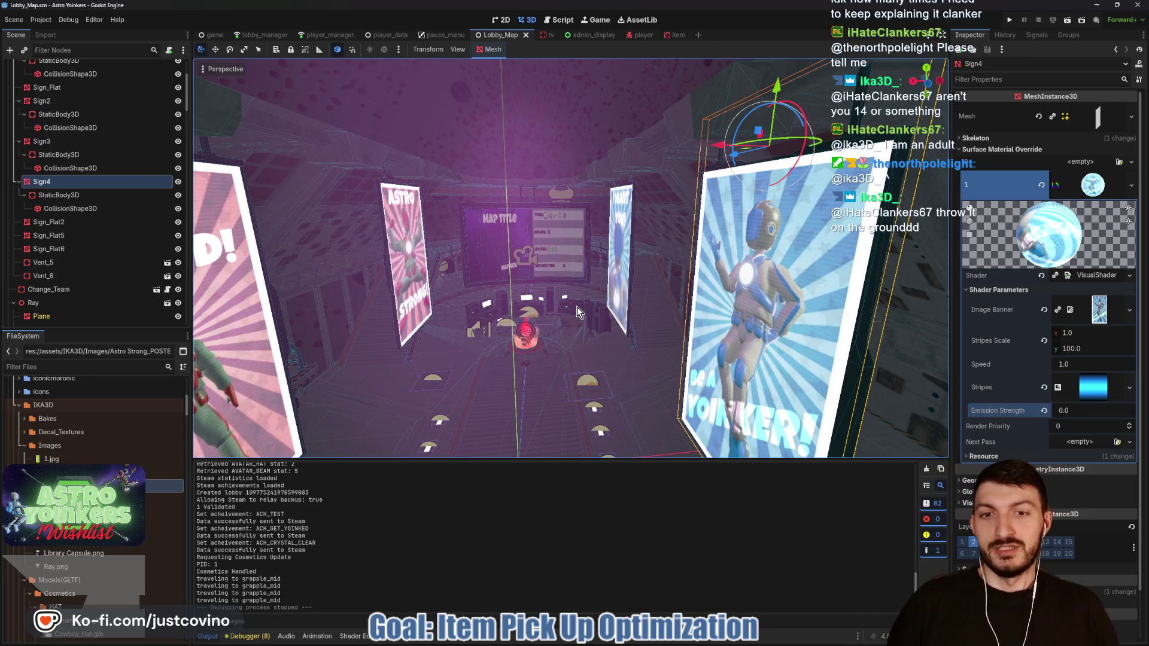
Step: Save the scene, then commit both changed files in GitHub Desktop with summary 'sis broken'
key(ctrl+s)
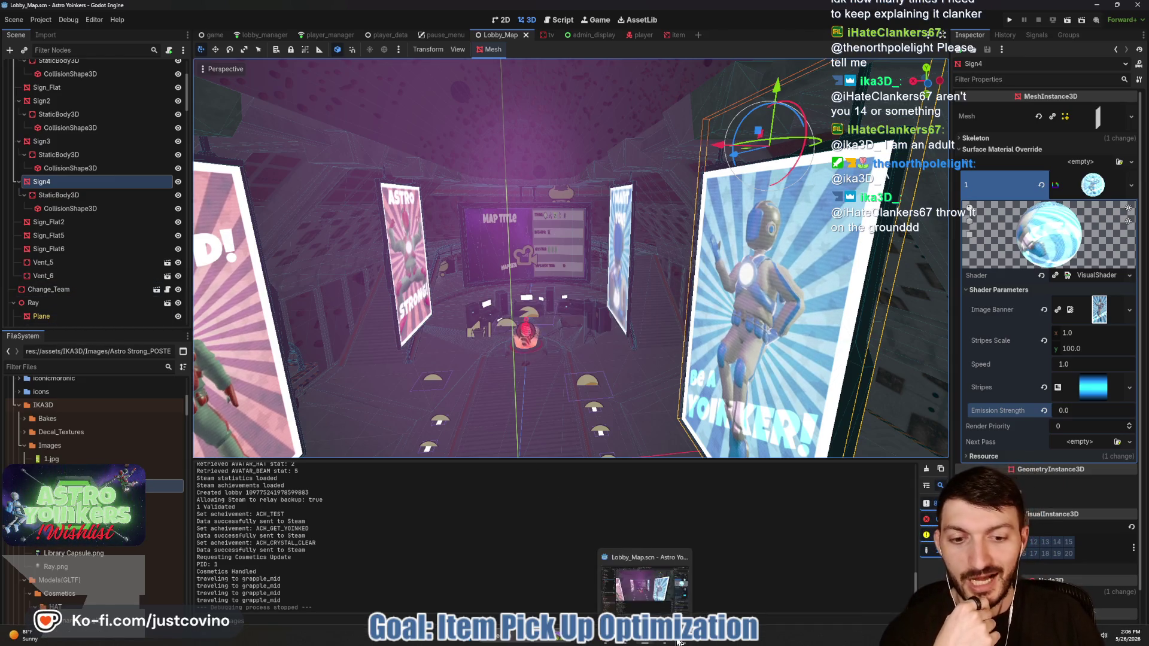
click(679, 643)
click(346, 395)
text(screen shader in lob)
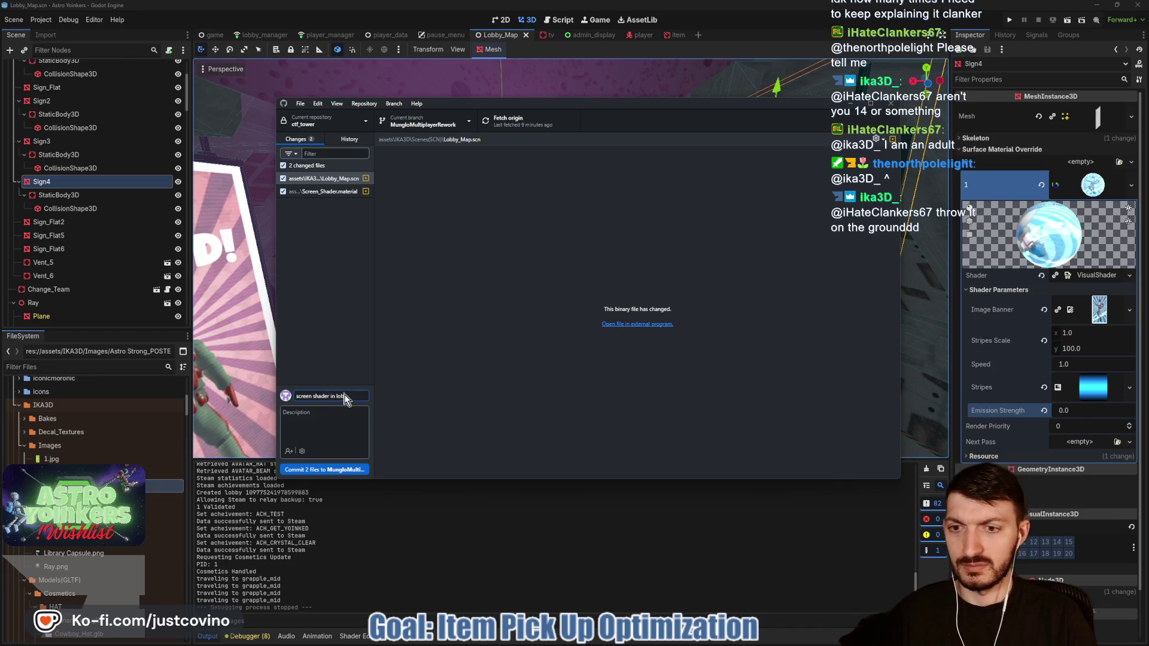
text(is broken)
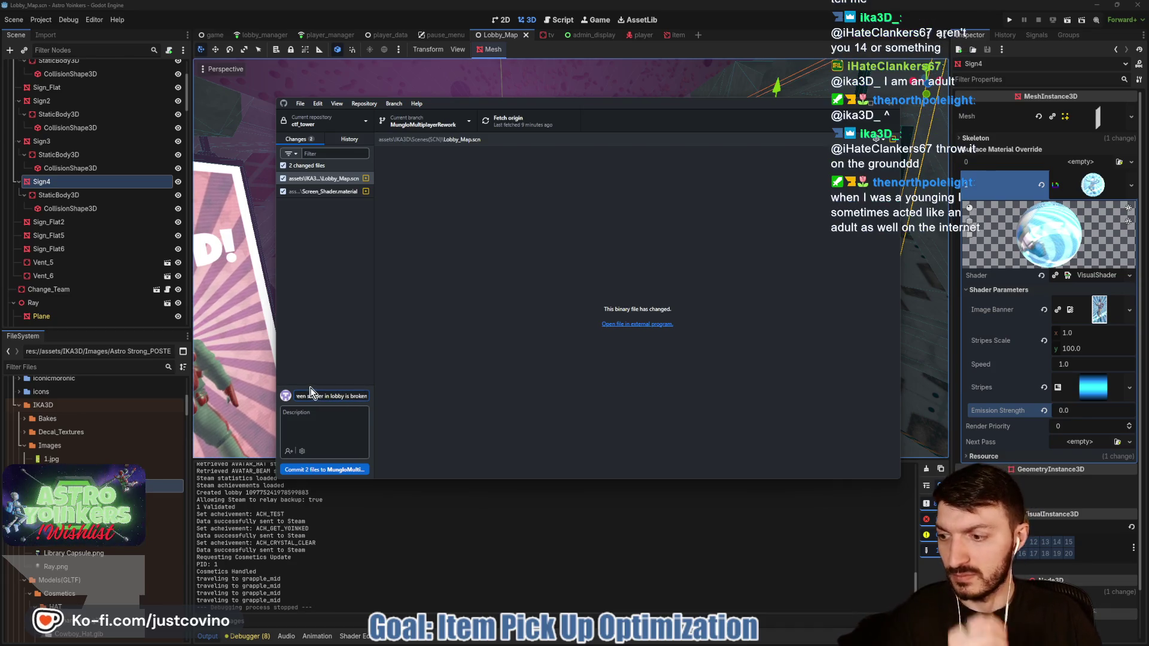
click(330, 470)
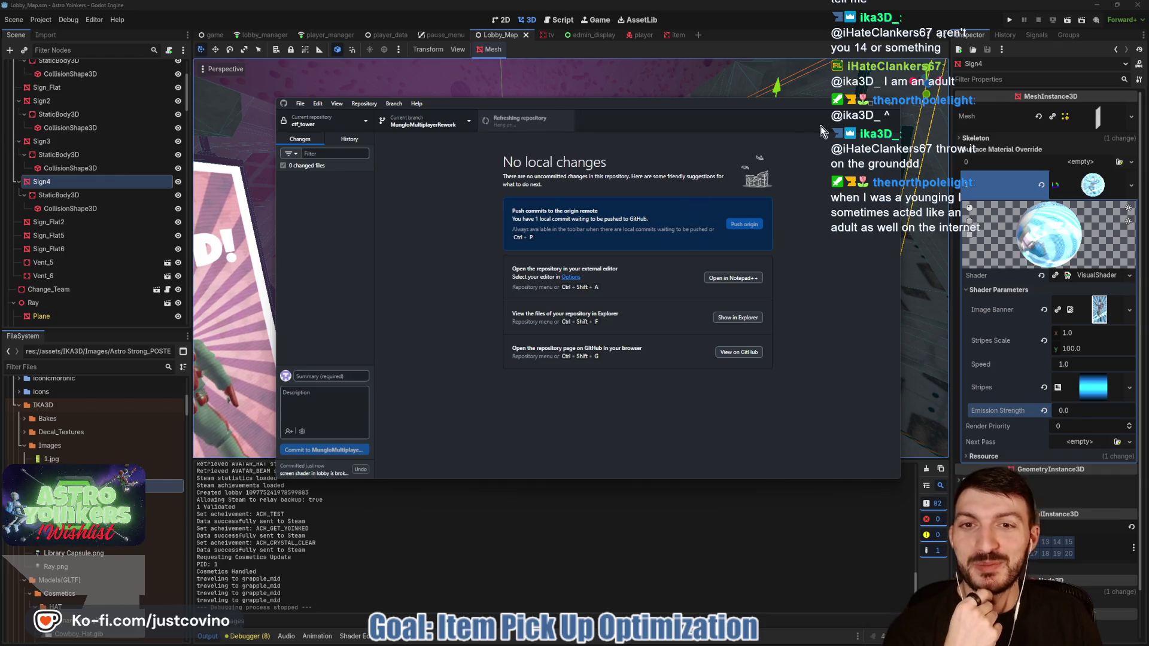
click(845, 103)
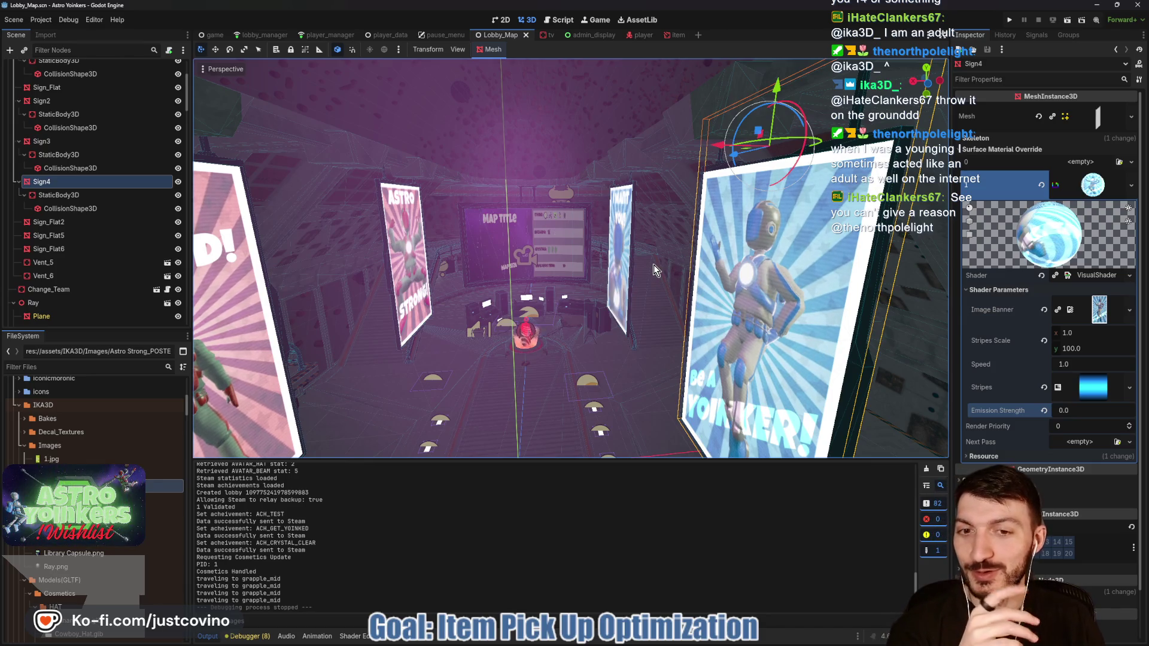
Step: Move the view toward the signs, save Lobby_Map, and switch to the player.tscn tab
key(w)
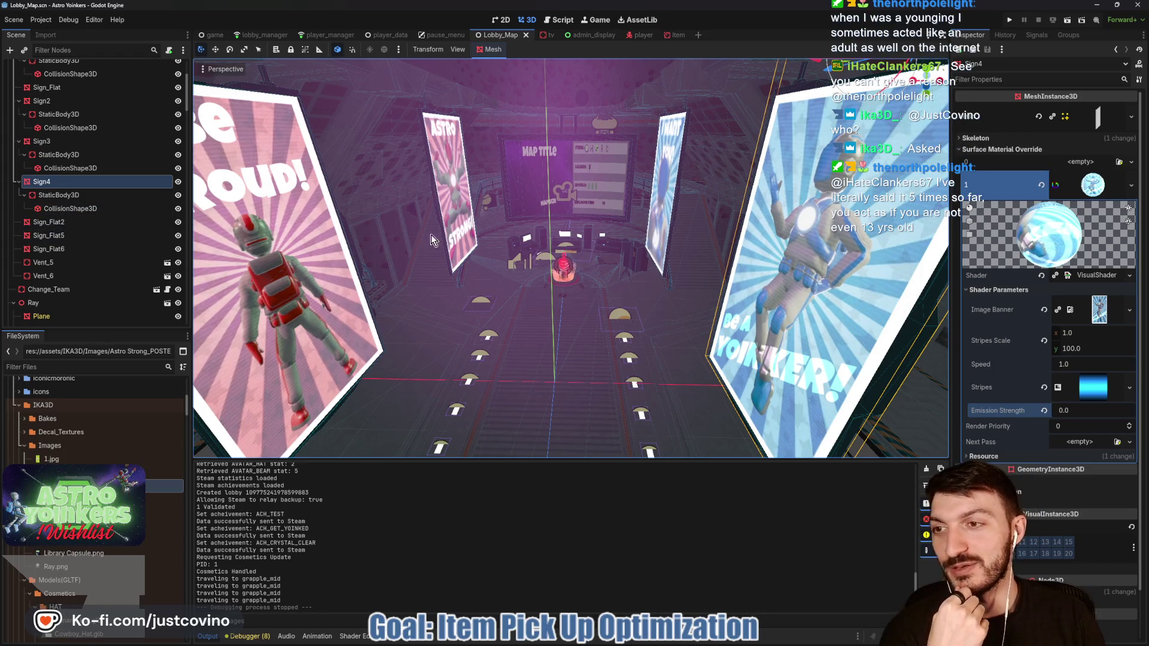
key(ctrl+s)
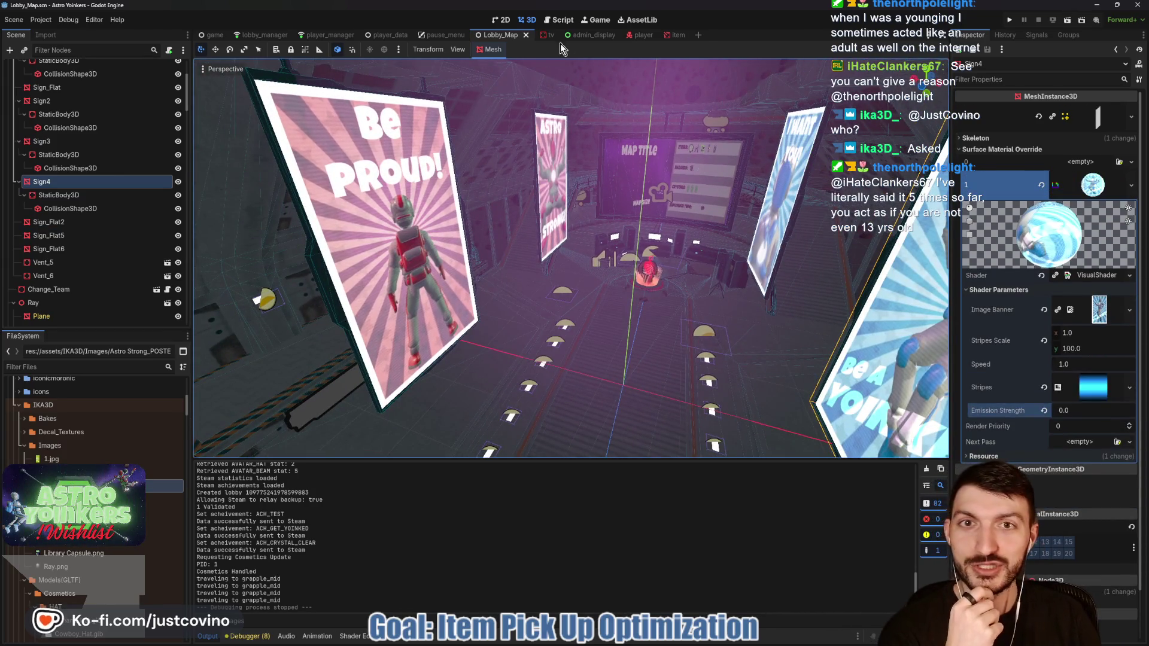
click(638, 36)
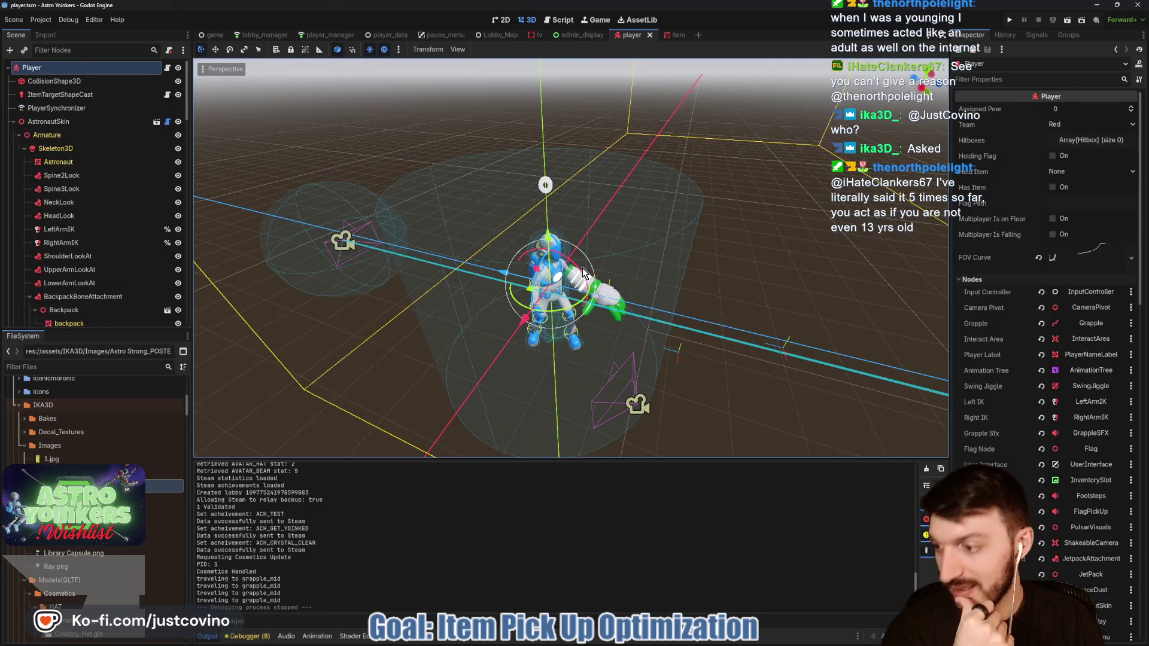
Step: Save player.tscn while zooming and orbiting the viewport around the Player model
scroll(629, 240, down, 2)
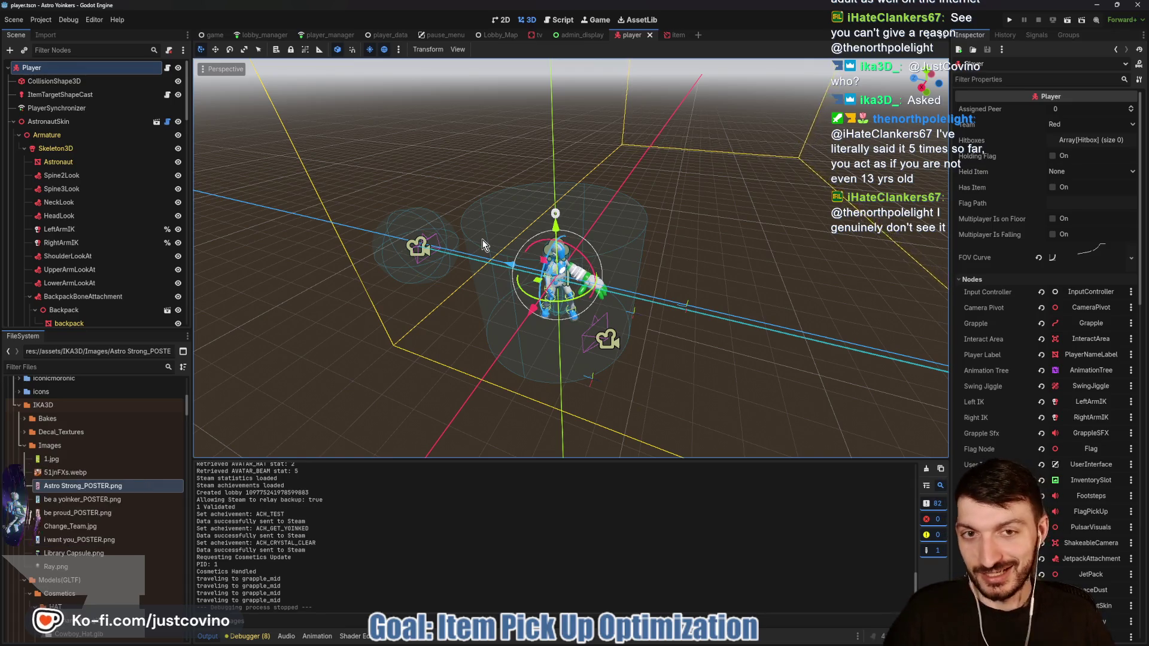
key(ctrl+s)
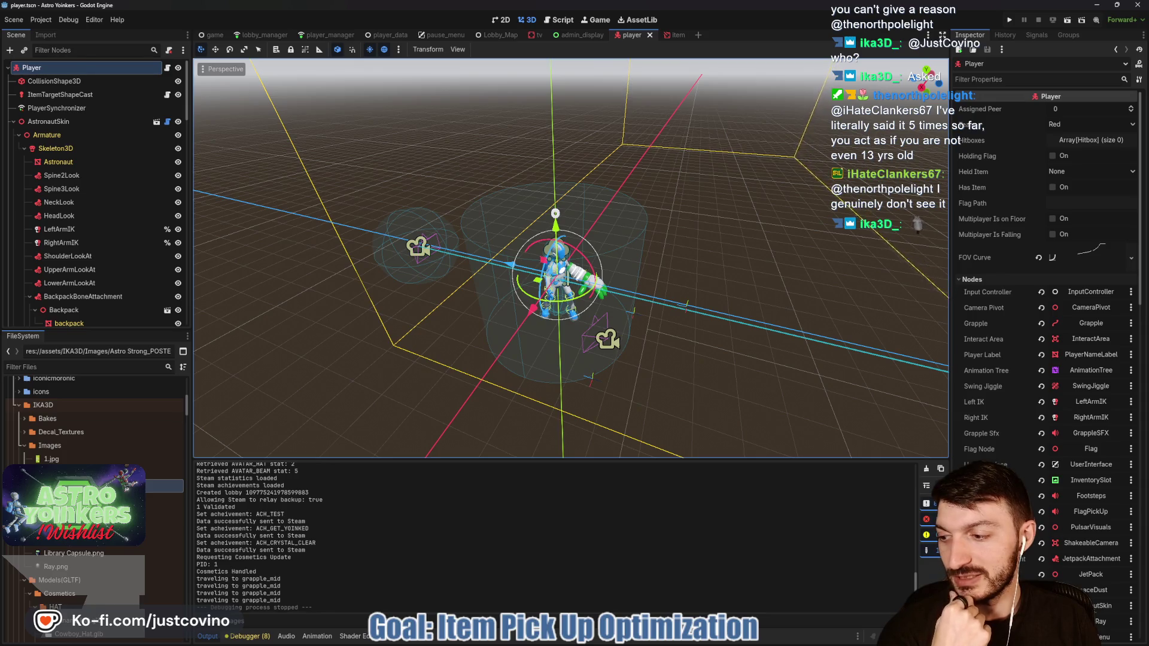
drag(440, 261, 470, 247)
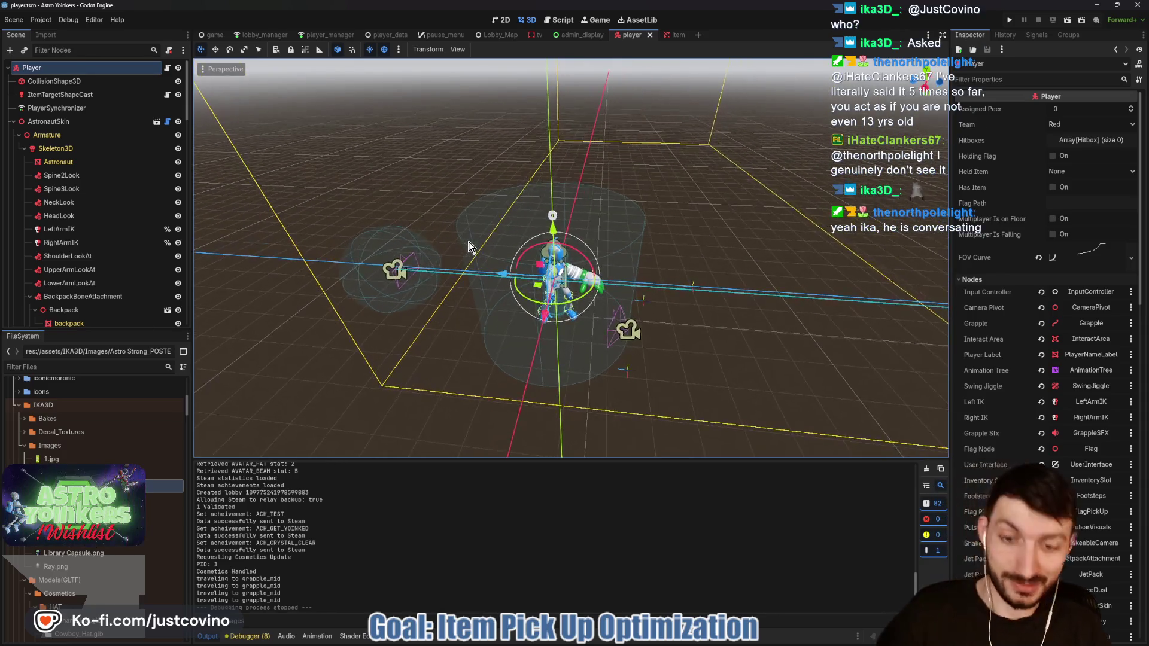
key(ctrl+s)
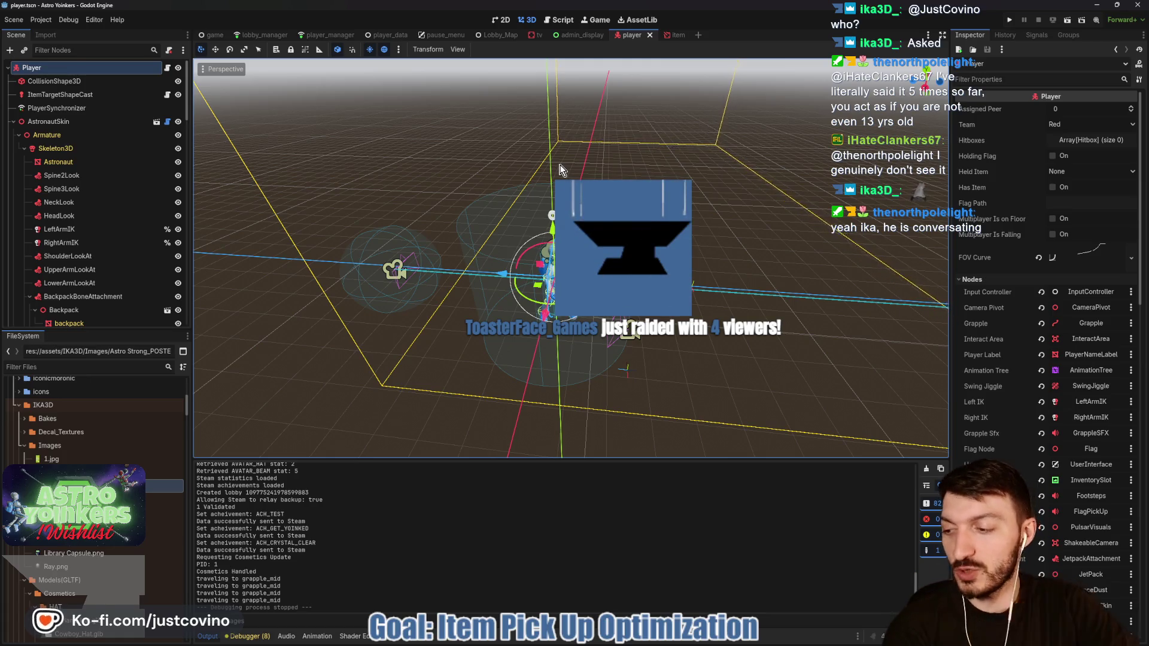
drag(567, 156, 590, 149)
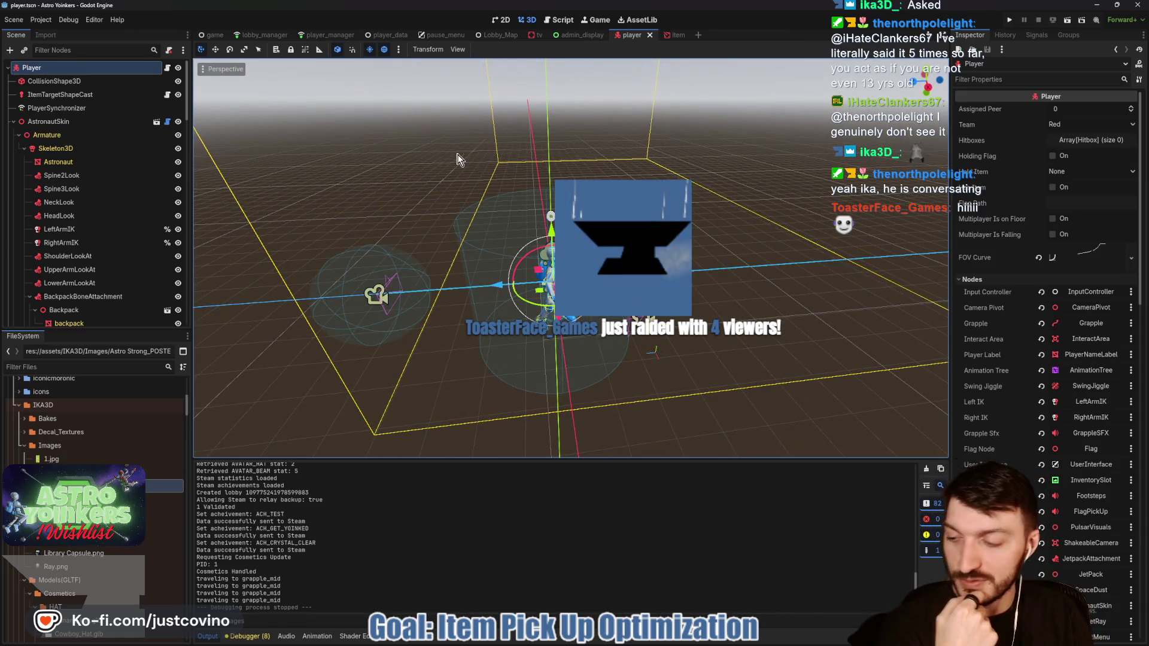
mouse_move(534, 184)
mouse_down()
mouse_move(573, 185)
mouse_move(300, 157)
mouse_up()
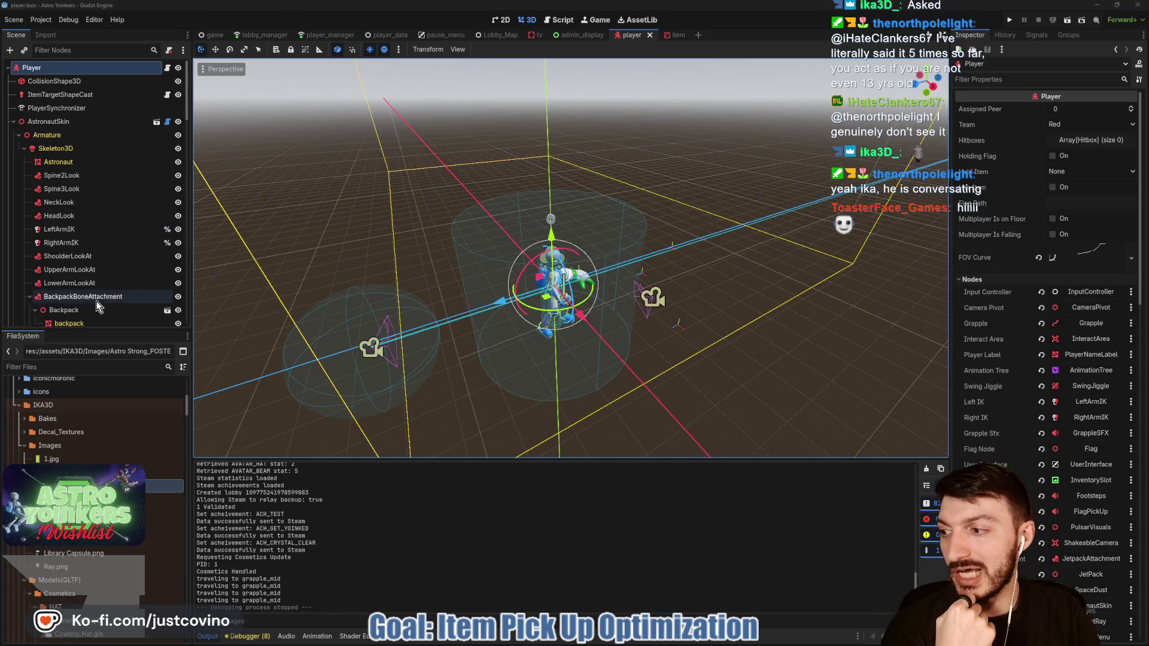
drag(589, 208, 653, 206)
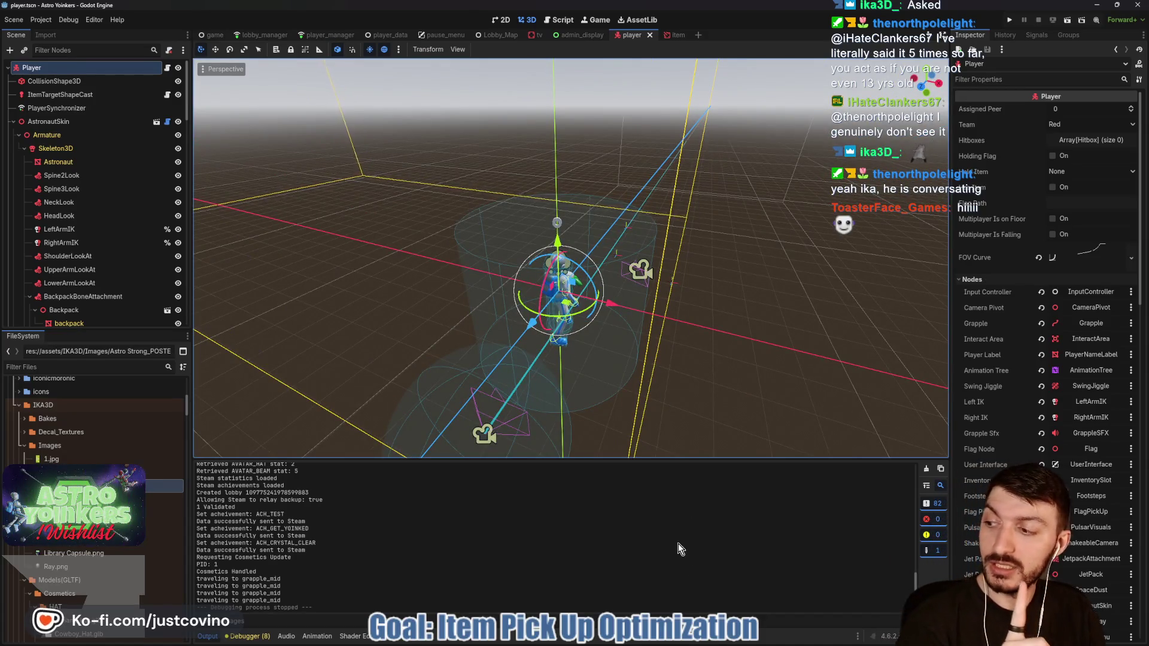
Step: Glance at the Astro Yoinkers Steam store page, then return to a level view of the Player
click(672, 644)
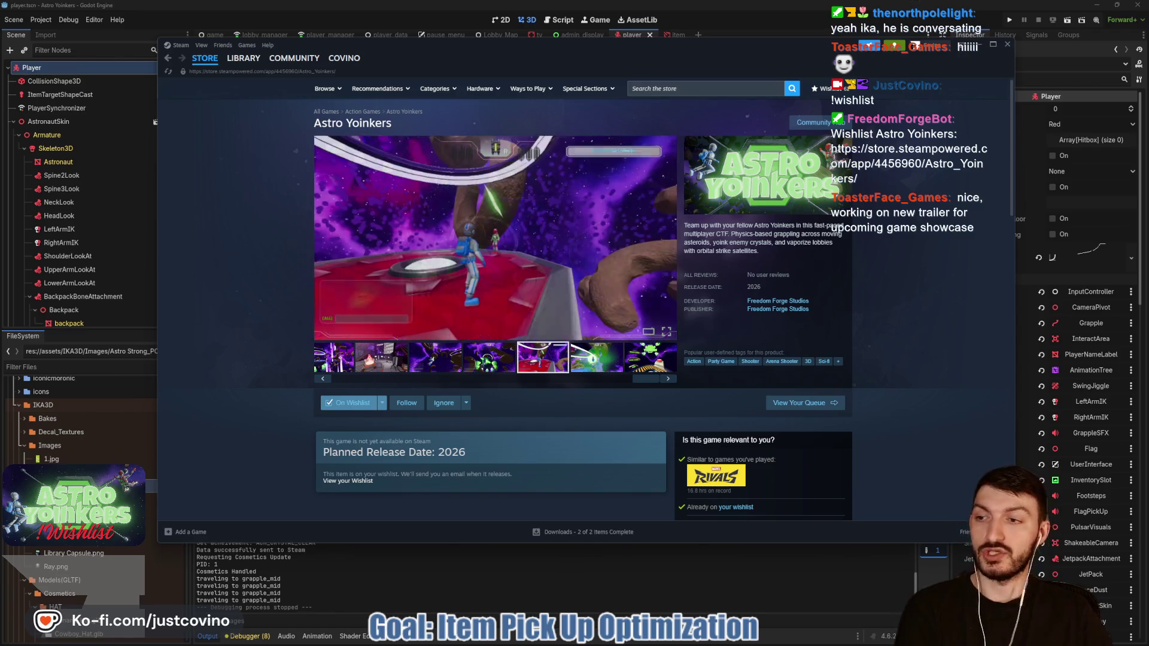
key(alt+Tab)
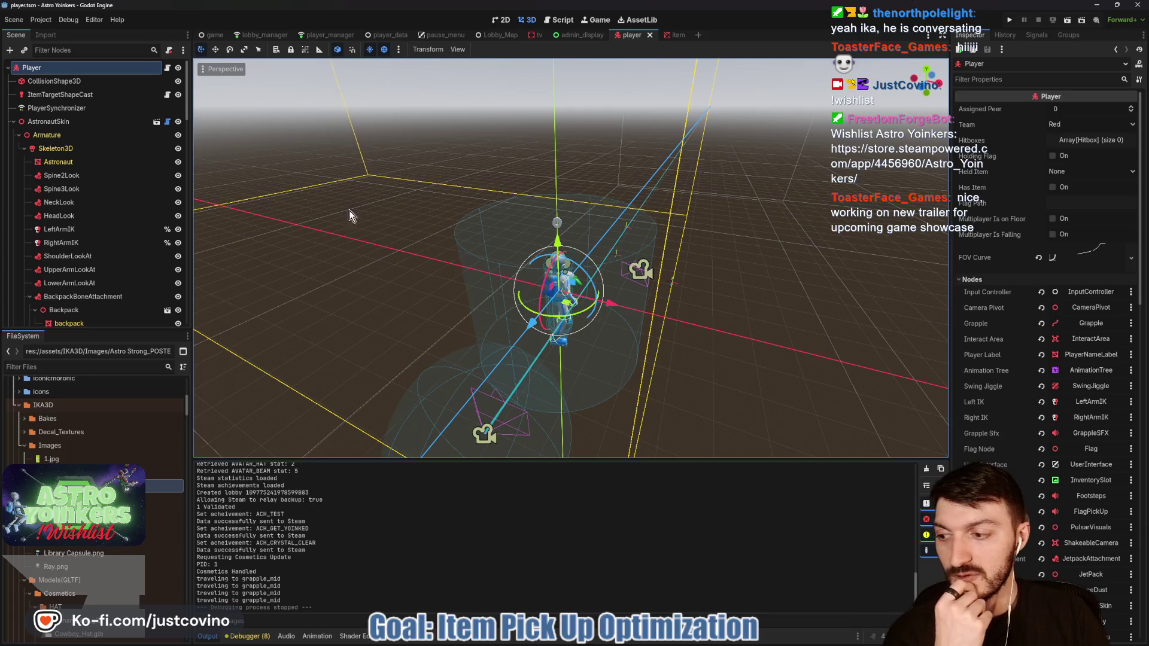
drag(359, 143, 875, 255)
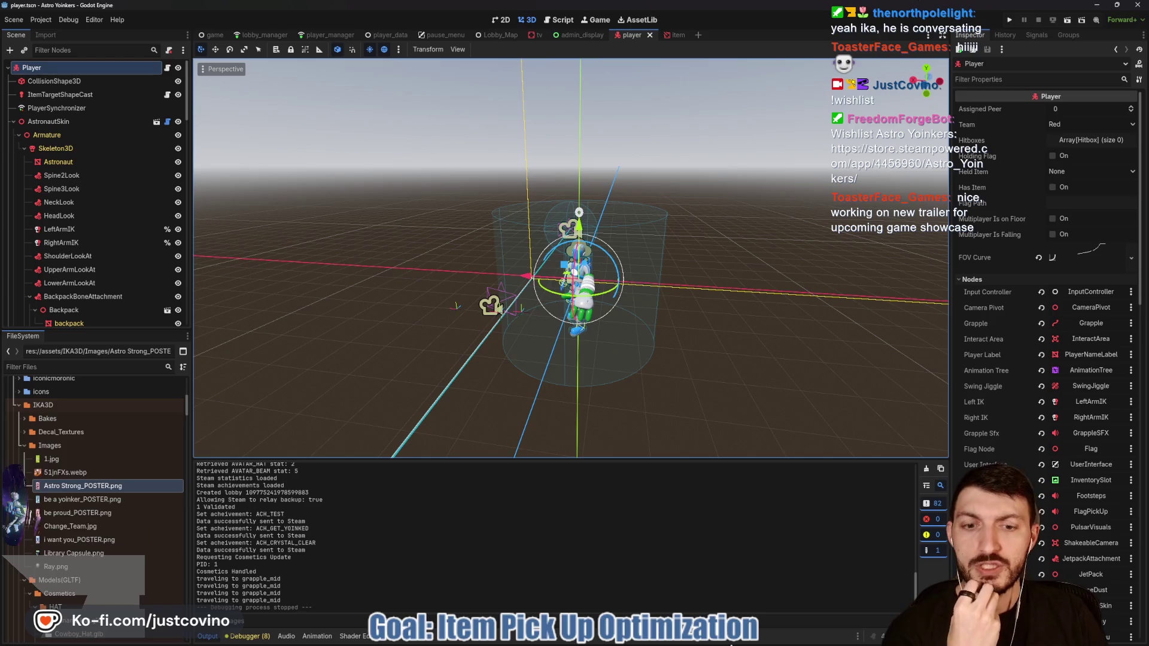
Step: Review the player.tscn bone rotation edits in GitHub Desktop's Changes view, then close it
click(687, 642)
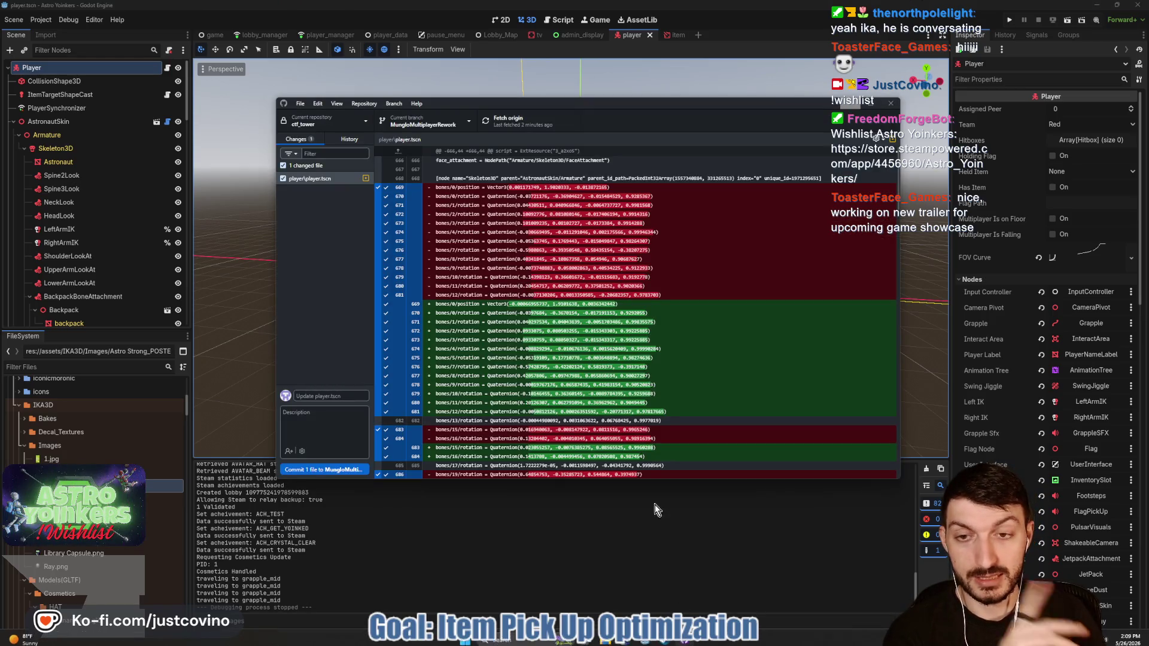
mouse_move(639, 642)
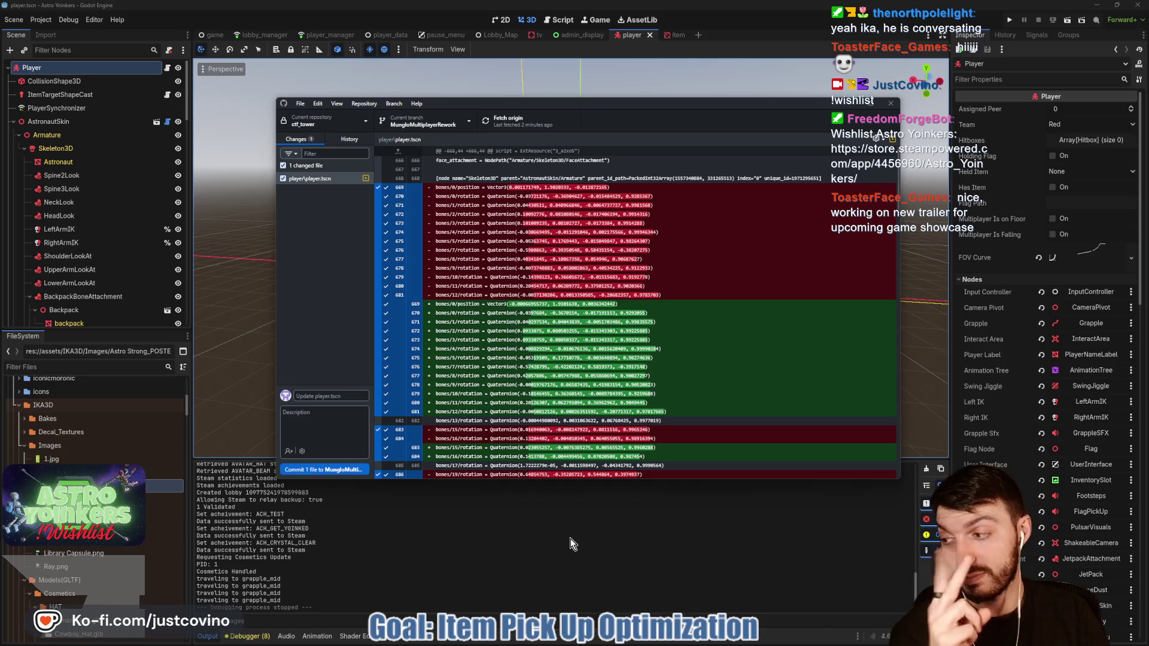
click(848, 104)
Step: Look over the Notion Bug Board's To Do and Solved columns, then go back to Godot
click(778, 636)
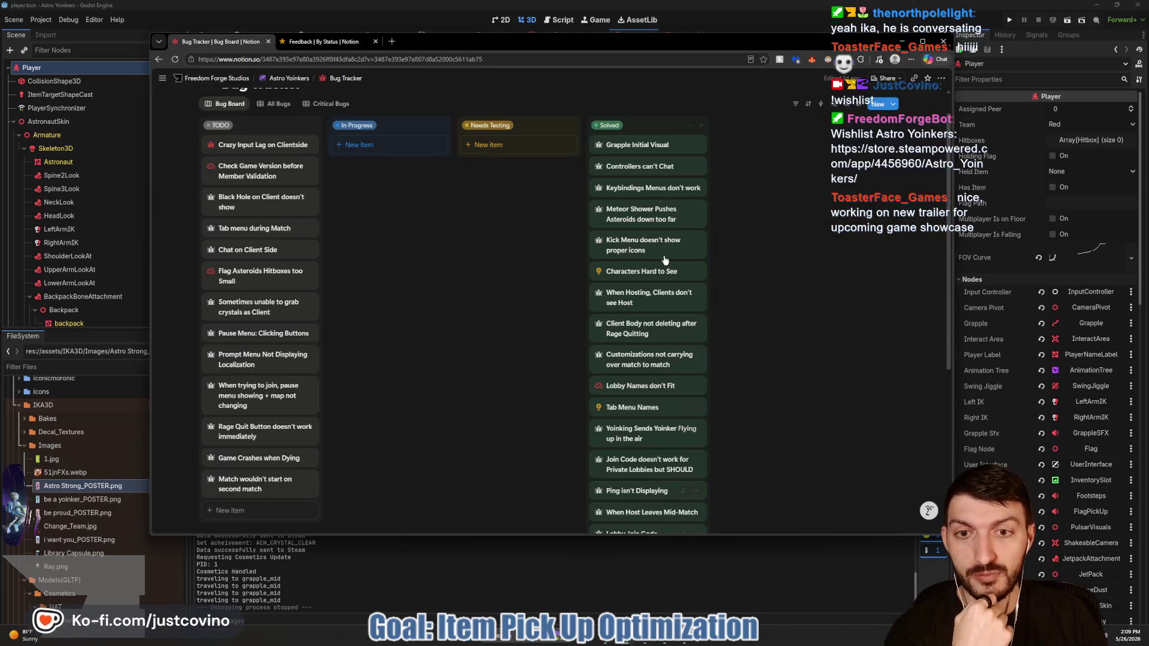
scroll(457, 264, down, 3)
scroll(461, 265, up, 5)
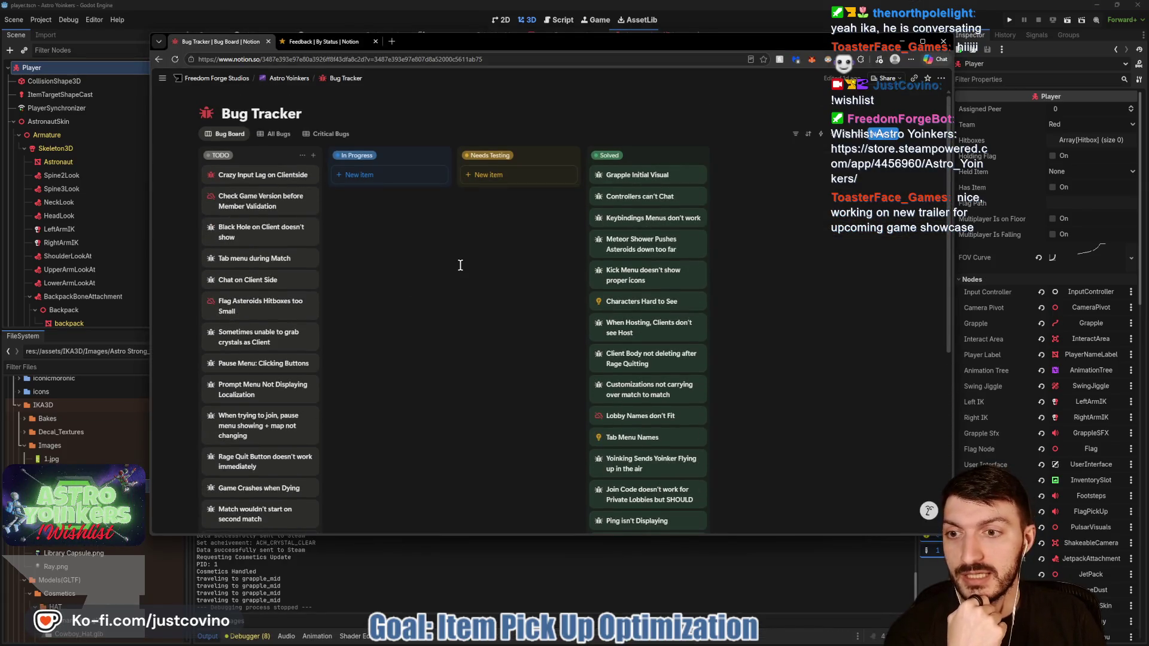
scroll(448, 264, down, 2)
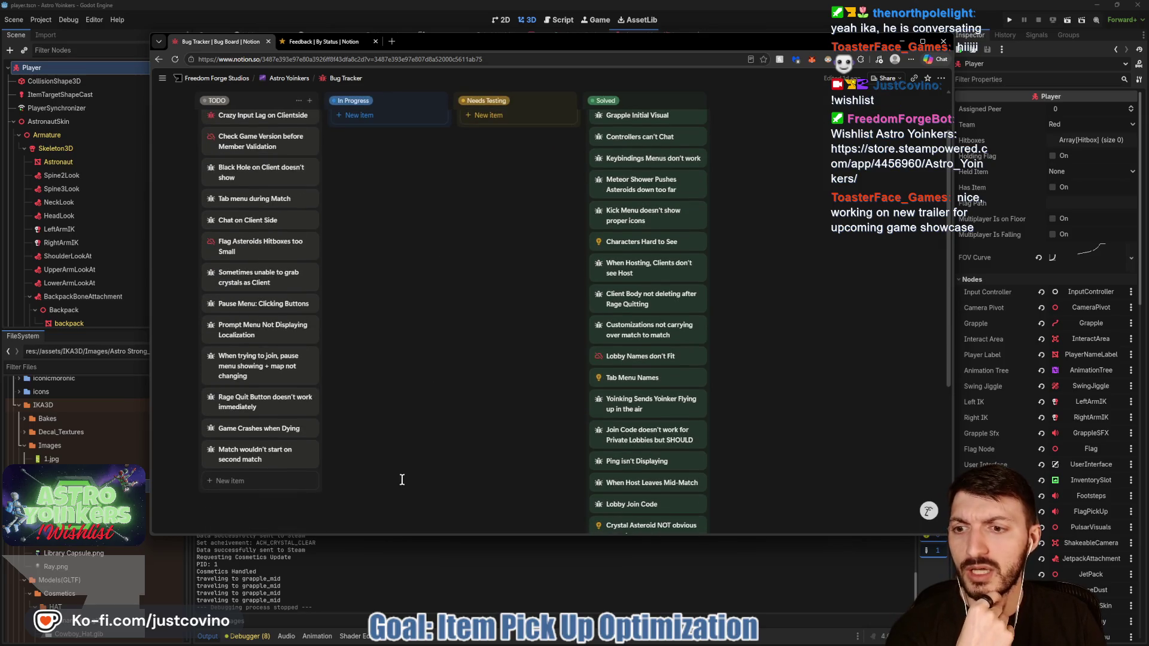
click(403, 562)
click(207, 638)
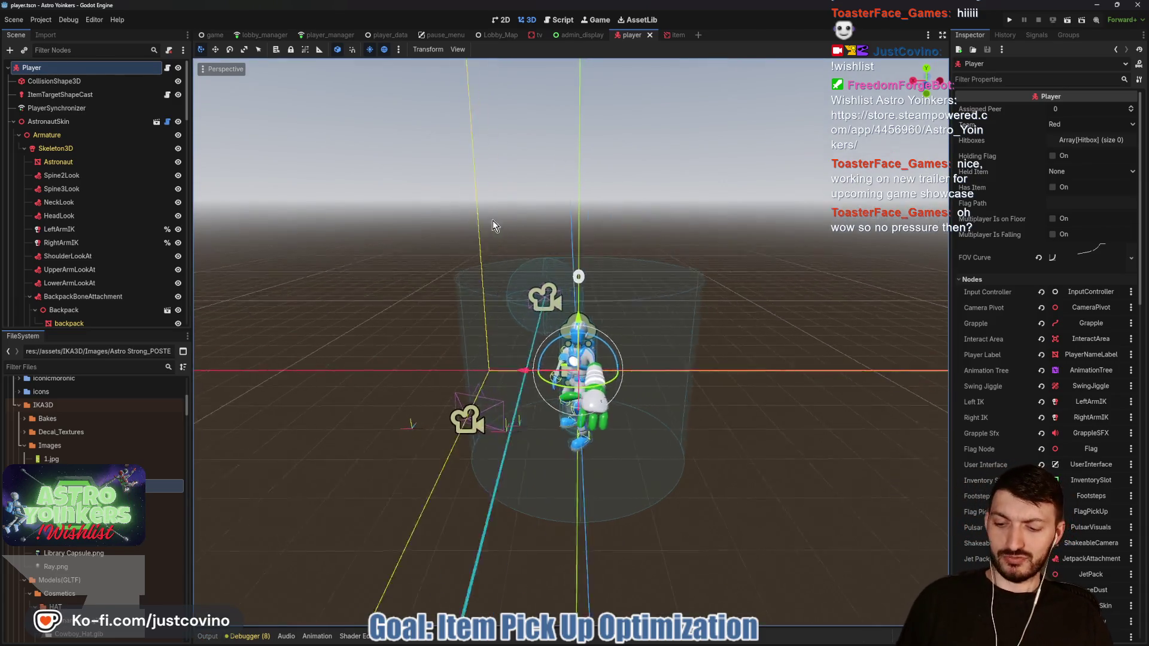
Step: Switch to the Lobby_Map scene tab and zoom in on the Be Proud and Astro Strong signs
scroll(549, 239, up, 3)
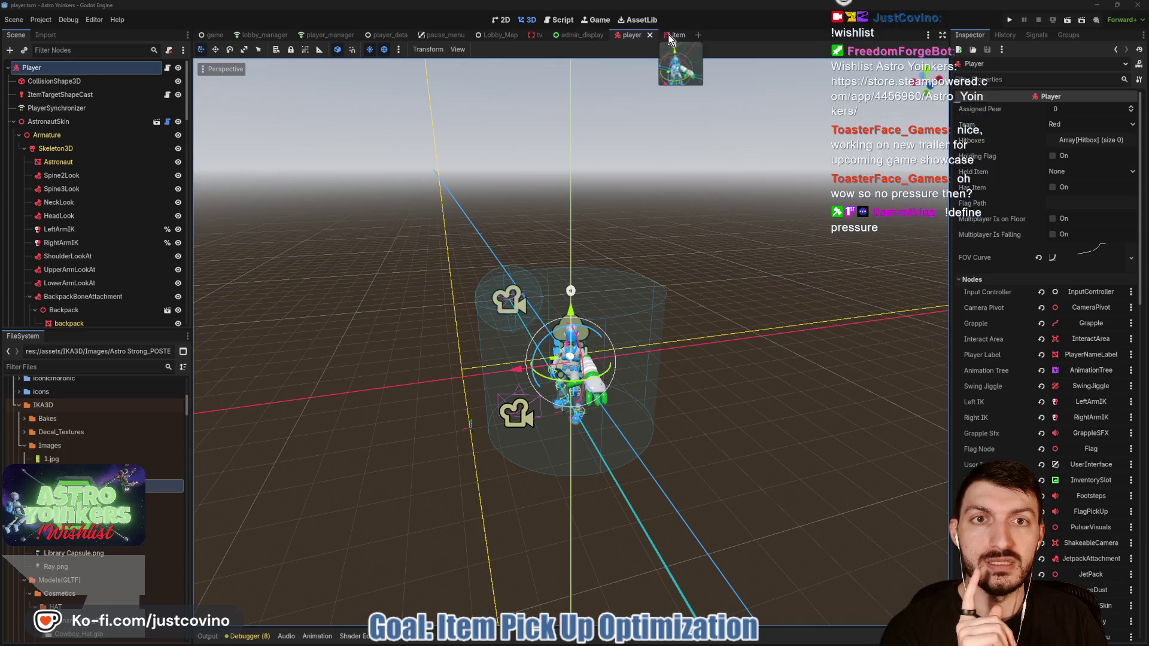
click(486, 36)
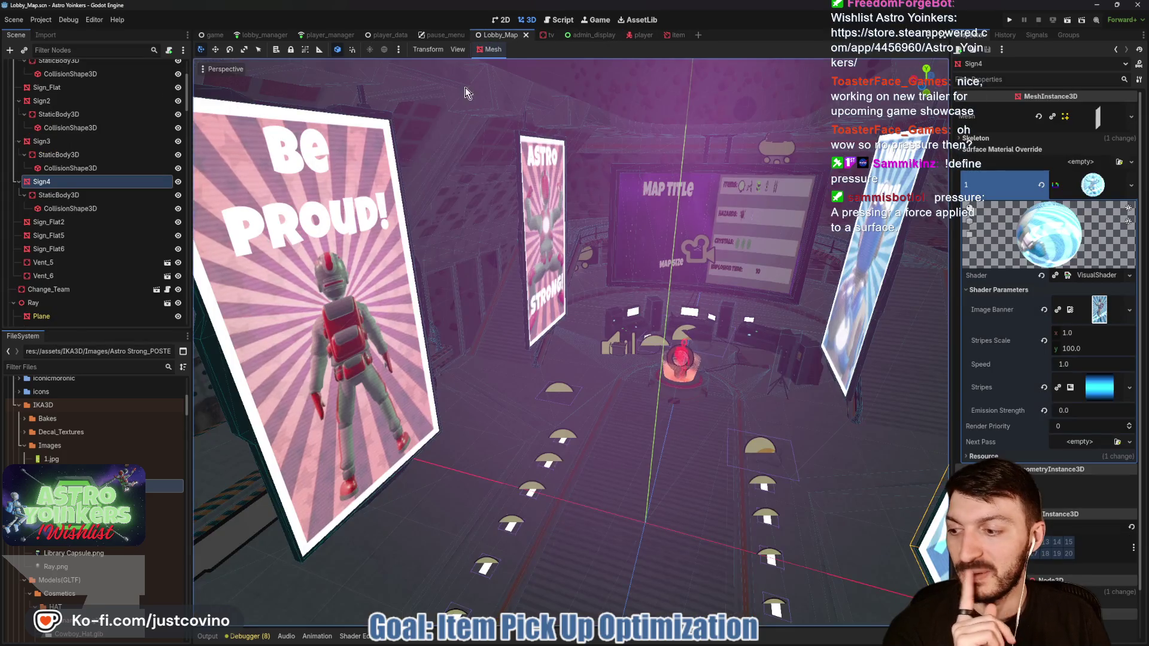
scroll(507, 251, up, 3)
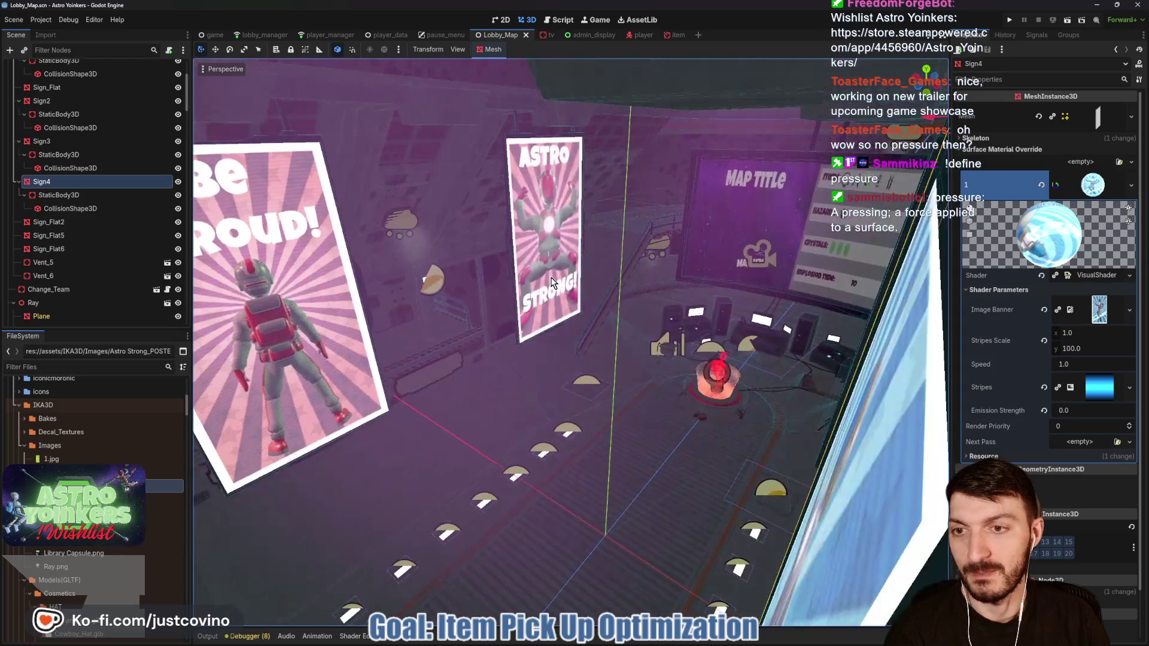
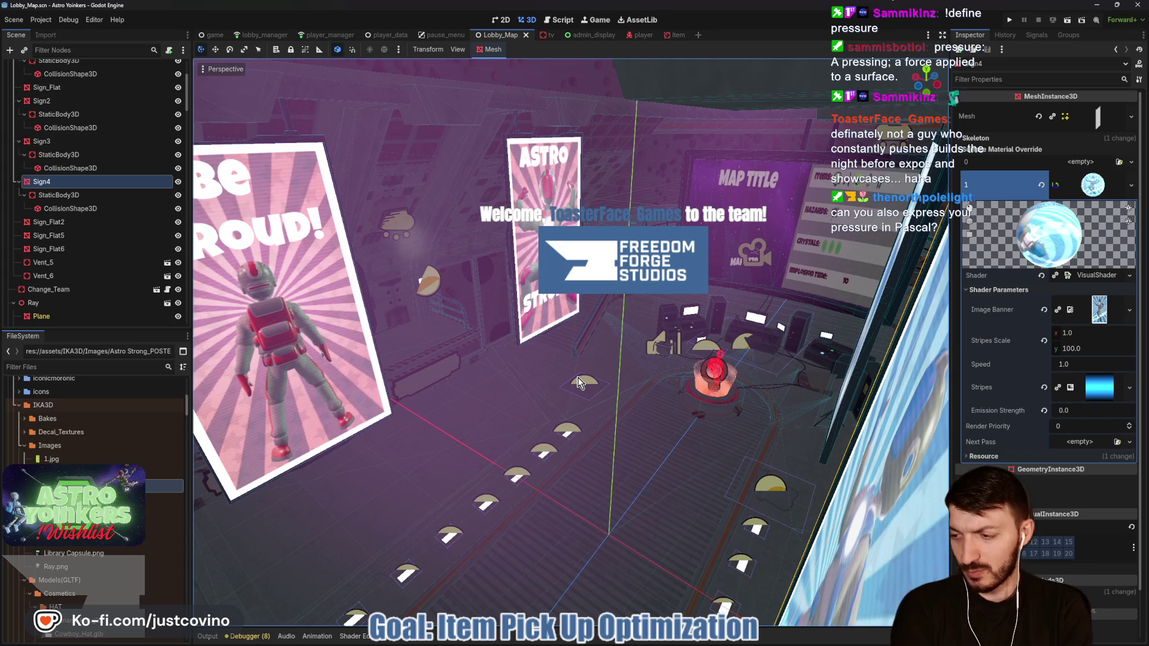
Step: Bring up the Notion bug board and drag the Crazy Input Lag on Clientside card into In Progress
scroll(590, 294, up, 5)
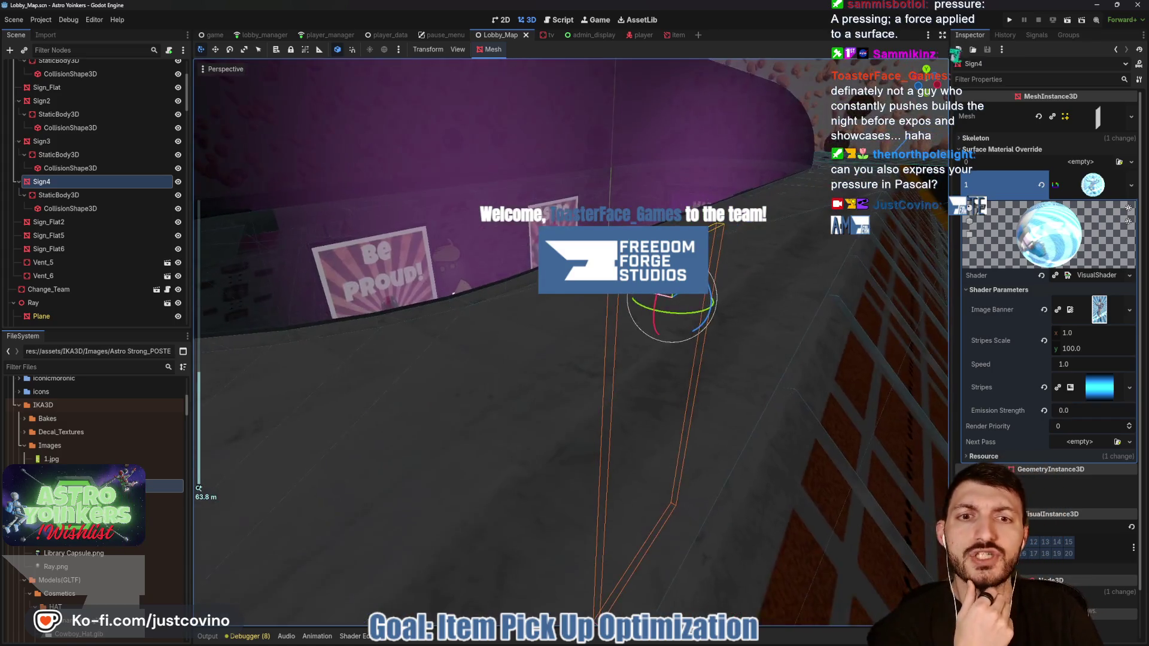
scroll(461, 135, down, 5)
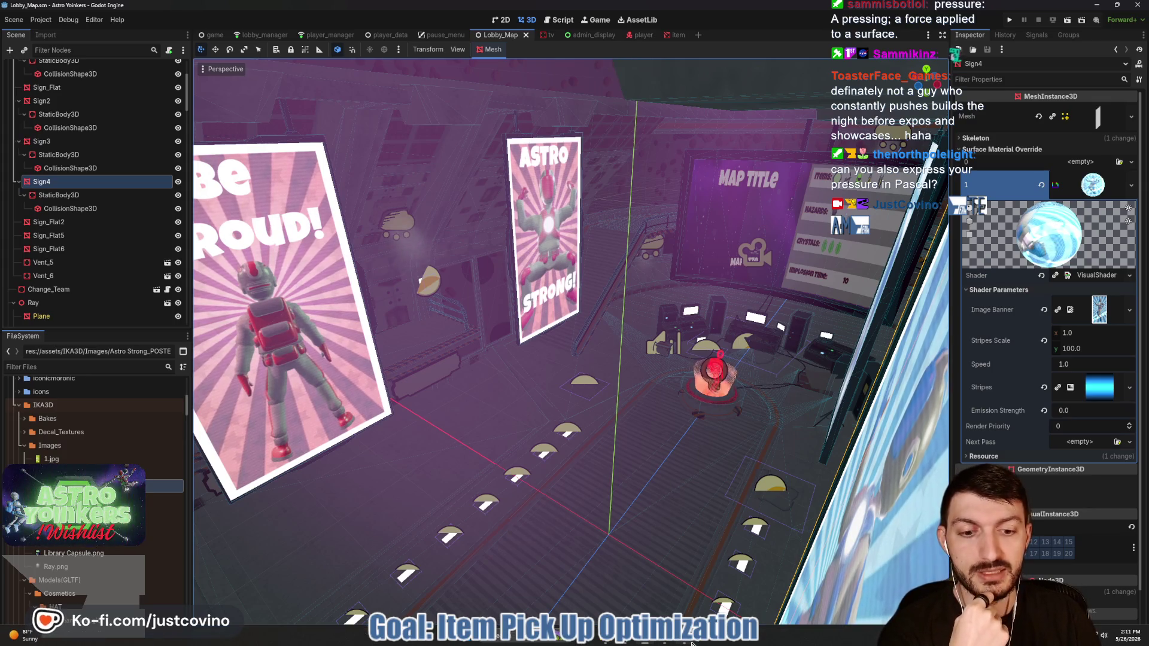
mouse_move(687, 643)
click(635, 642)
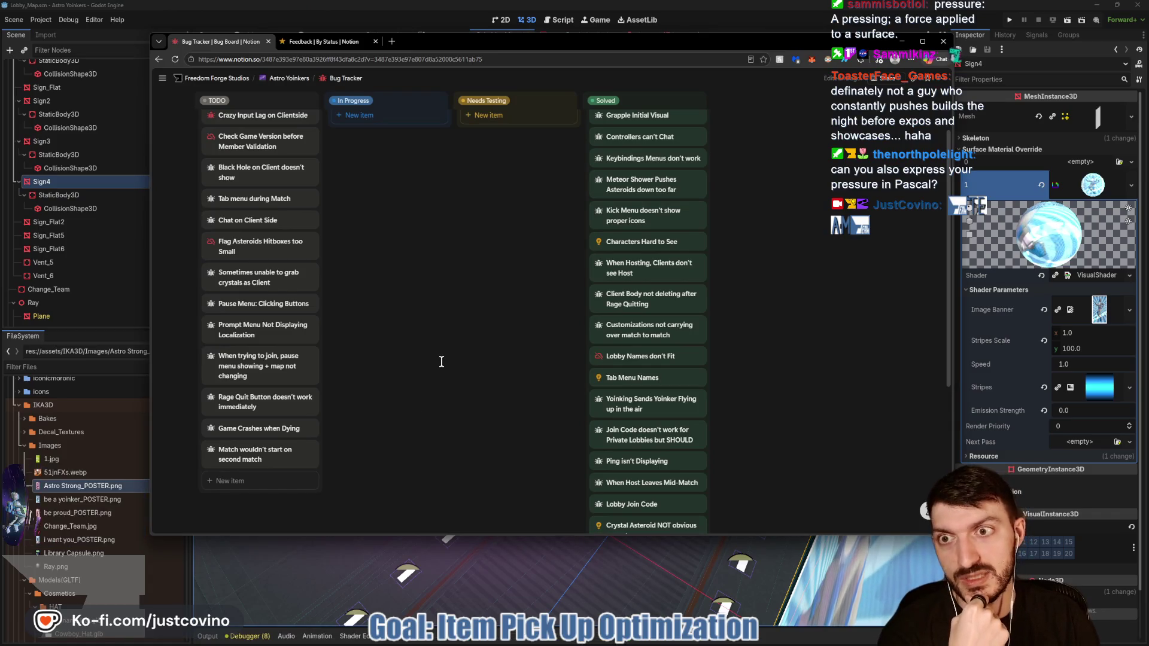
scroll(441, 359, up, 2)
drag(270, 177, 389, 174)
Step: Open the Crazy Input Lag on Clientside bug page, then minimize the browser to return to Godot
click(383, 175)
scroll(649, 429, down, 2)
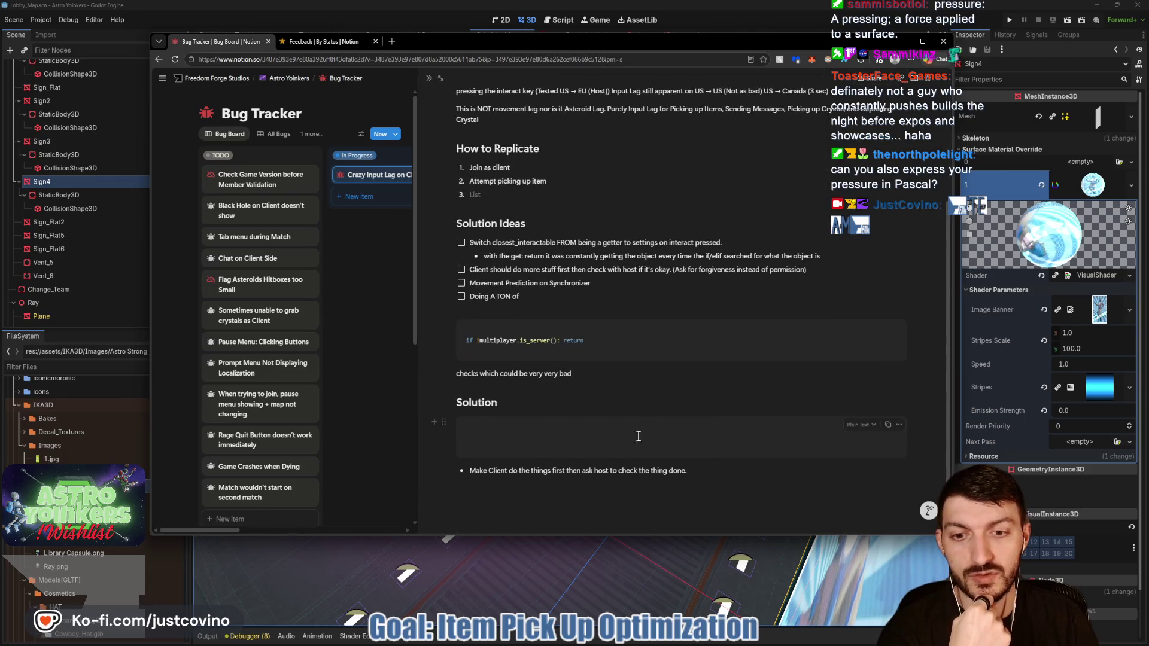
drag(714, 475, 473, 470)
click(614, 495)
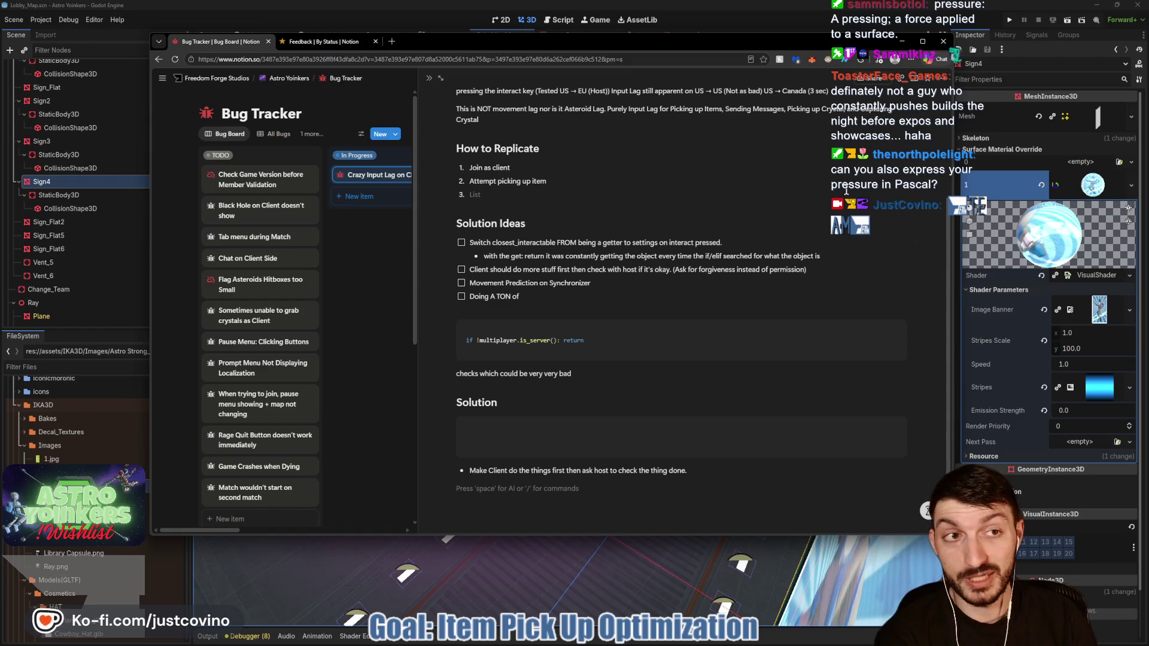
click(902, 42)
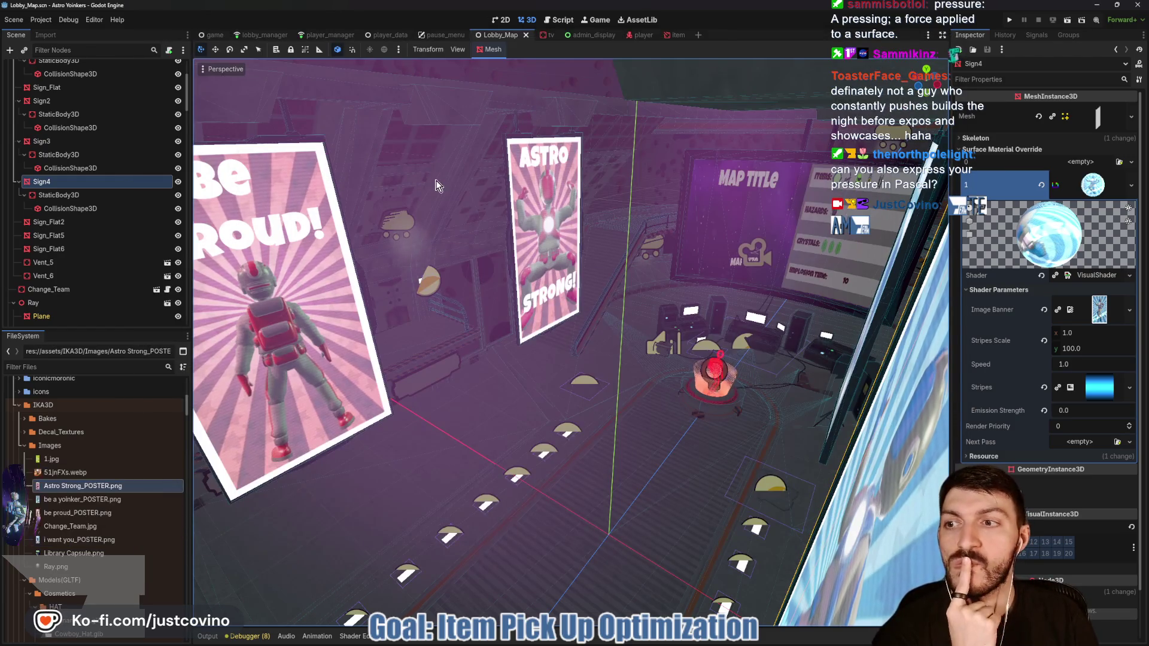
Step: Add a StaticBody3D child under the Sign_Flat2 node
click(71, 223)
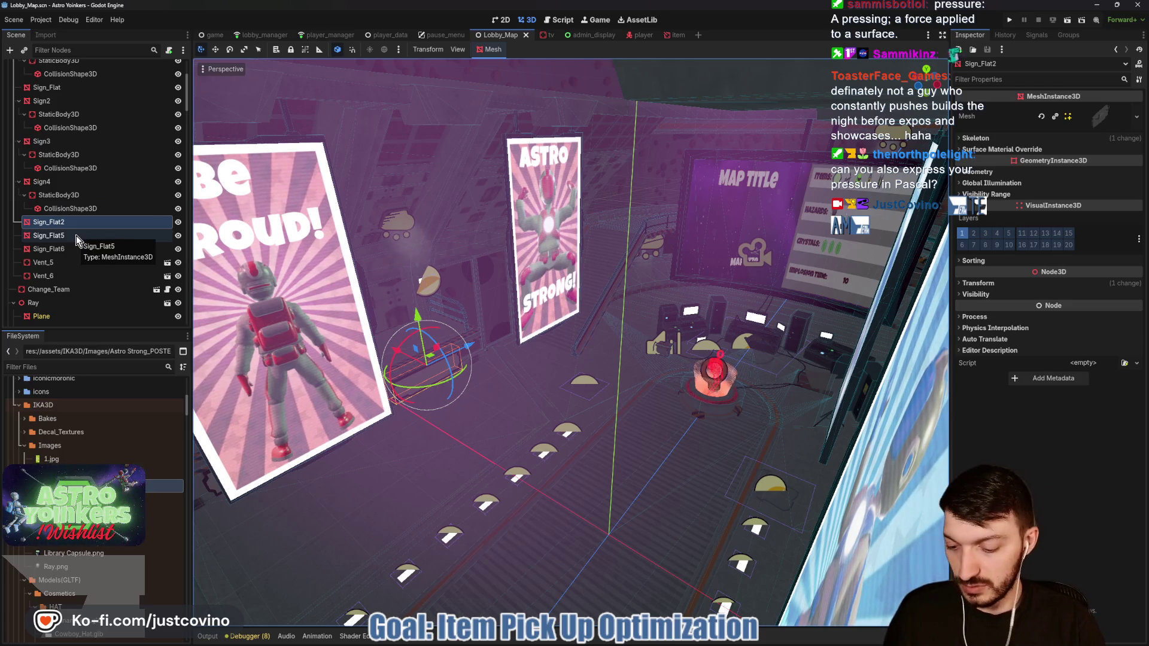
key(ctrl+a)
text(staticbody)
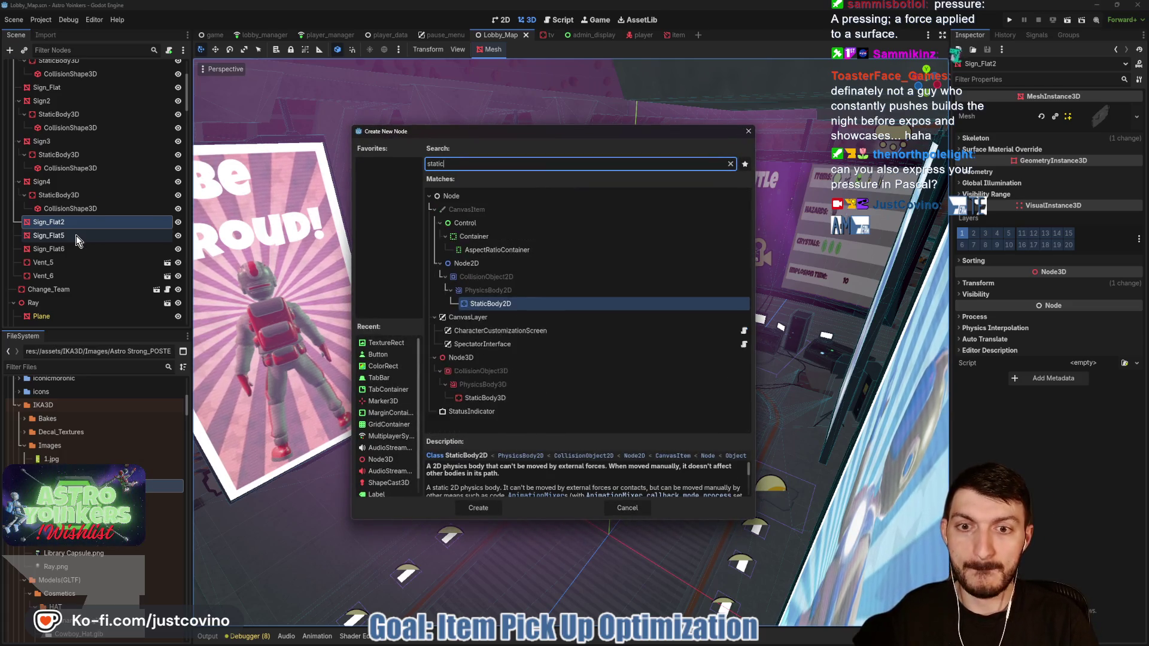
click(486, 317)
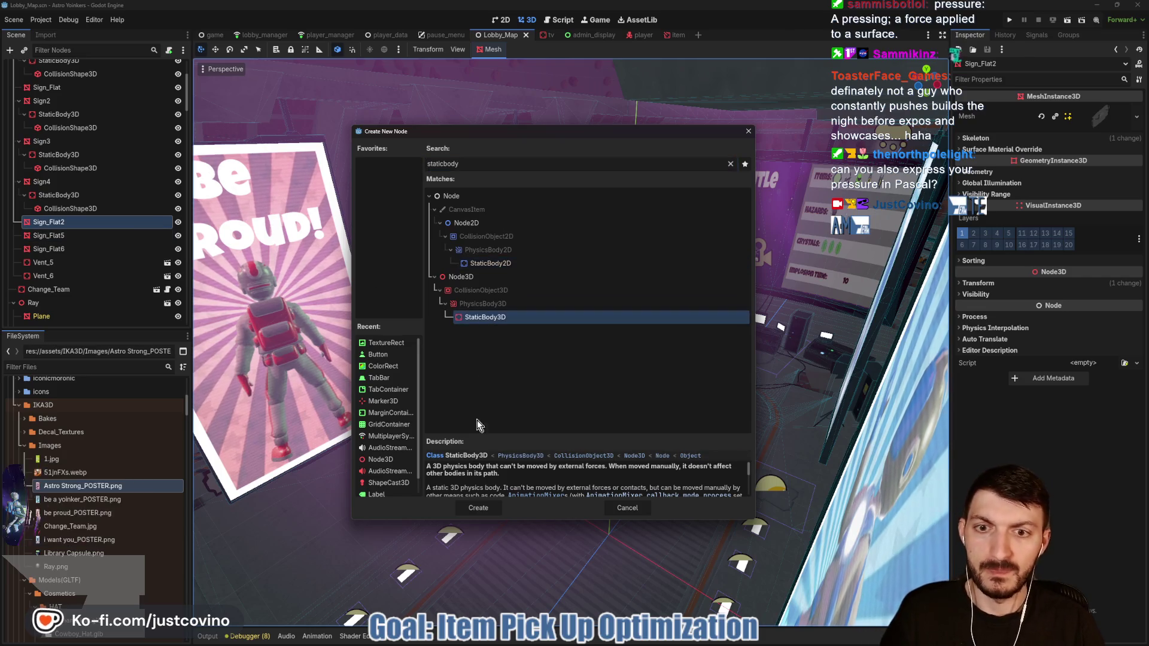
click(478, 508)
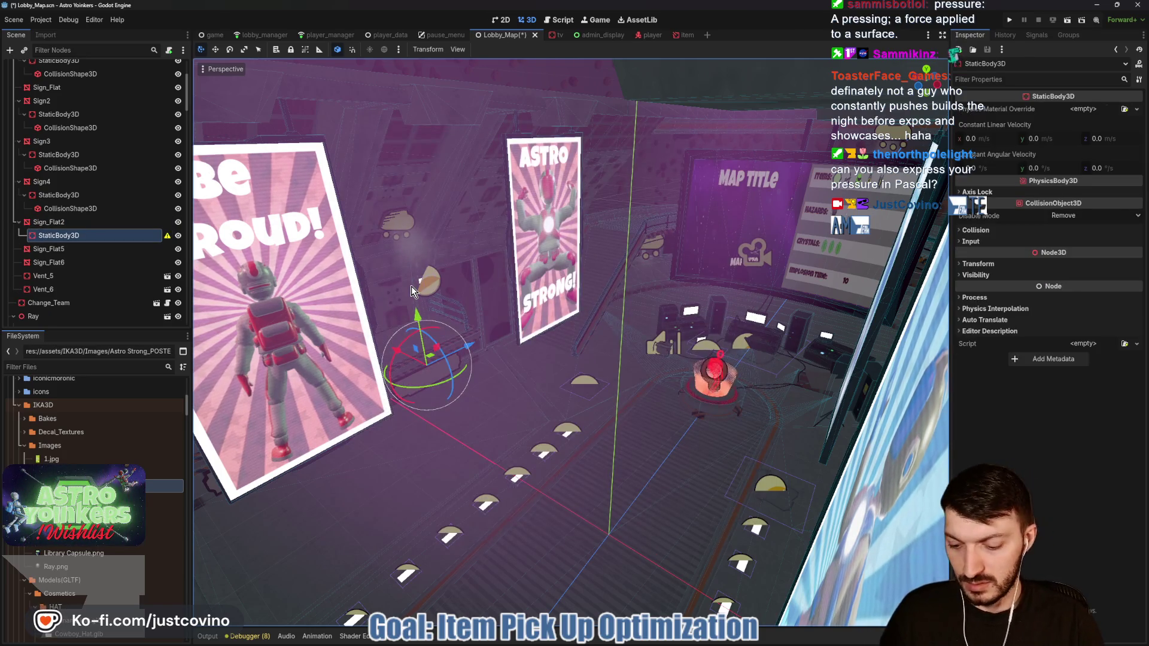
Step: Add a CollisionShape3D under the StaticBody3D and give it a new BoxShape3D
key(ctrl+a)
text(collision3)
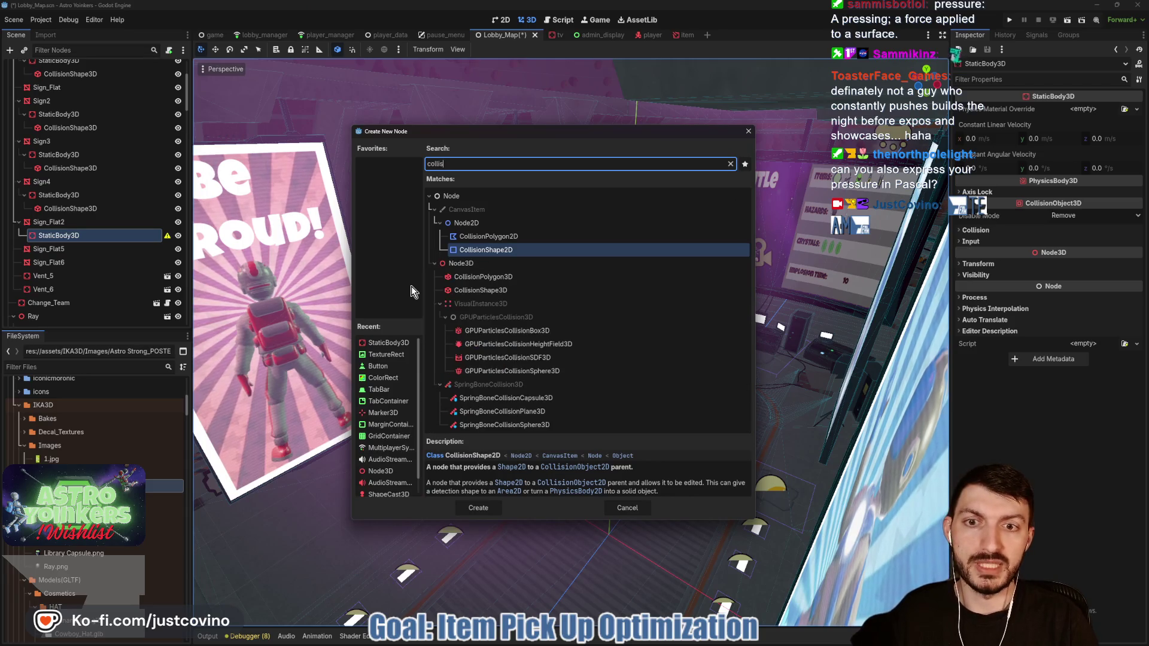
key(Return)
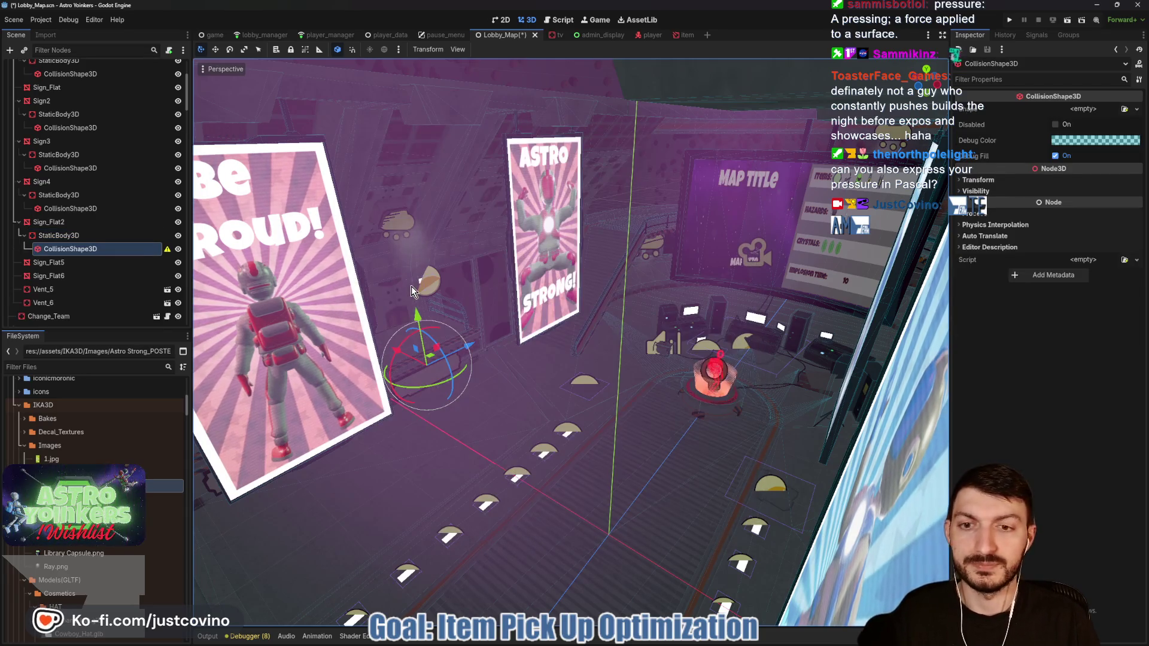
click(1084, 108)
click(1089, 117)
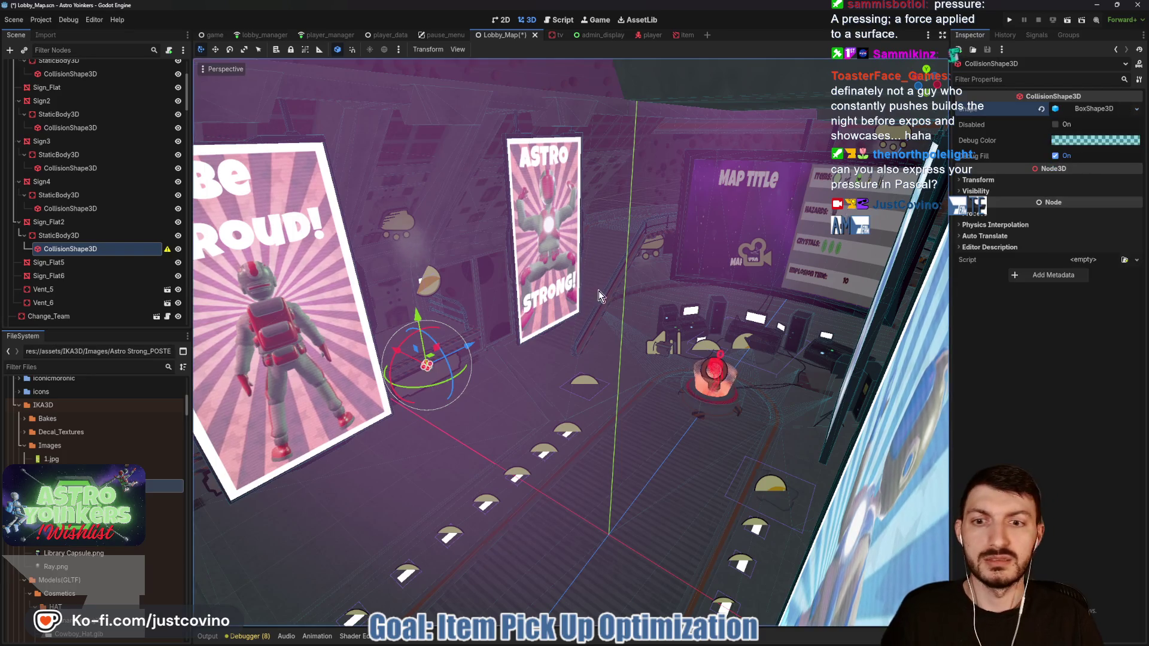
Step: Frame the collision shape, move it down onto the sign, and switch to a side orthographic view
key(f)
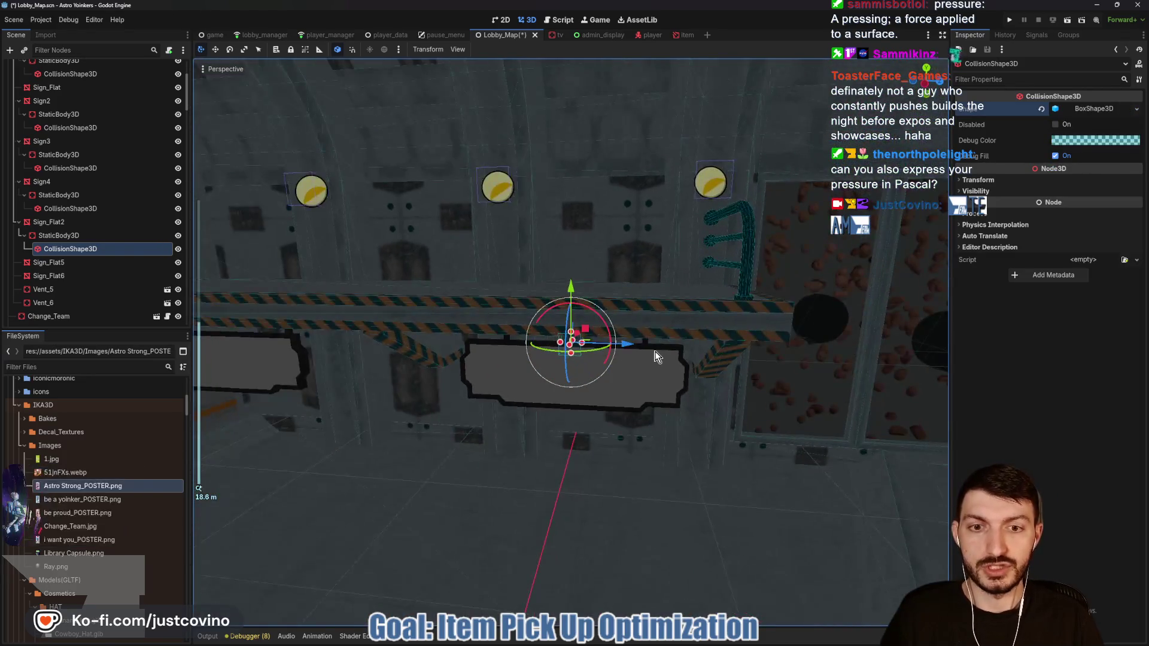
scroll(650, 335, up, 3)
drag(571, 285, 570, 354)
click(926, 85)
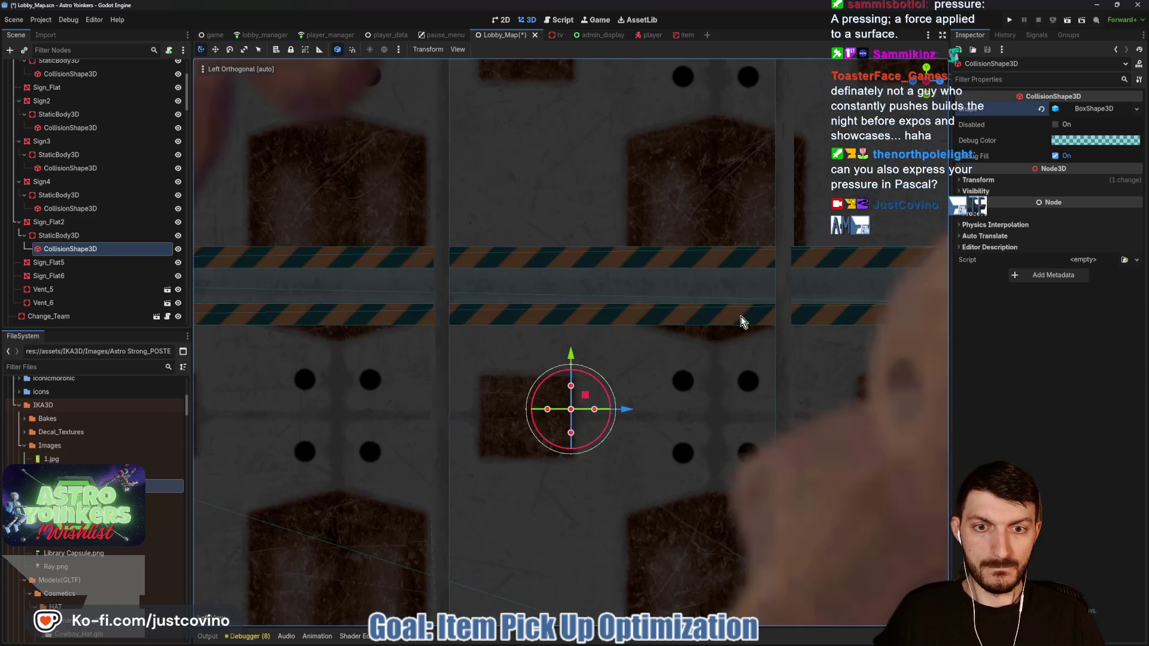
scroll(655, 354, up, 5)
scroll(656, 369, down, 10)
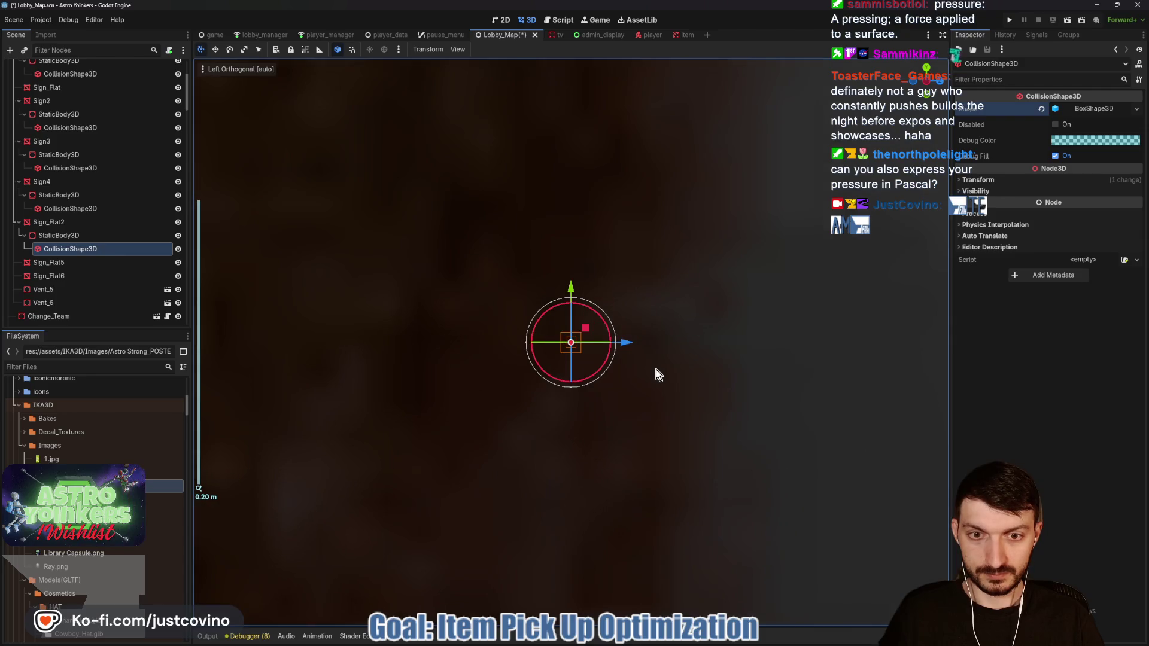
scroll(688, 359, up, 8)
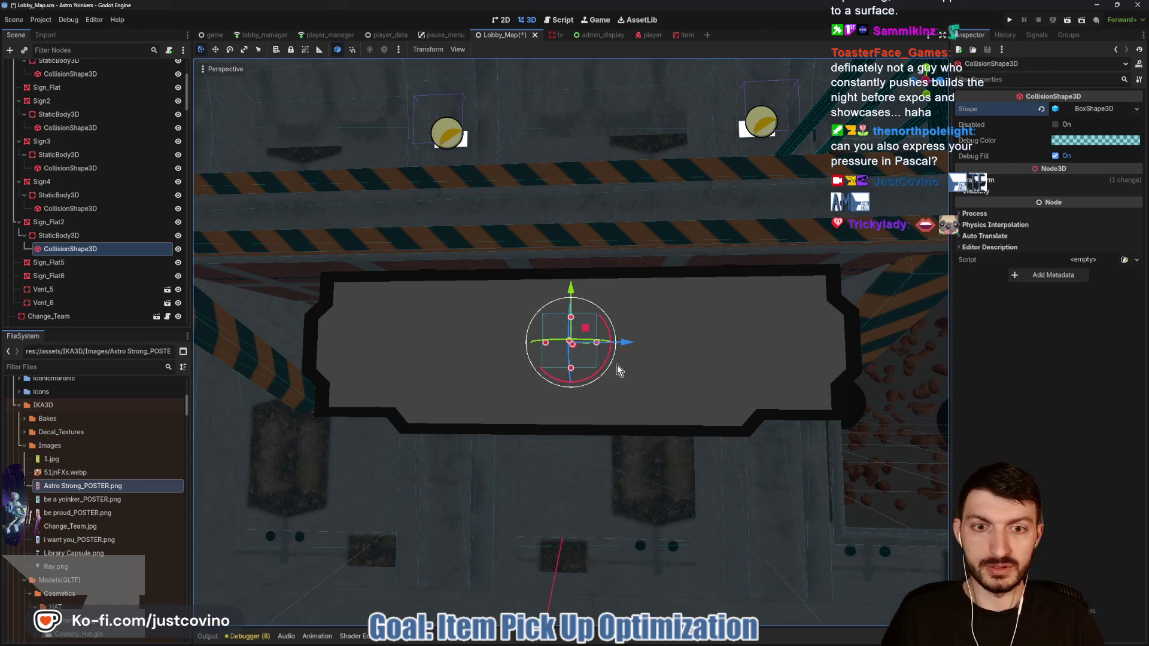
Step: Drag the box's size handles until it covers the sign, about 1.104 × 3.166 × 10.876 m
drag(596, 342, 841, 349)
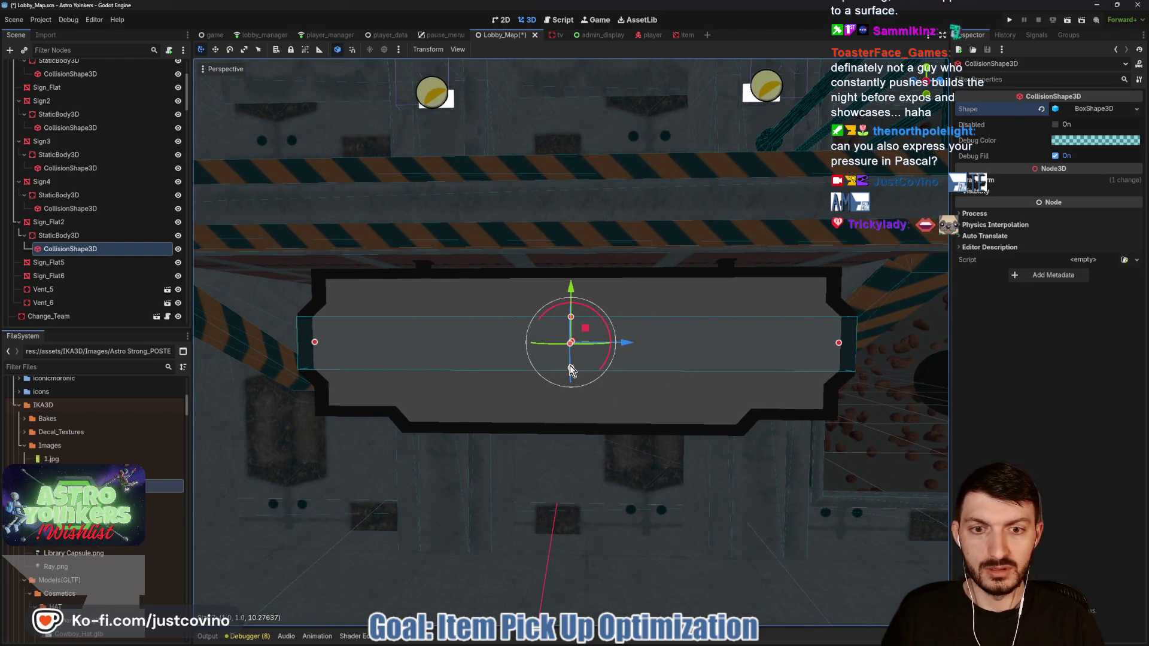
mouse_move(571, 371)
mouse_down()
mouse_move(577, 431)
mouse_move(601, 433)
mouse_up()
drag(571, 257, 572, 275)
mouse_move(640, 386)
mouse_down()
mouse_move(667, 390)
mouse_move(807, 341)
mouse_up()
mouse_move(571, 430)
mouse_down()
mouse_move(677, 450)
mouse_move(871, 322)
mouse_move(903, 319)
mouse_up()
mouse_move(599, 392)
mouse_down()
mouse_move(687, 414)
mouse_move(820, 415)
mouse_move(599, 359)
mouse_up()
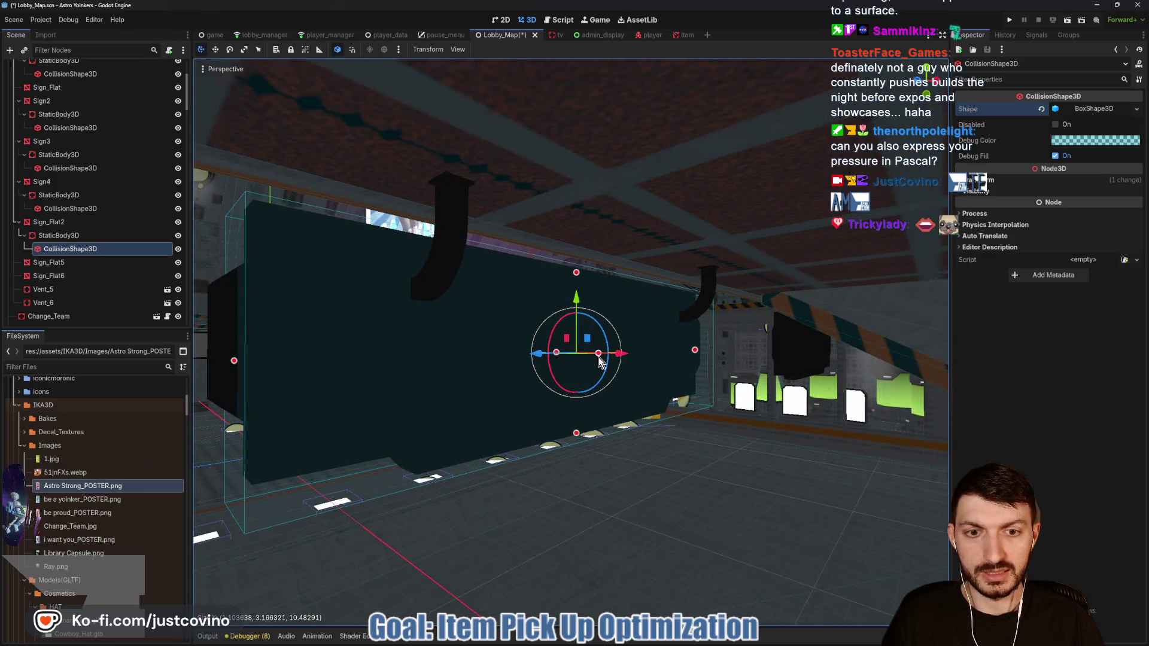
drag(233, 361, 209, 363)
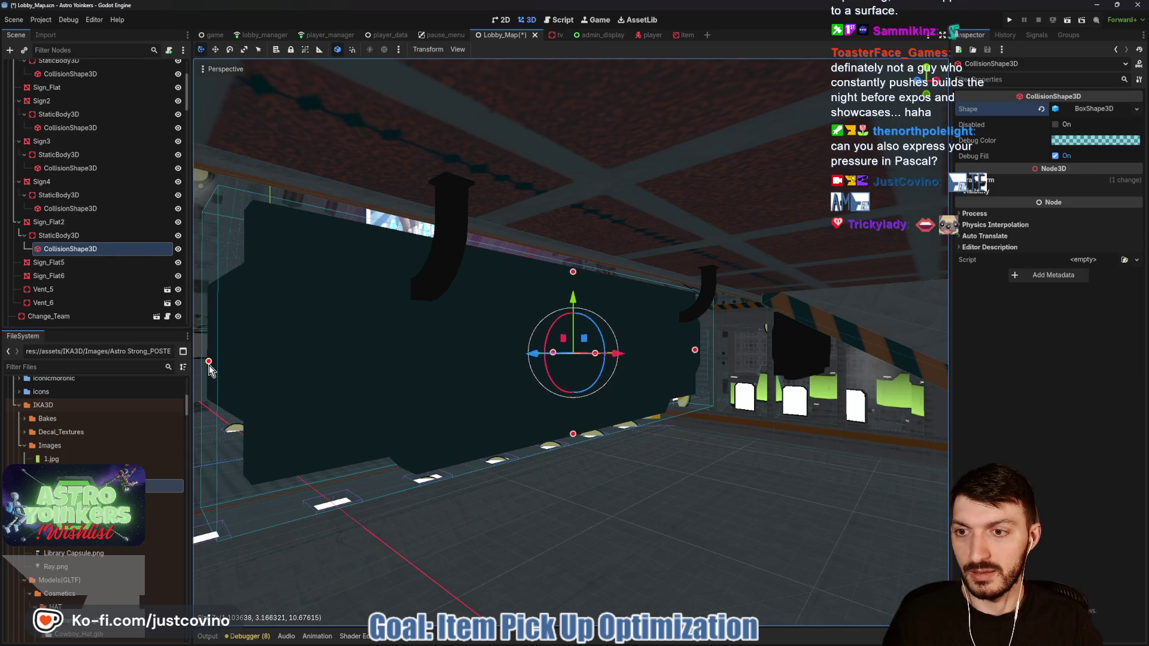
click(1091, 110)
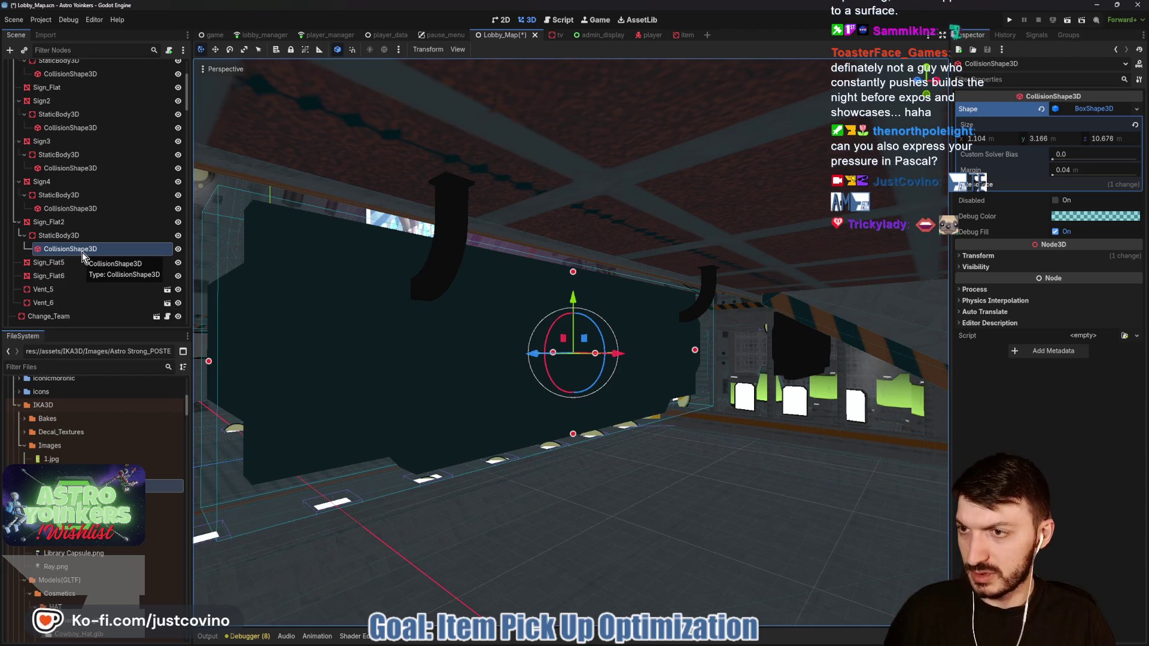
click(67, 264)
Step: Give Sign_Flat5 a StaticBody3D with a pasted box collision shape and frame it
key(ctrl+a)
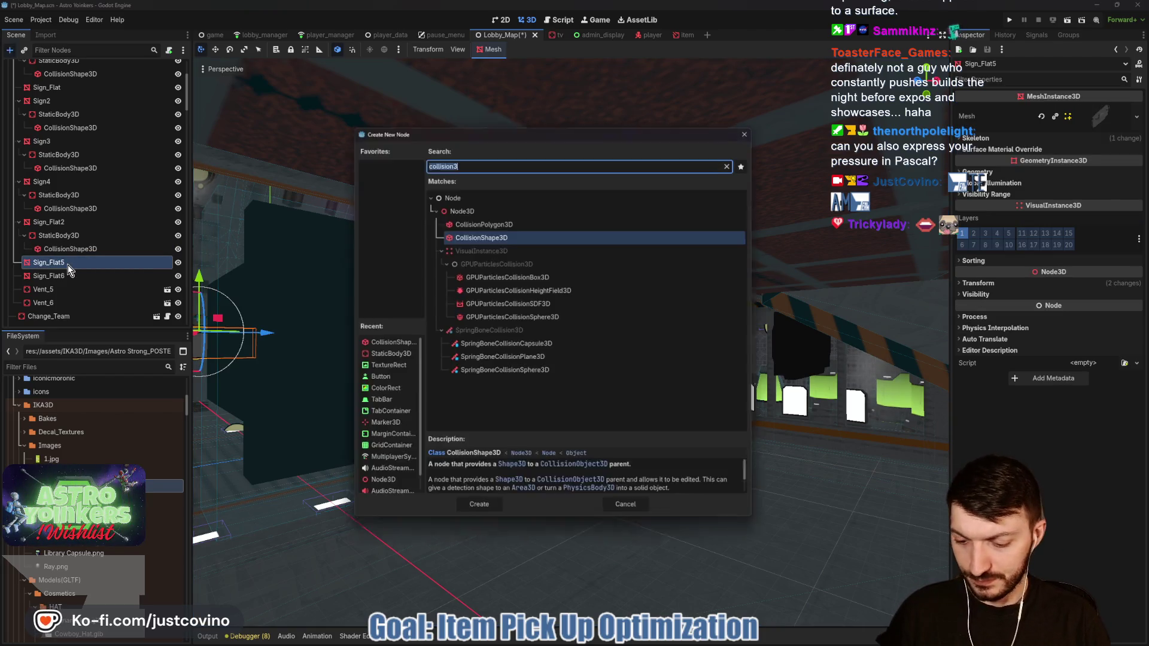
text(sta)
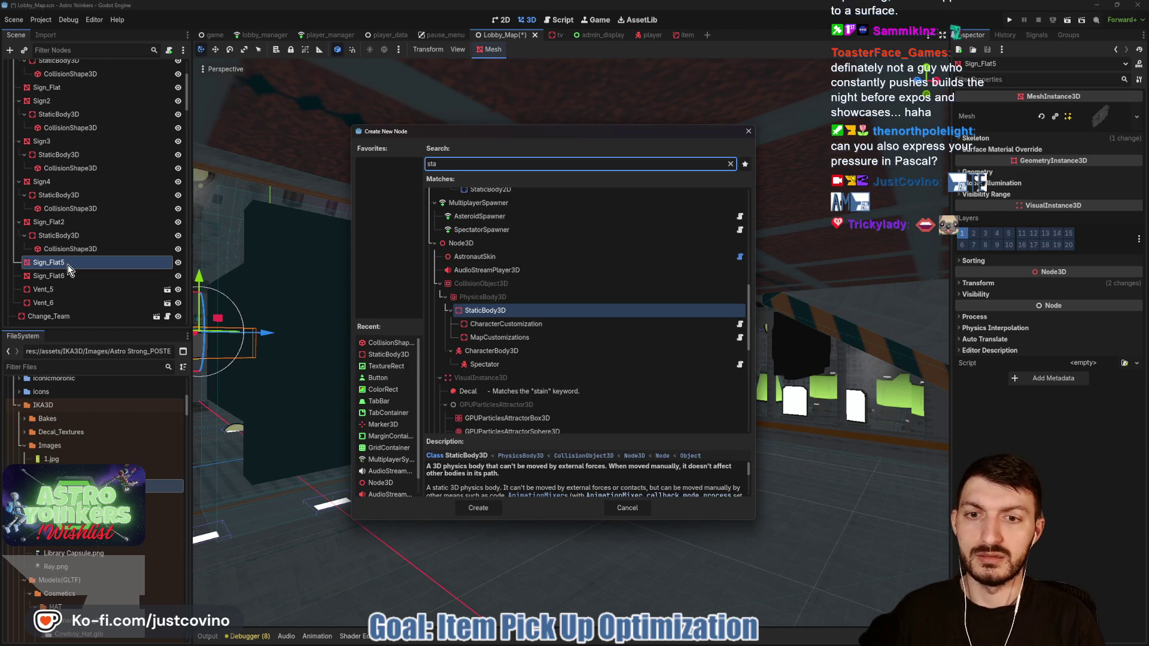
key(Return)
key(ctrl+v)
click(114, 291)
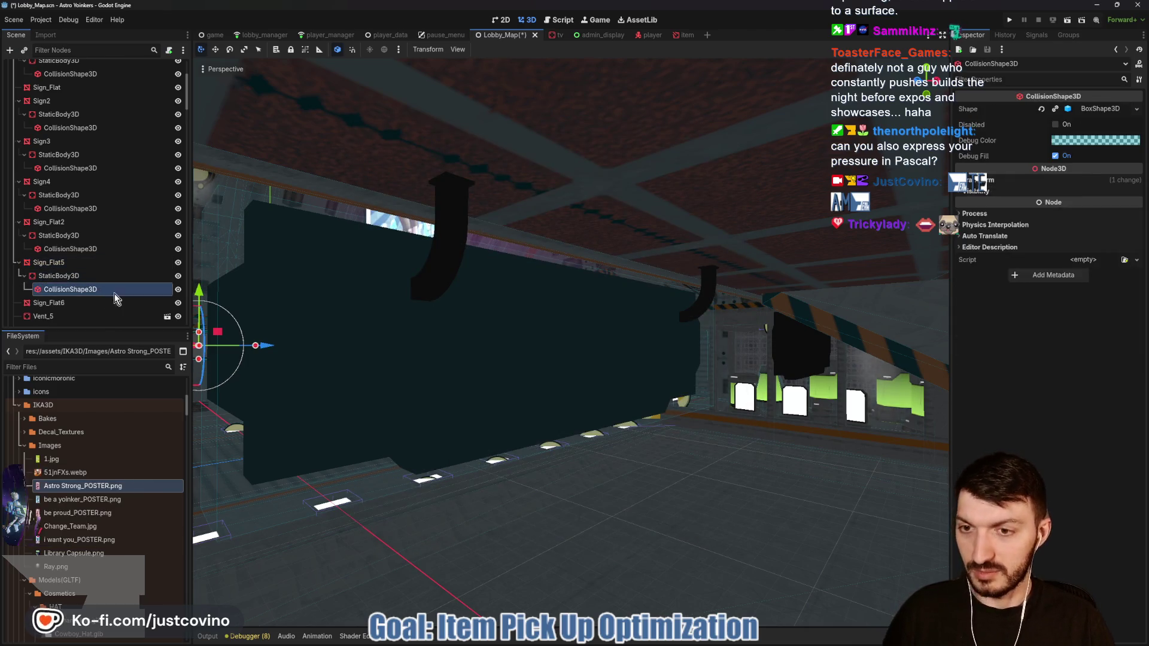
key(f)
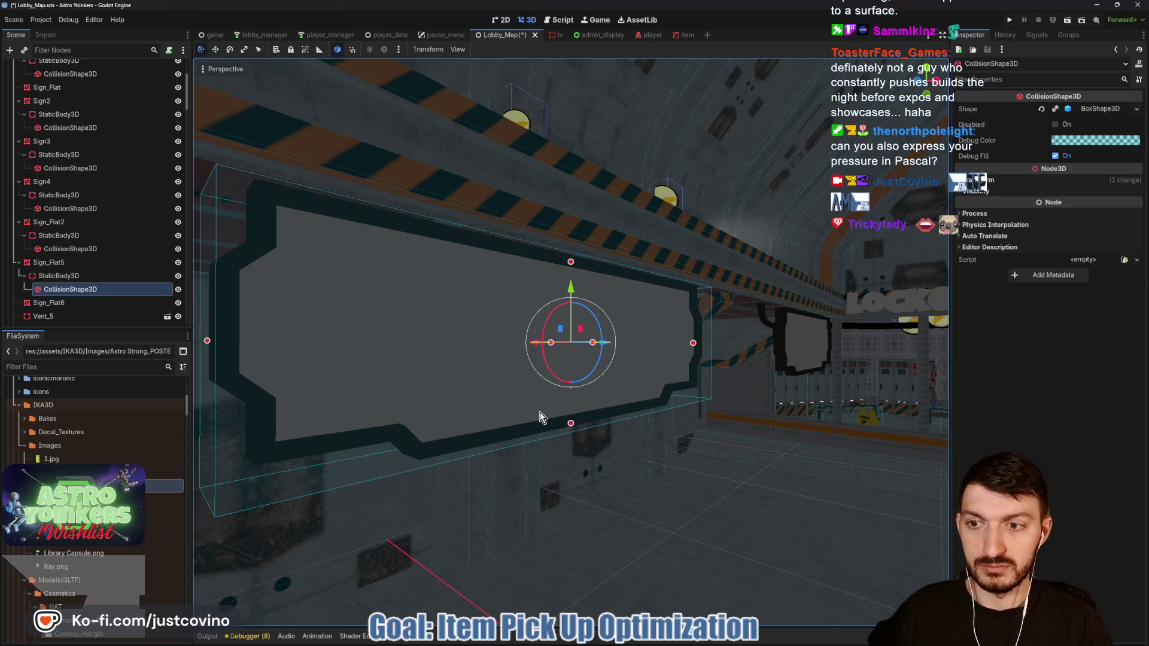
Step: Give Sign_Flat6 a StaticBody3D with a pasted box collision shape
double_click(71, 303)
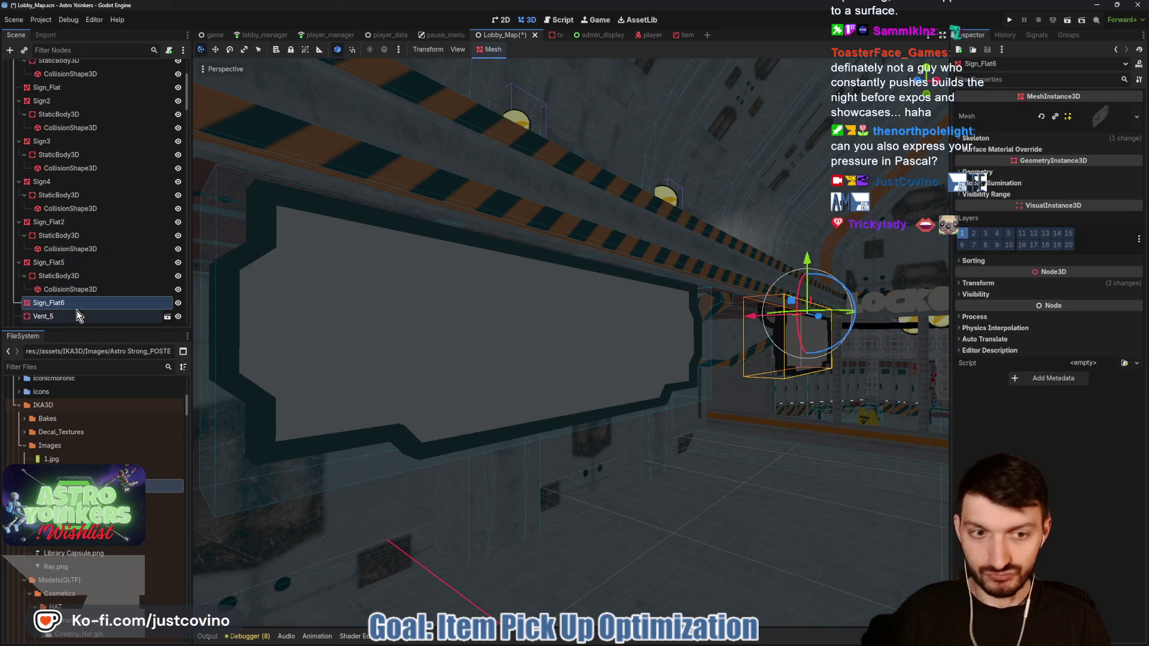
key(ctrl+a)
text(static)
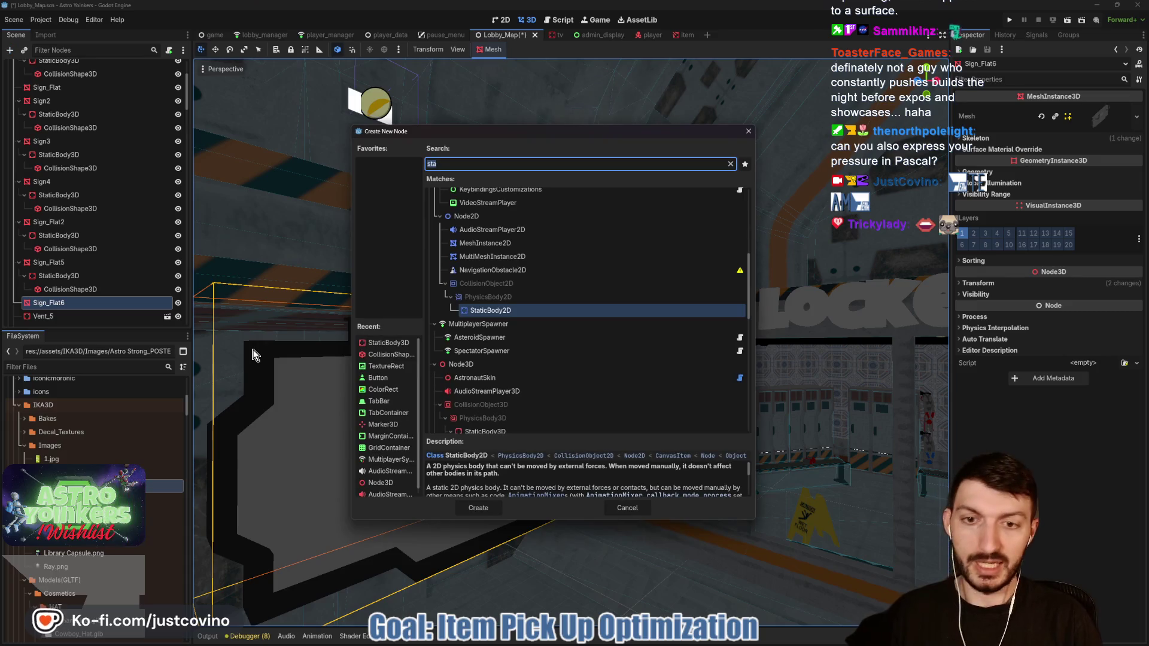
key(Return)
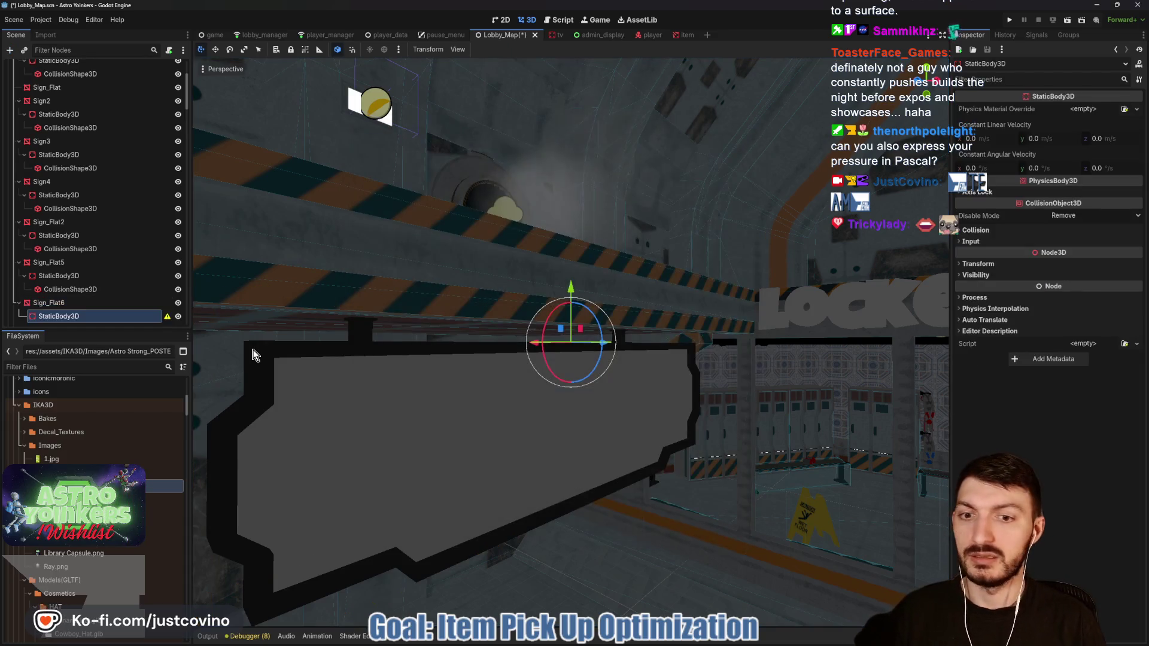
key(ctrl+v)
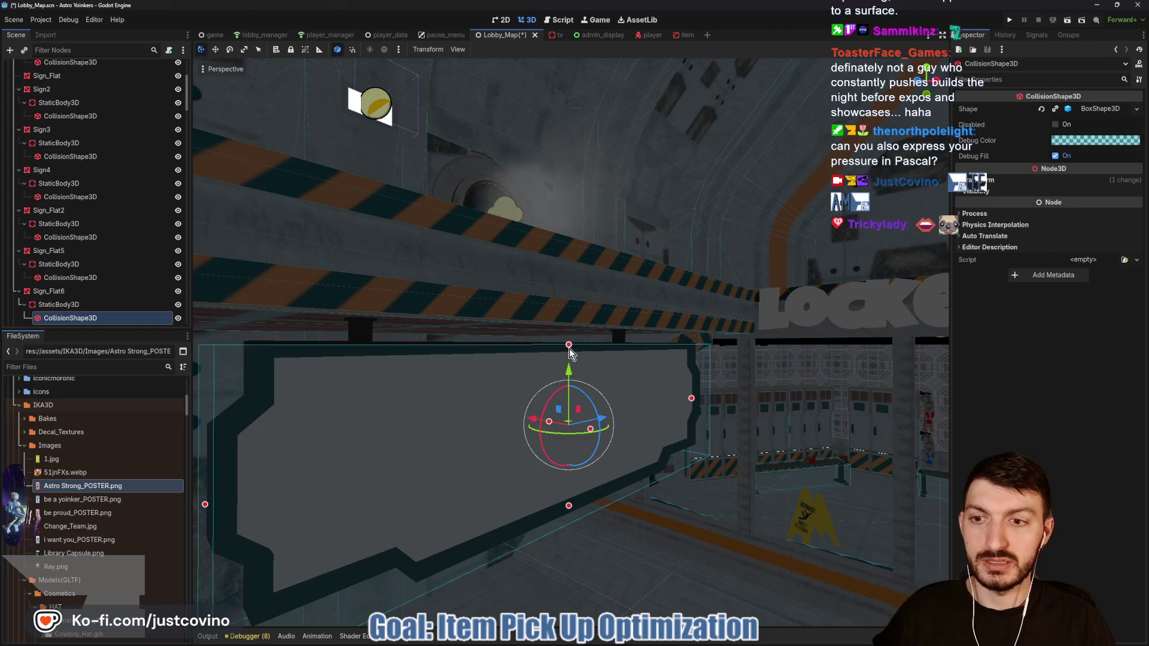
Step: Orbit to face the signs head-on and reselect Sign_Flat5's collision shape
mouse_move(569, 347)
mouse_down()
mouse_move(526, 341)
mouse_move(435, 366)
mouse_move(785, 310)
mouse_move(461, 370)
mouse_up()
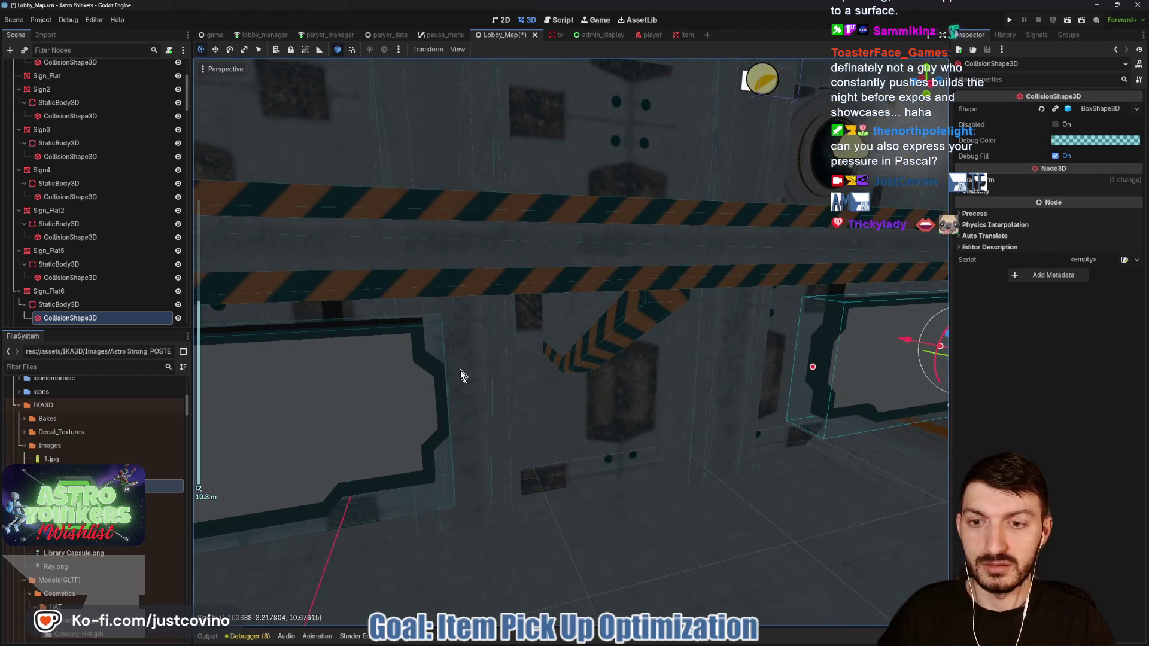
scroll(658, 348, up, 3)
click(55, 279)
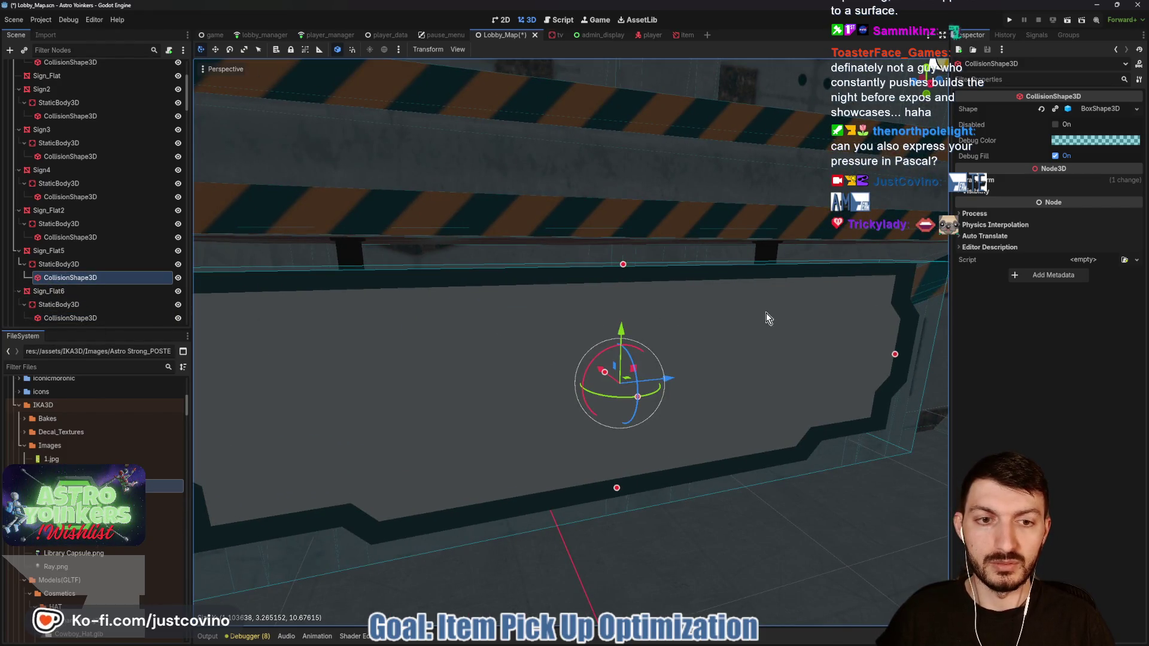
scroll(730, 342, down, 6)
Step: Fly to the blank Sign_Flat and give it a StaticBody3D with a pasted box collision shape
key(s)
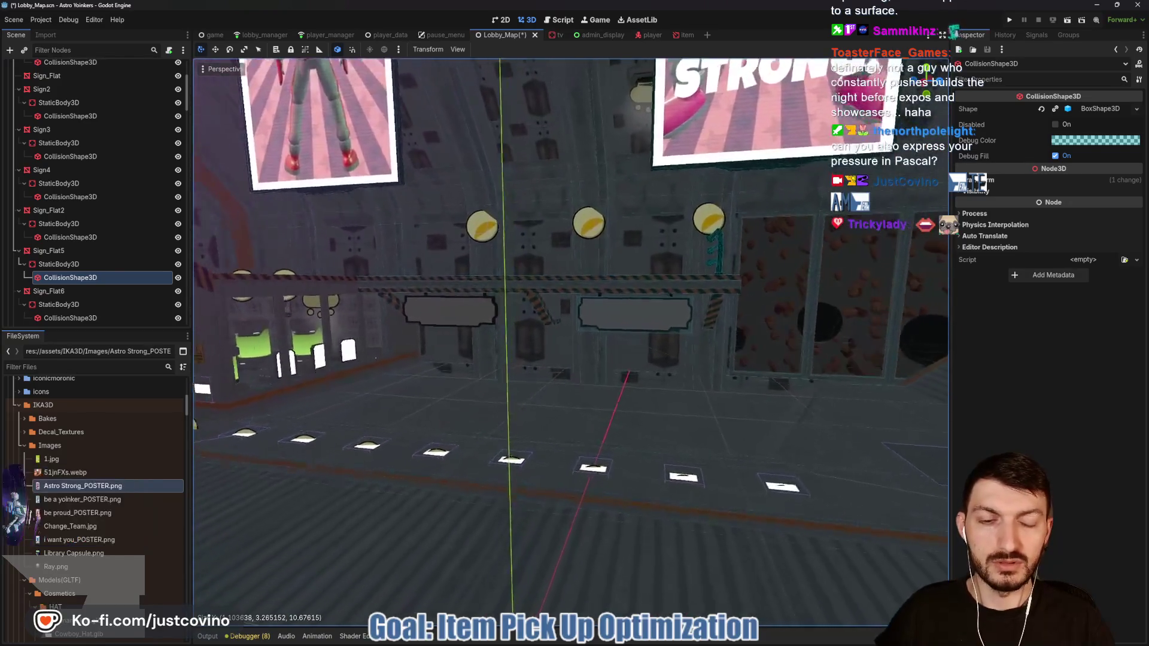
key(w)
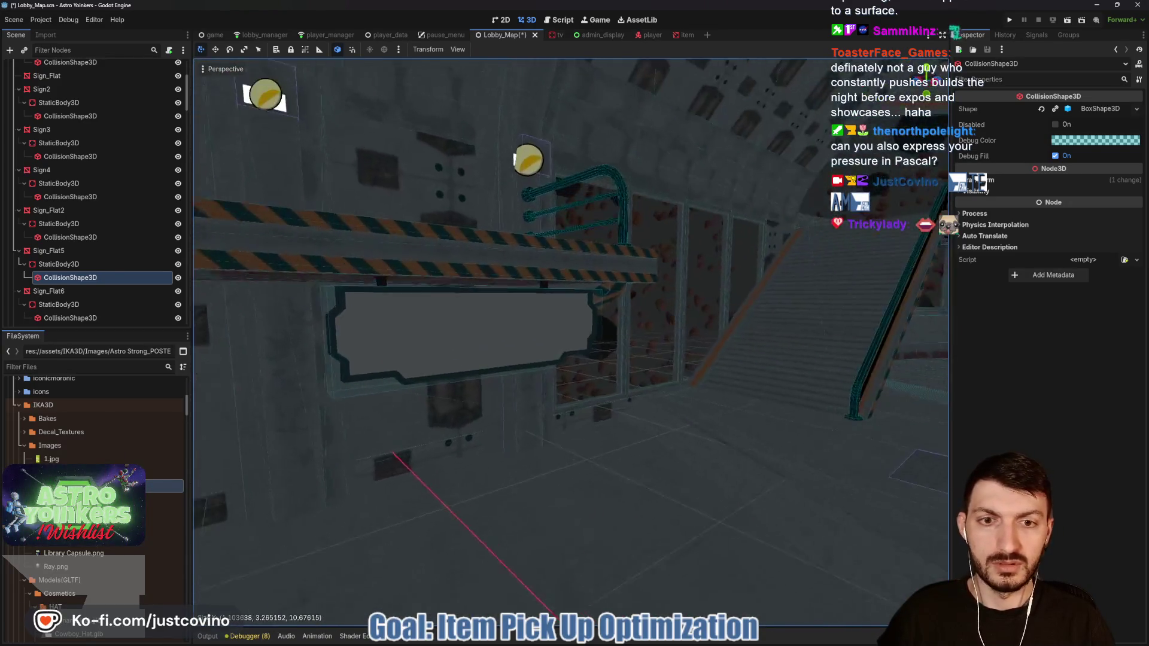
key(s)
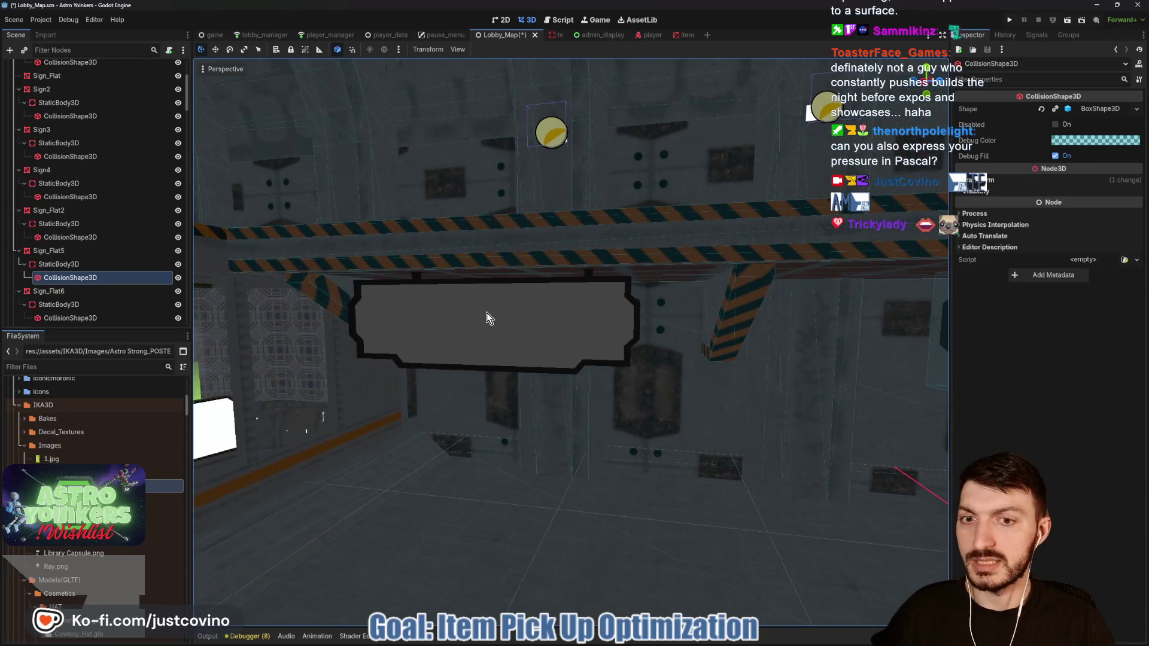
click(449, 318)
key(ctrl+a)
text(sta)
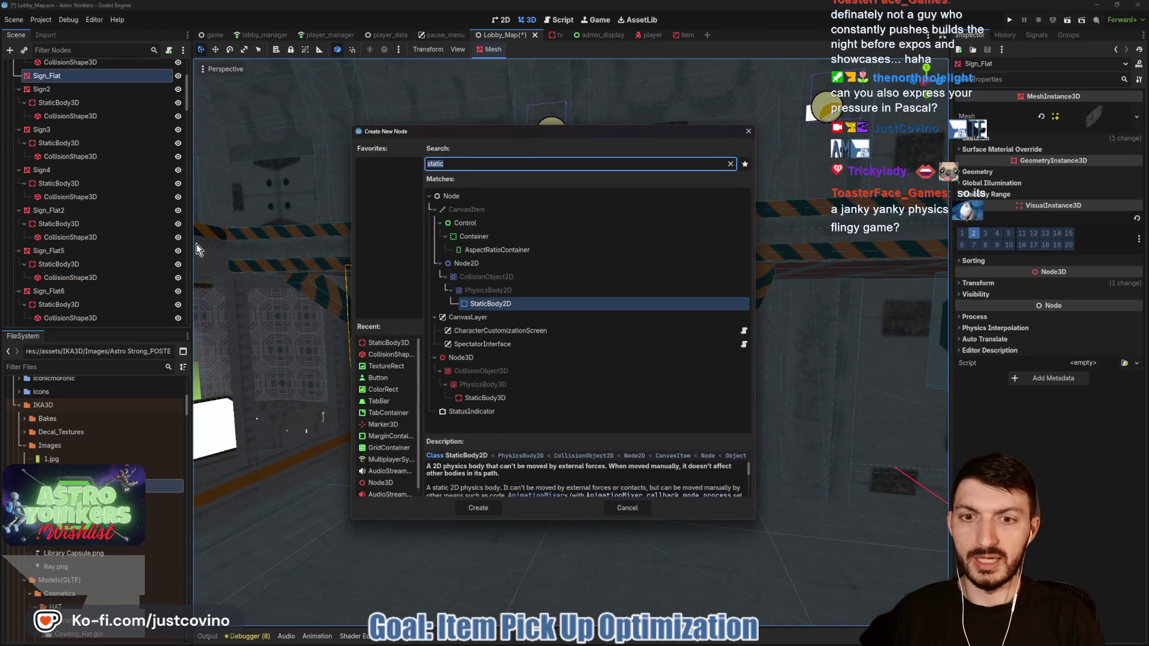
text(tic)
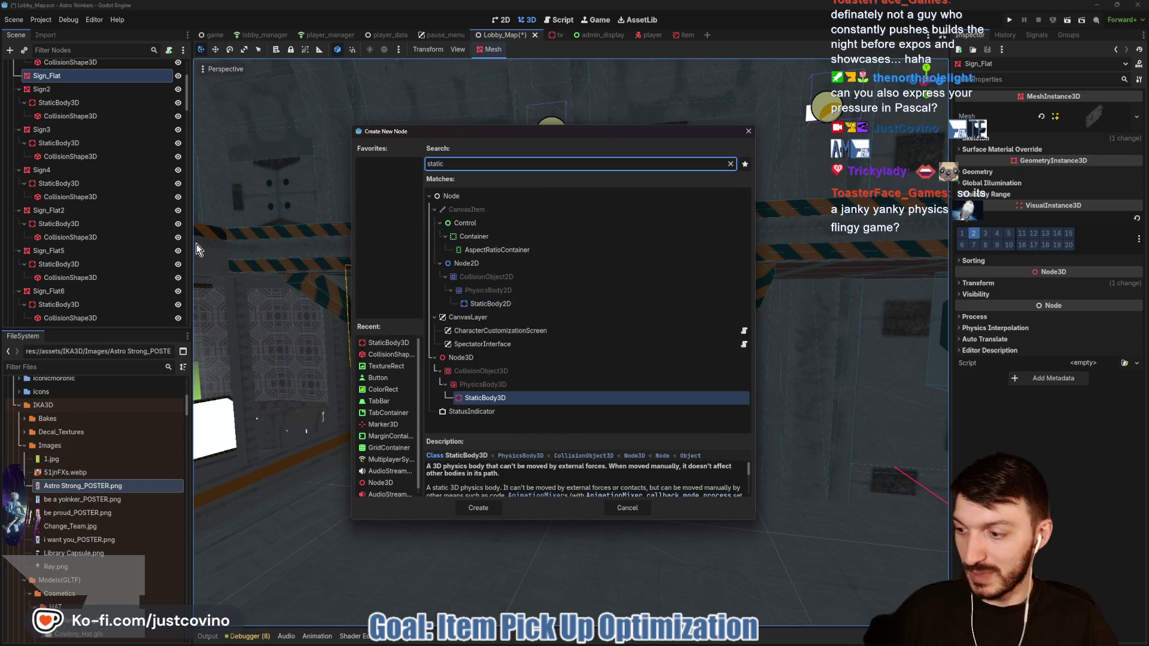
click(472, 509)
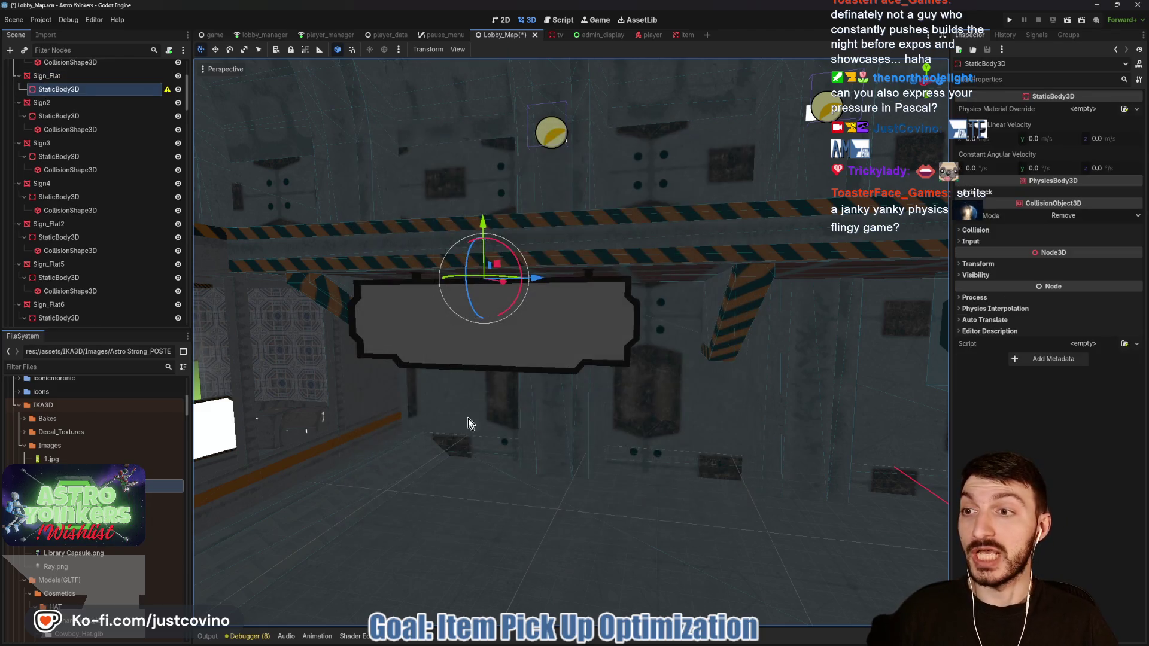
key(ctrl+v)
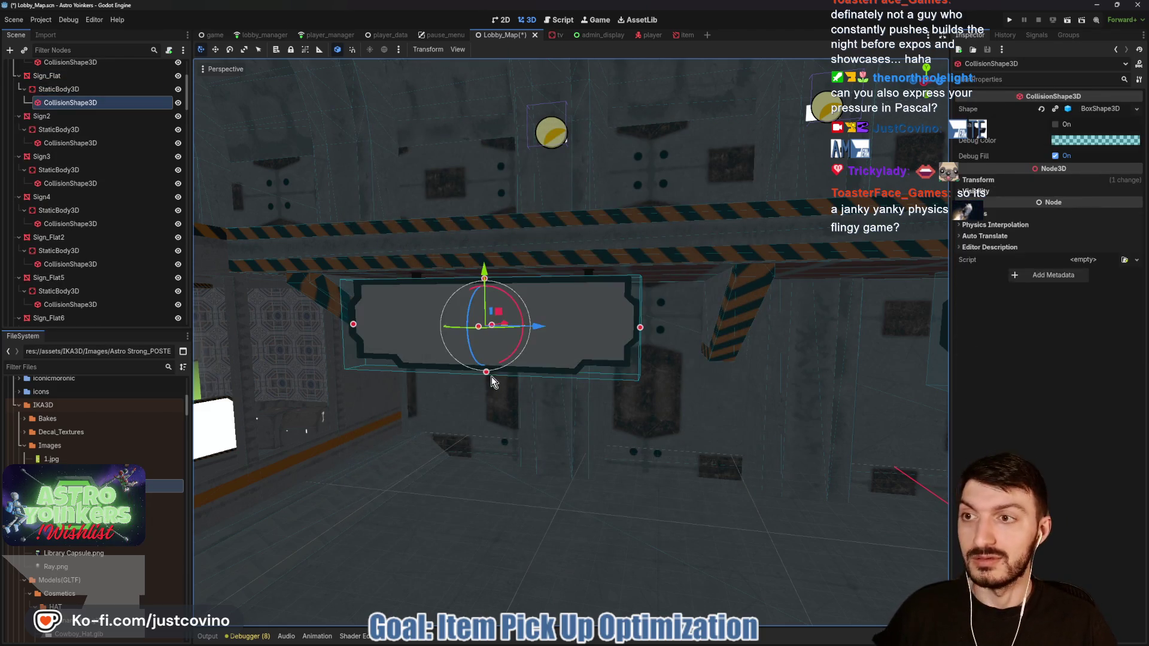
Step: Save the lobby map scene and run the project to test the sign collision
key(ctrl+s)
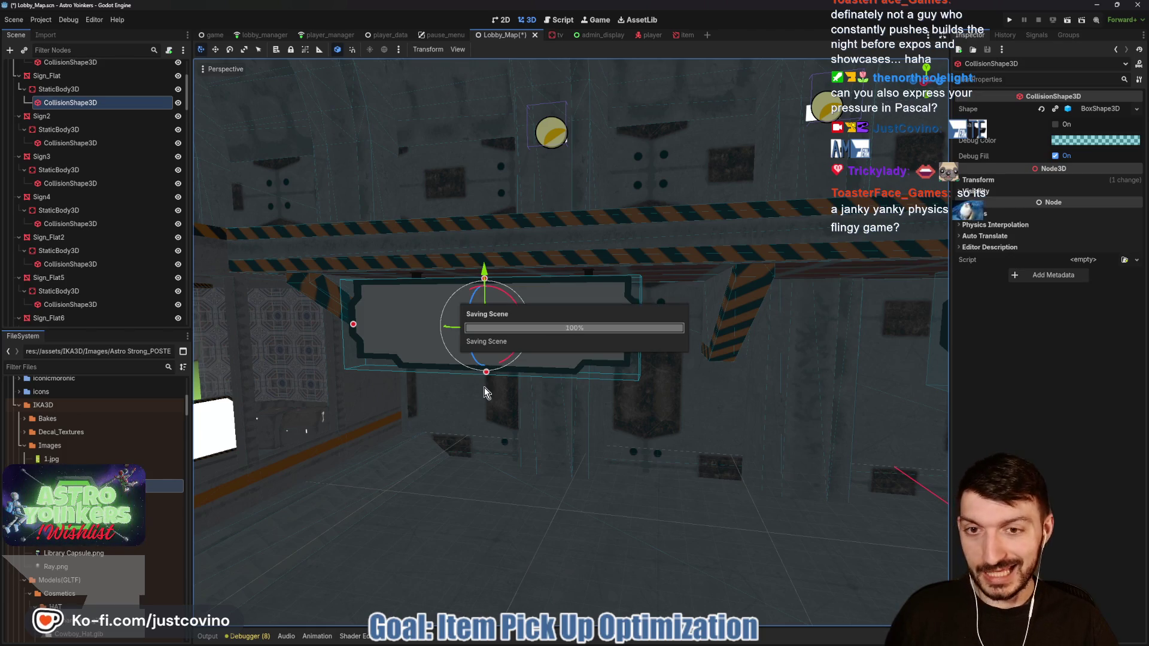
drag(572, 430, 575, 431)
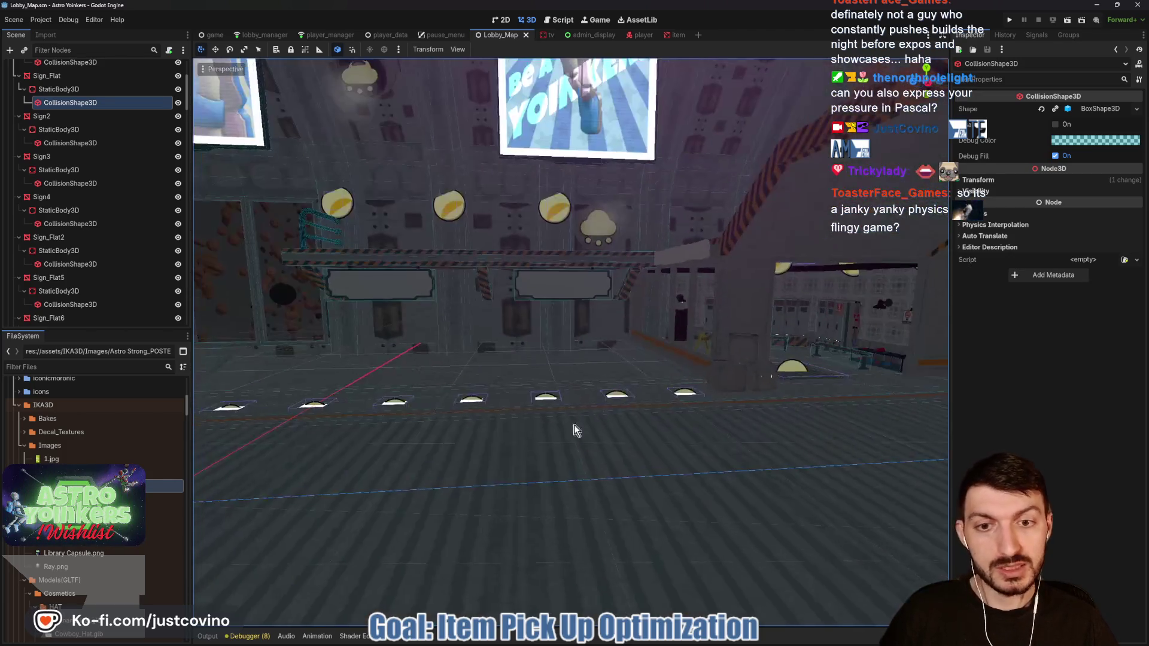
click(1010, 21)
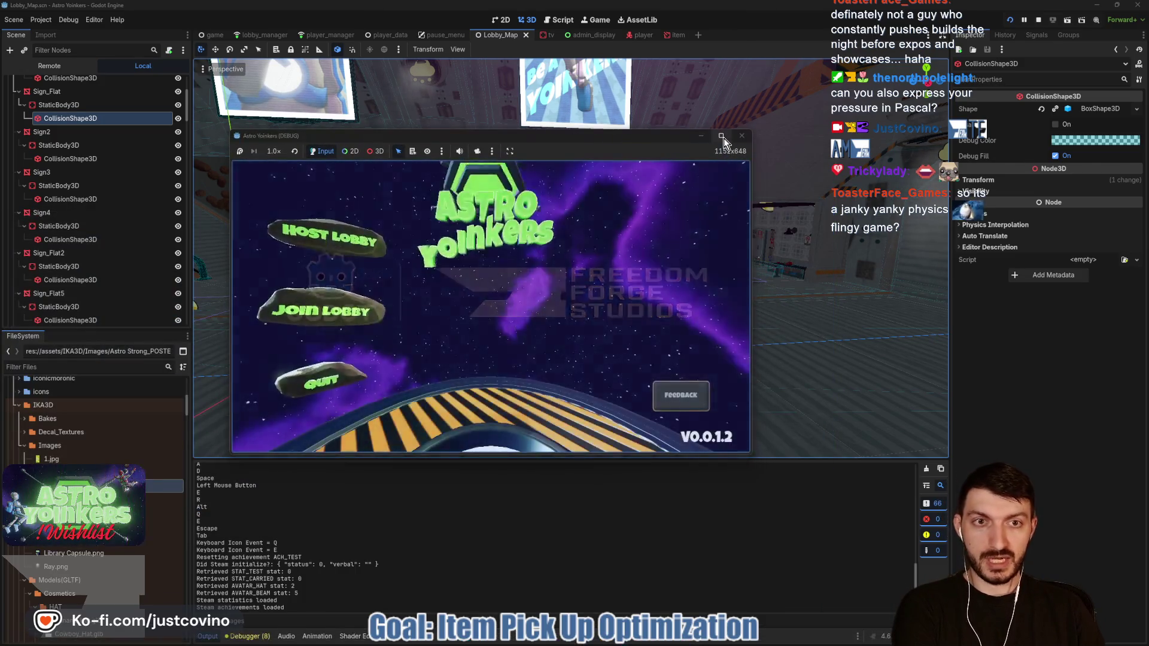
Step: Host a new lobby, choose its type, and maximize the game window
click(347, 258)
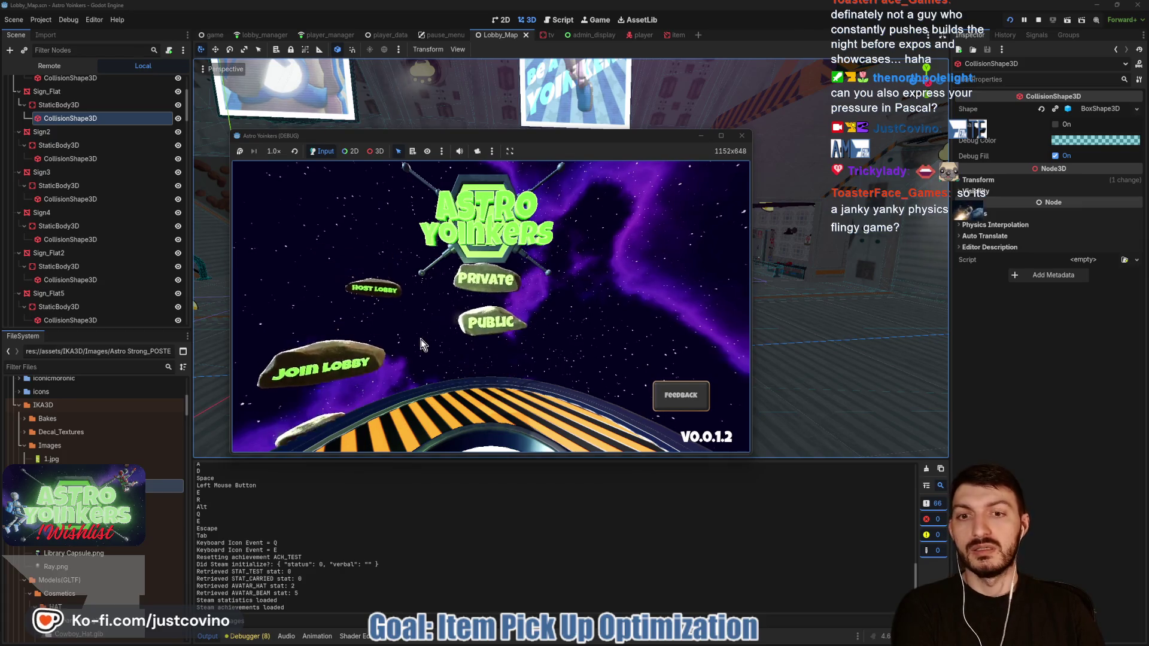
click(484, 320)
click(721, 135)
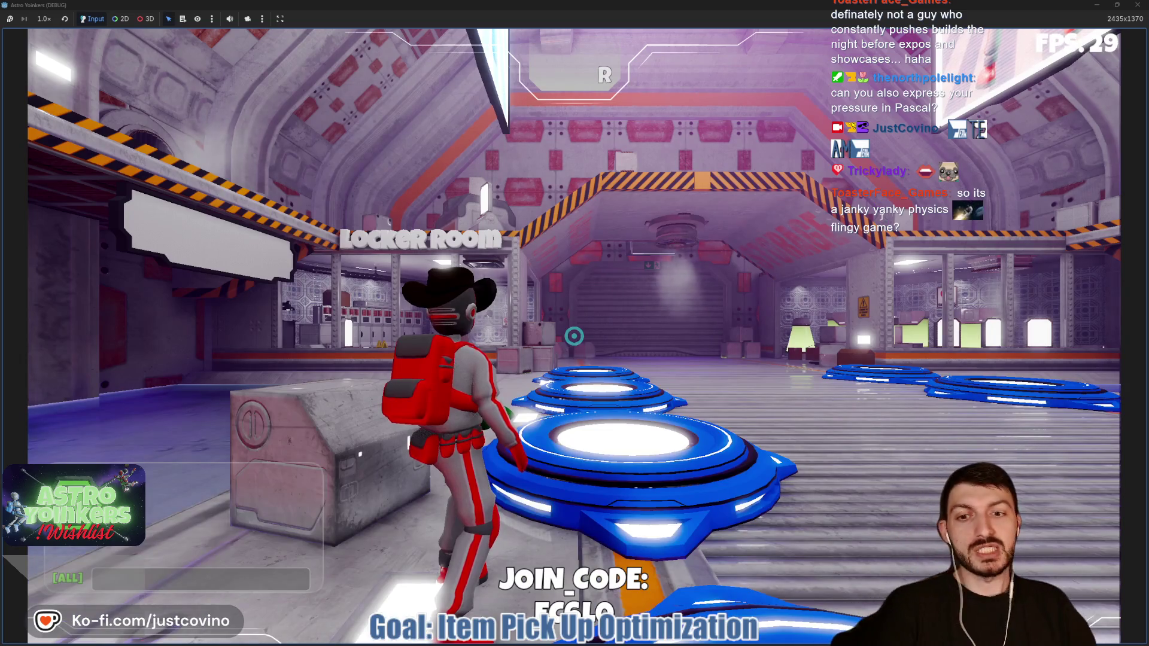
Step: Run and jump around the Locker Room, then return to the character customizer
key(w)
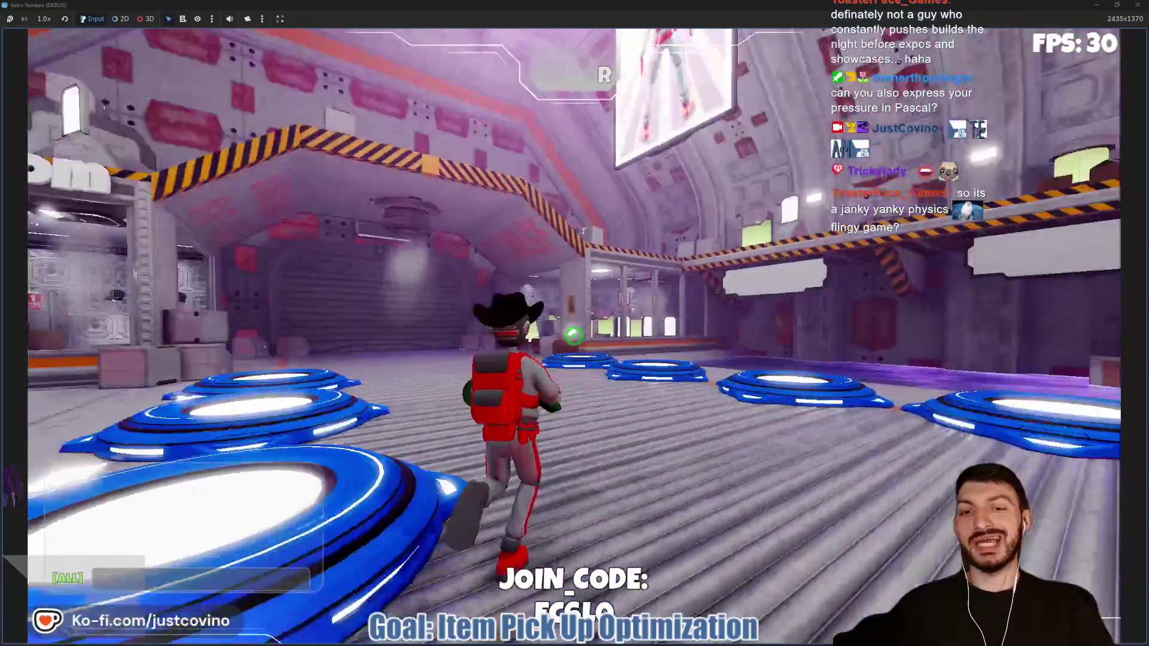
key(w)
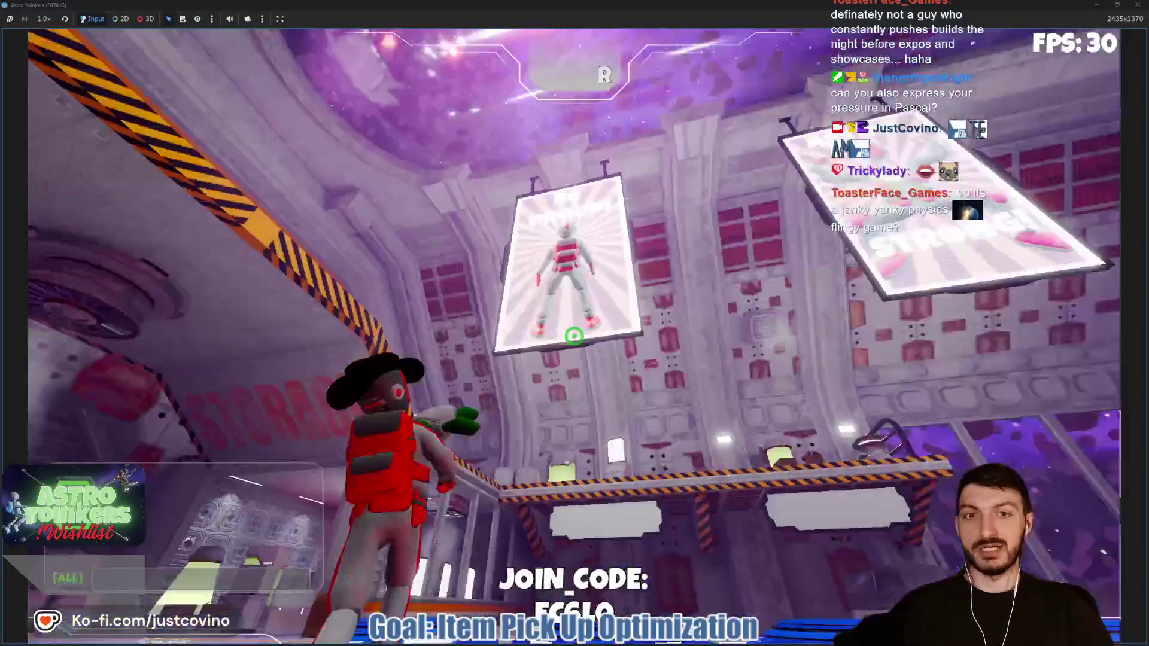
key(w)
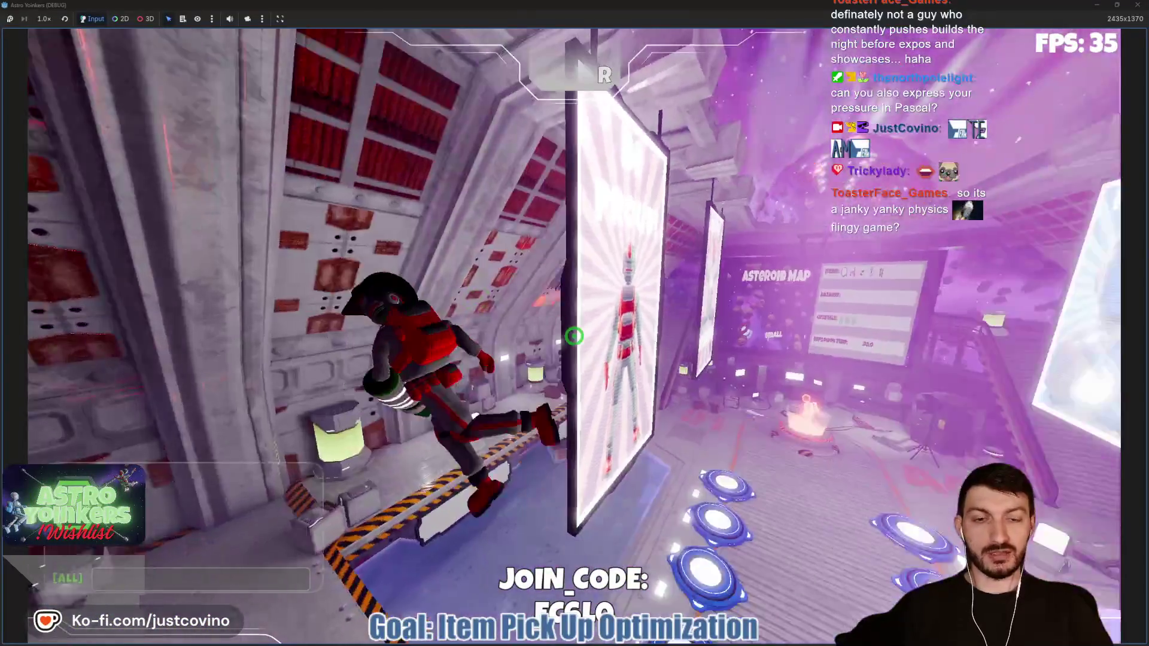
key(w)
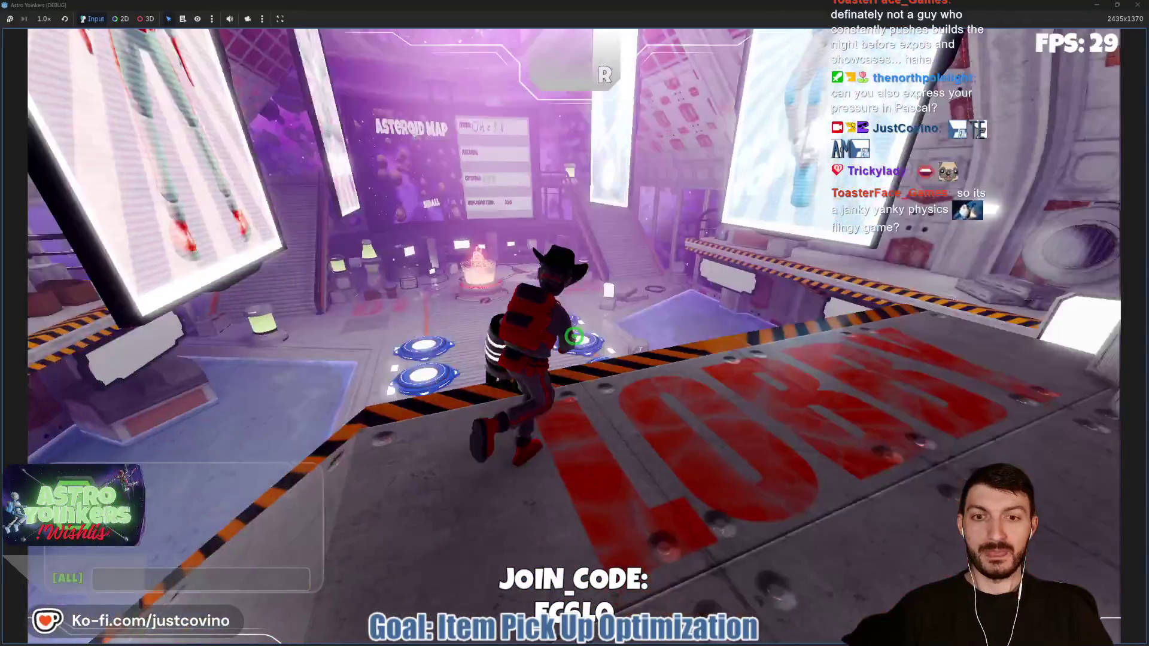
key(w)
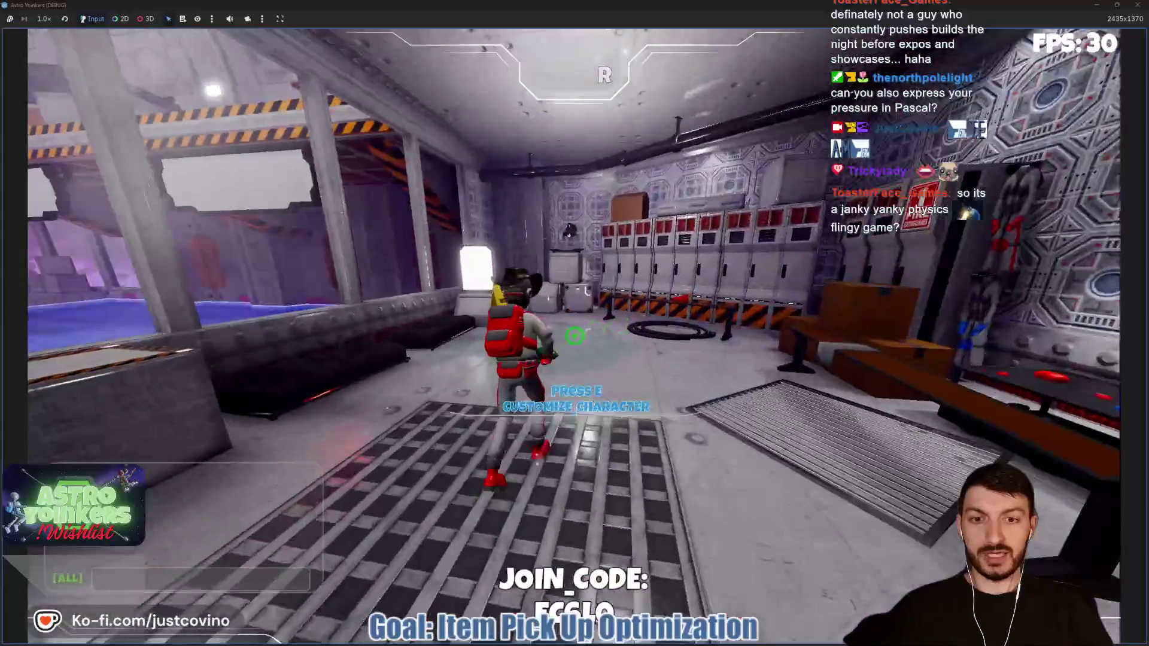
Step: Try the default helmet, switch back to the cowboy hat, then walk onto a blue launch pad
key(e)
click(311, 133)
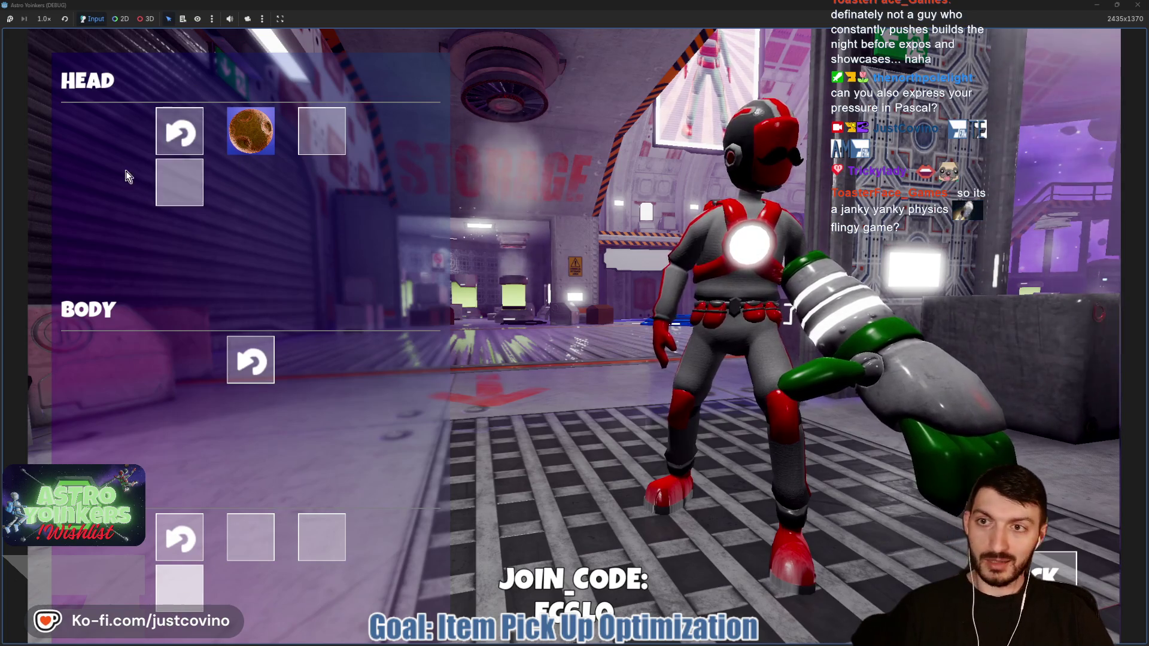
click(180, 183)
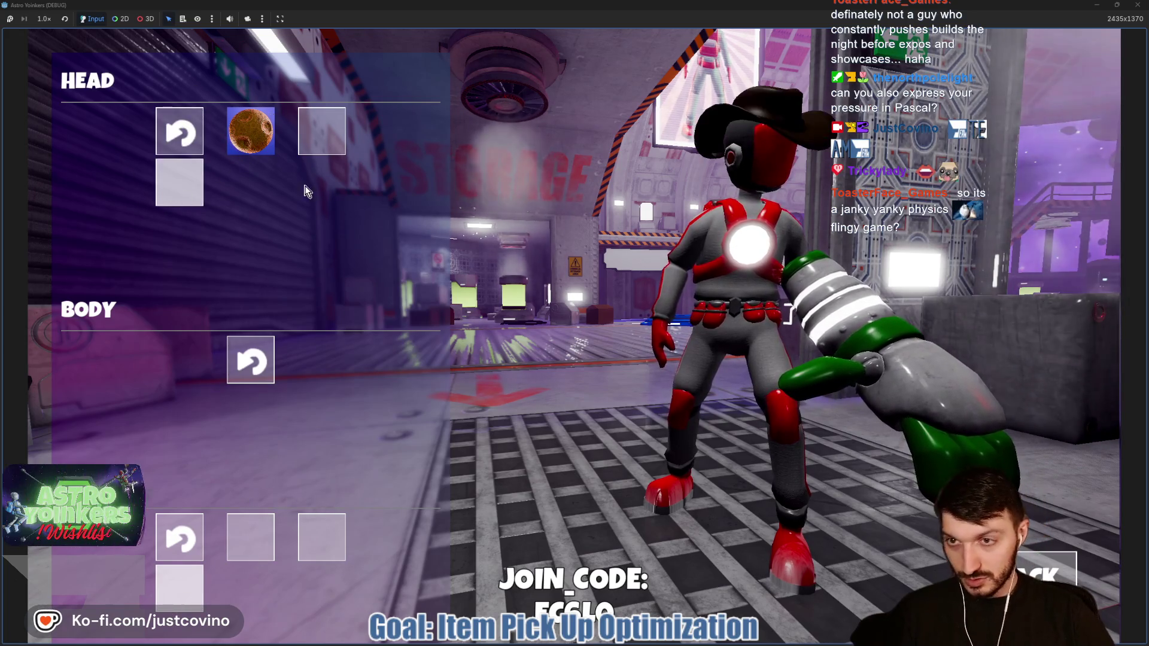
key(Escape)
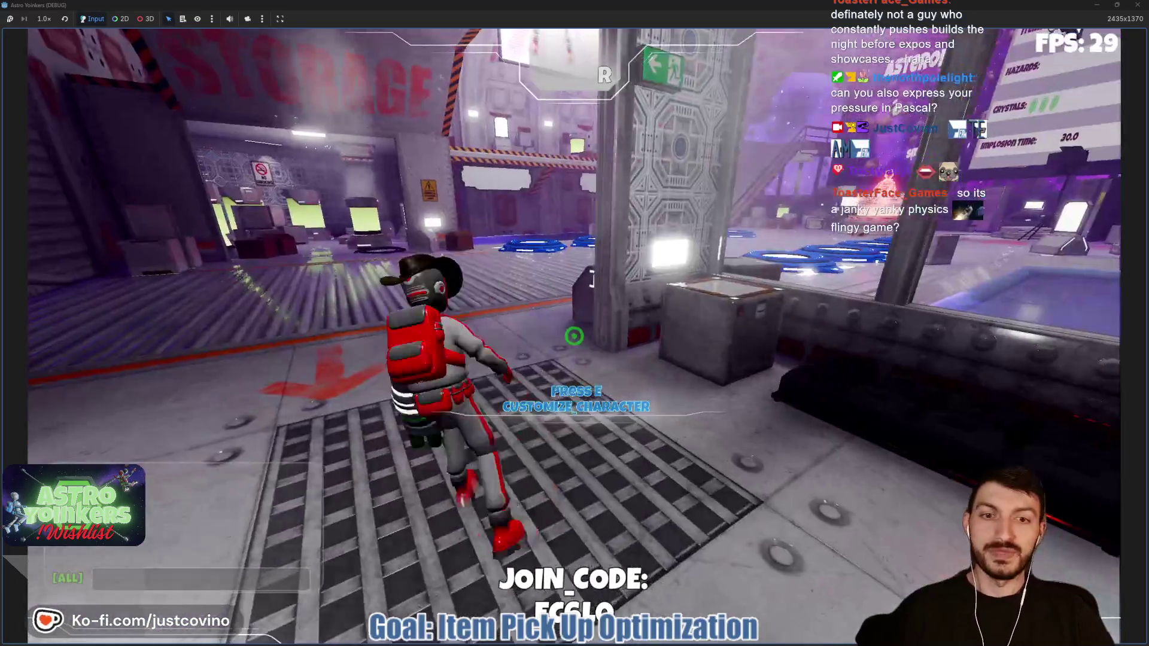
key(w)
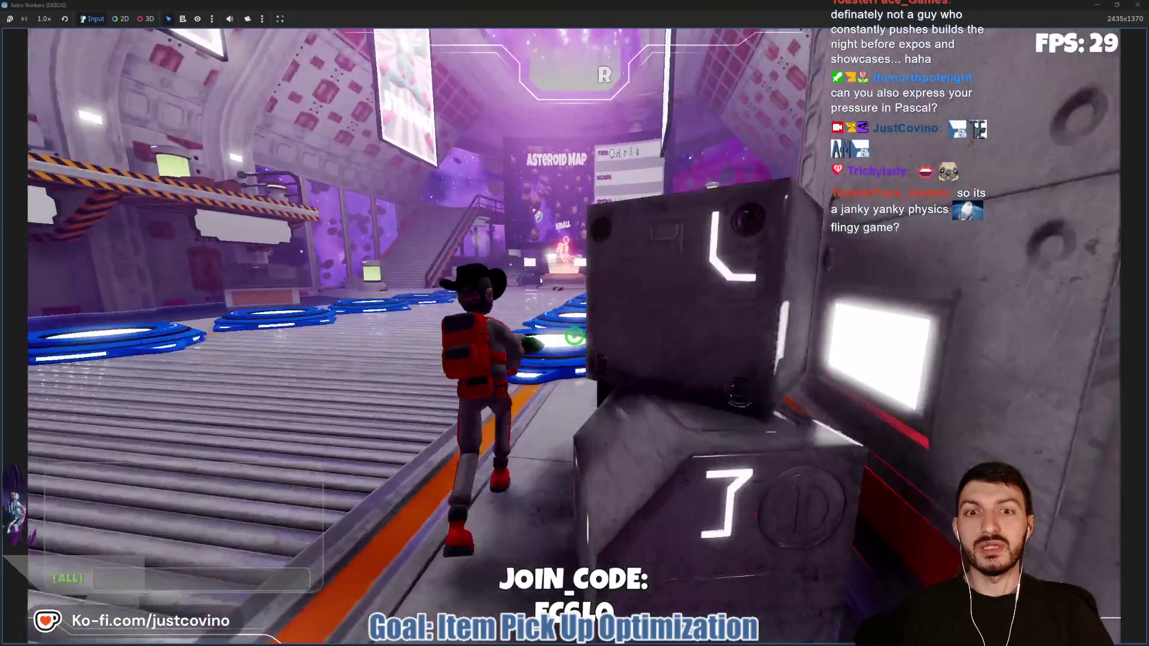
key(w)
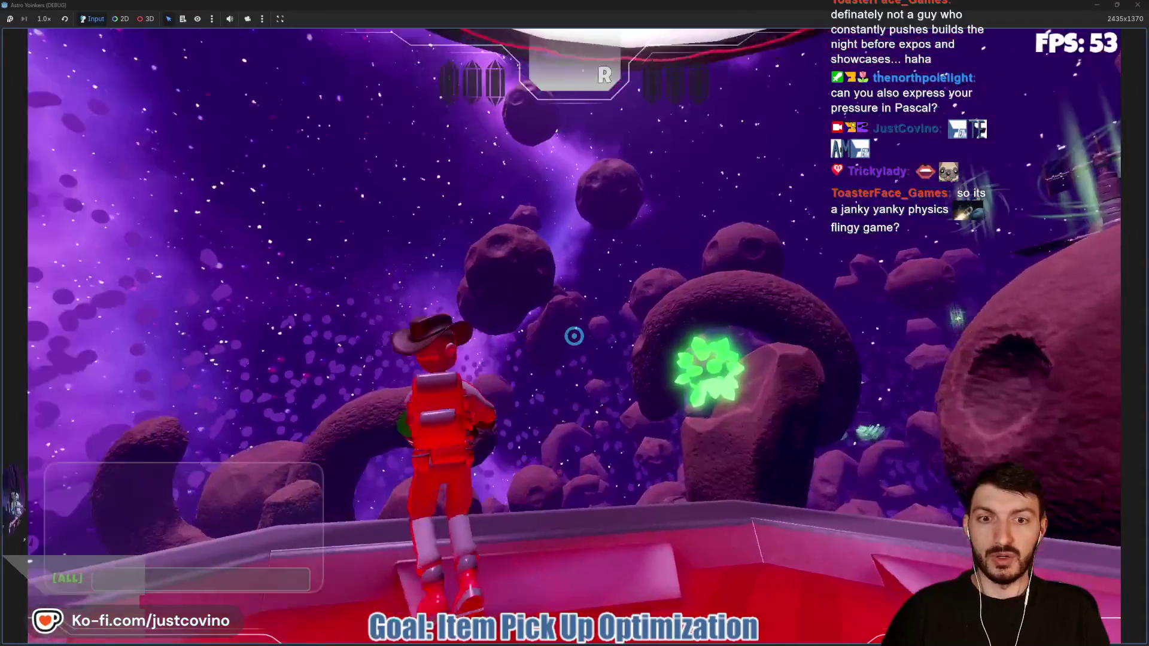
Step: Launch off the platform and grapple through asteroids and the glowing green item toward the Position Scrambler
key(space)
click(574, 336)
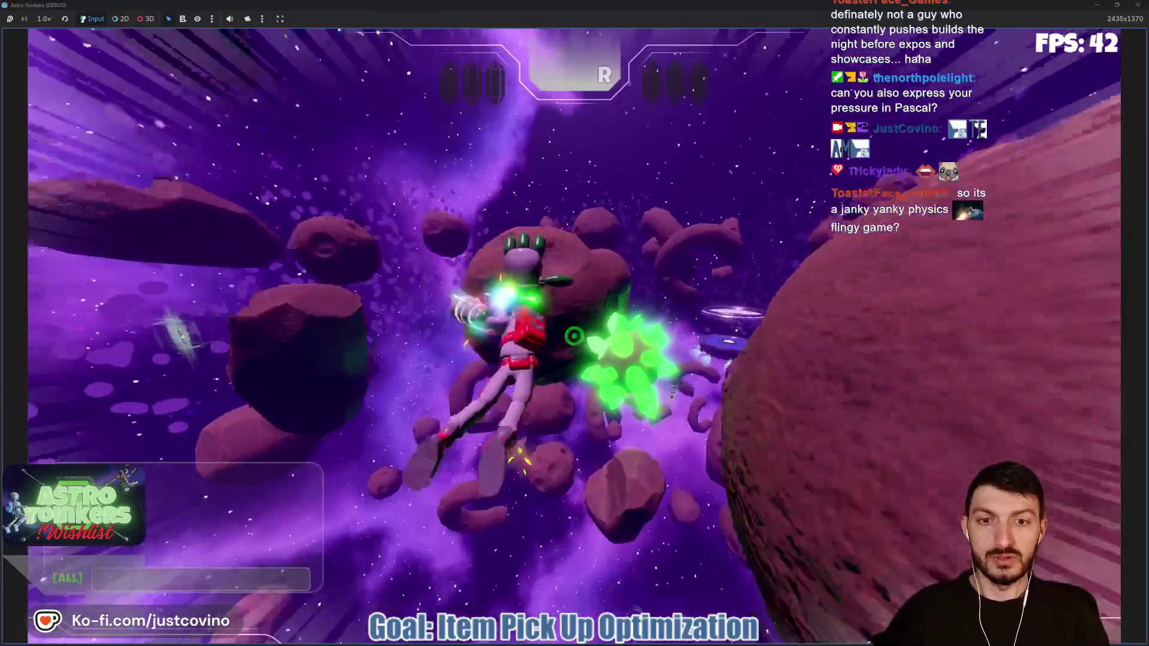
click(573, 335)
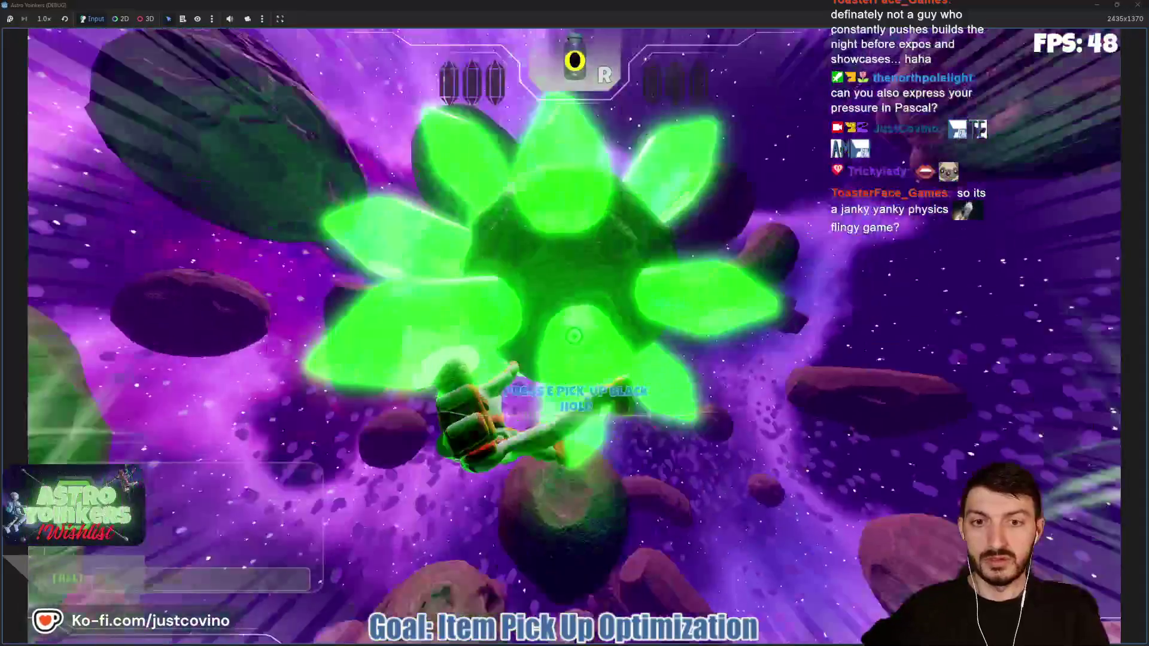
click(573, 335)
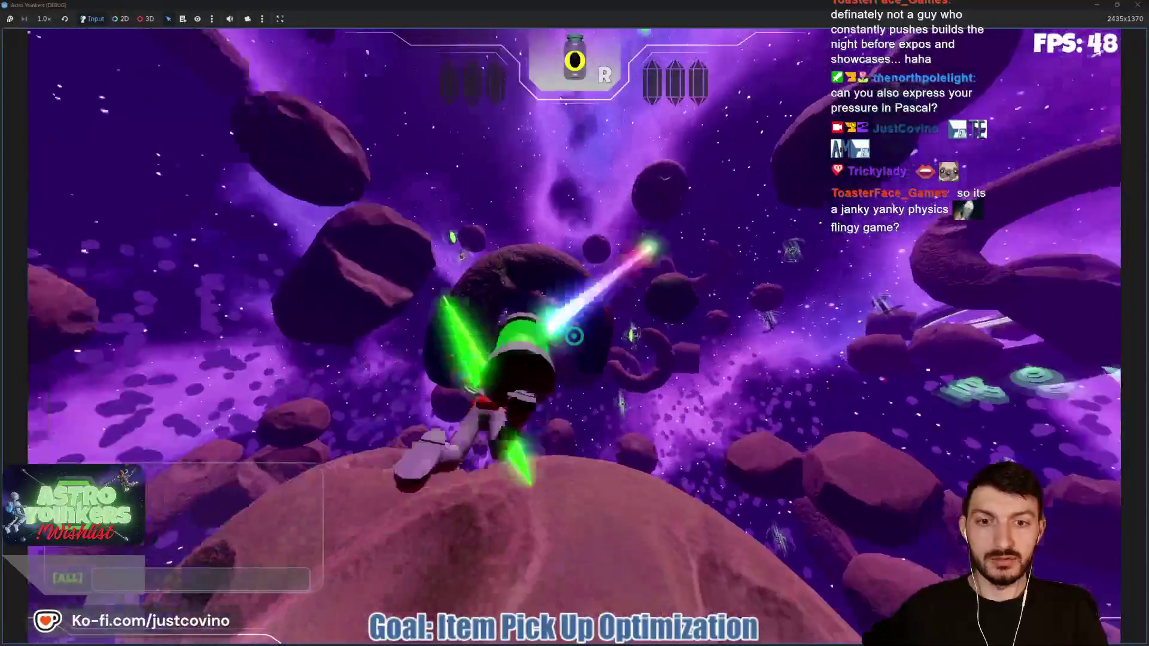
key(space)
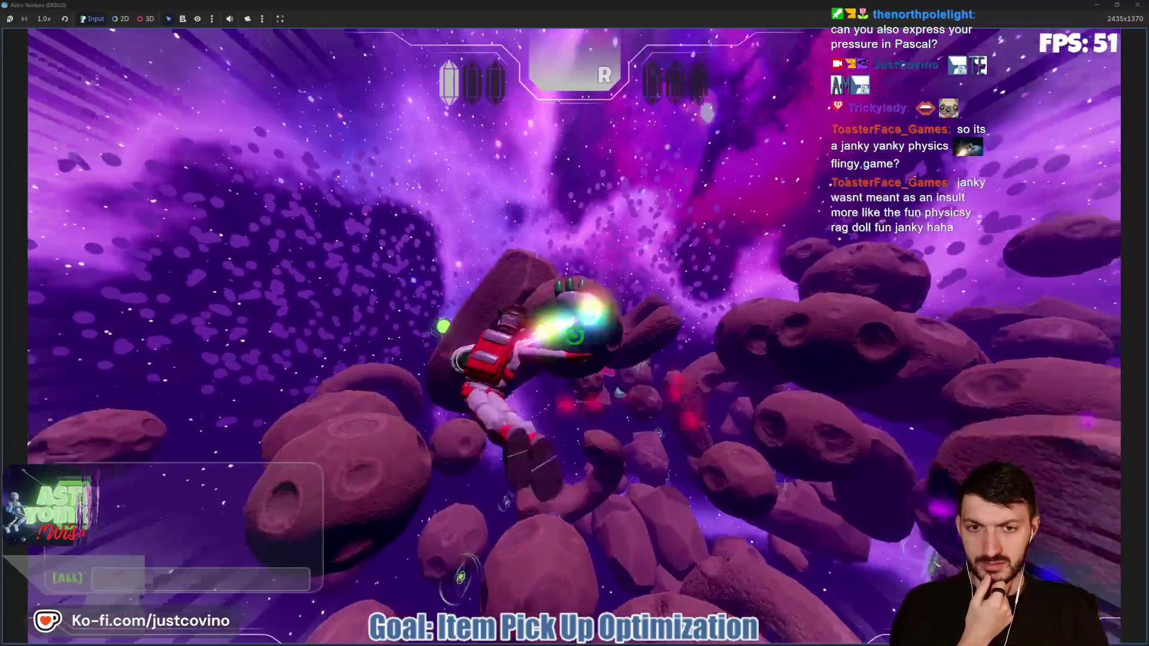
click(573, 337)
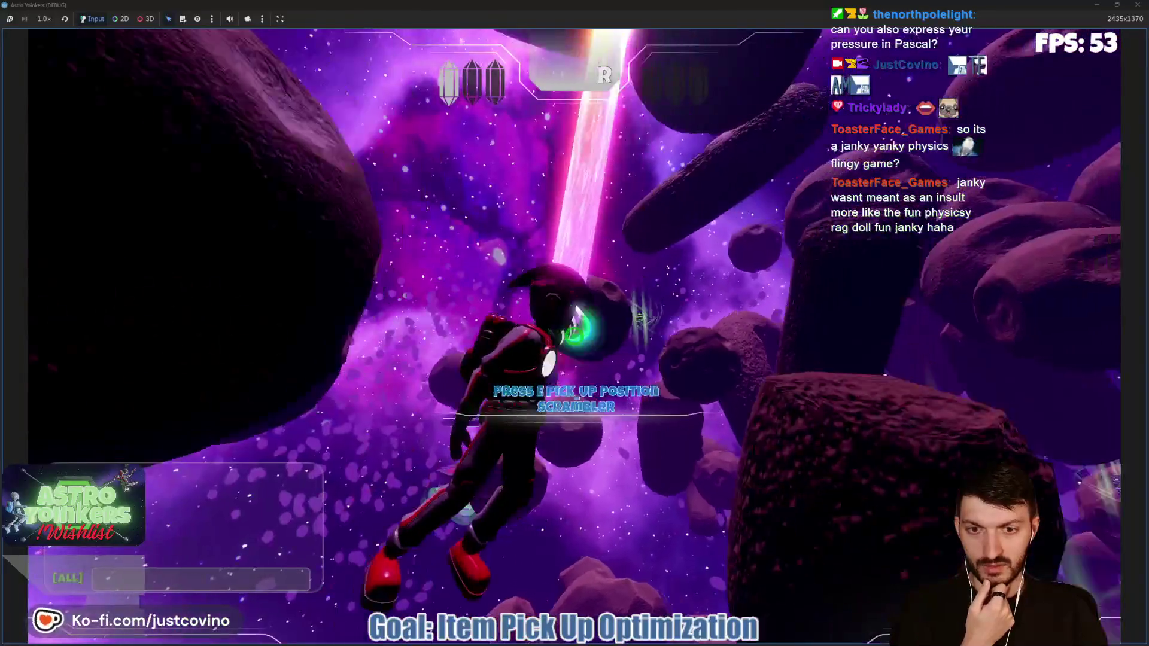
Step: Grapple across the asteroid field and push off the Orbital Strike platform
click(573, 337)
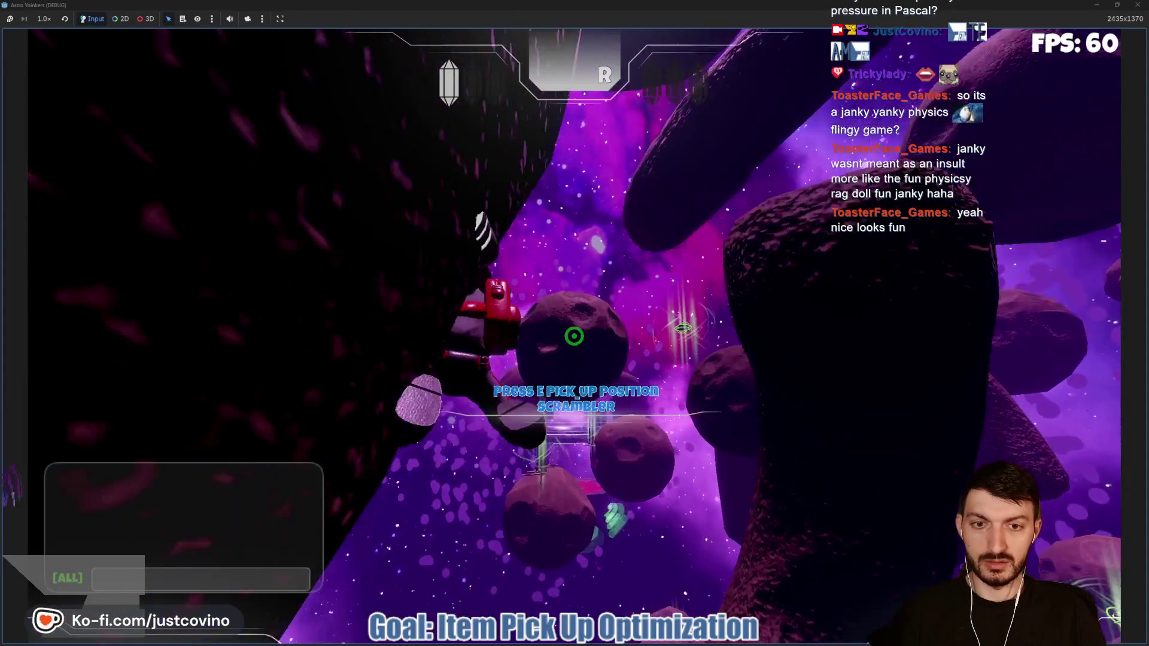
click(573, 336)
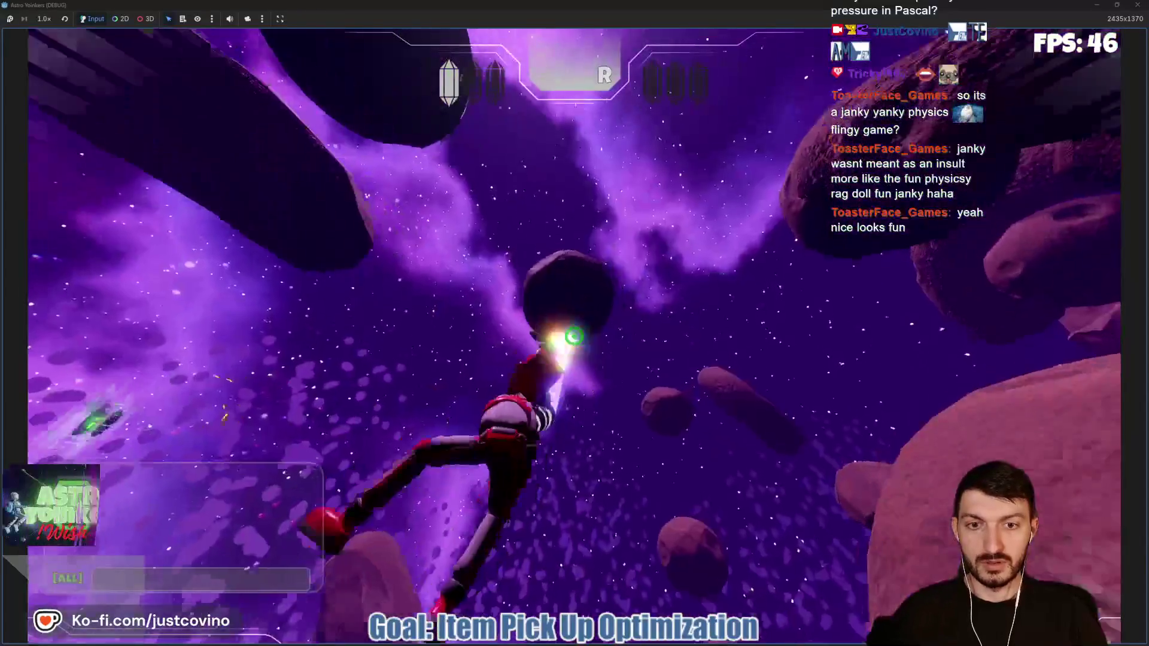
click(574, 336)
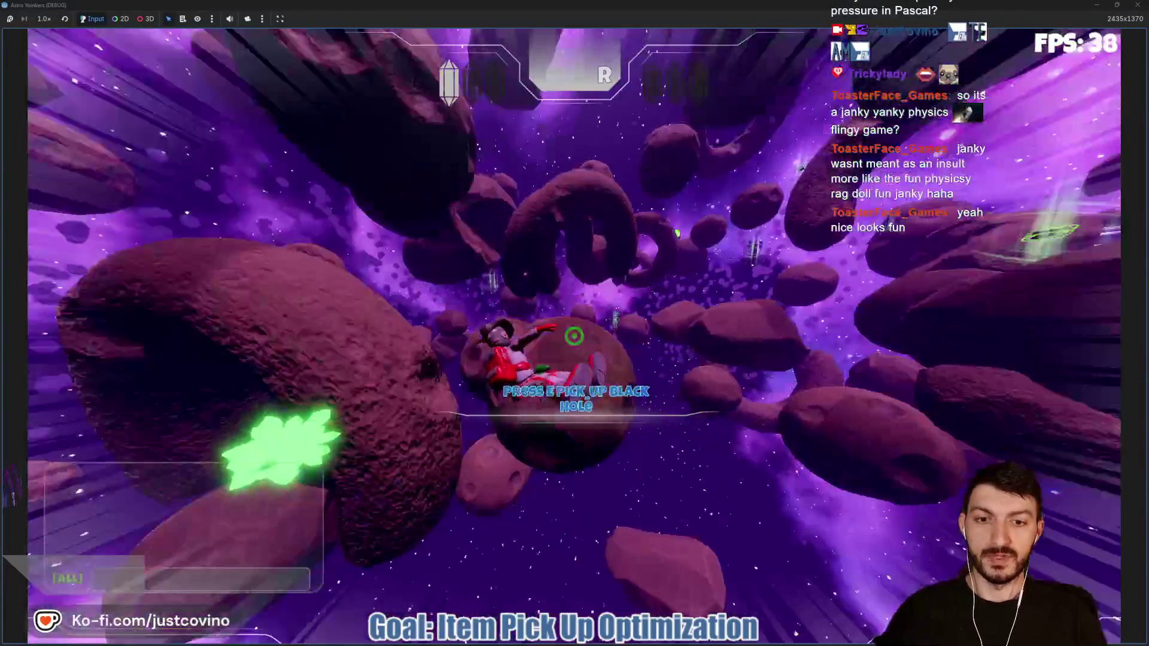
click(574, 336)
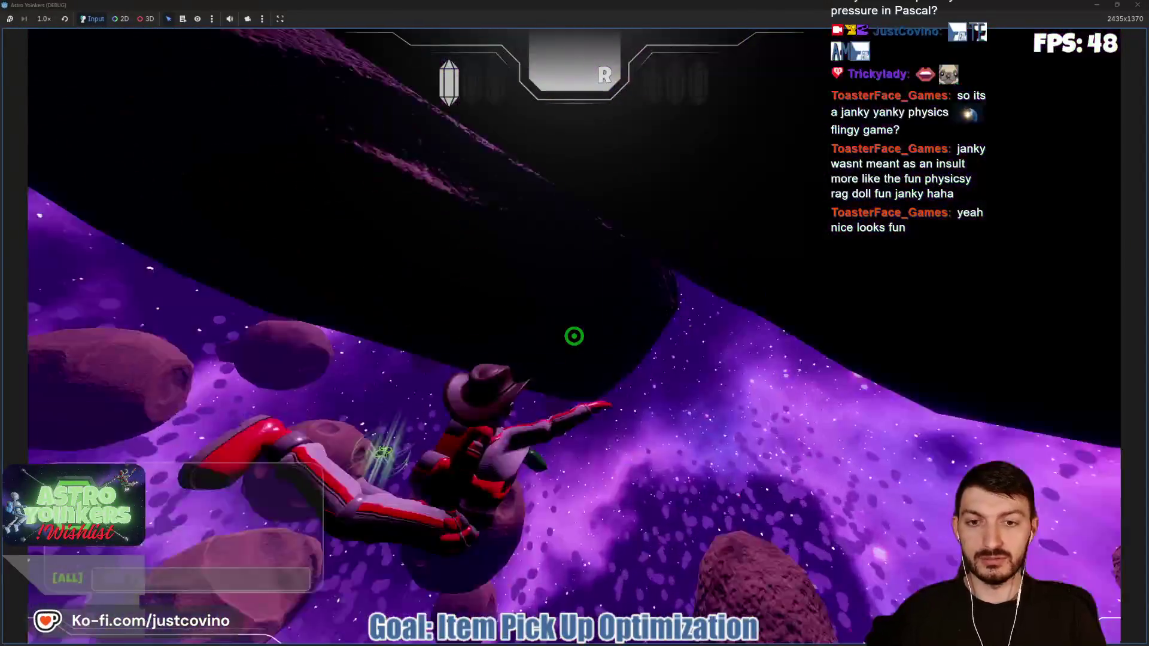
click(574, 336)
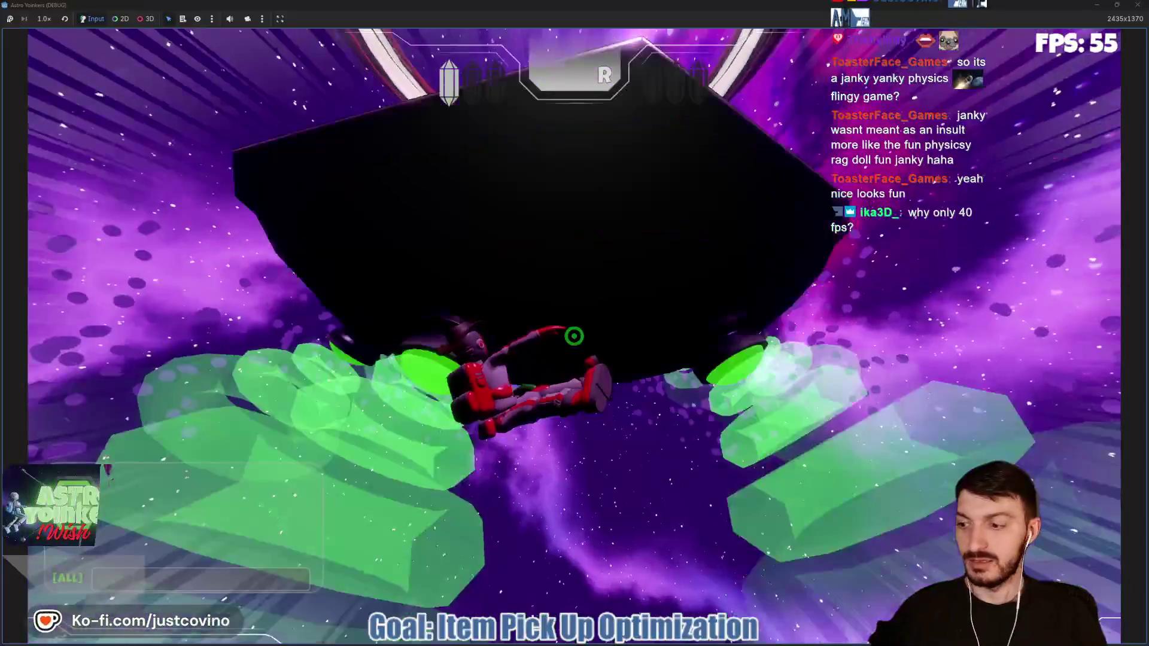
click(574, 335)
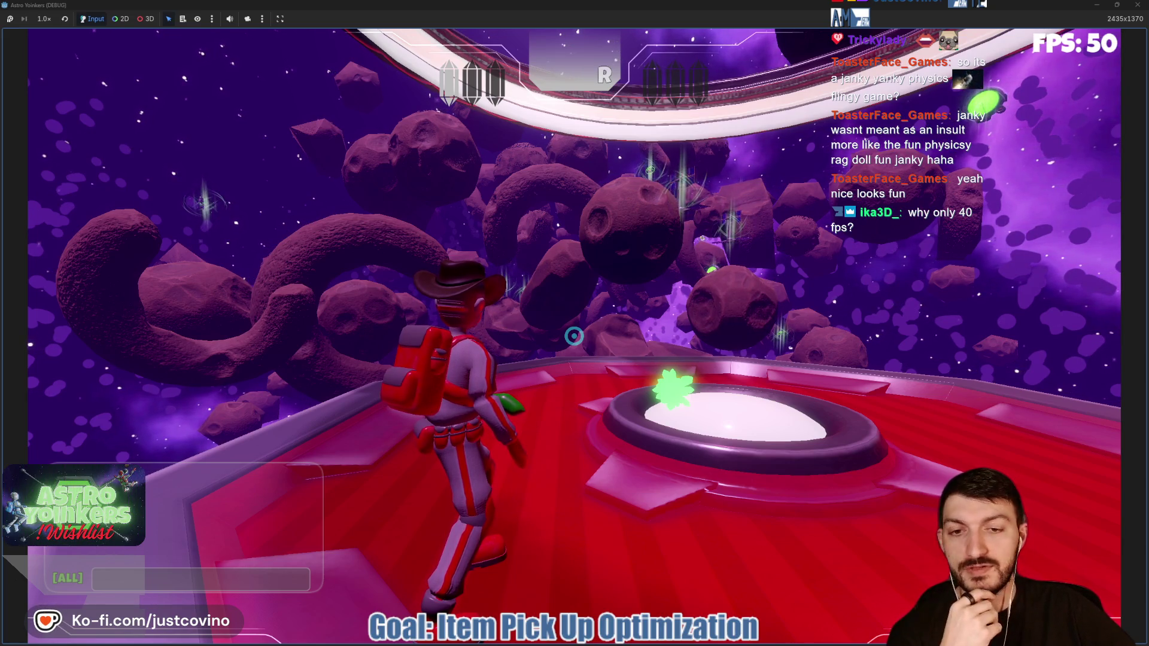
Step: Walk the astronaut off the red platform and back, then stop the debug run with F8
key(w)
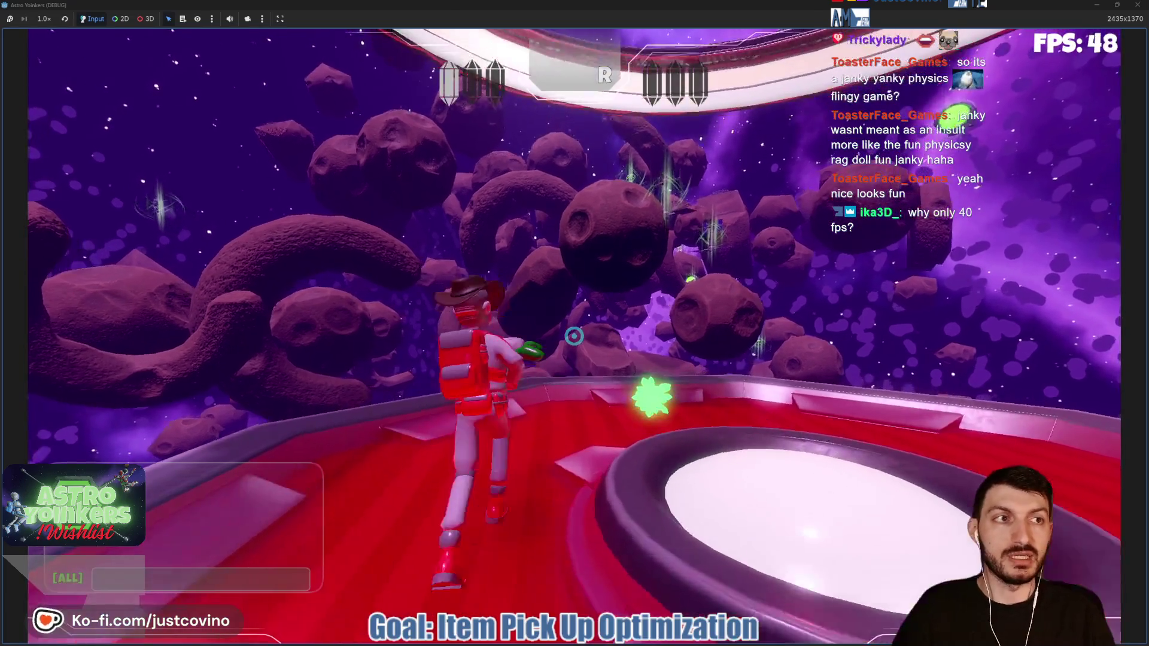
key(w)
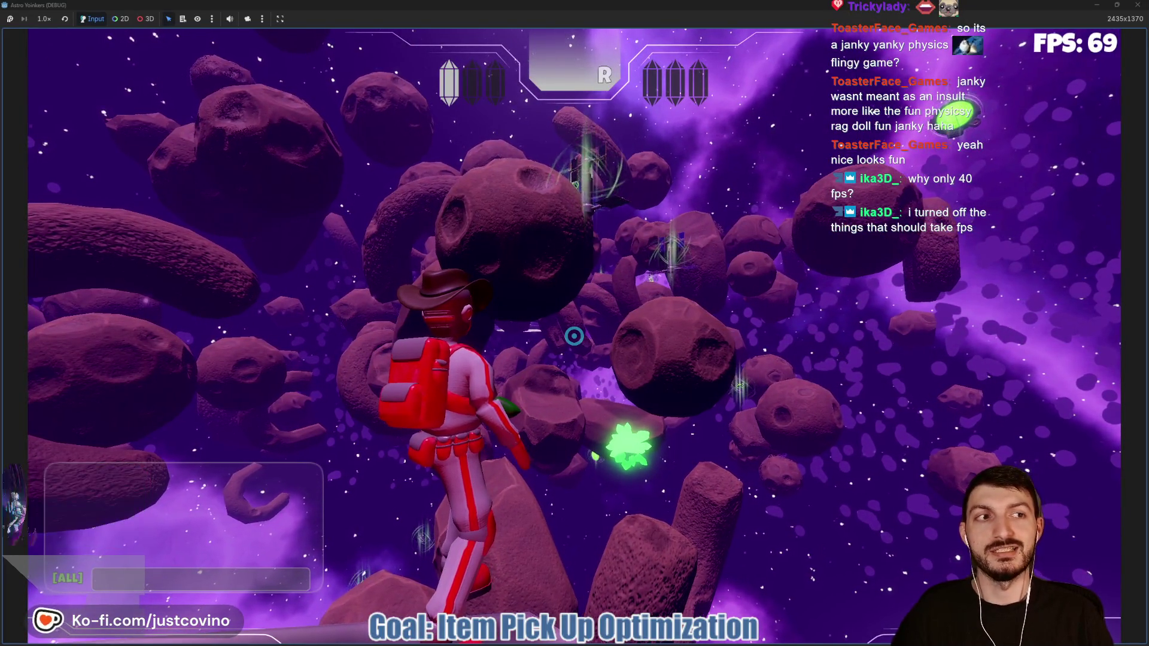
key(s)
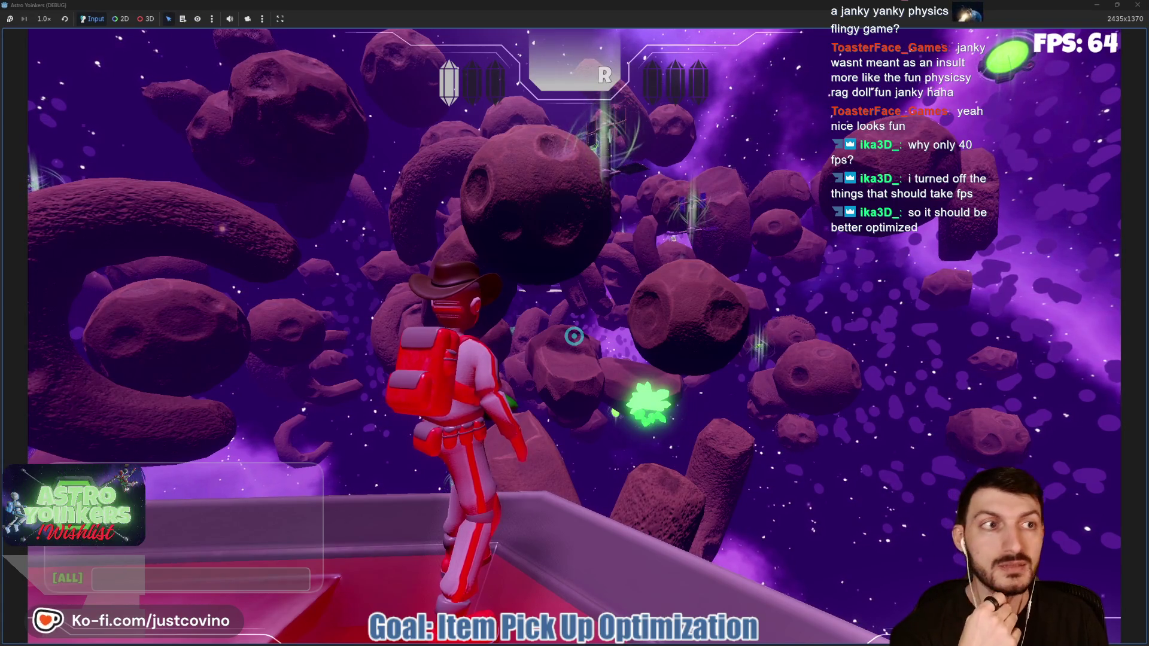
key(F8)
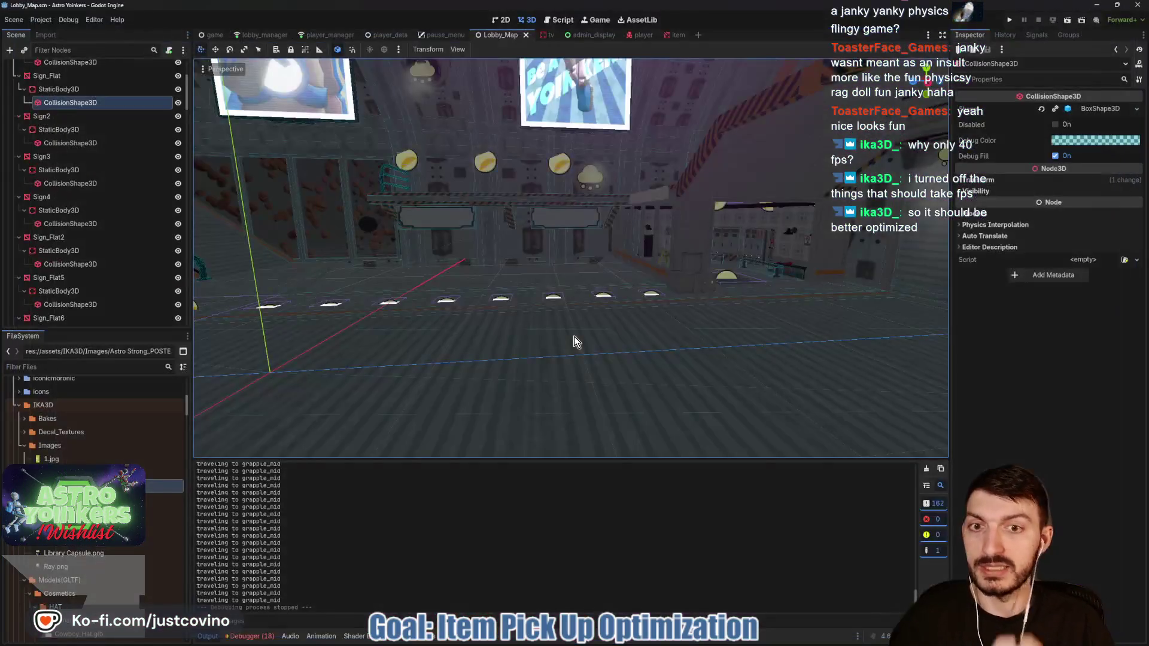
Step: Check the debugger errors, switch to the player scene, and enlarge its 3D view
click(268, 637)
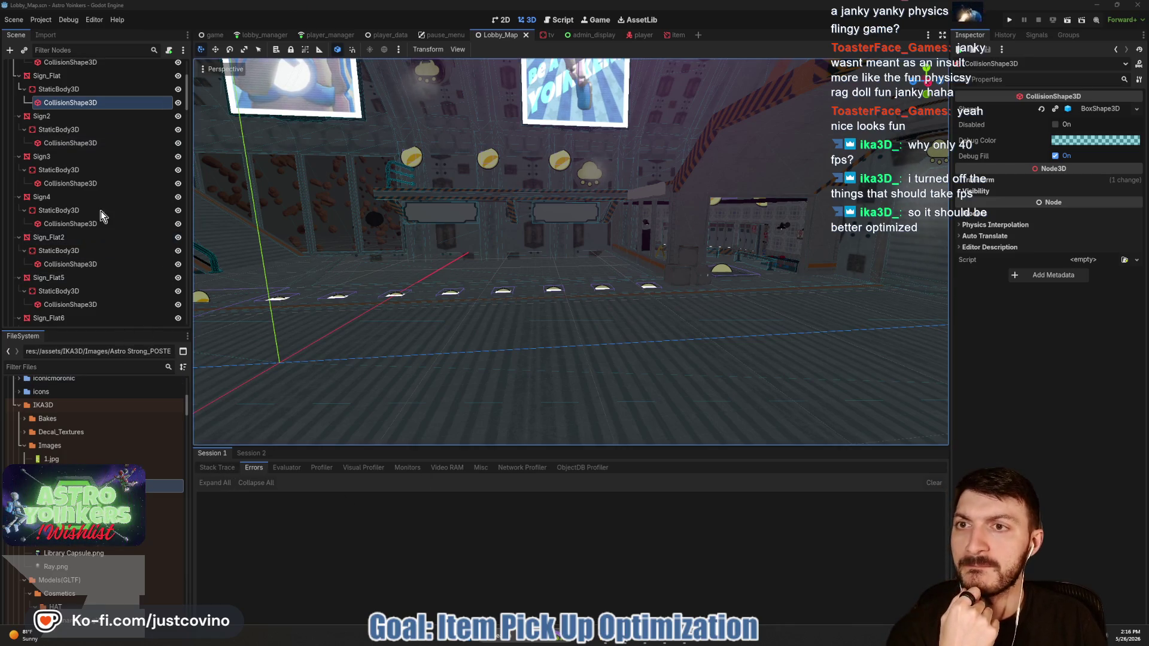
scroll(101, 217, up, 4)
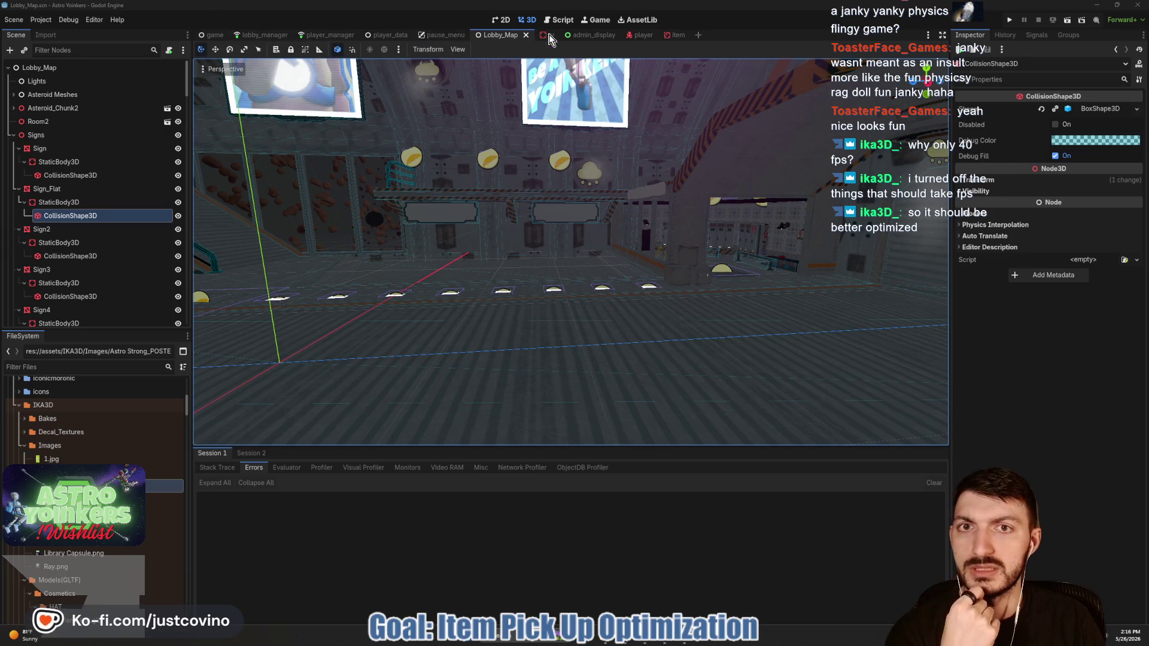
click(640, 34)
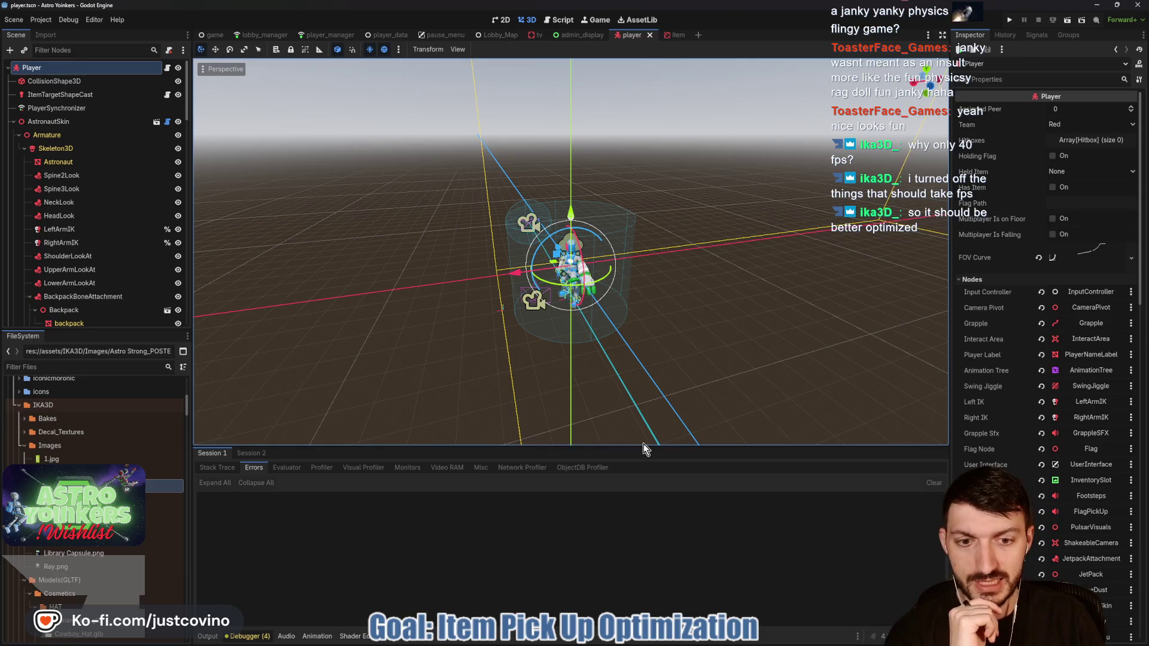
drag(644, 444, 639, 499)
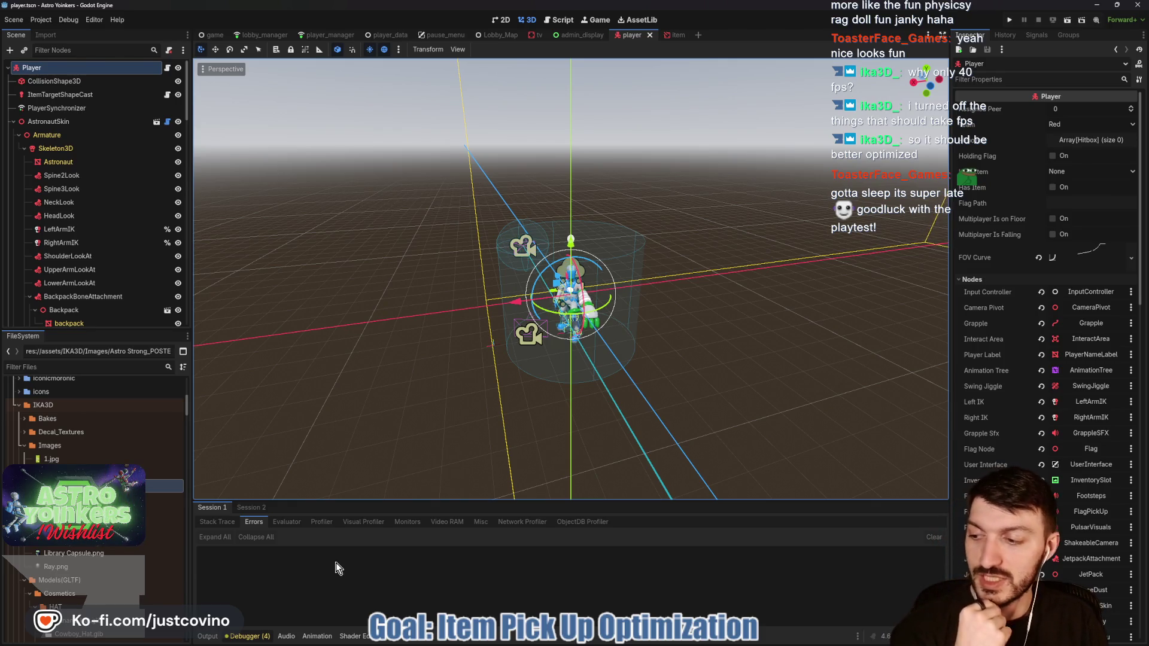
Step: Collapse the Output panel, save the player scene, and open the Player node's player.gd script
click(208, 636)
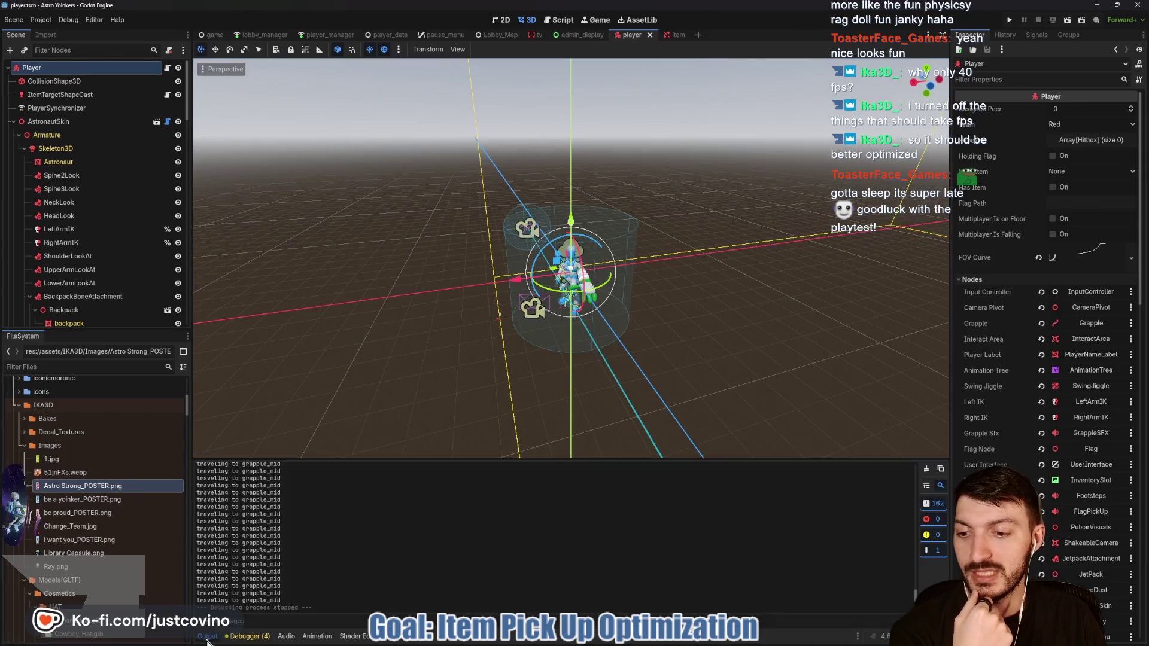
click(207, 636)
key(ctrl+s)
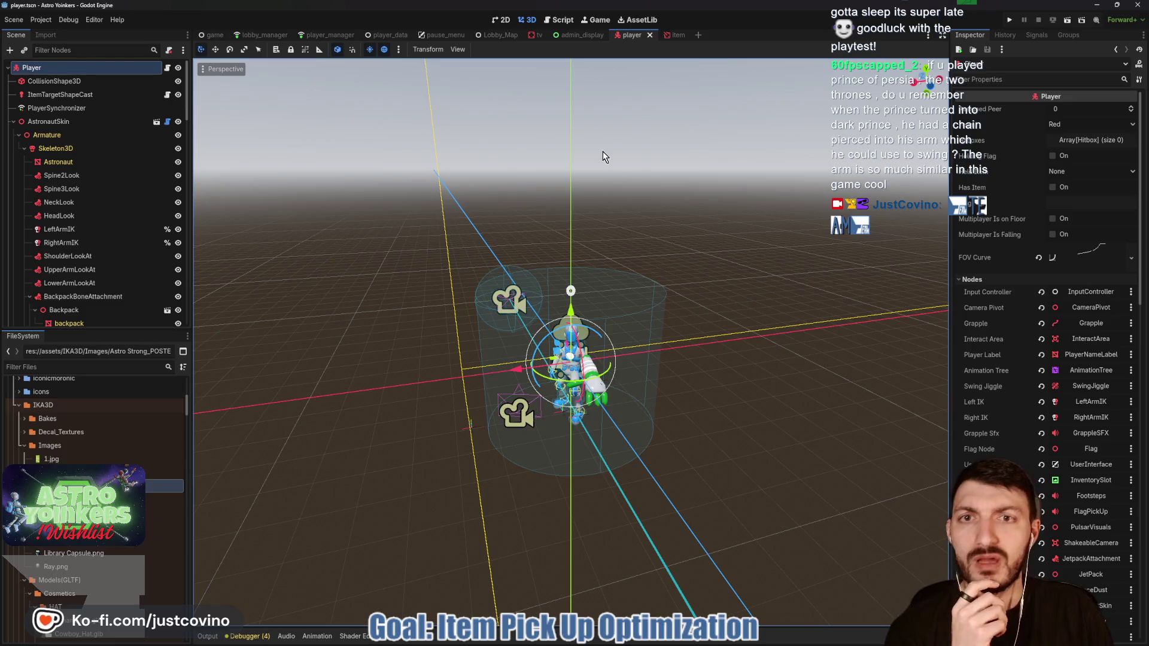
click(167, 67)
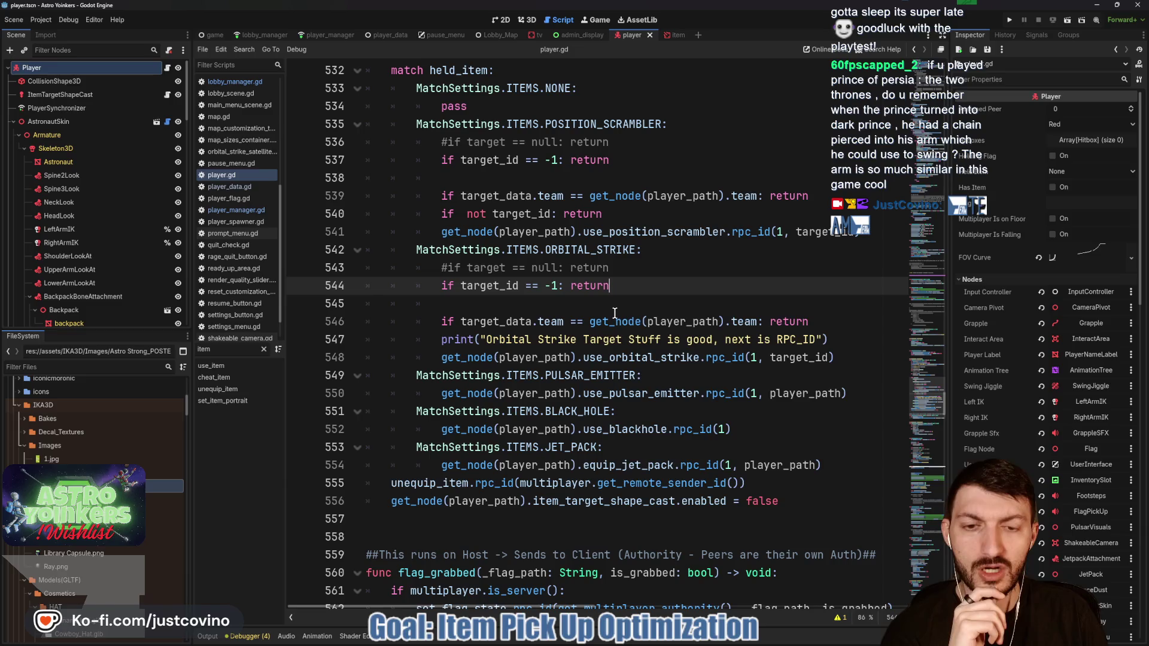
Step: Comment out the Orbital Strike debug print on line 547 of player.gd and save the script
mouse_move(614, 313)
click(832, 340)
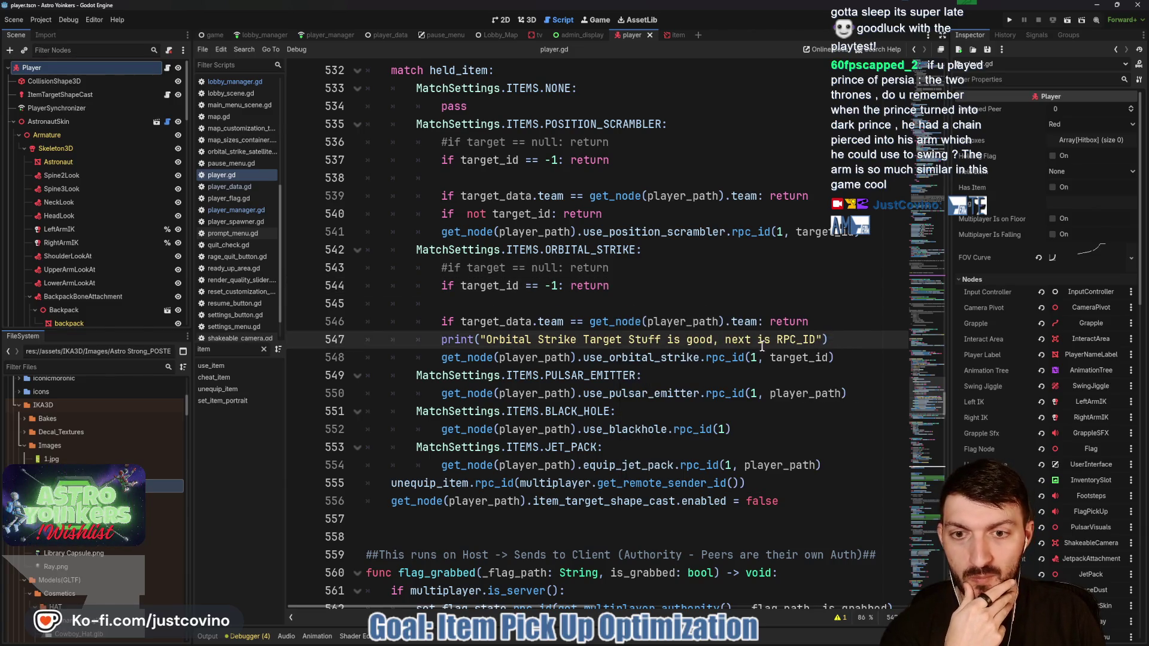
drag(840, 348, 419, 339)
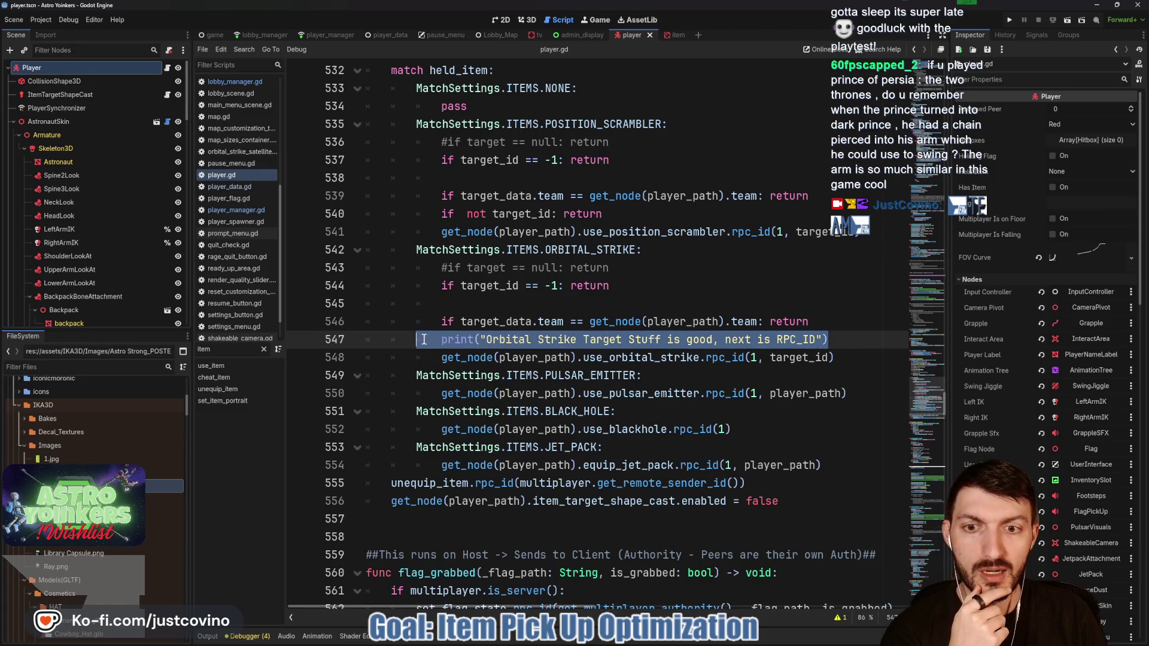
click(440, 339)
key(ctrl+k)
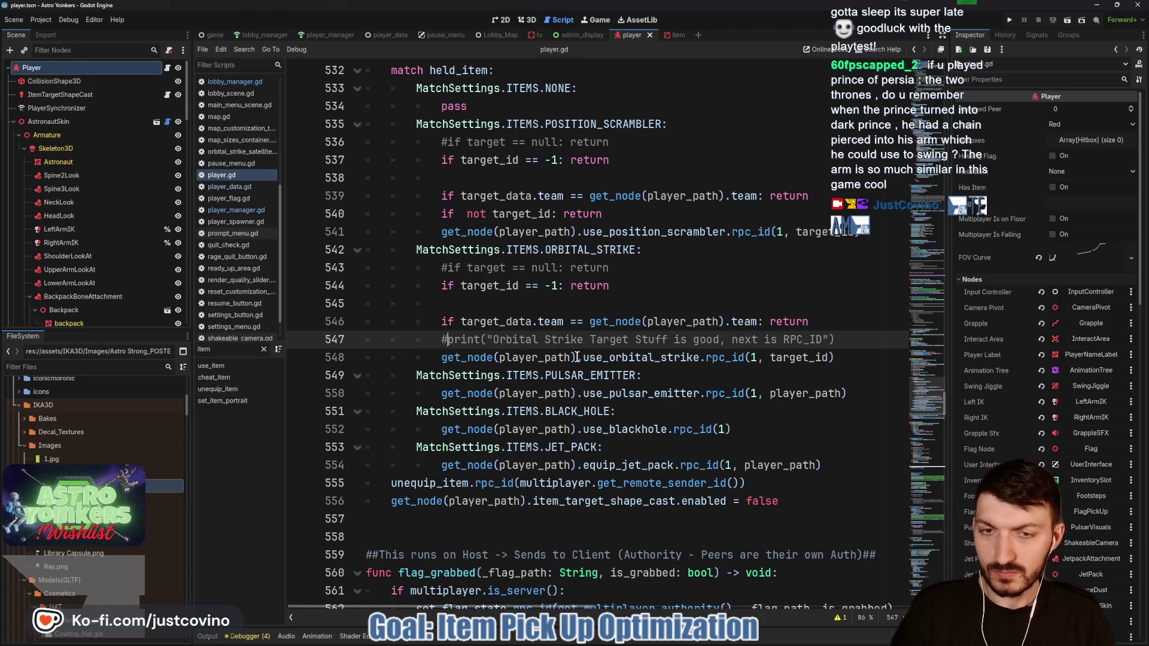
key(ctrl+s)
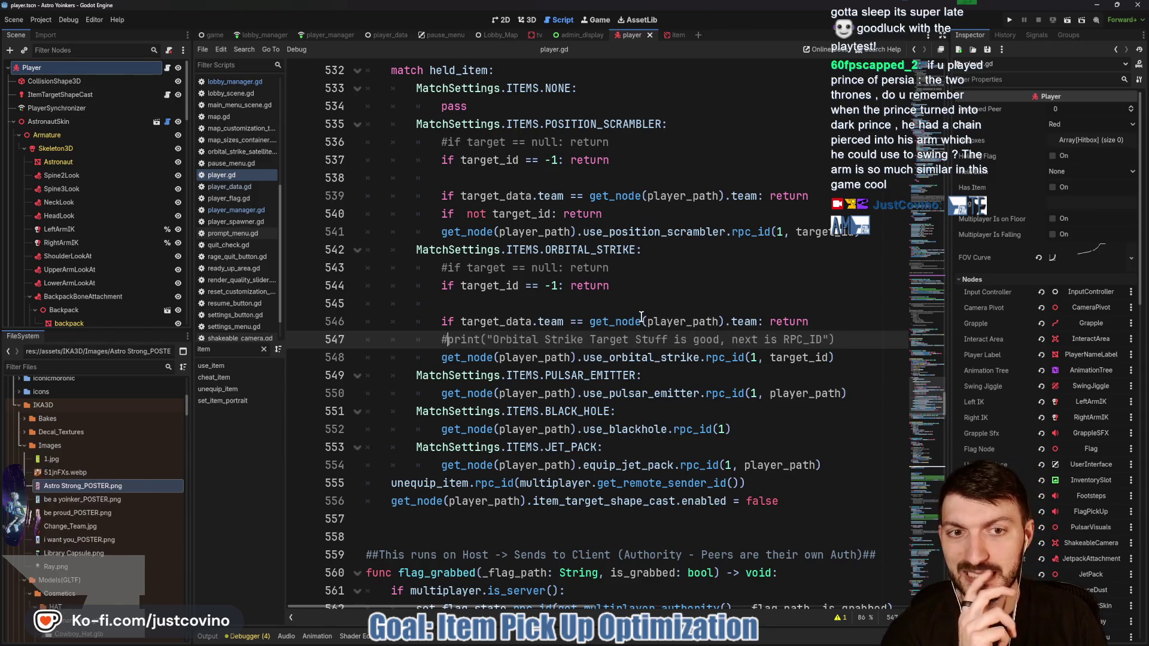
Step: Collapse the AstronautSkin node's children in the Scene dock
scroll(641, 317, up, 6)
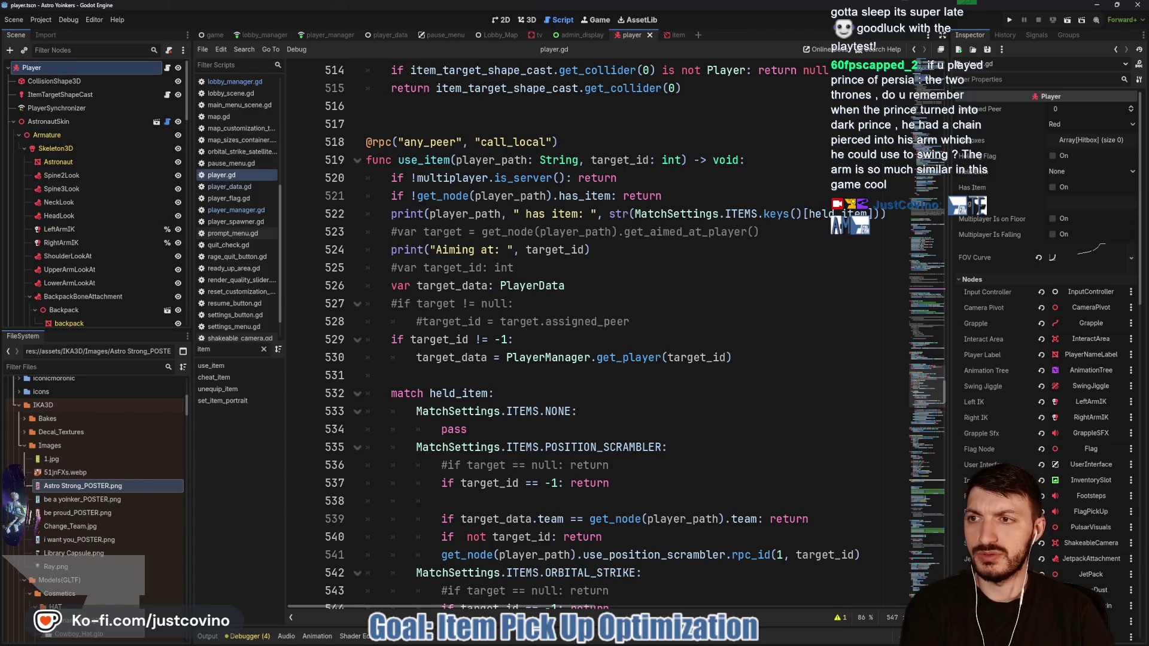
click(13, 123)
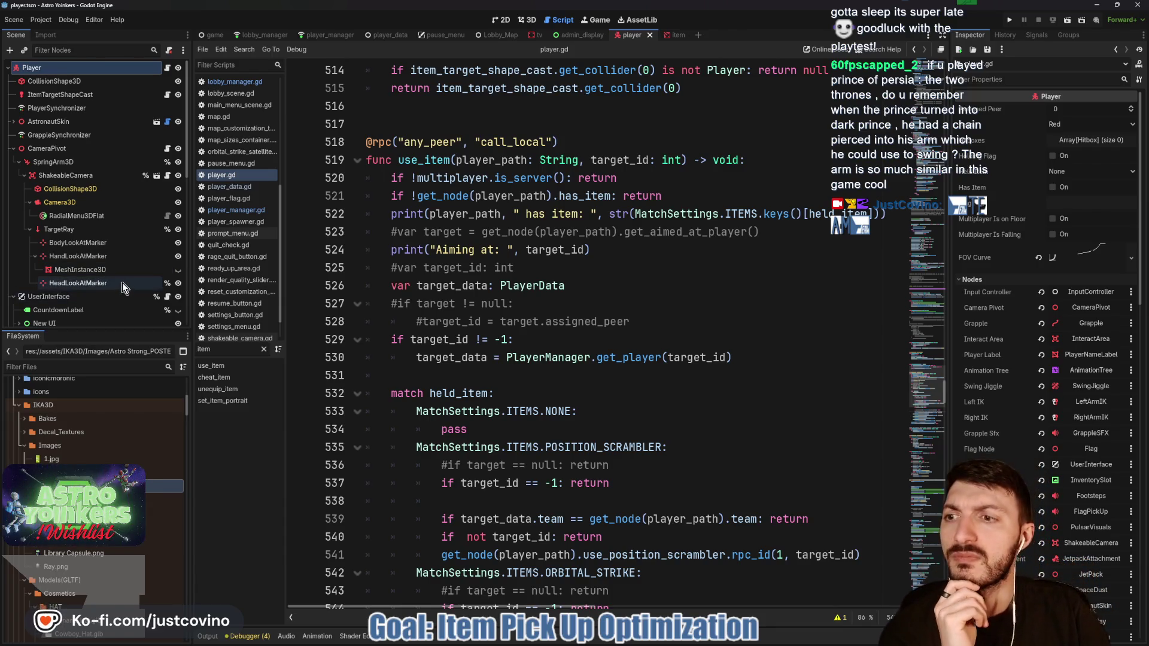
scroll(121, 282, down, 1)
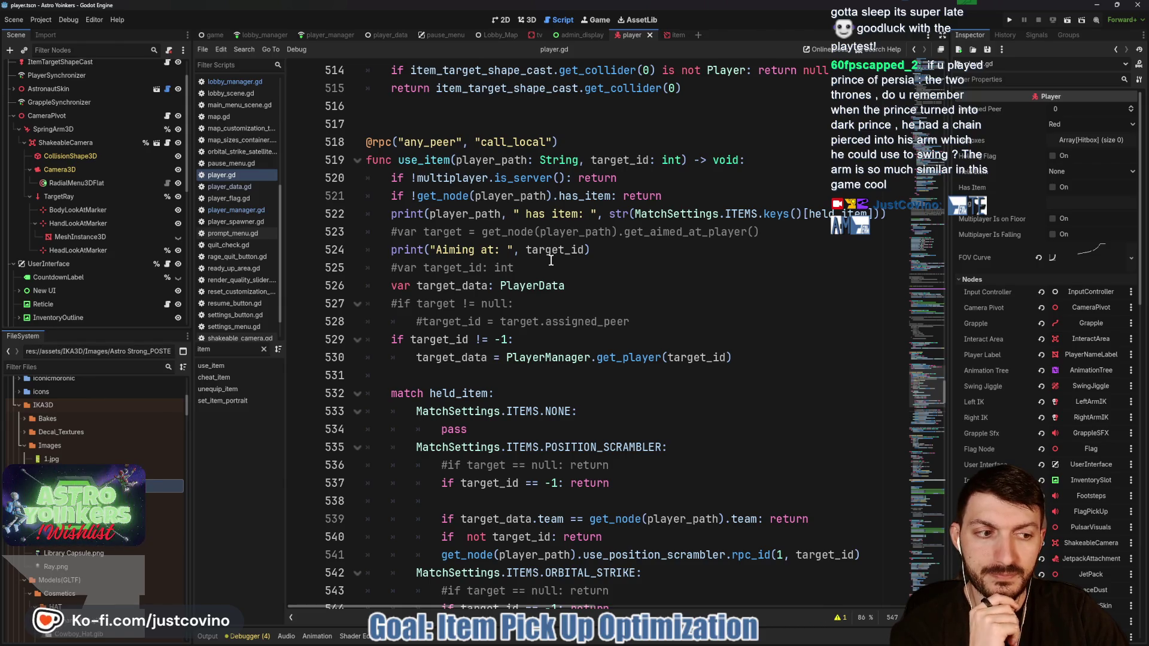
click(412, 341)
mouse_move(317, 275)
mouse_down()
mouse_move(309, 383)
mouse_move(333, 426)
mouse_up()
drag(281, 350, 359, 348)
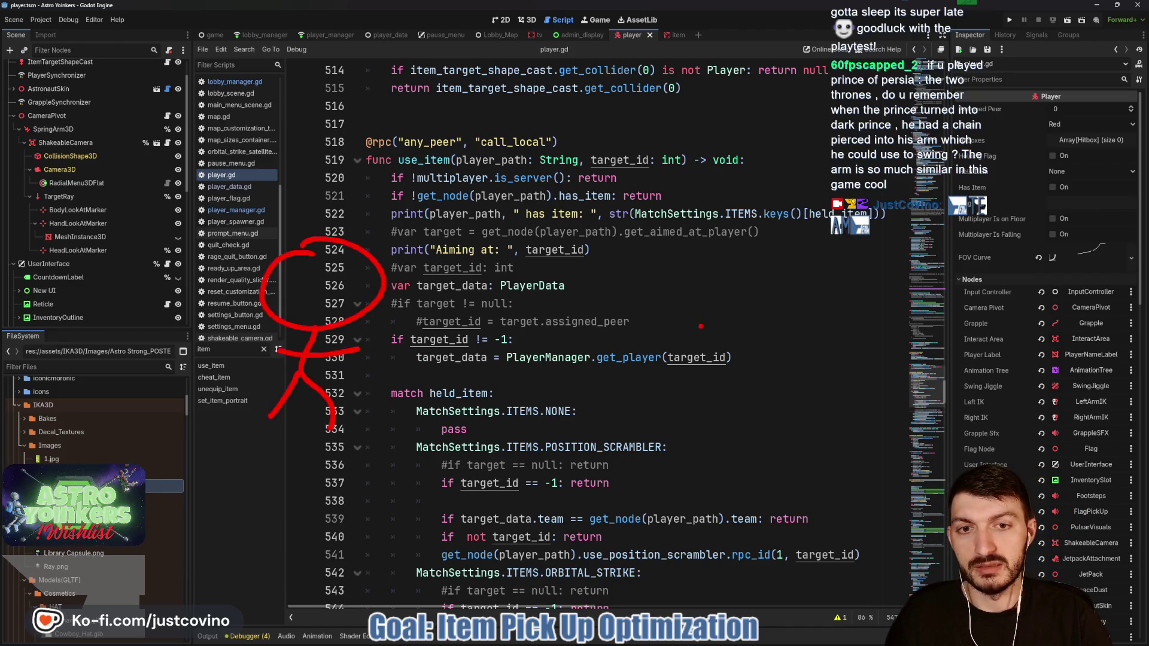
drag(711, 250, 695, 313)
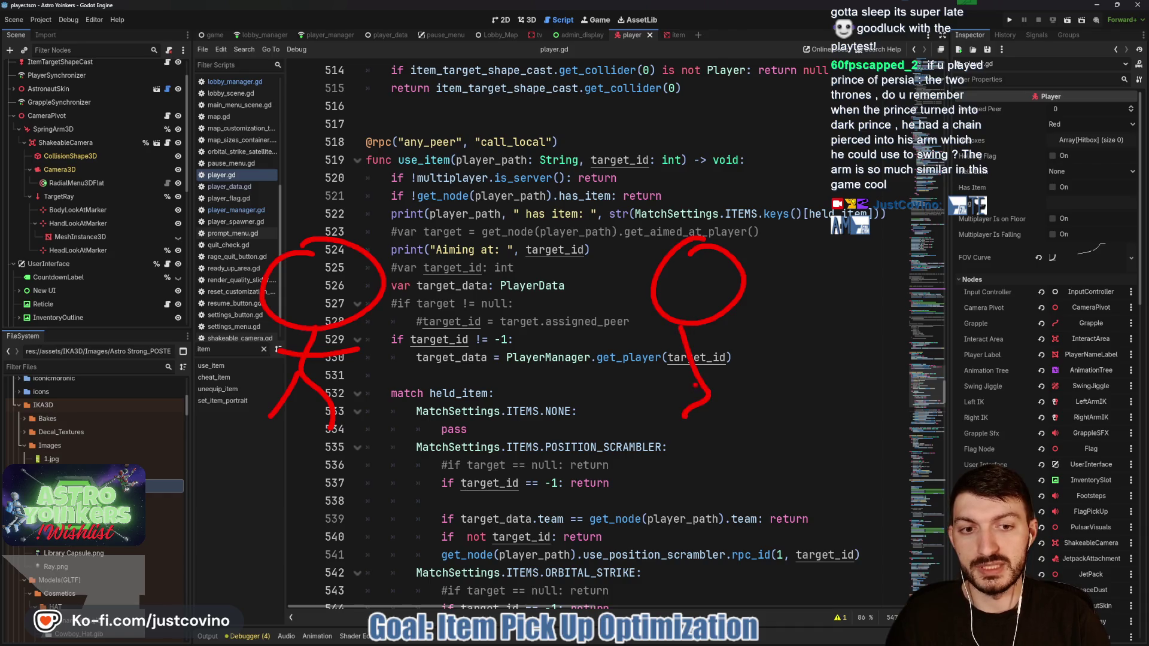
drag(665, 357, 745, 358)
drag(690, 147, 687, 225)
mouse_move(962, 157)
mouse_down()
mouse_move(961, 252)
mouse_move(992, 323)
mouse_up()
mouse_move(965, 348)
mouse_down()
mouse_move(952, 416)
mouse_move(975, 431)
mouse_move(935, 455)
mouse_up()
drag(931, 393, 994, 390)
drag(670, 205, 690, 227)
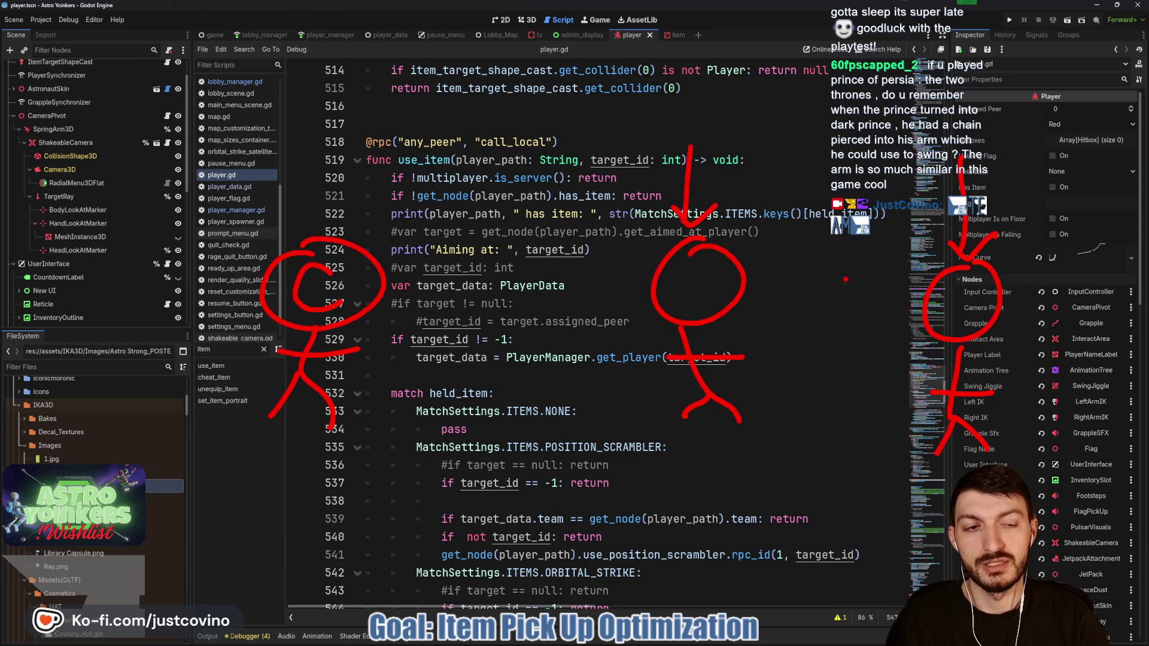
drag(907, 264, 745, 278)
drag(907, 293, 778, 273)
drag(910, 263, 704, 231)
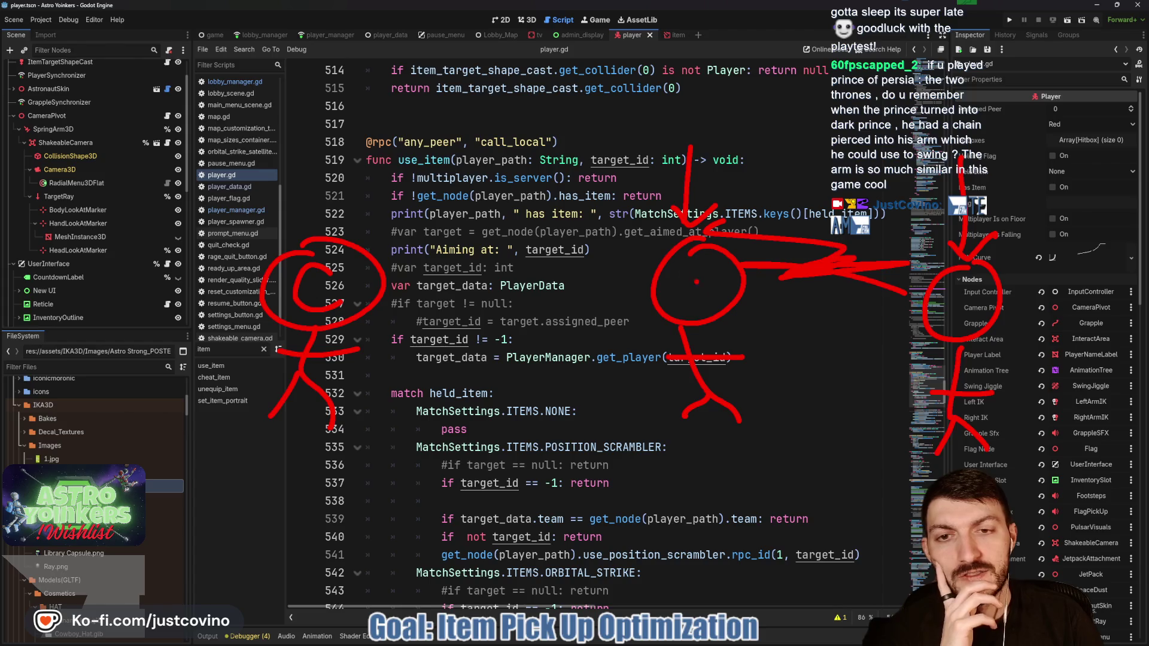
mouse_move(508, 142)
mouse_down()
mouse_move(323, 129)
mouse_move(330, 192)
mouse_up()
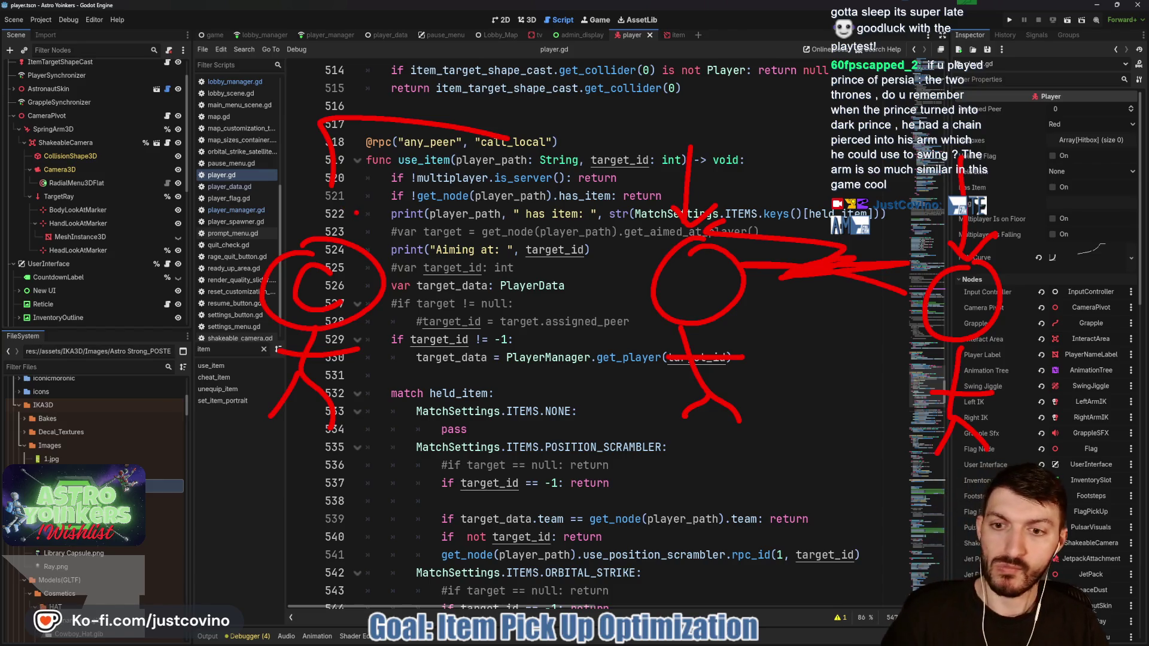
key(Escape)
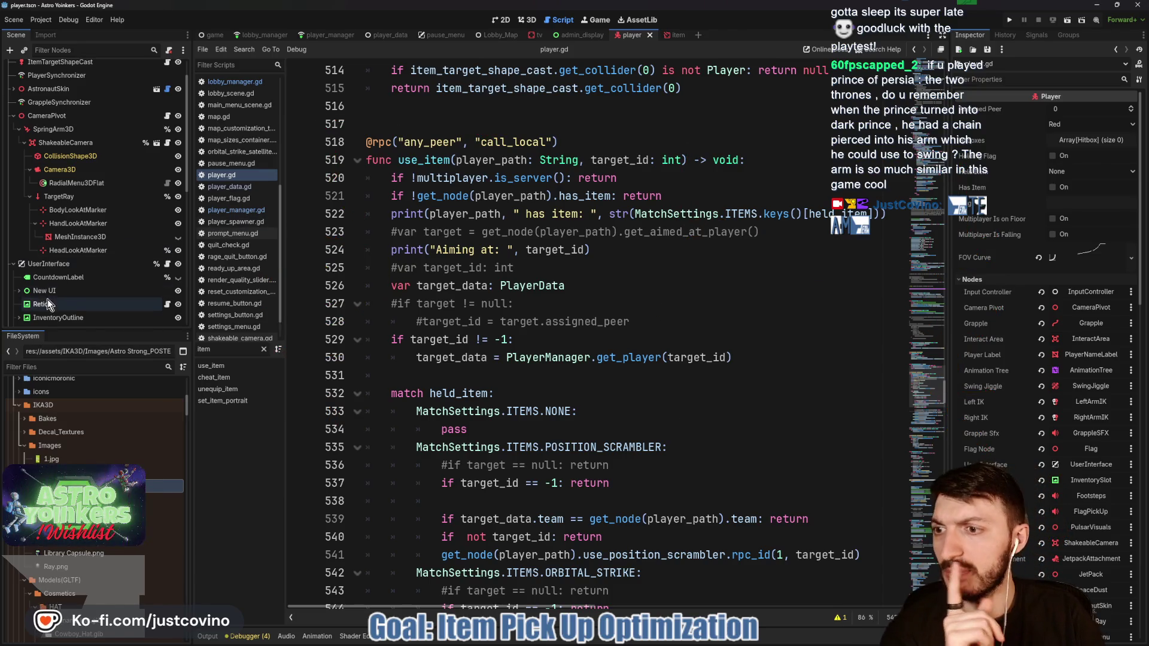
Step: Select the GameMessagesBox node and open its script
scroll(69, 298, down, 2)
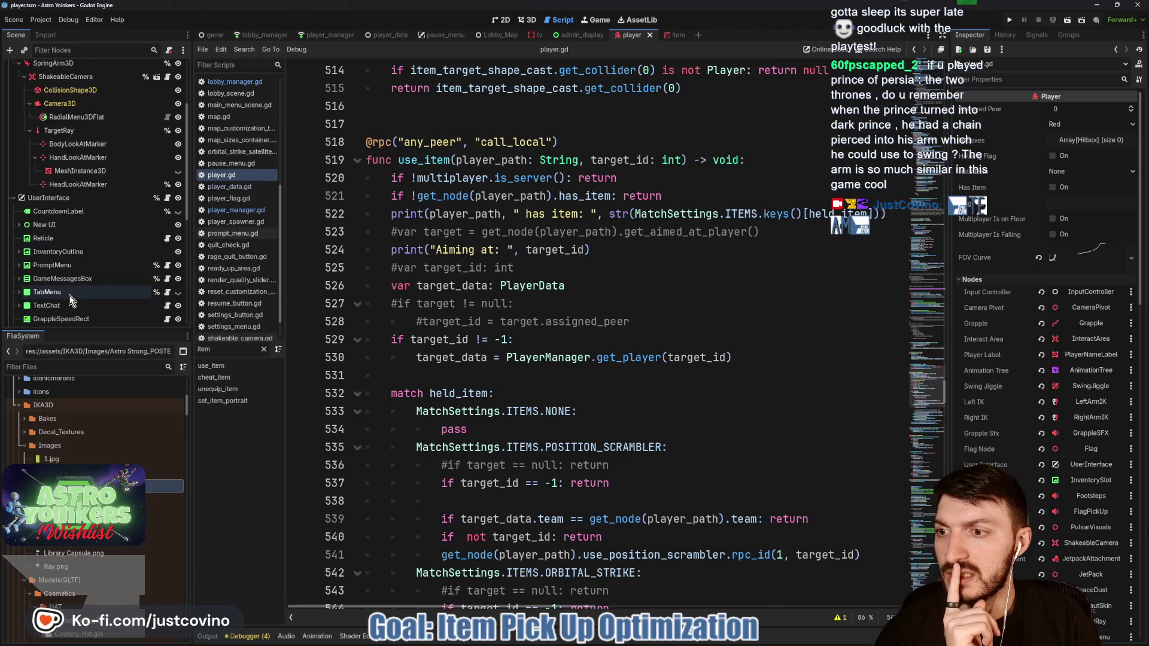
click(63, 278)
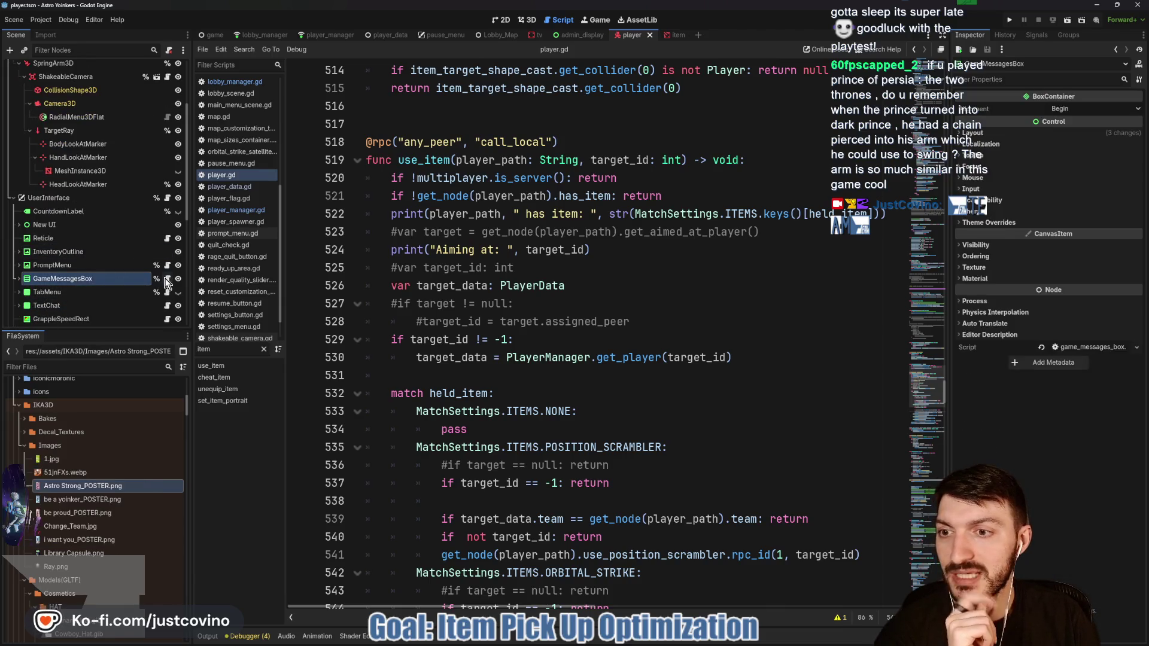
click(167, 278)
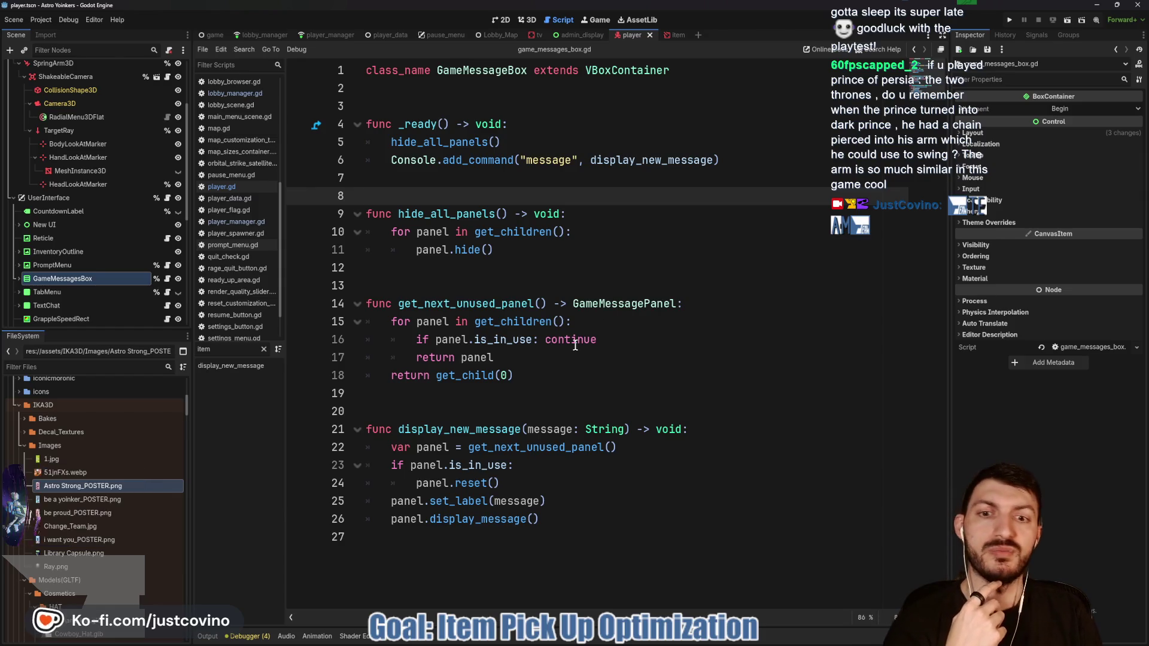
Step: Select display_new_message on line 21, then switch to the player_manager.gd script
mouse_move(453, 643)
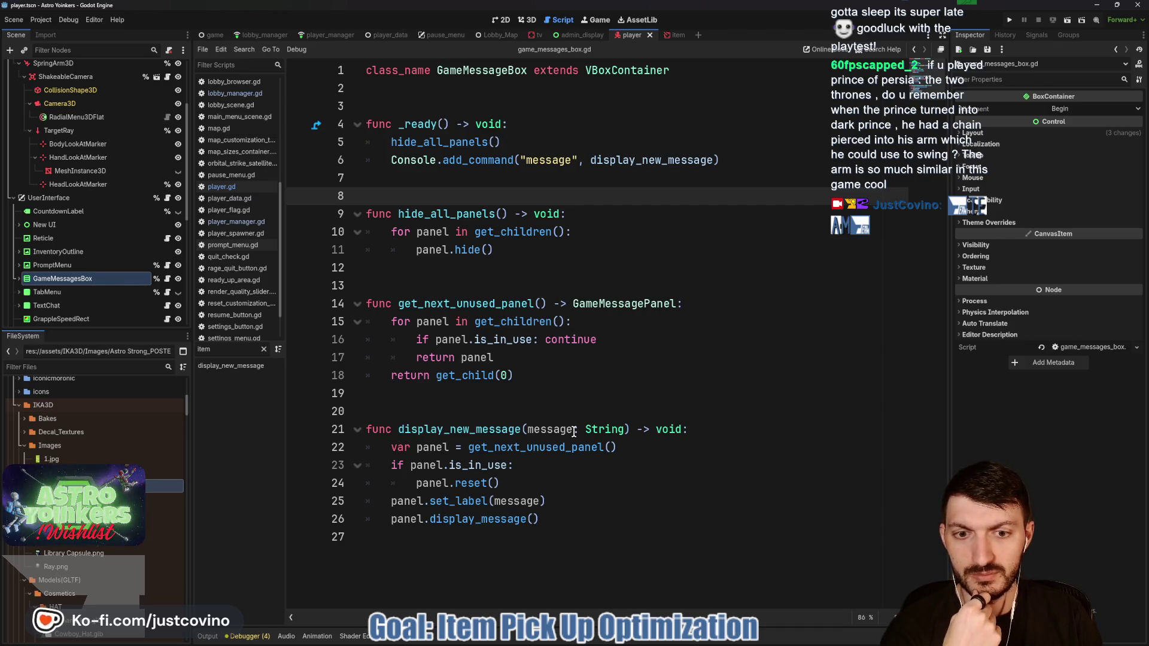
mouse_move(618, 438)
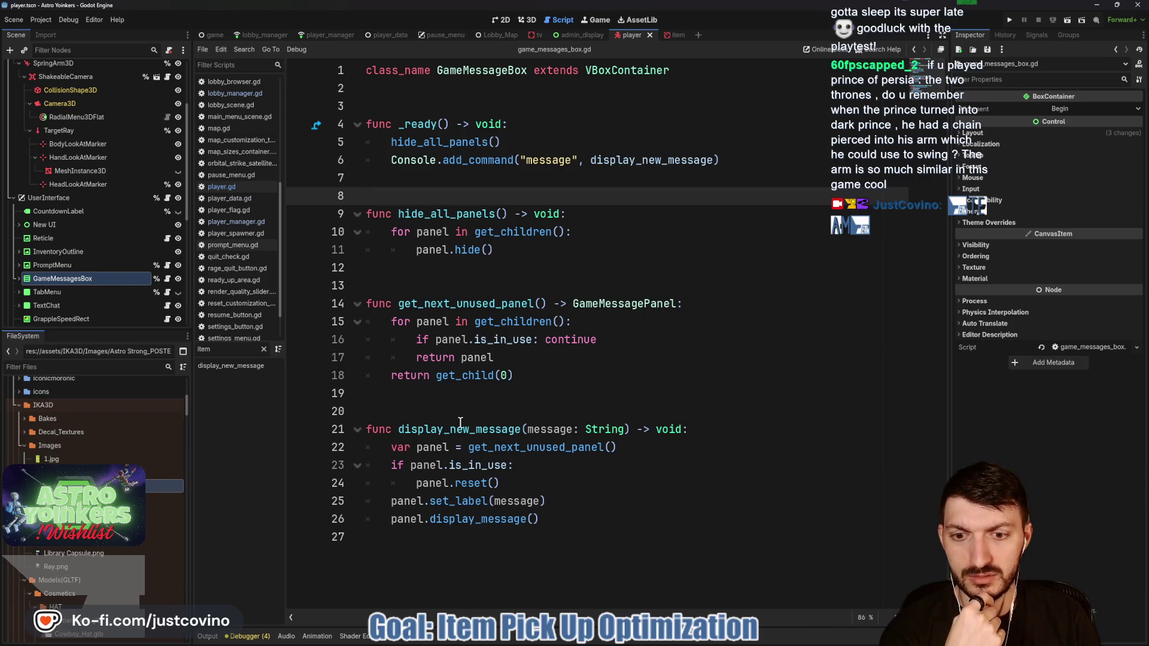
double_click(442, 429)
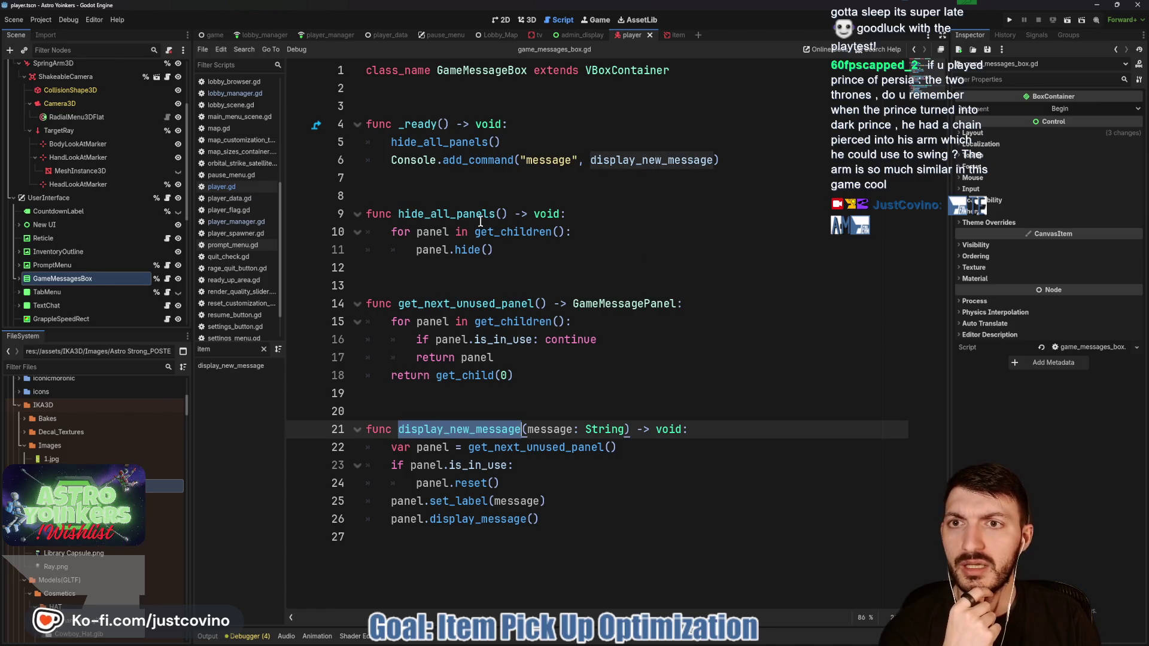
click(316, 36)
Step: Expand the folded Requests and Handlers region in player_manager.gd
scroll(484, 307, up, 10)
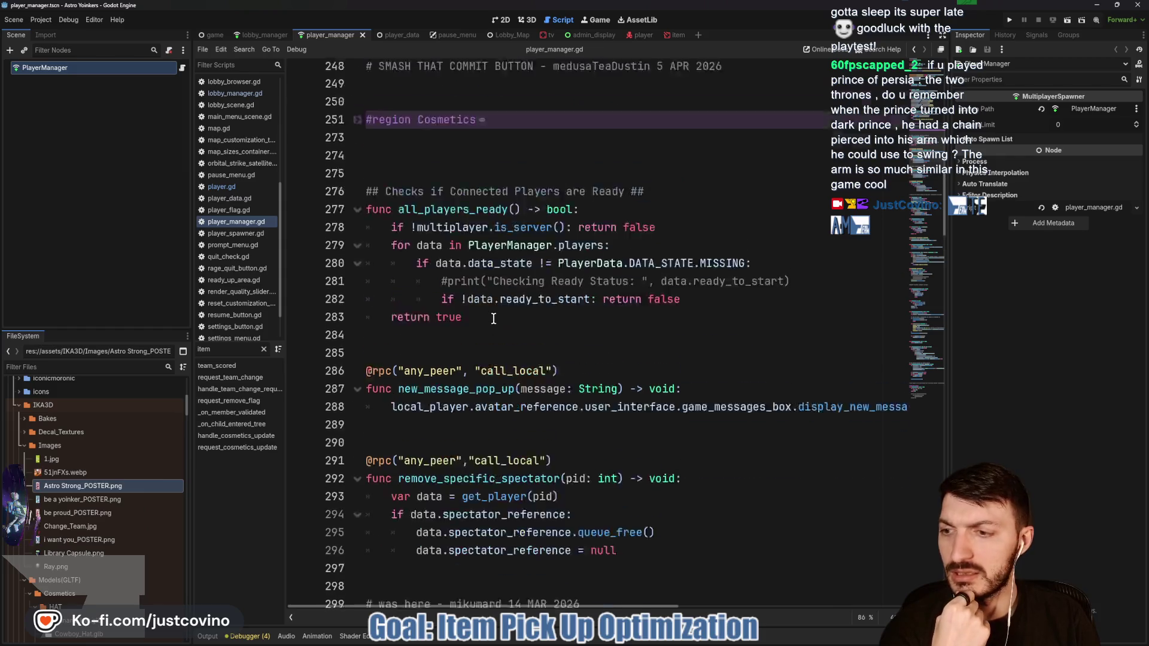
scroll(469, 291, up, 5)
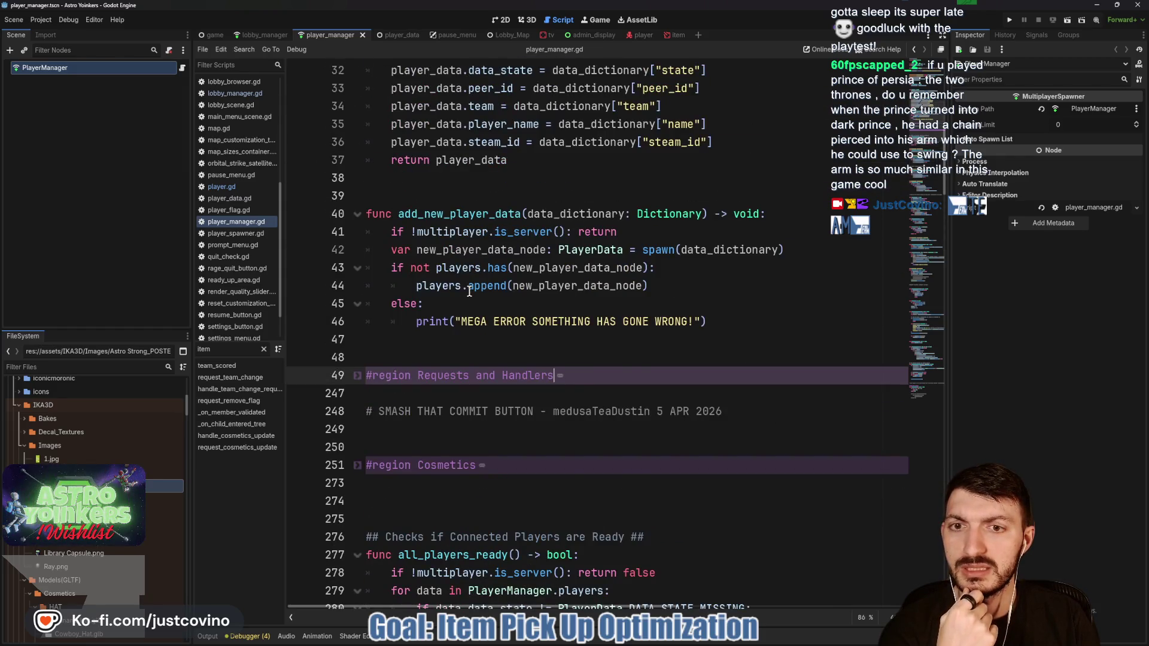
scroll(470, 291, up, 2)
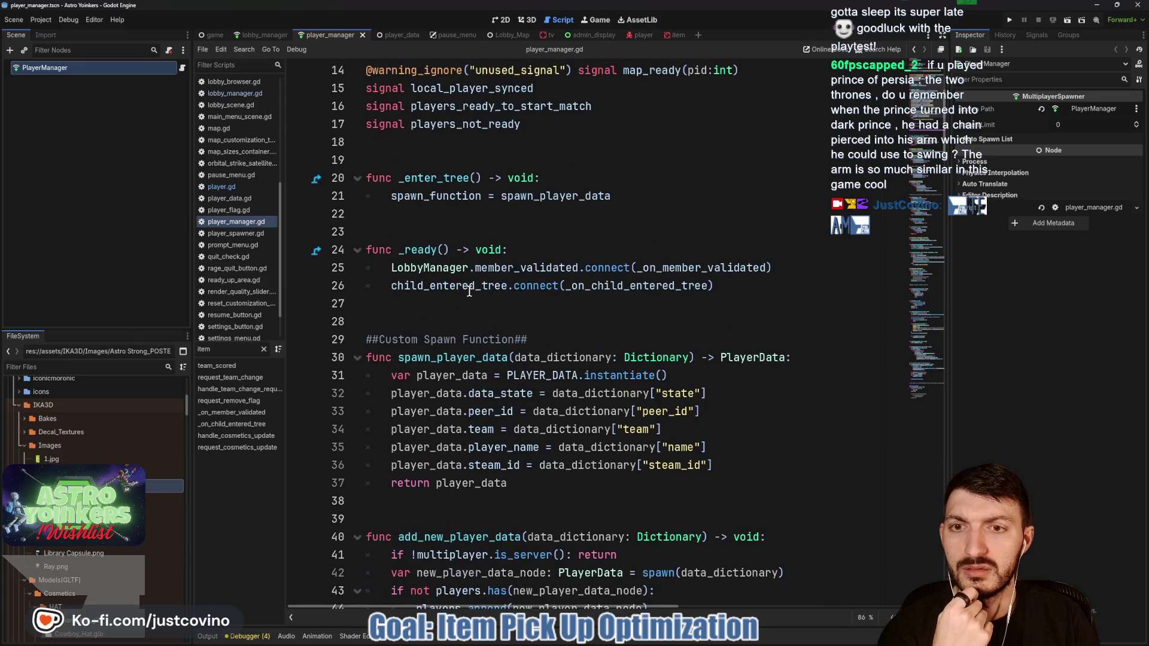
scroll(469, 291, down, 2)
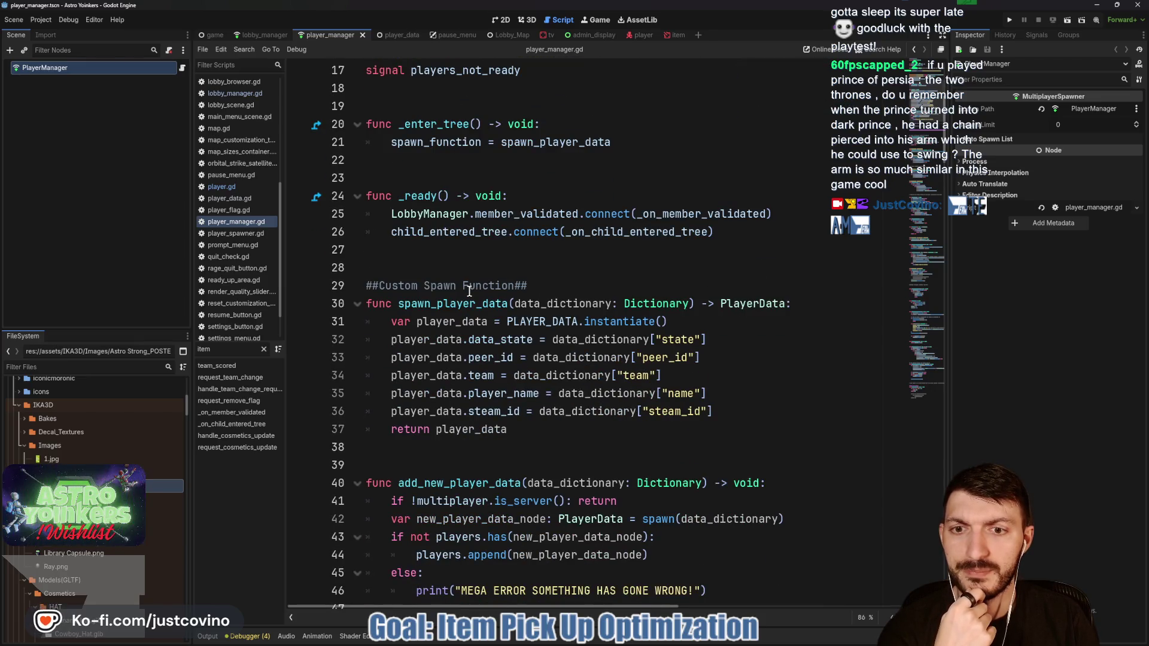
scroll(469, 292, down, 6)
click(365, 321)
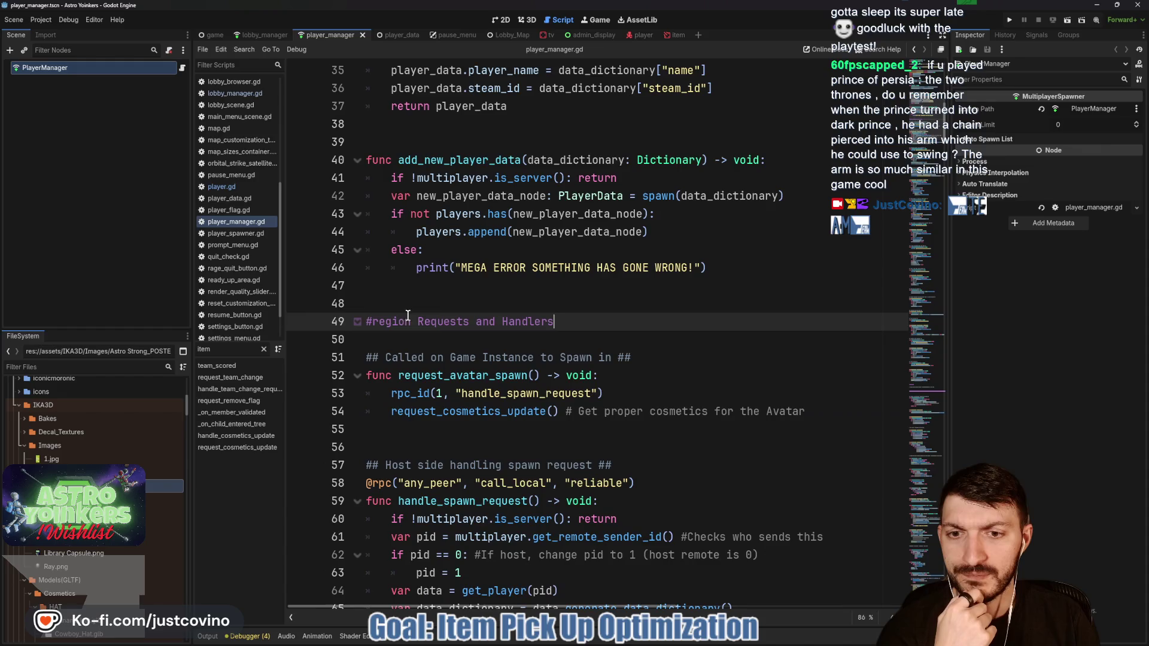
Step: Browse player_manager.gd past the flag removal code toward the Cosmetics region
scroll(503, 301, down, 4)
scroll(460, 295, down, 5)
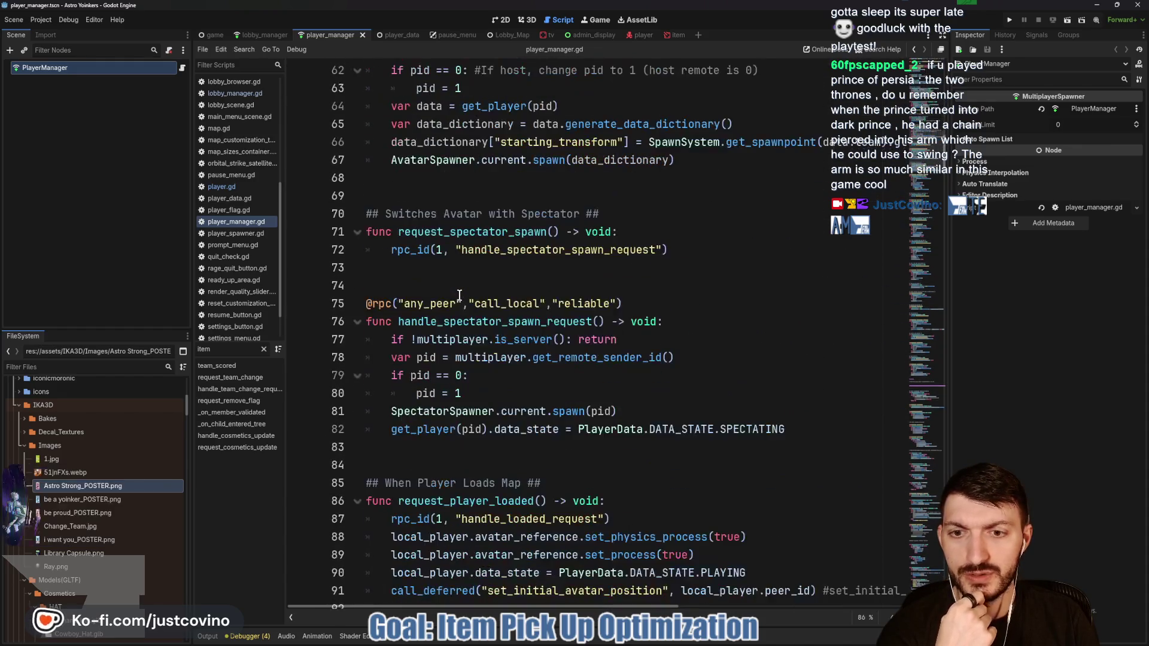
scroll(453, 292, down, 3)
scroll(453, 292, down, 15)
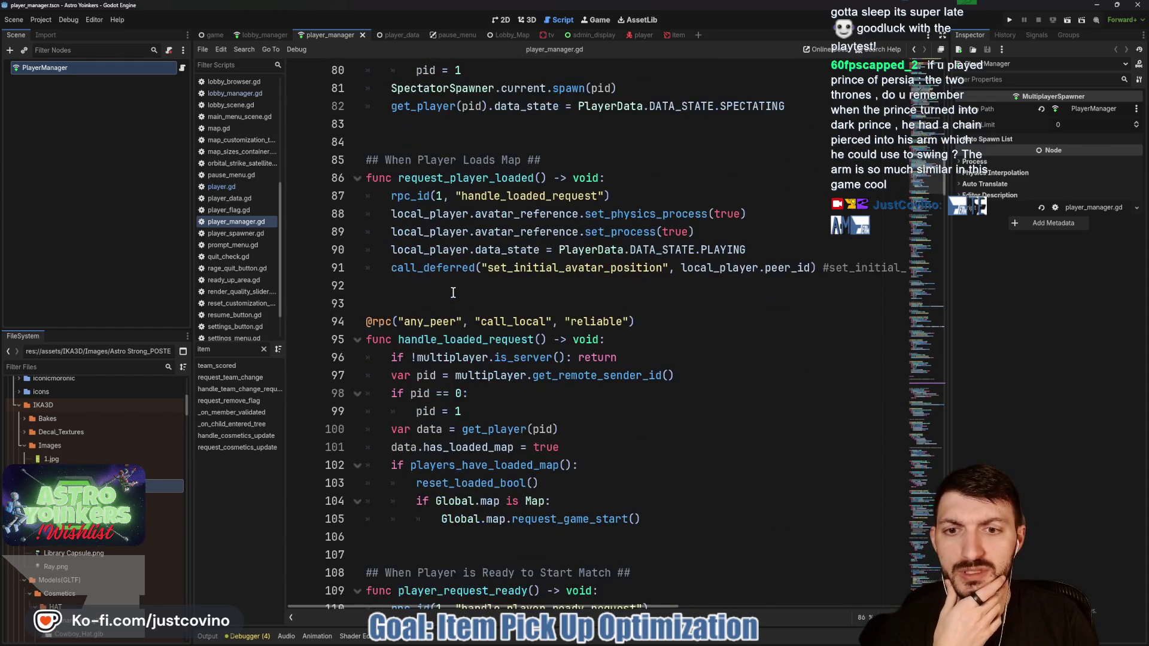
scroll(453, 293, down, 11)
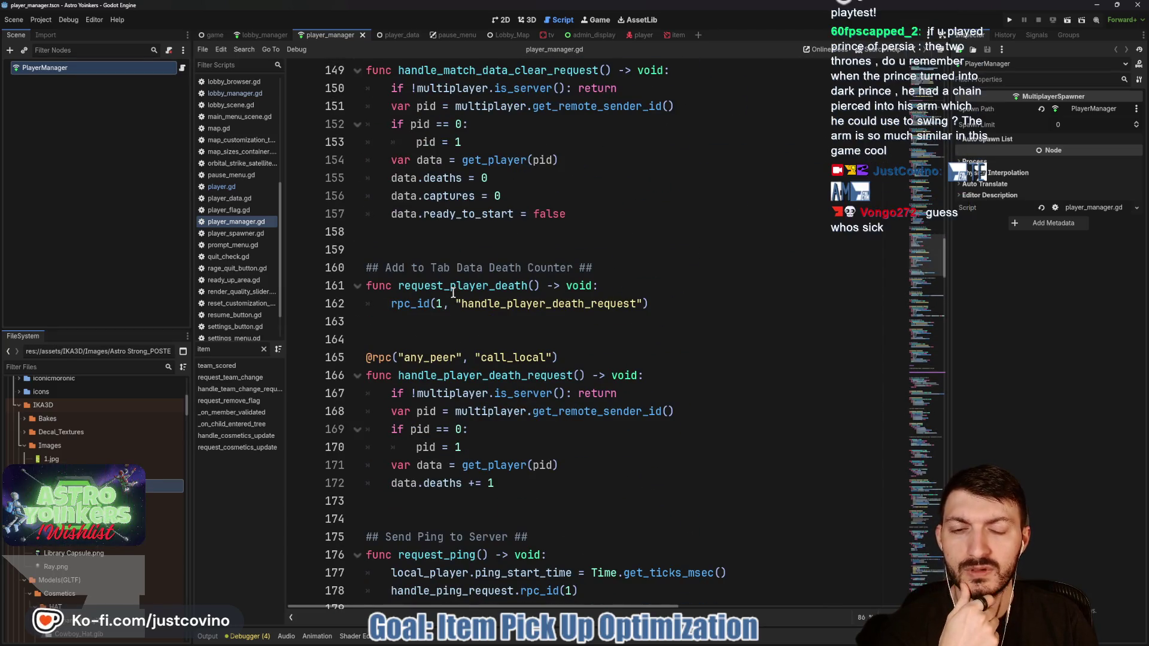
scroll(453, 292, down, 3)
scroll(453, 292, down, 3)
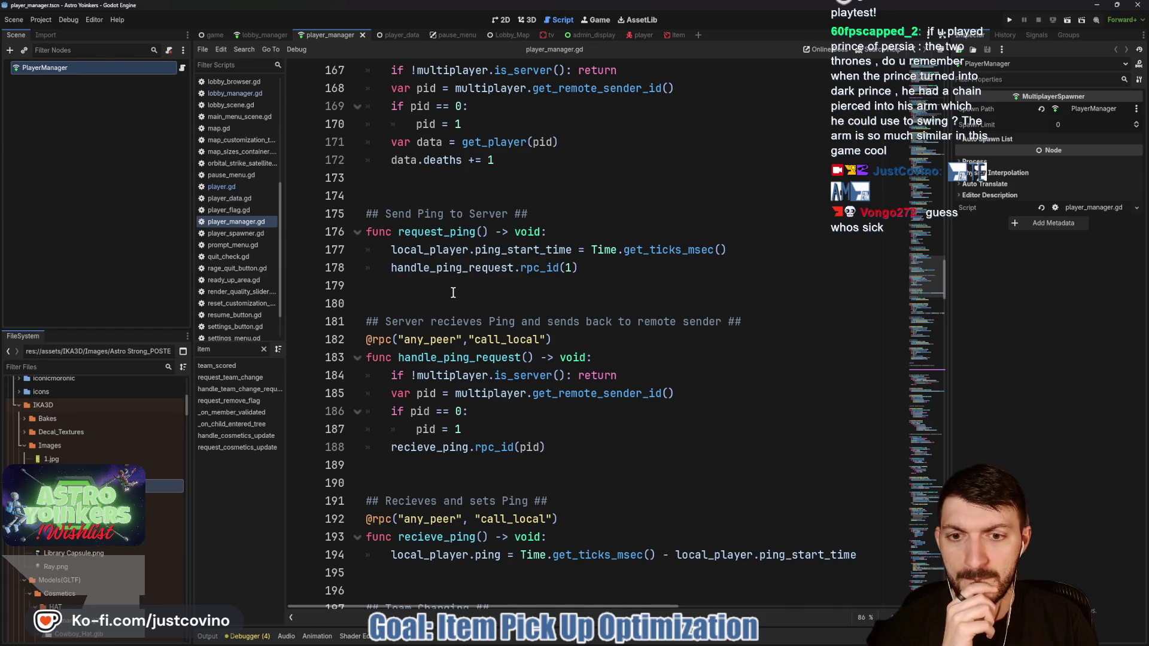
scroll(453, 293, down, 3)
scroll(453, 293, down, 2)
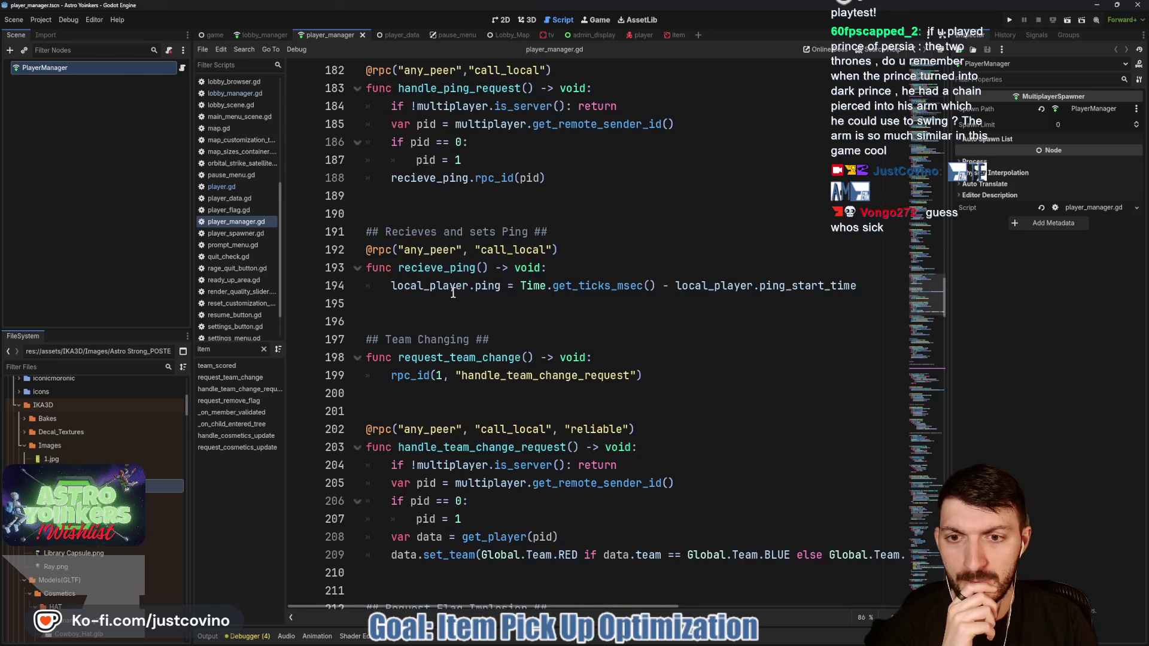
scroll(453, 292, down, 2)
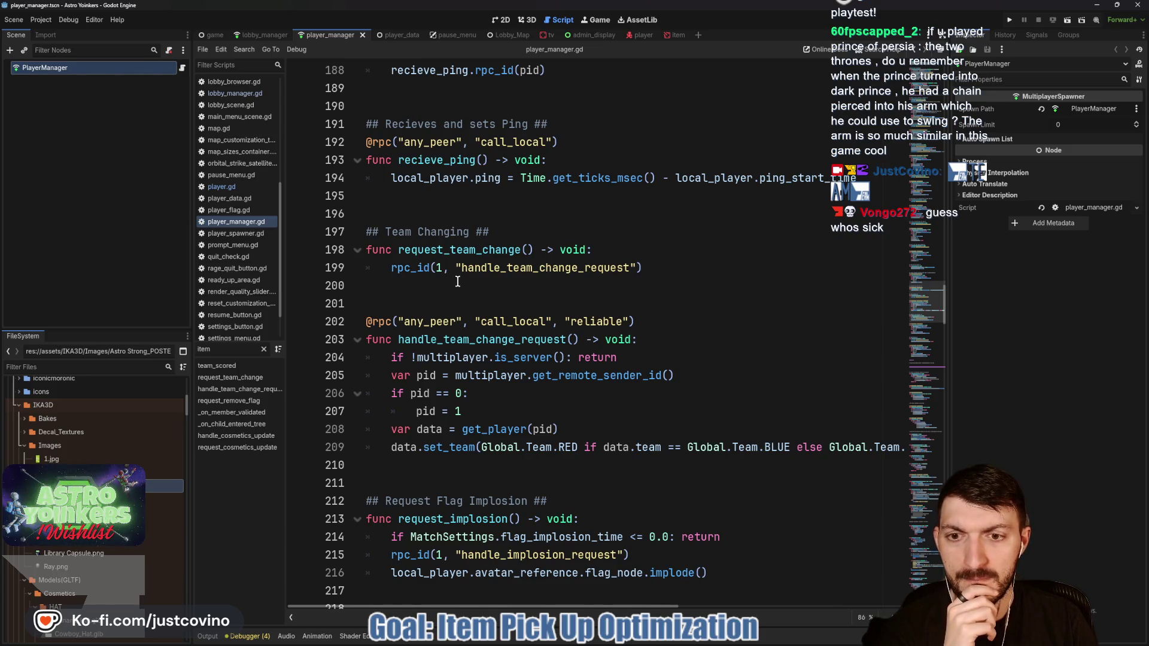
scroll(458, 281, down, 2)
scroll(458, 281, down, 1)
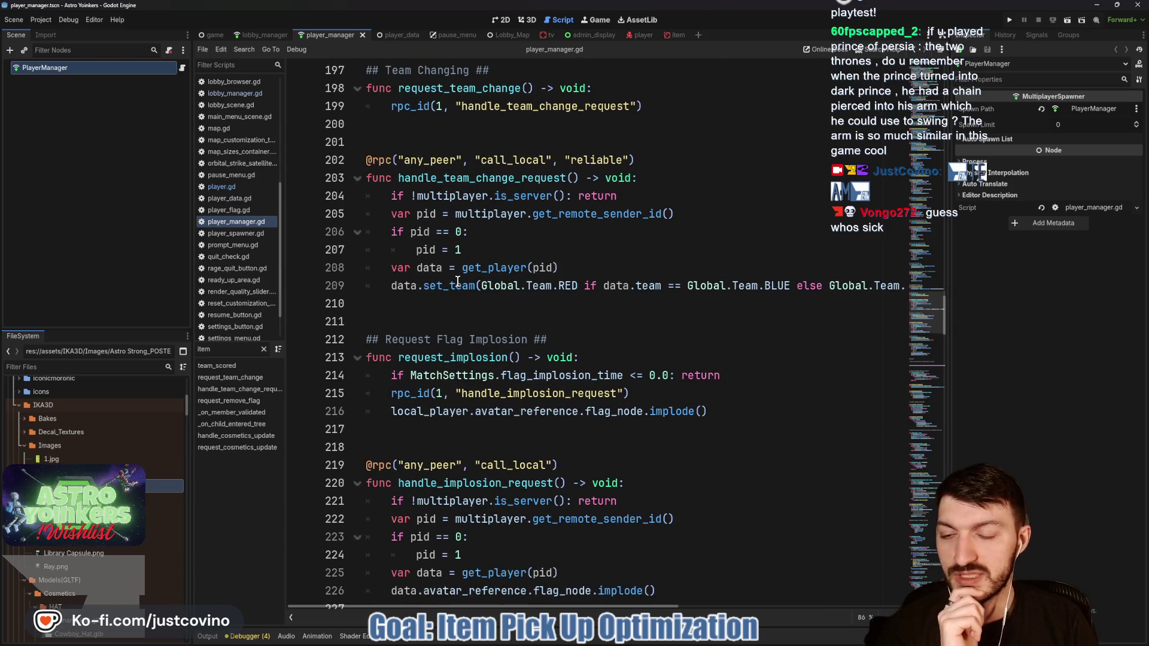
scroll(458, 281, down, 4)
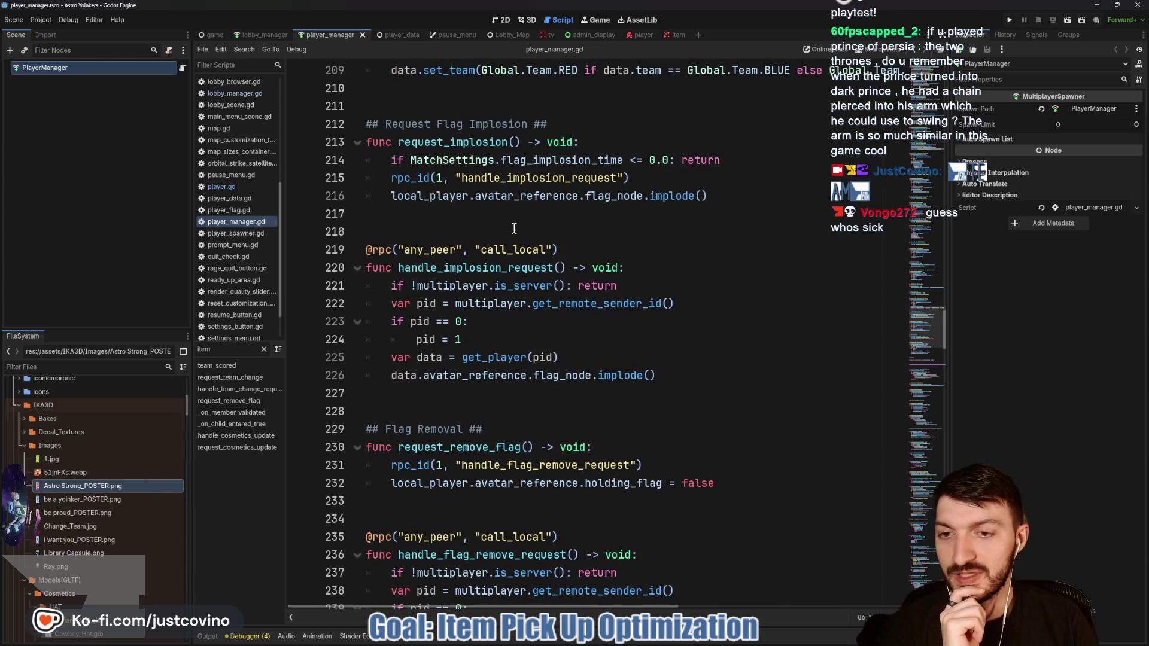
scroll(507, 231, down, 3)
scroll(506, 232, down, 2)
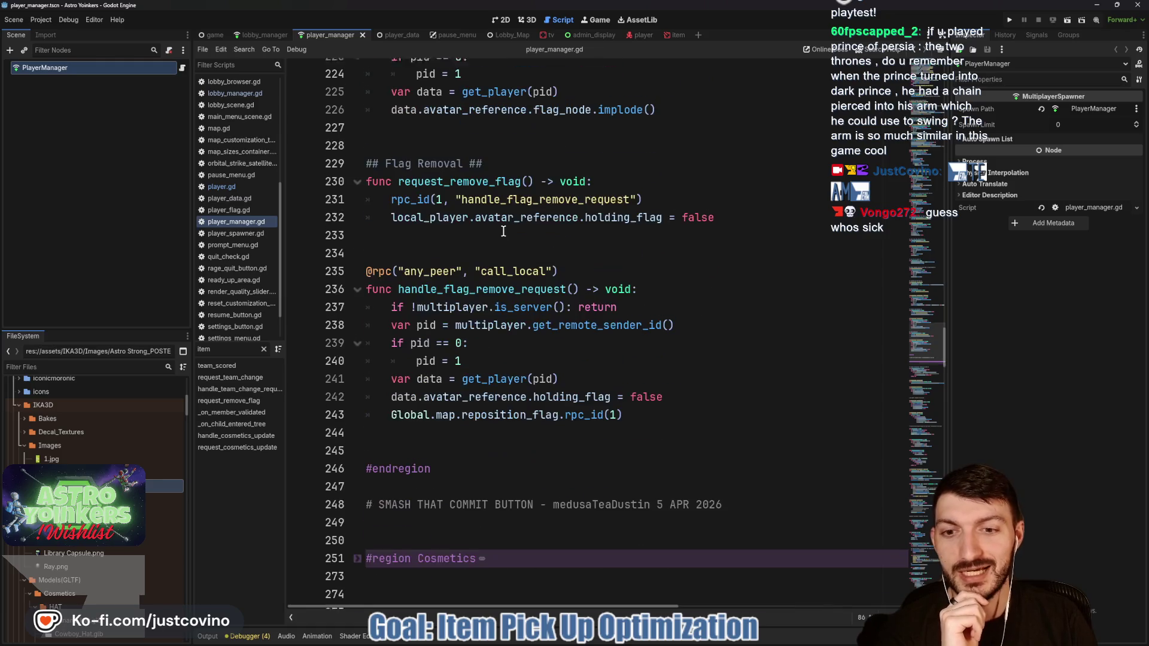
scroll(499, 231, up, 11)
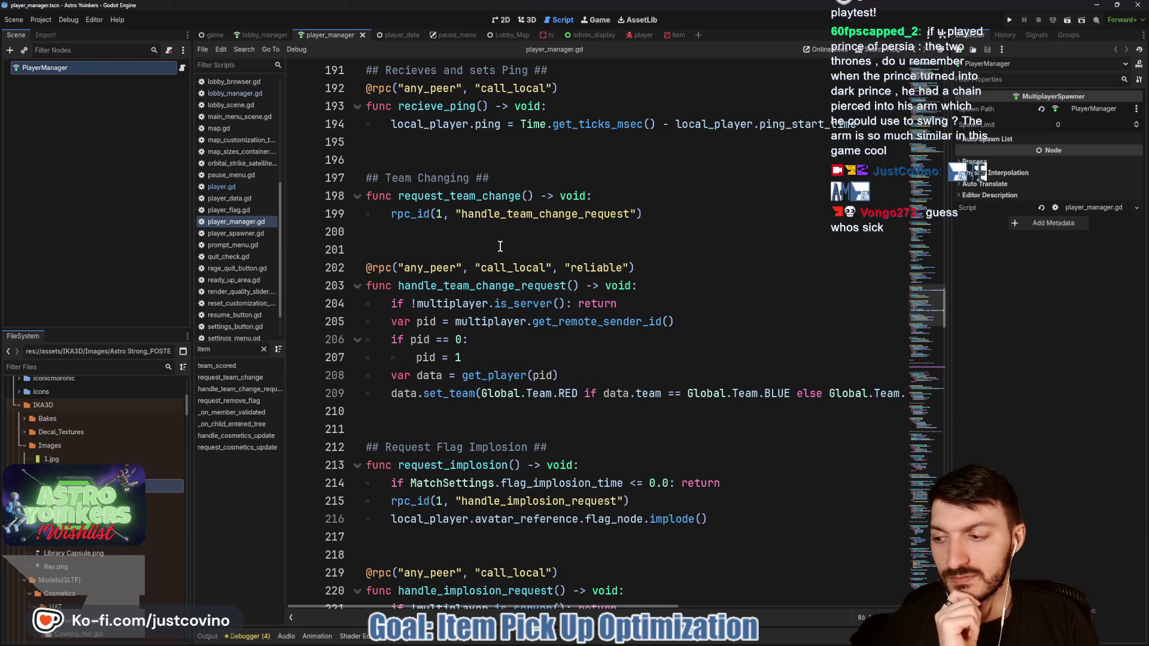
scroll(501, 246, up, 3)
scroll(500, 263, up, 5)
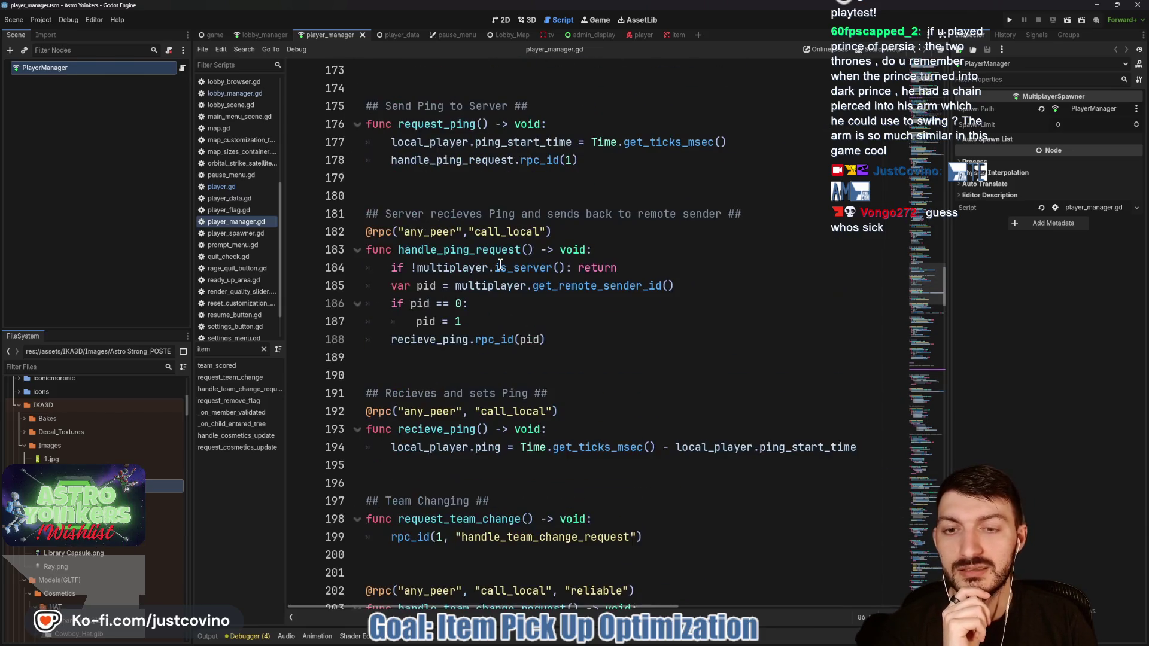
scroll(500, 264, up, 3)
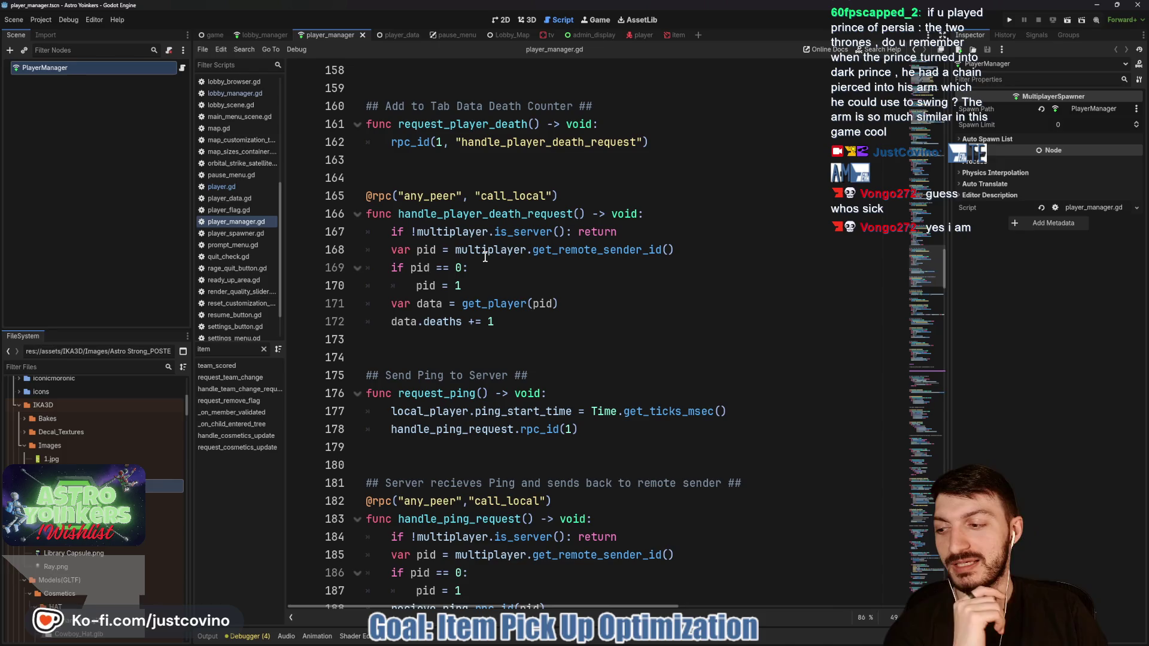
scroll(484, 262, up, 5)
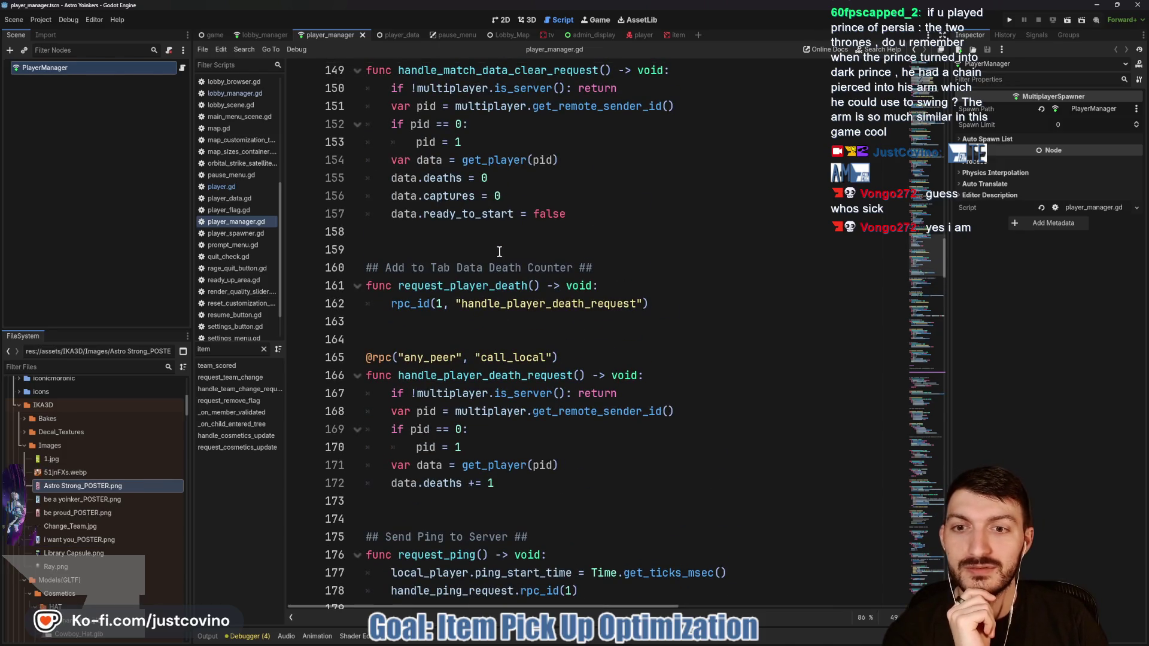
scroll(499, 251, up, 2)
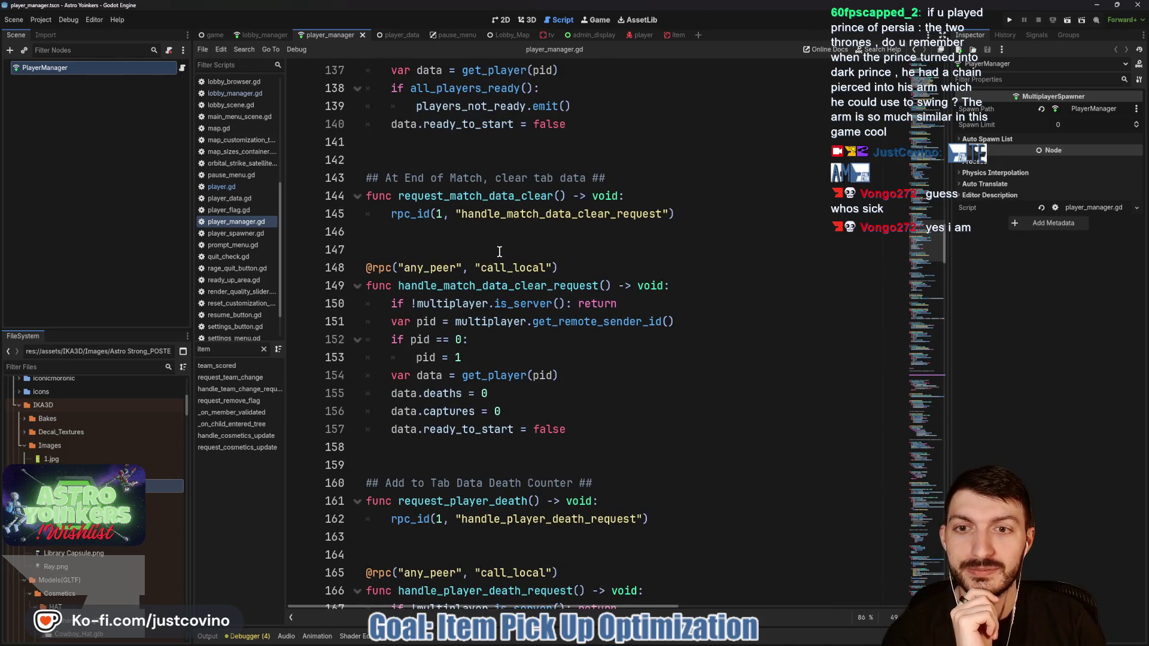
scroll(499, 251, up, 1)
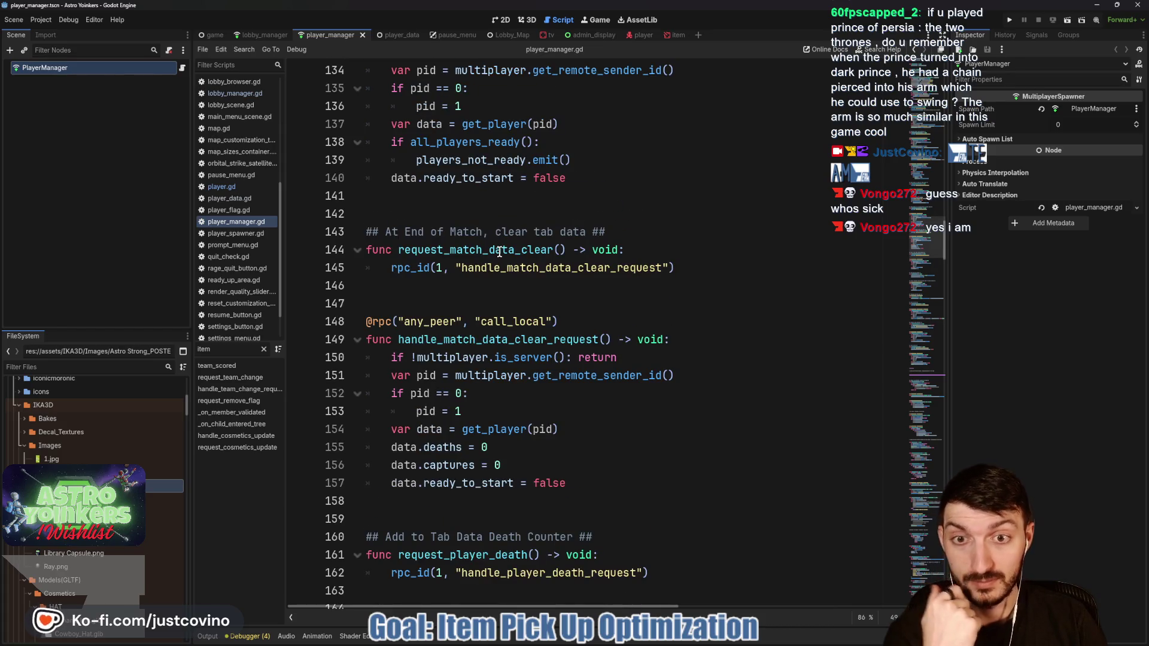
scroll(496, 251, up, 6)
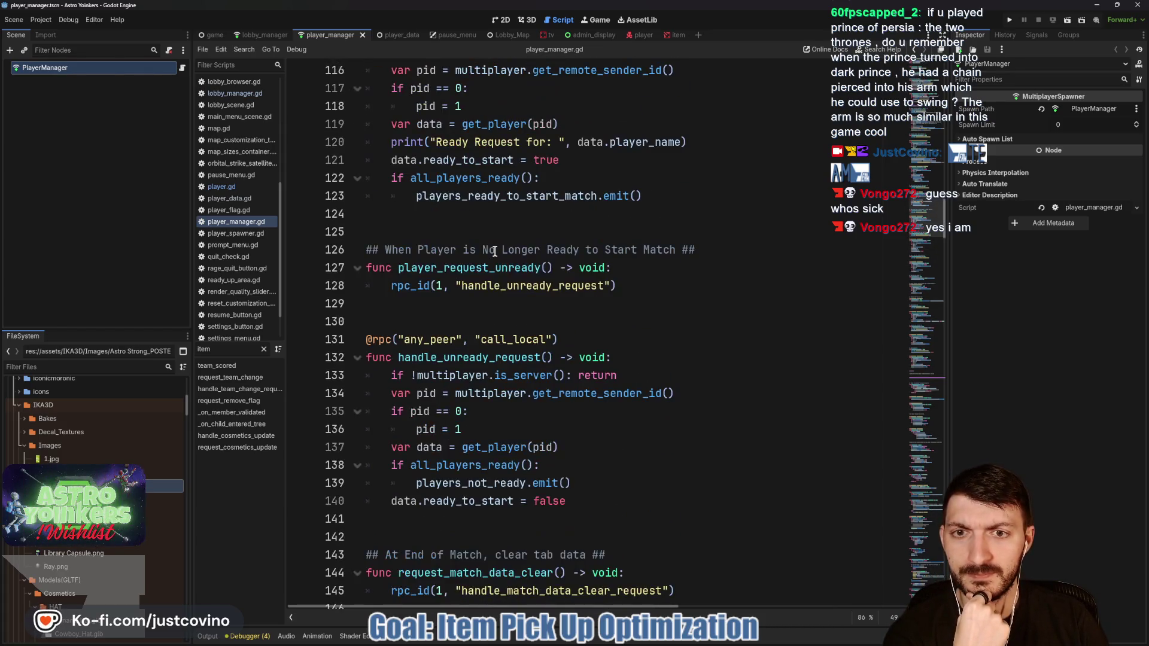
scroll(495, 251, up, 3)
scroll(495, 251, up, 4)
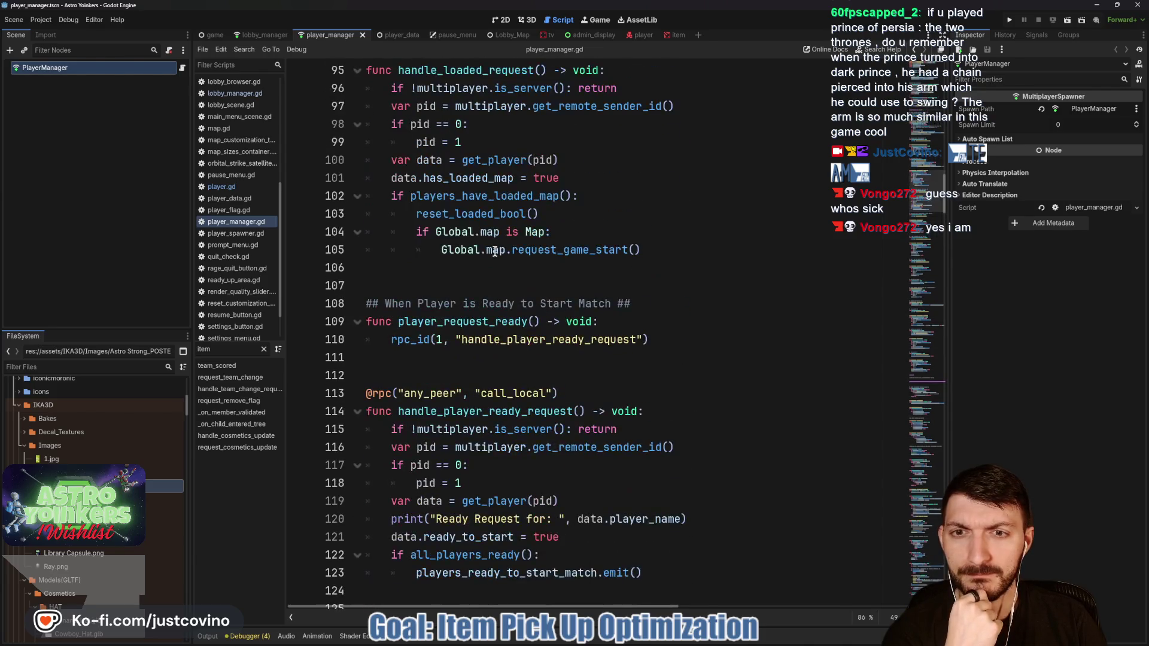
scroll(495, 251, up, 6)
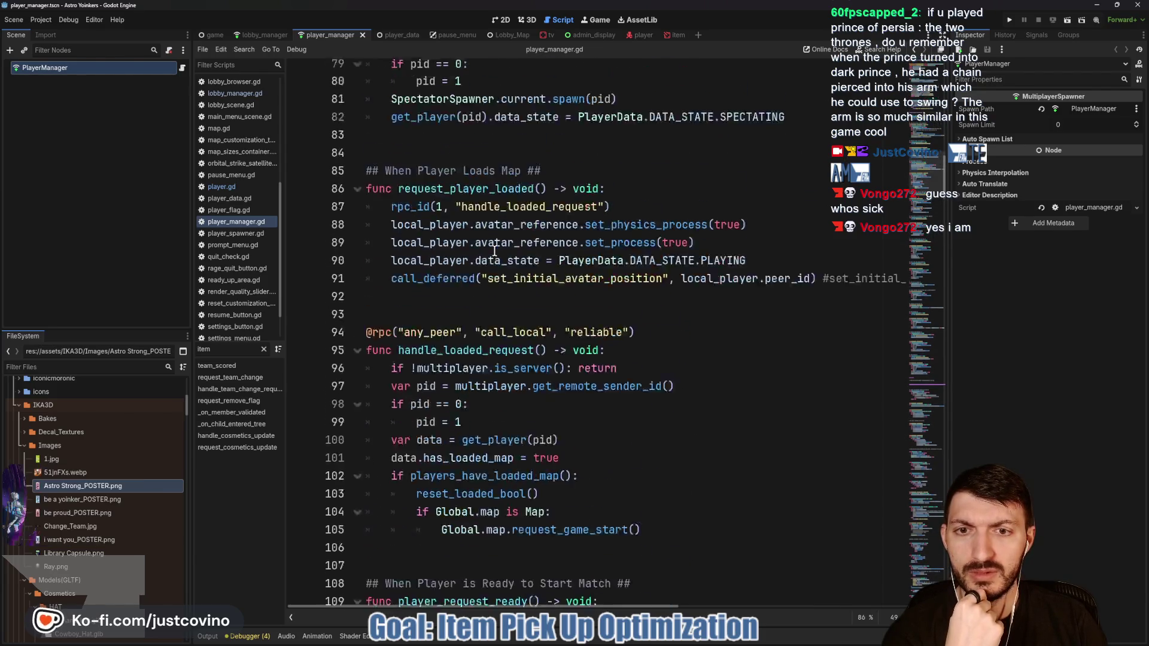
scroll(495, 251, up, 4)
scroll(495, 251, up, 4)
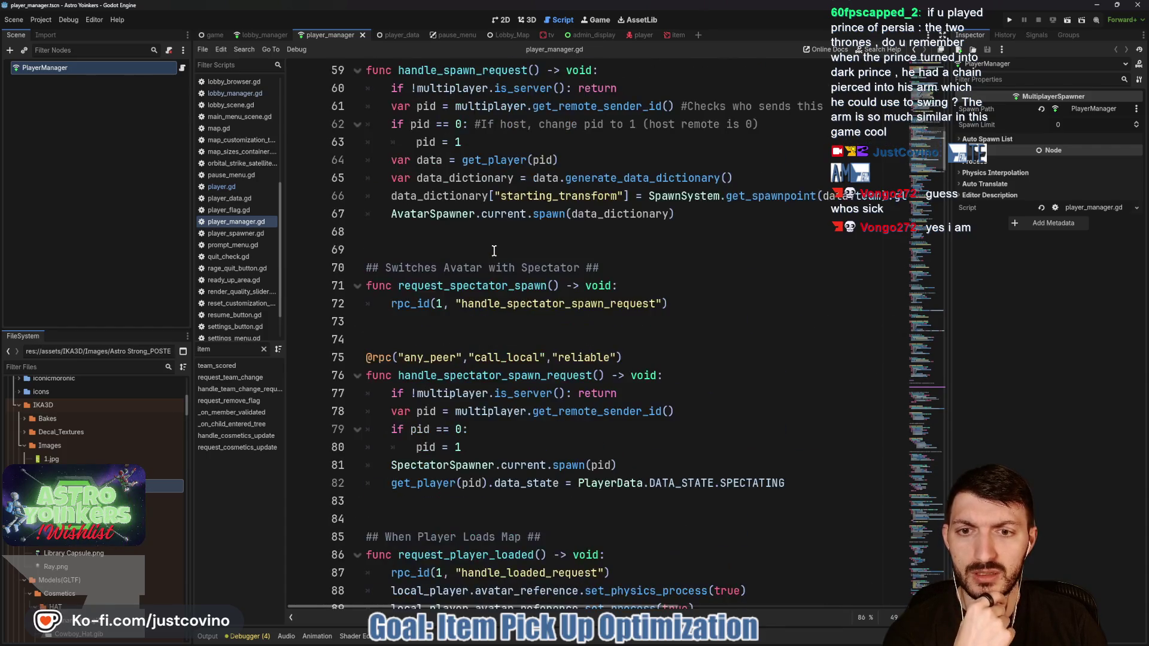
scroll(494, 251, up, 4)
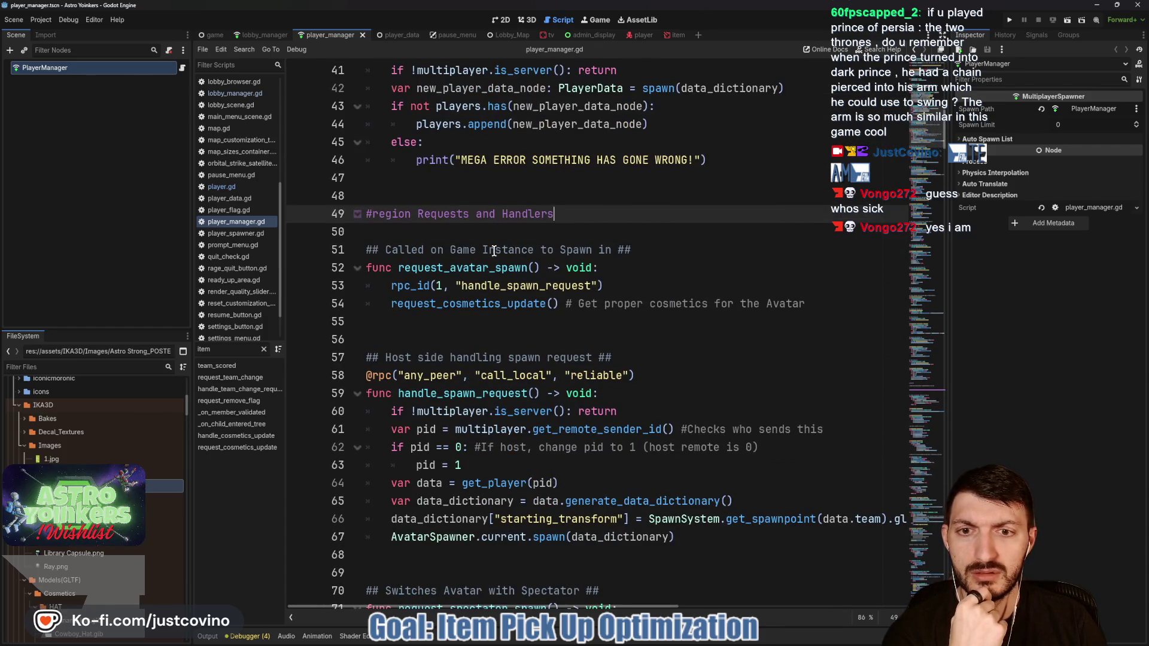
scroll(495, 251, up, 4)
scroll(495, 251, up, 3)
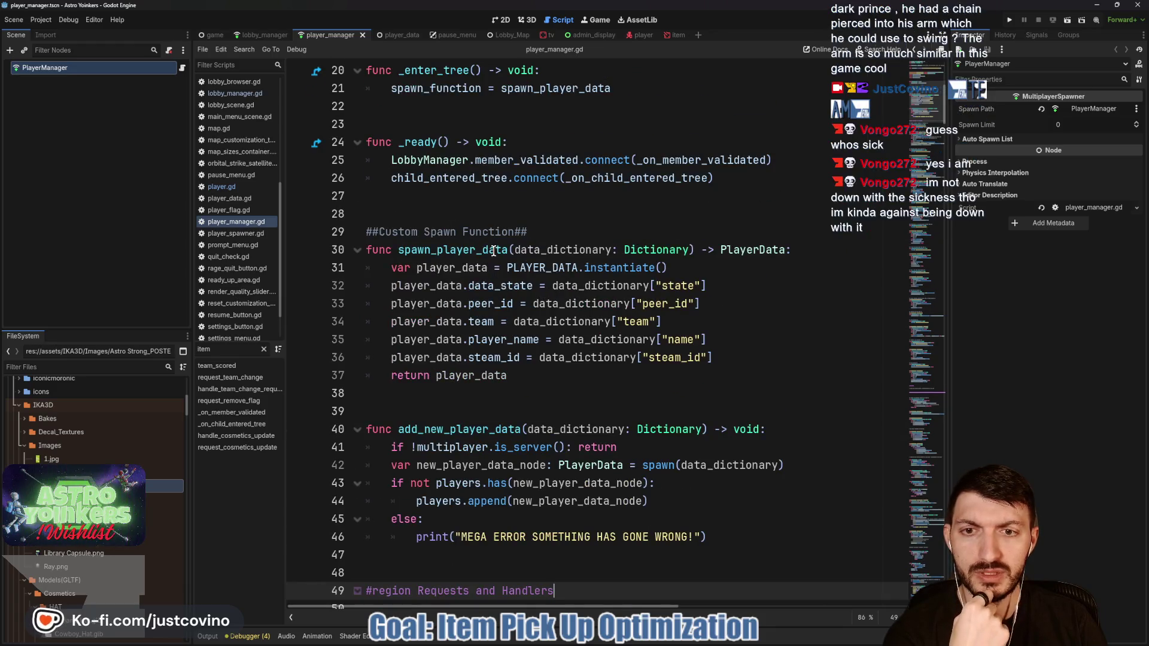
scroll(494, 252, up, 2)
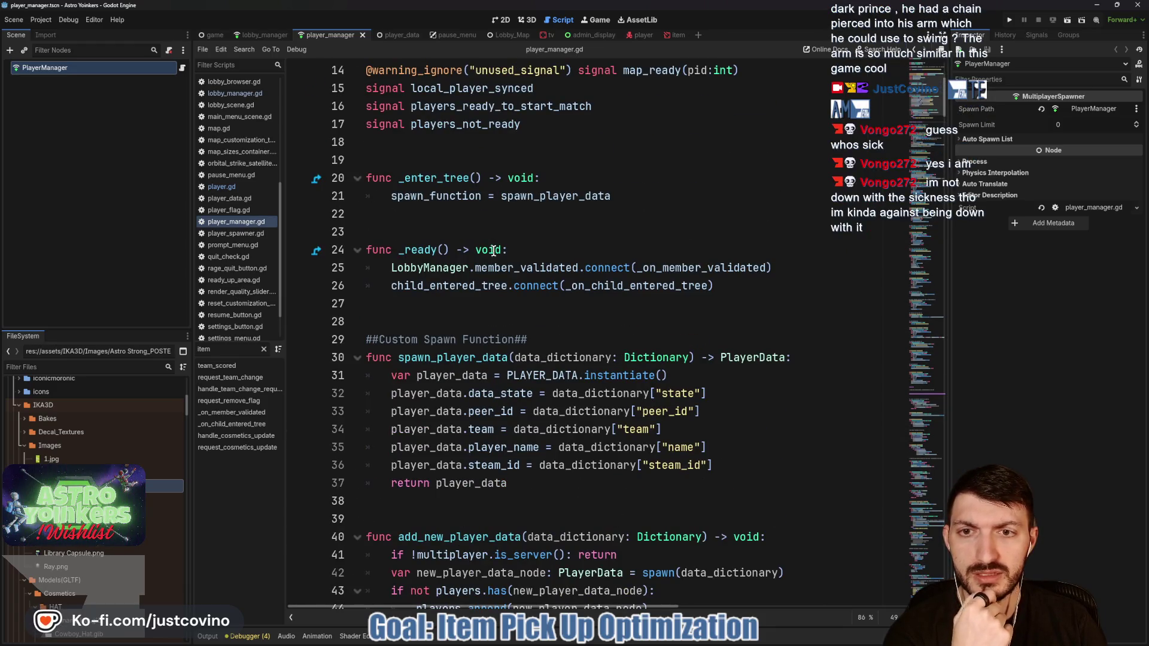
Step: Find the new_message_pop_up RPC below all_players_ready and select its name
scroll(494, 251, down, 13)
scroll(494, 252, down, 20)
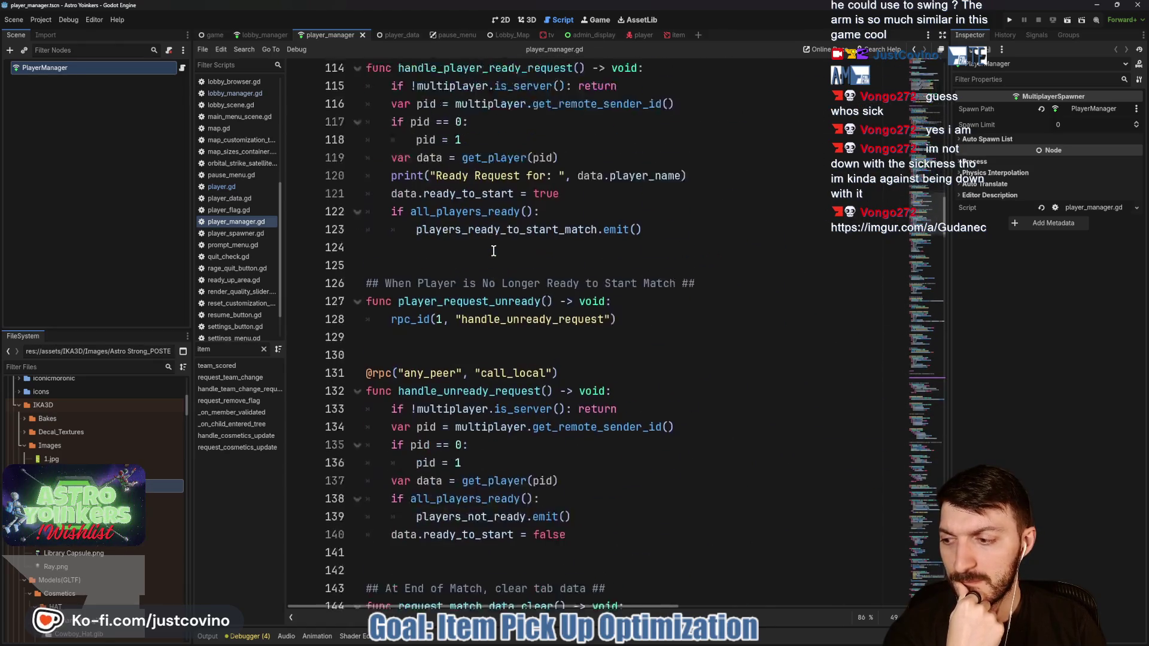
scroll(493, 252, down, 1)
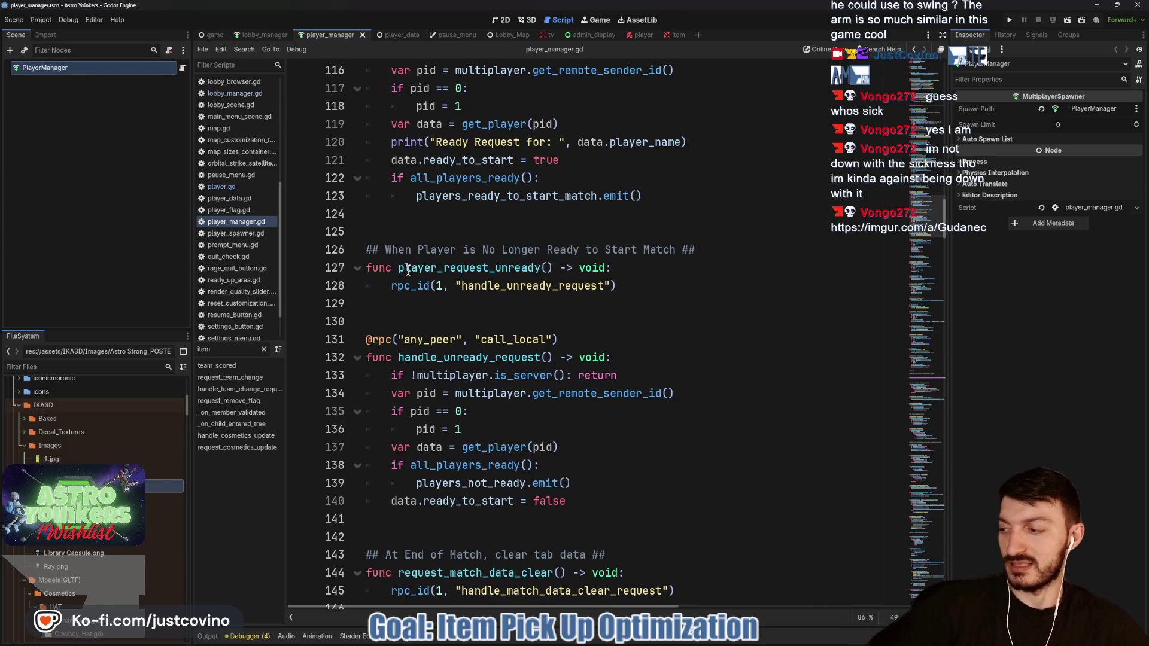
scroll(407, 270, down, 5)
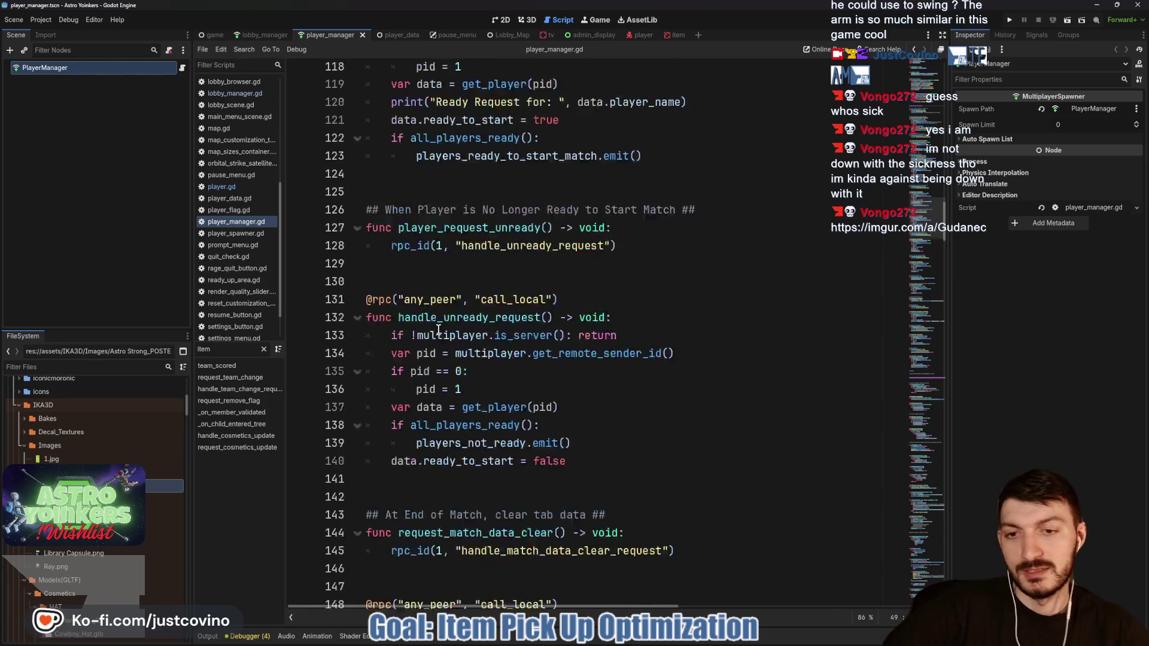
scroll(436, 342, down, 13)
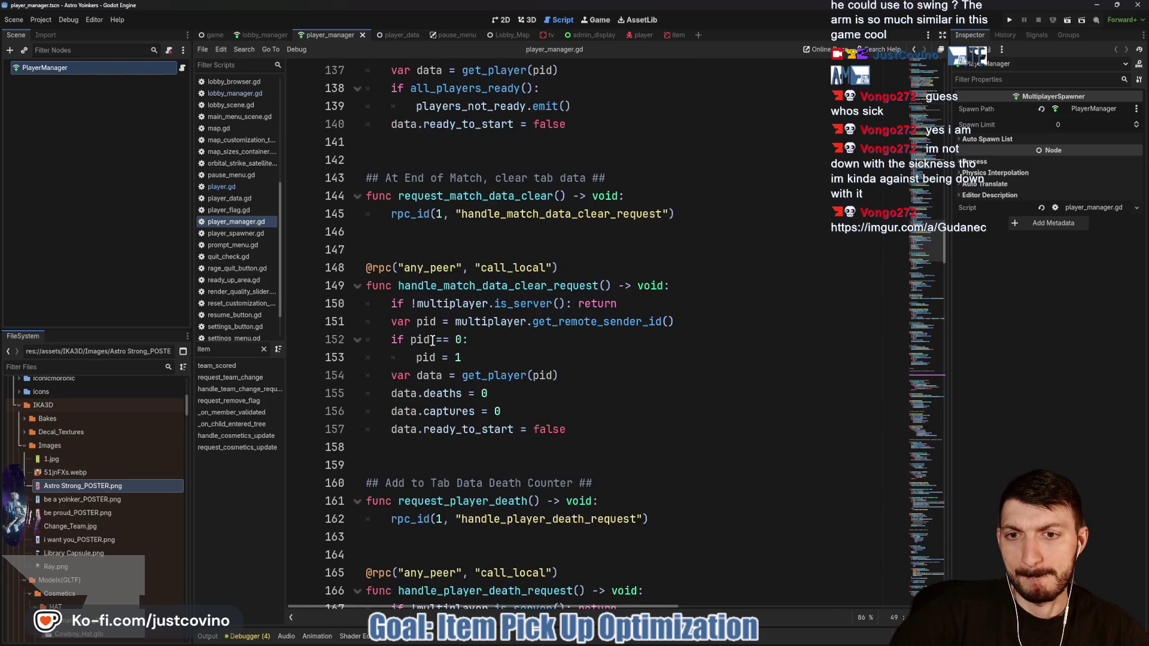
scroll(419, 341, down, 5)
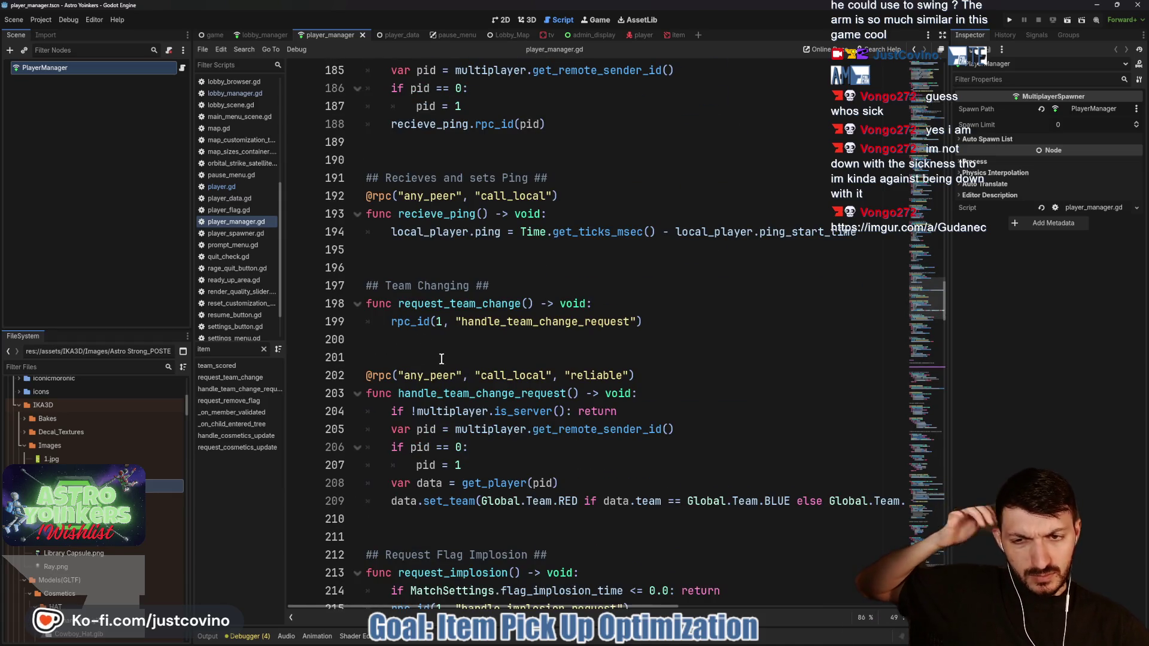
scroll(435, 354, down, 3)
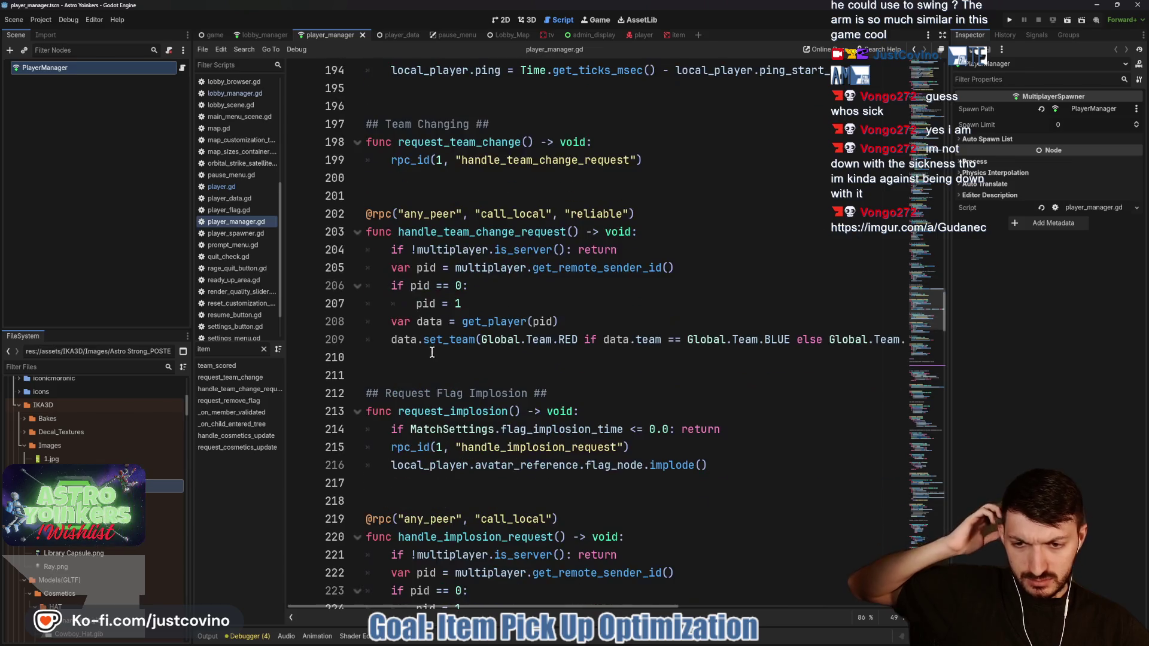
scroll(427, 347, down, 3)
scroll(417, 337, down, 7)
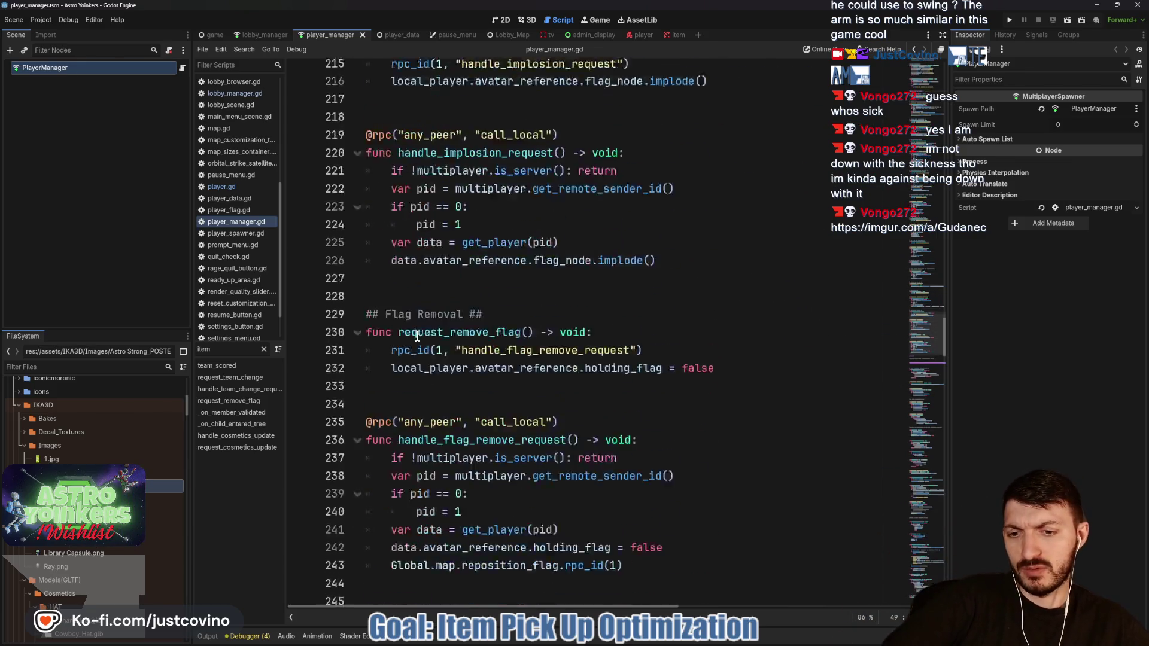
scroll(441, 408, down, 9)
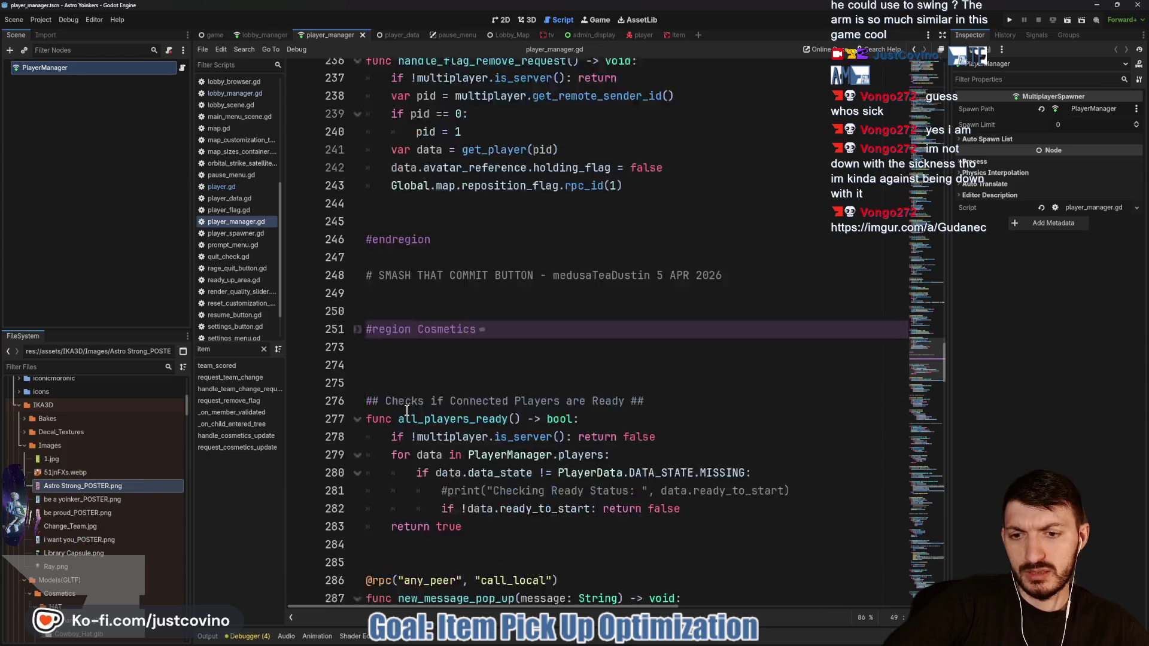
double_click(449, 339)
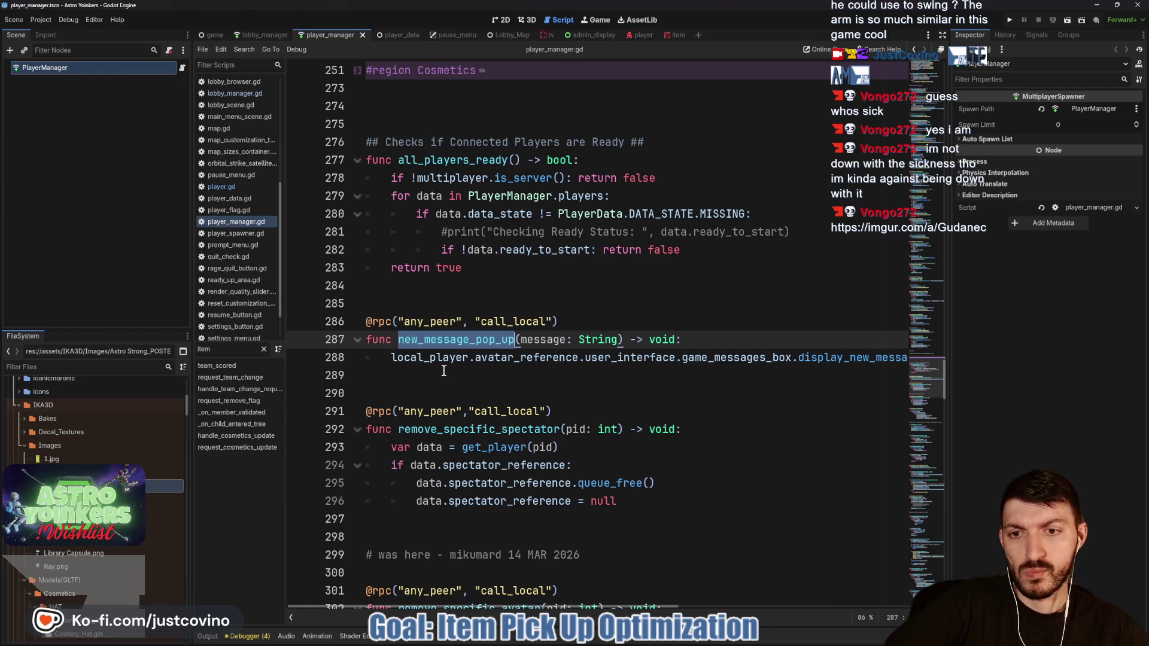
Step: Run a Find in Files search for new_message_pop_up and scroll the results
key(ctrl+shift+f)
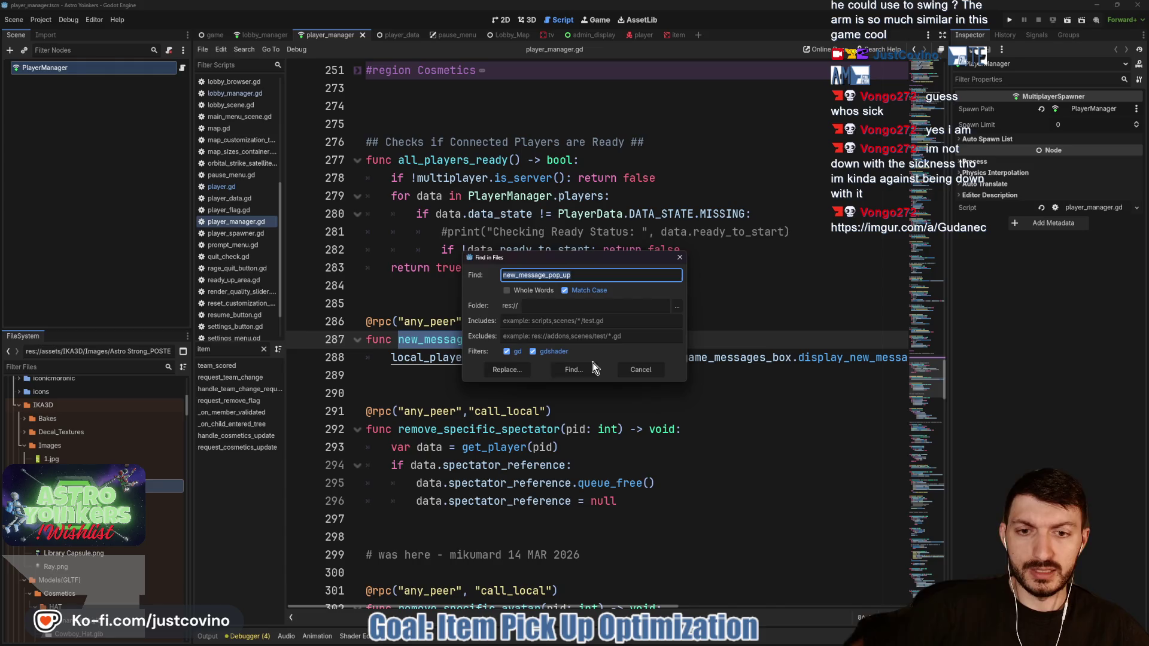
click(593, 369)
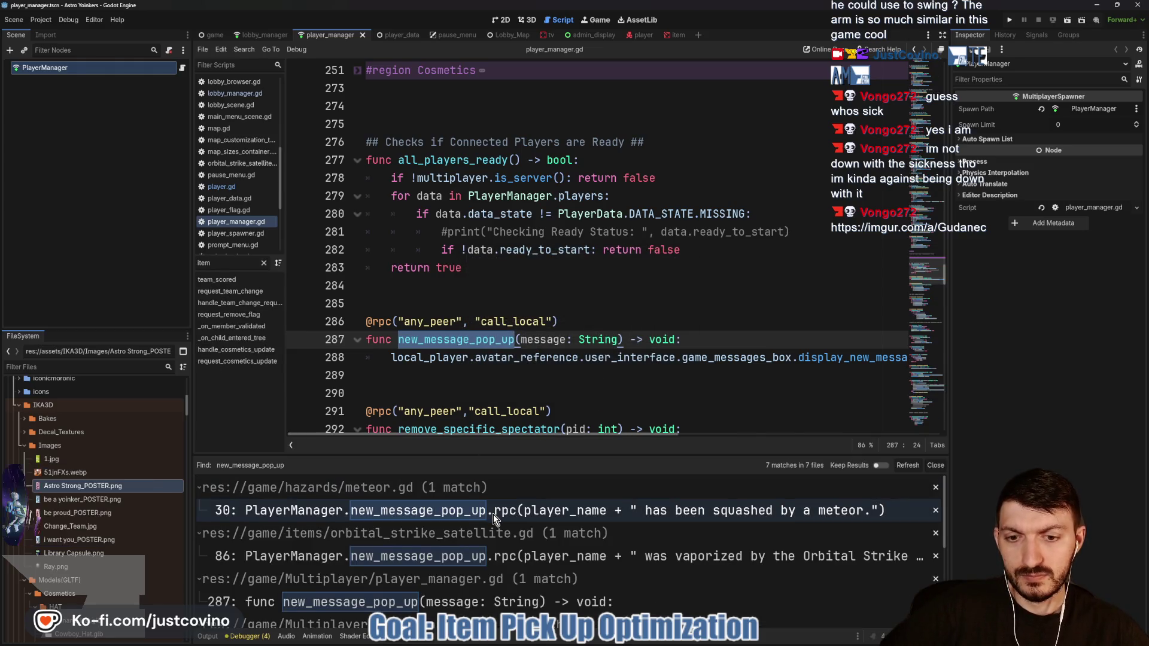
scroll(493, 515, down, 2)
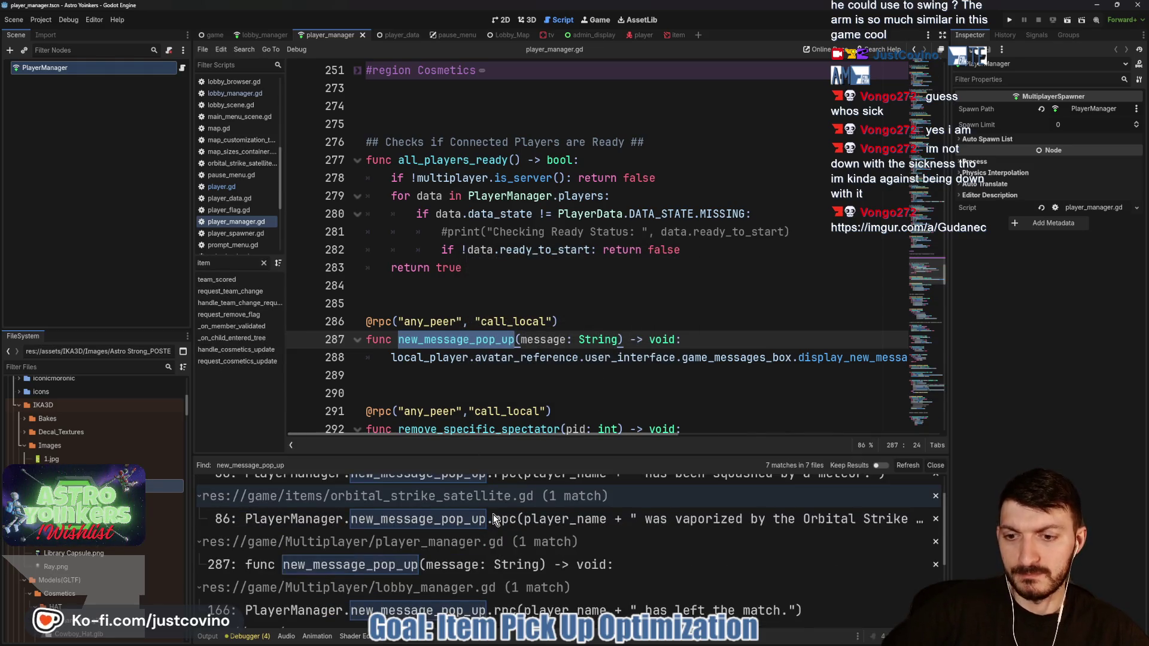
scroll(493, 515, down, 2)
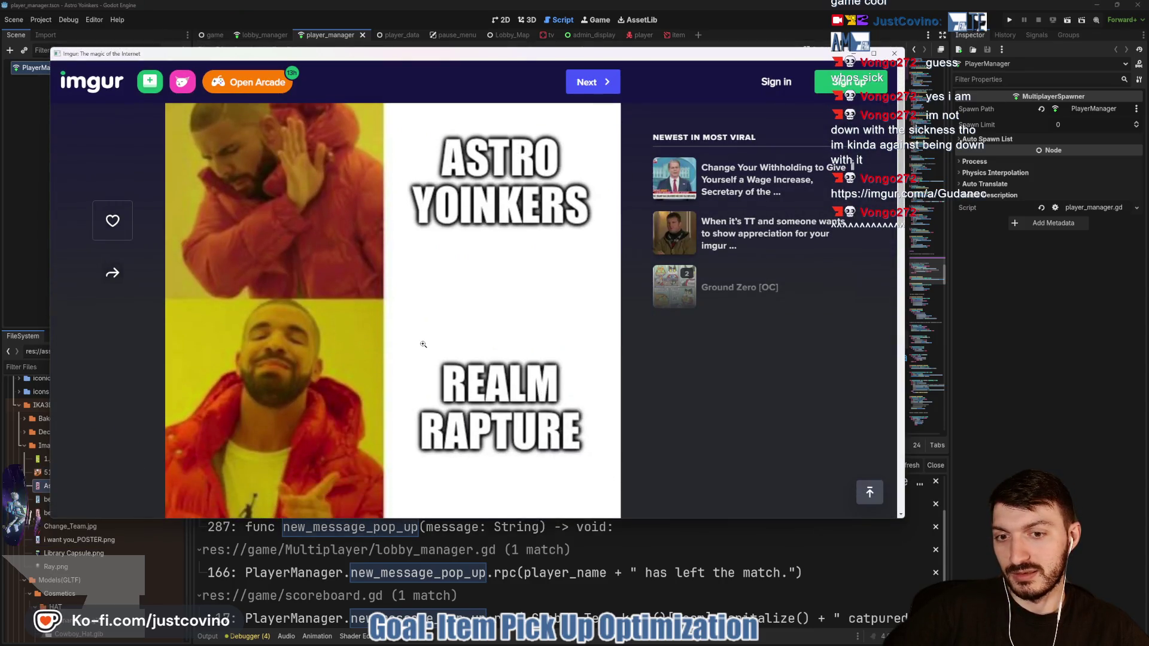
Step: Scroll the Astro Yoinkers meme on Imgur, close it, and return to line 284 of the script
scroll(424, 344, down, 2)
scroll(423, 345, up, 5)
scroll(423, 344, down, 2)
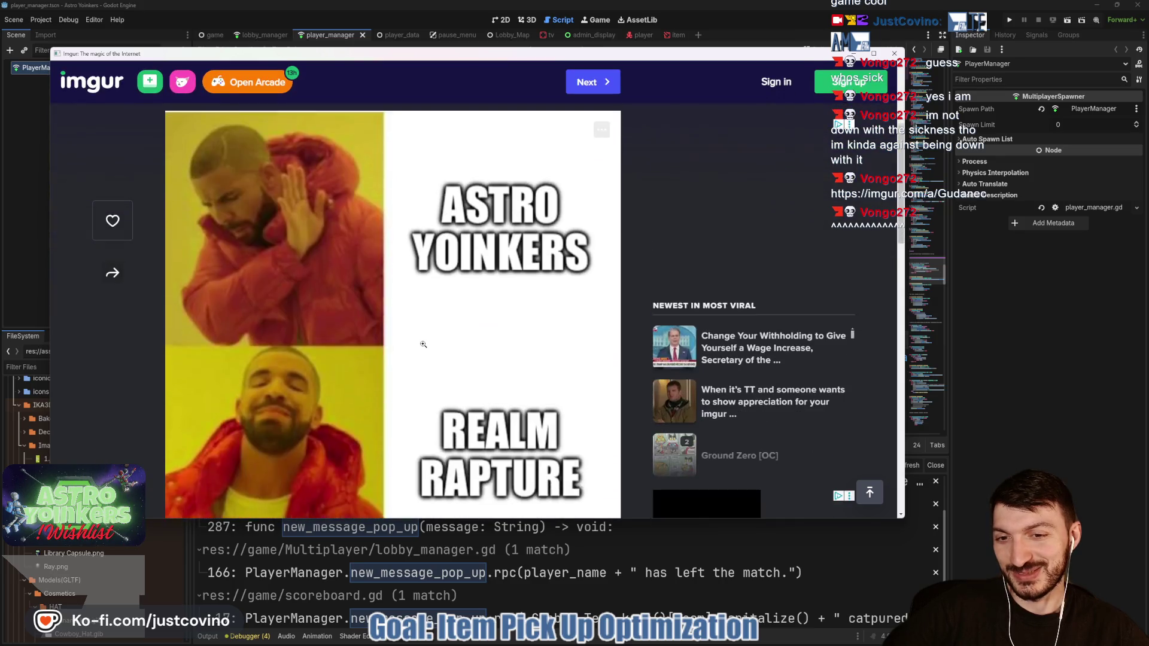
scroll(422, 342, down, 2)
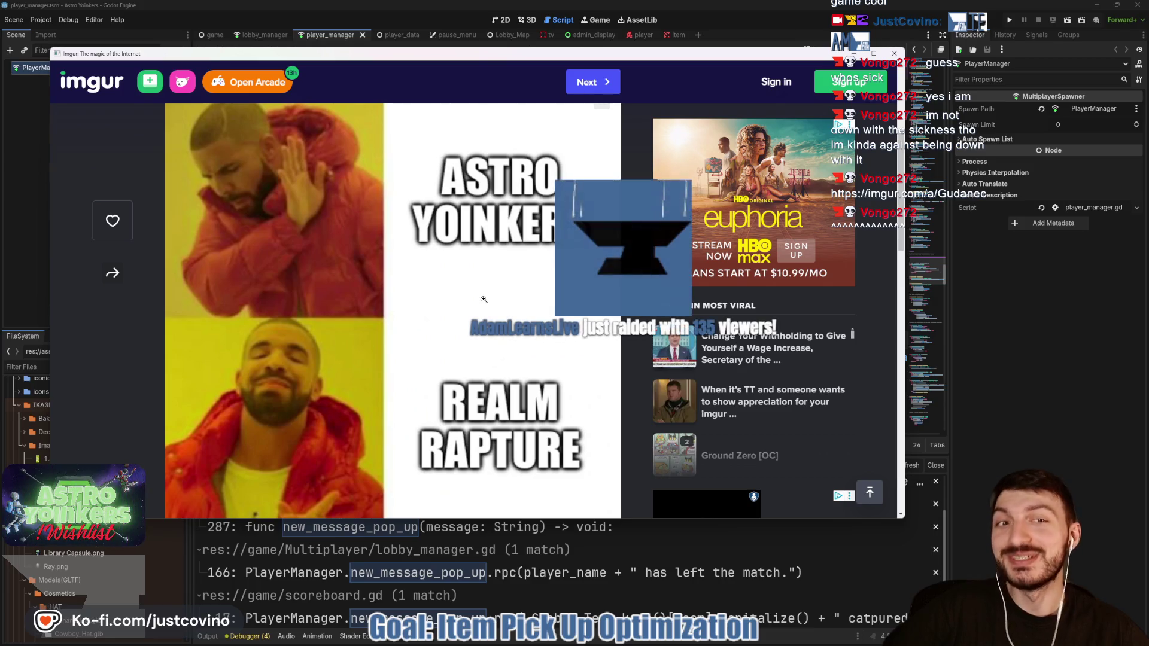
click(894, 54)
click(512, 288)
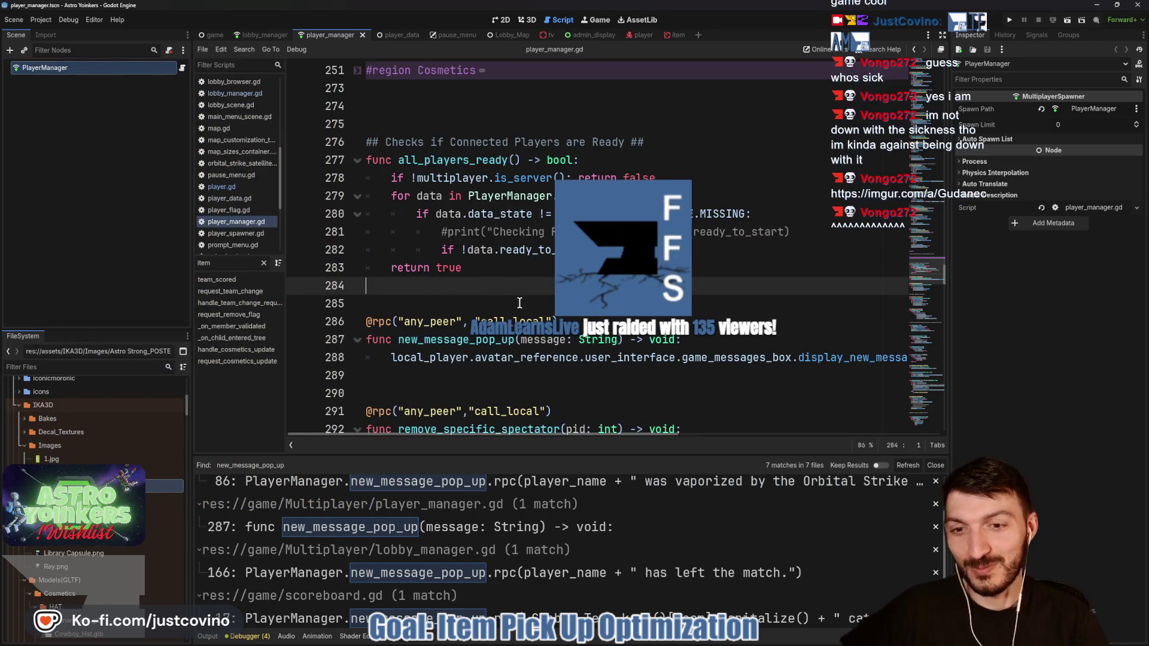
Step: Move the caret through empty lines 285 to 290 in player_manager.gd
click(496, 305)
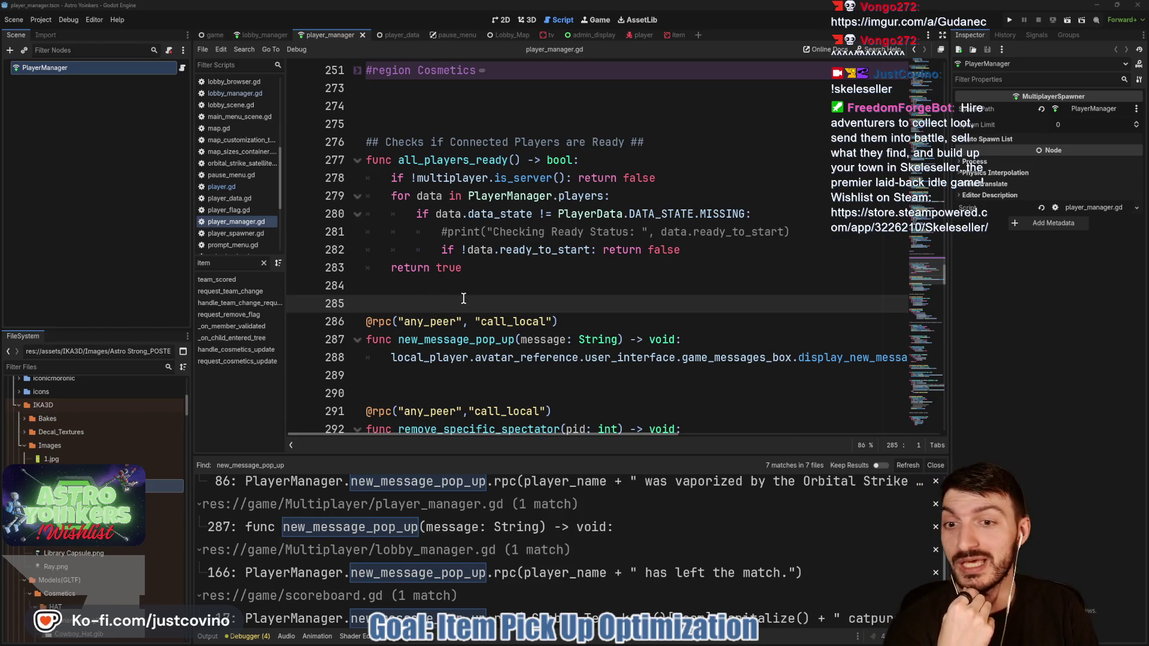
scroll(444, 234, down, 3)
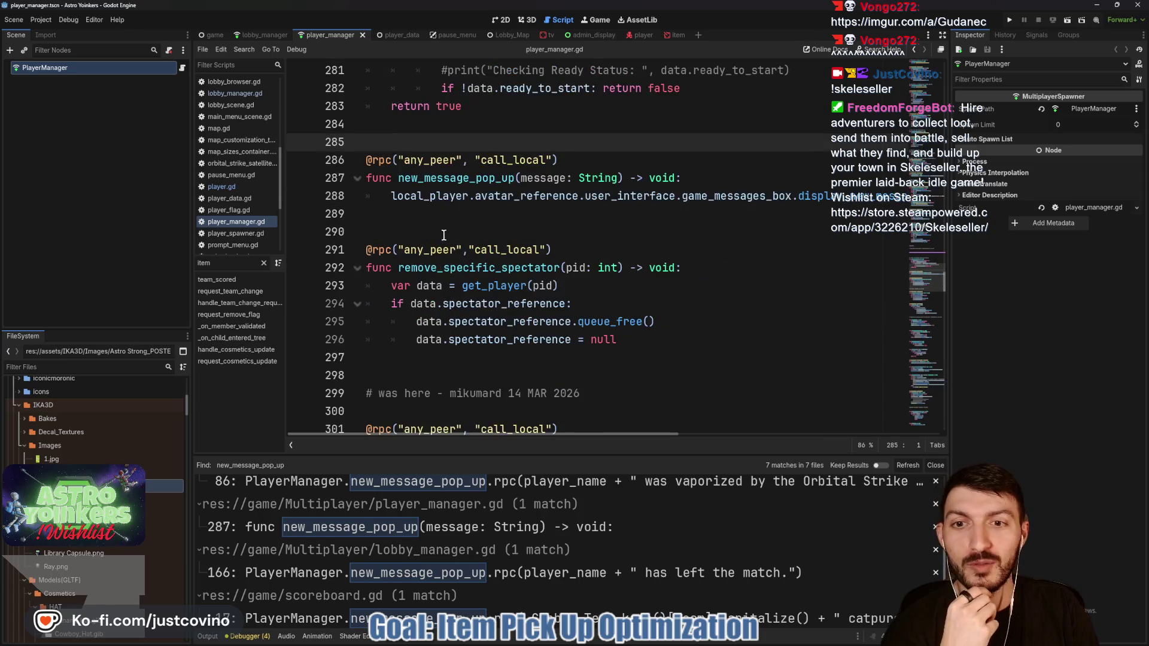
click(431, 217)
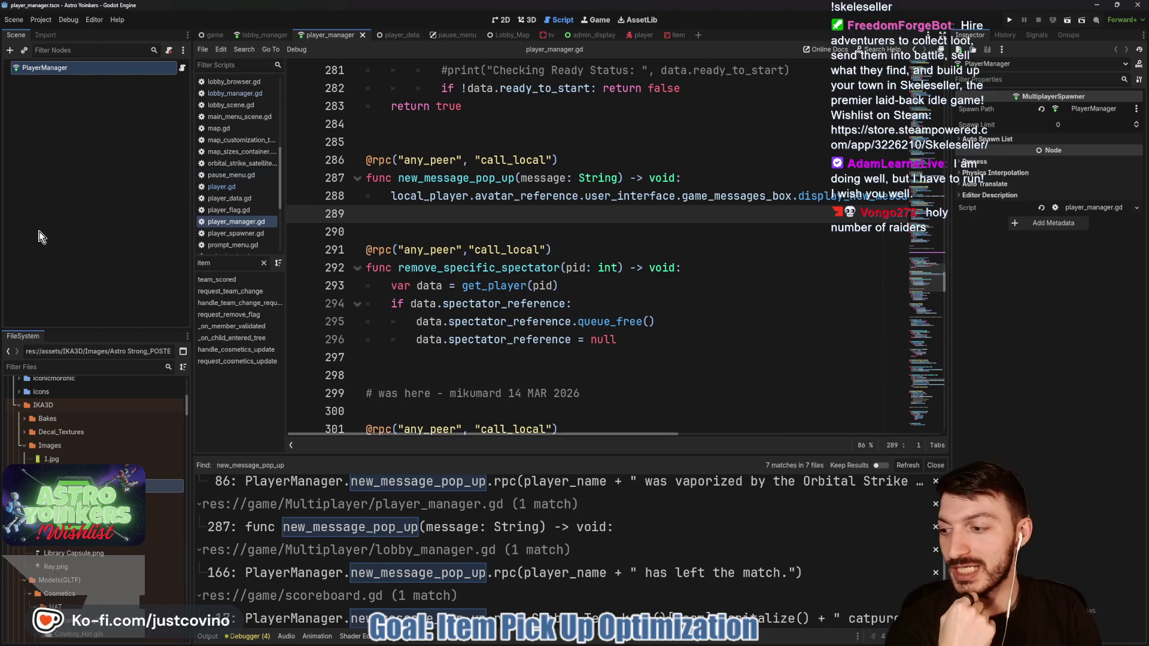
key(Down)
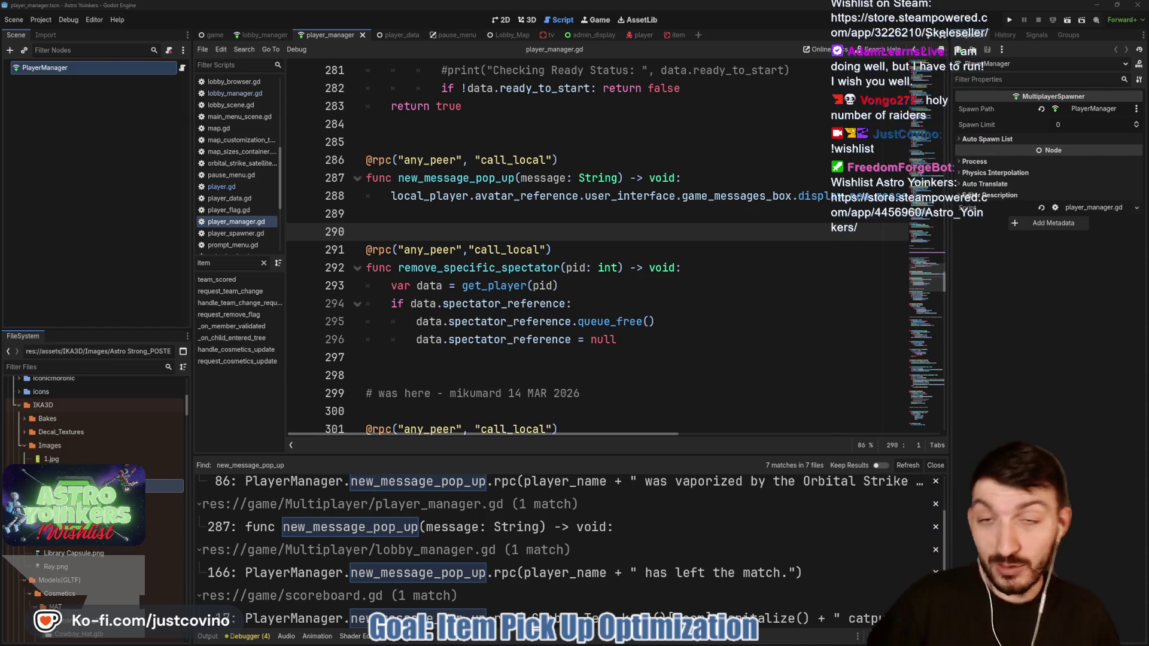
Step: Close the Find results panel and bring up the Astro Yoinkers Steam store page
click(932, 464)
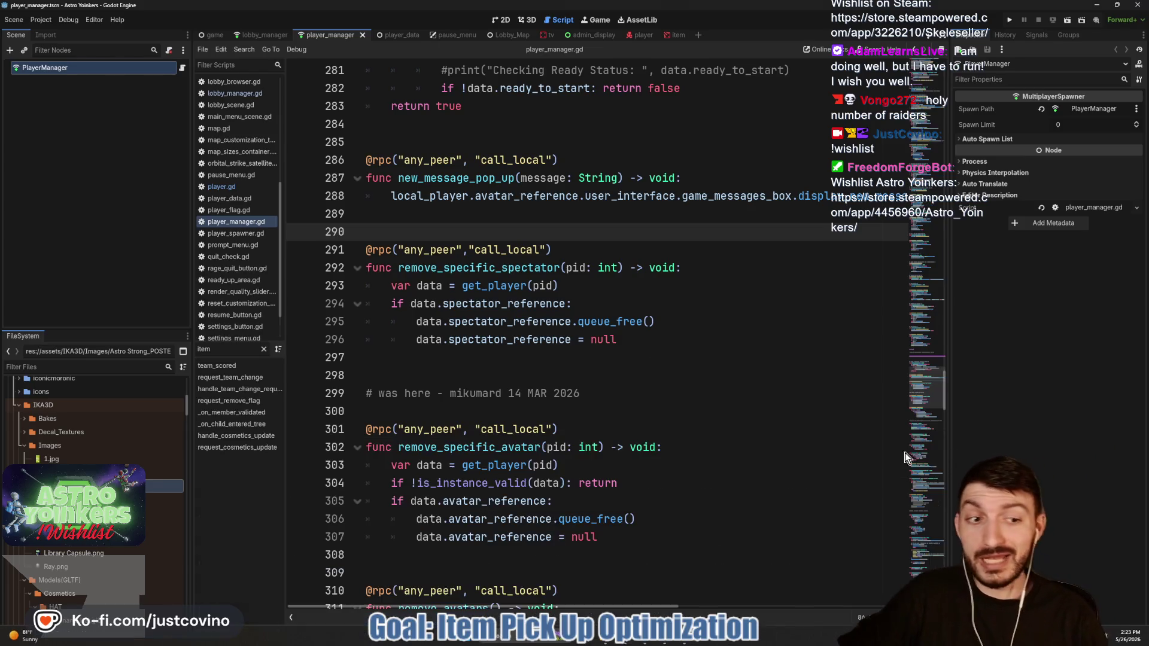
mouse_move(666, 644)
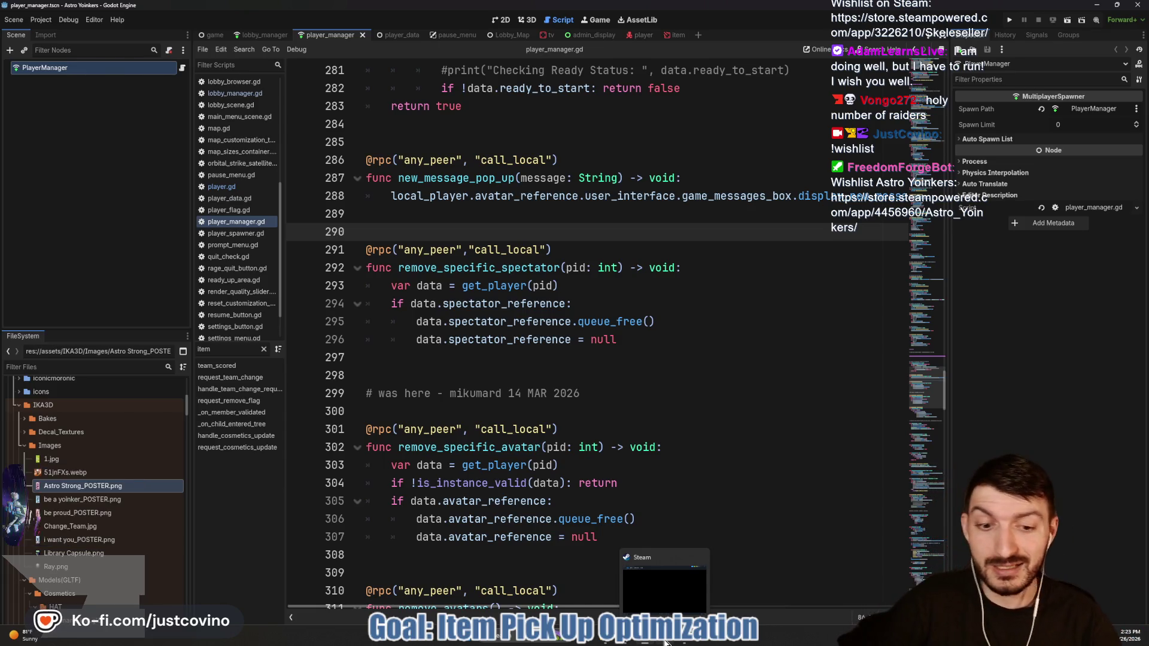
click(665, 643)
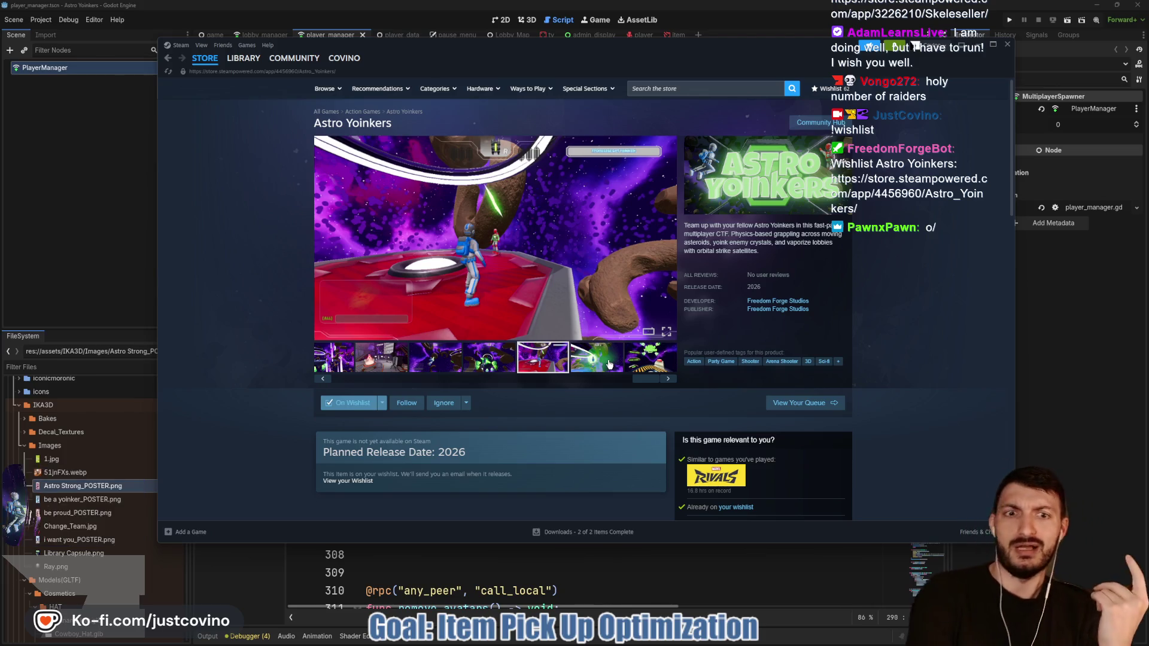
Step: View the asteroid-field screenshot on the Astro Yoinkers store page, then return to Godot
click(339, 355)
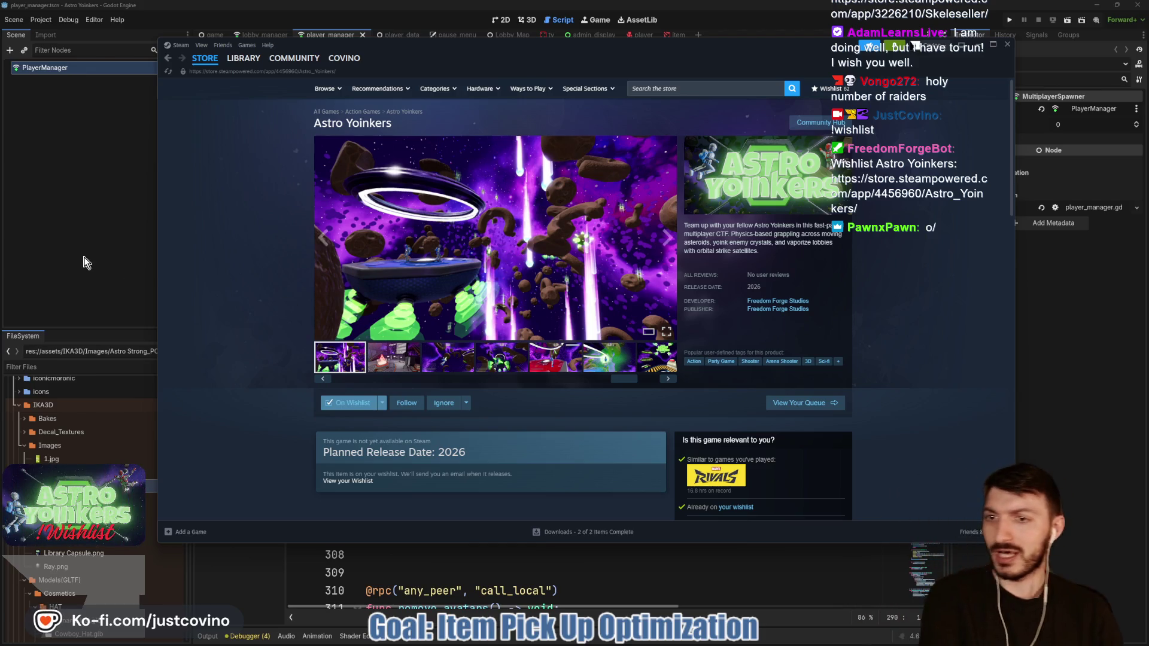
key(alt+Tab)
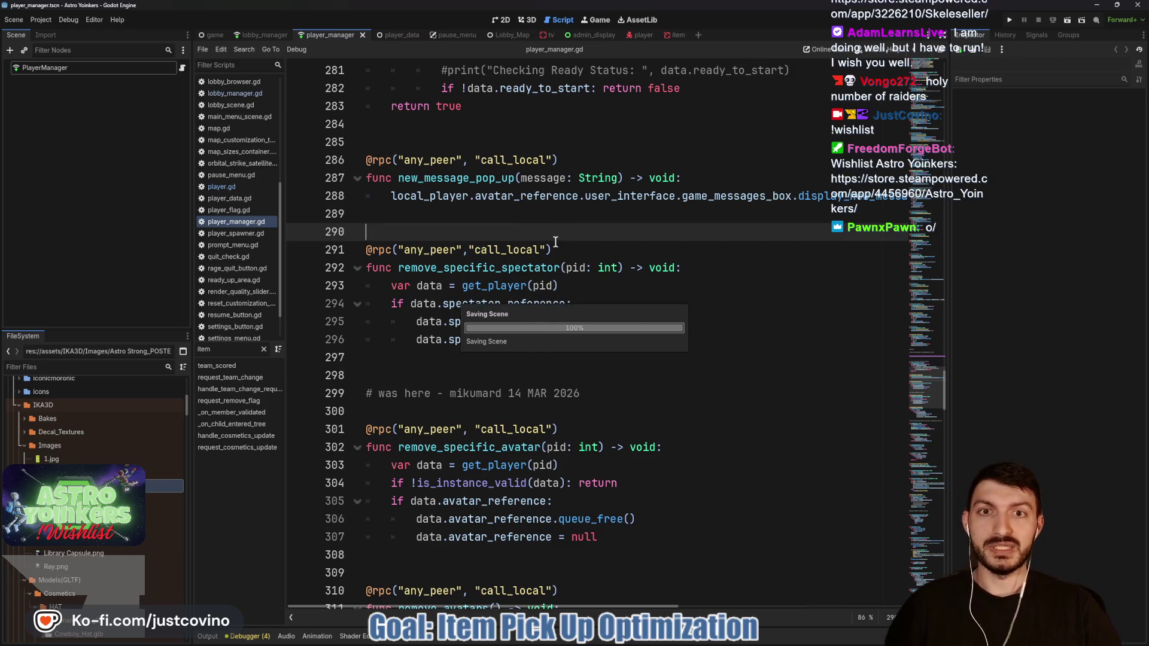
Step: Launch a debug run of the game and host a private lobby
click(1006, 20)
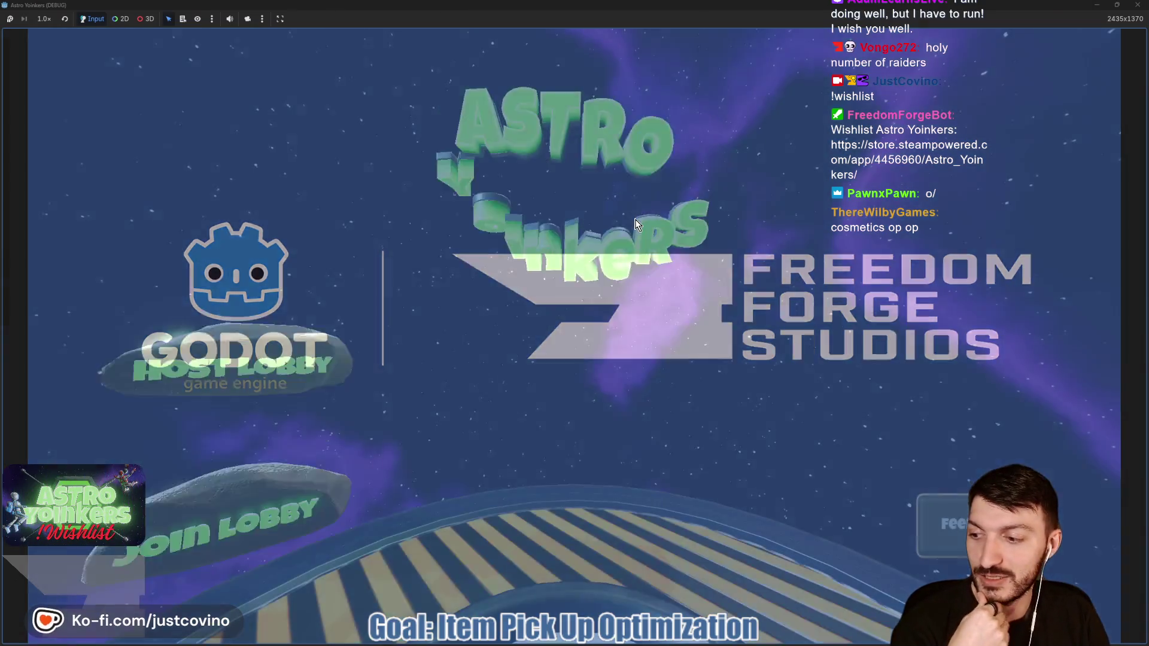
click(217, 268)
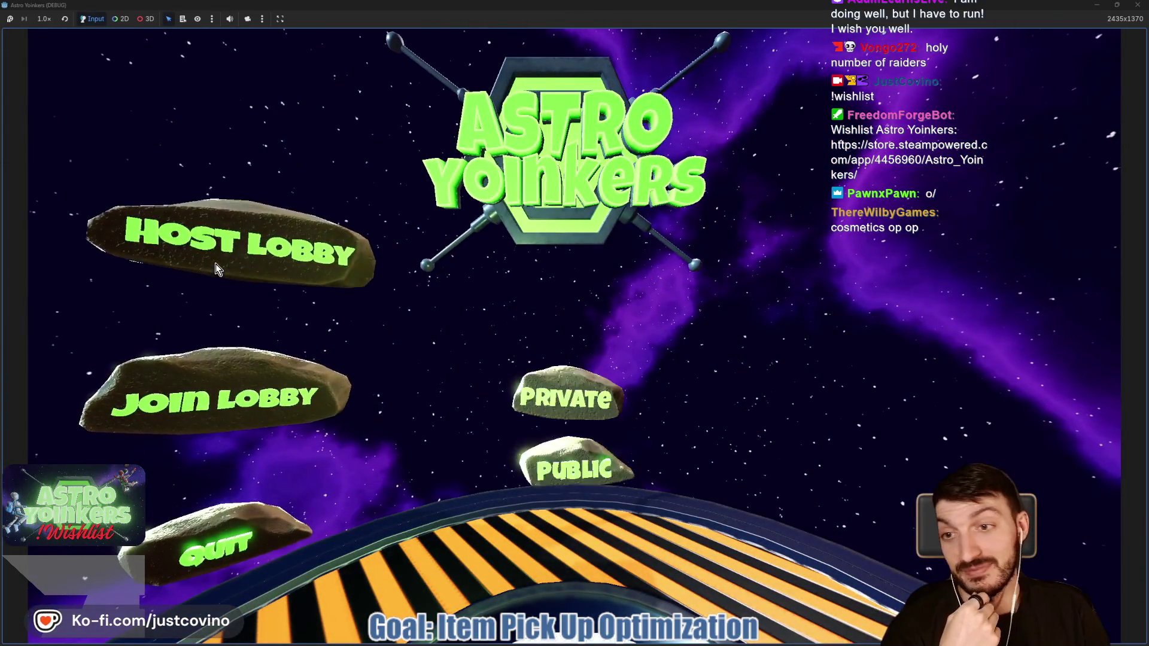
click(528, 236)
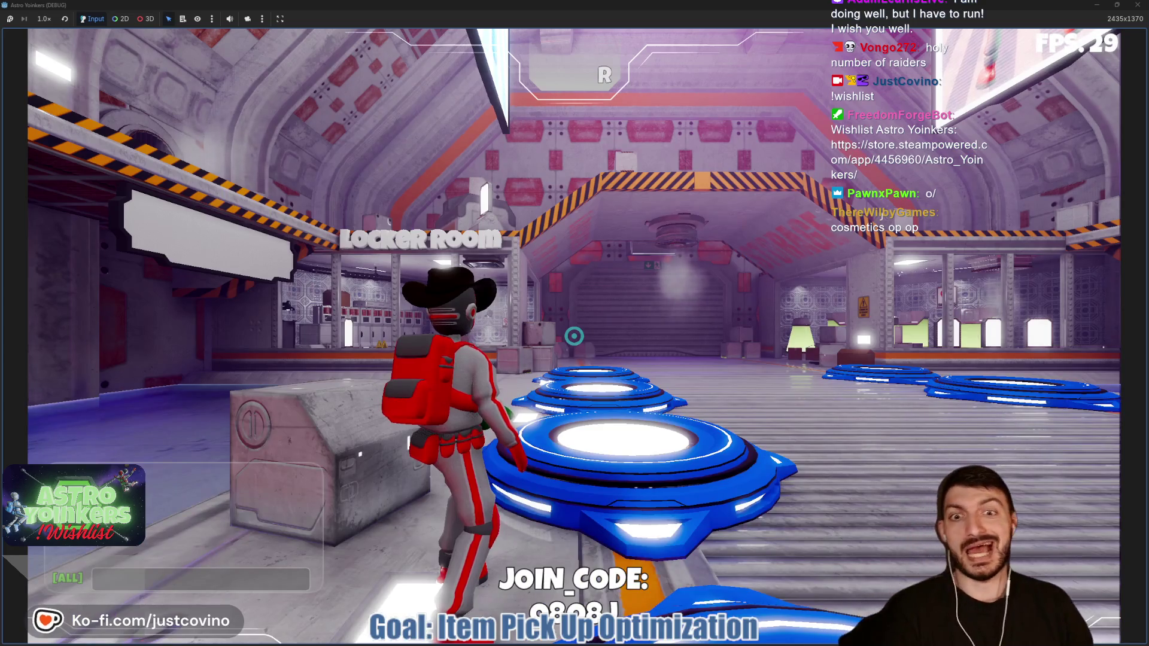
Step: Run the character into the Locker Room and try a different head cosmetic
key(w)
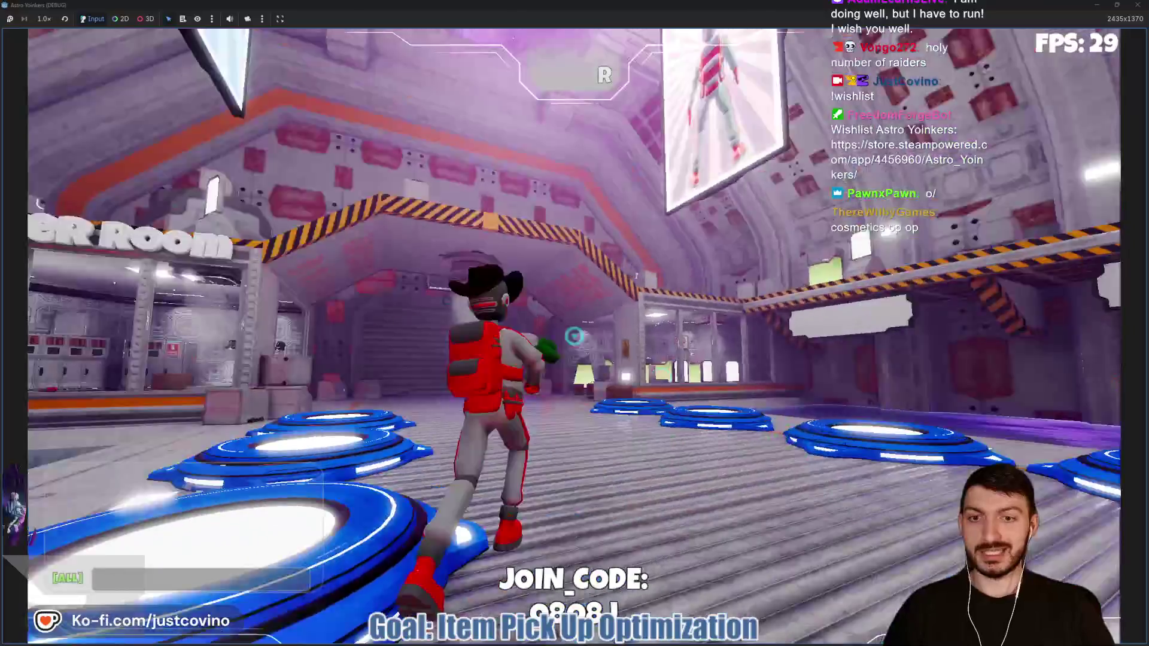
key(w)
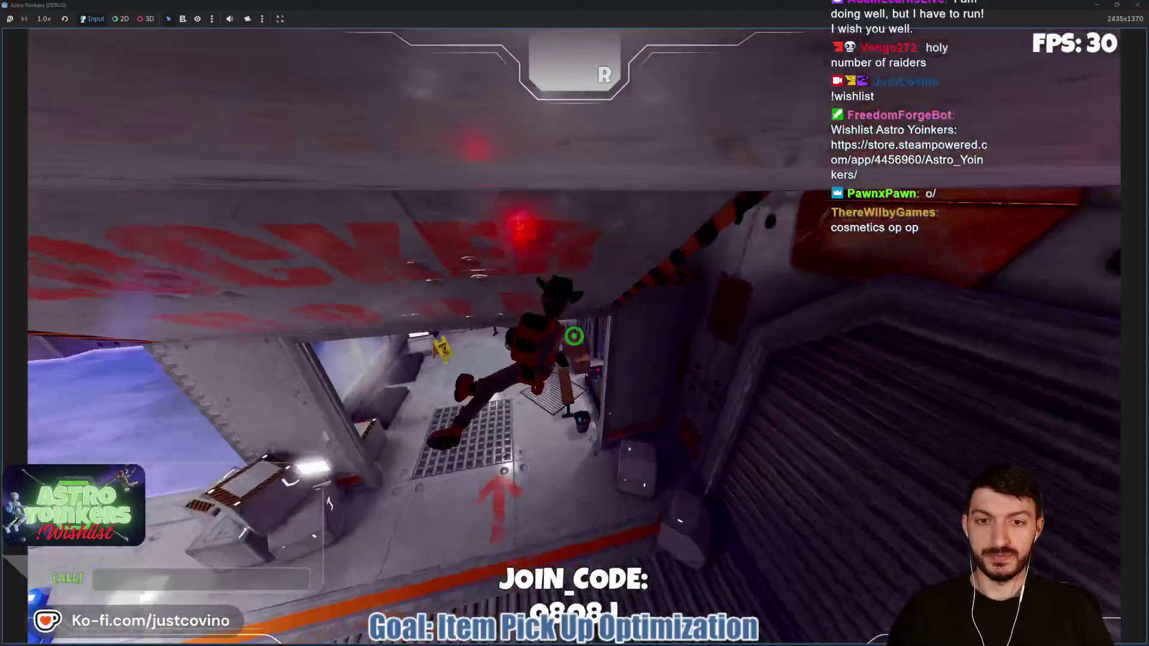
key(w)
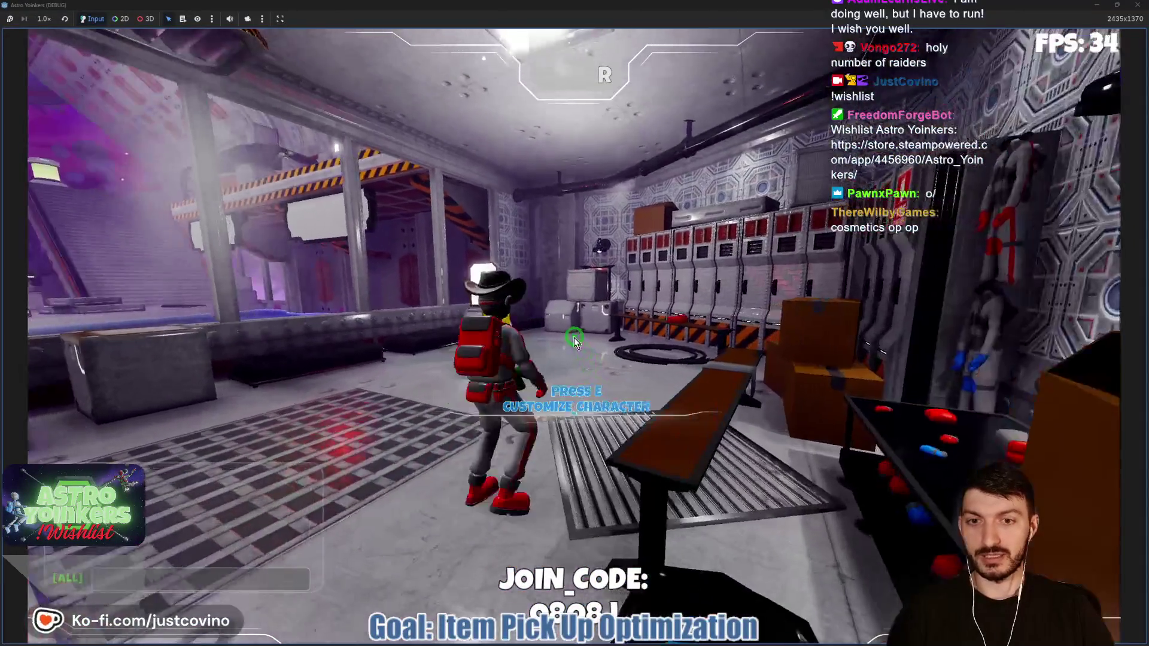
key(e)
click(311, 144)
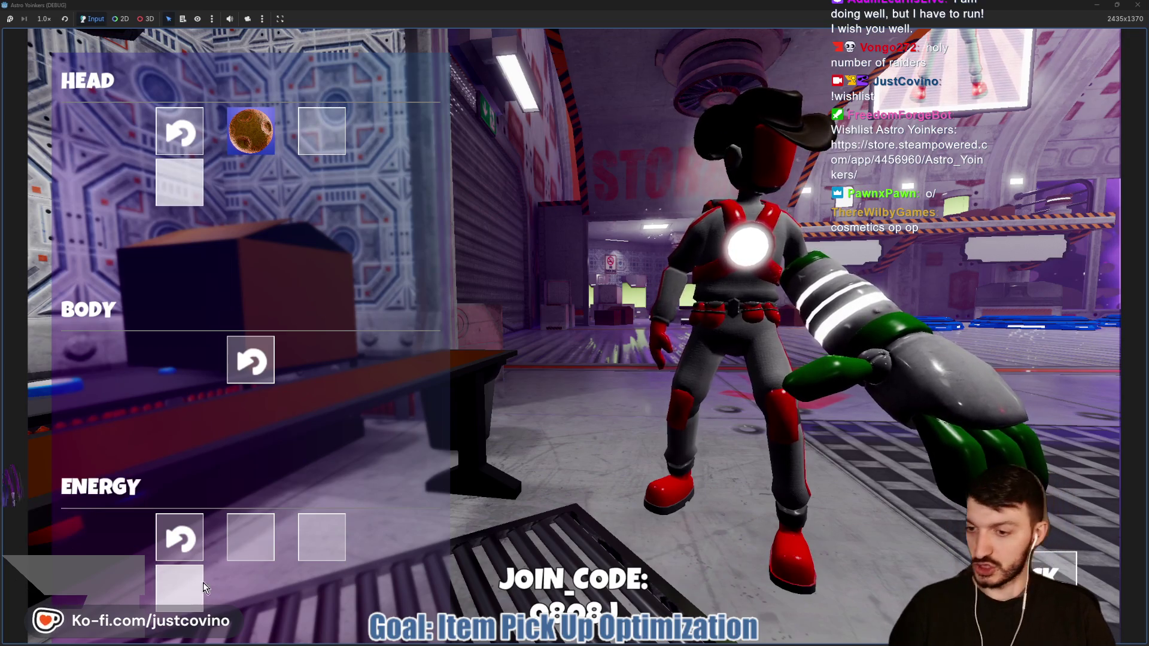
Step: Leave customization, start the asteroid match from a blue pad, then stop the game with F8
key(Escape)
key(w)
key(space)
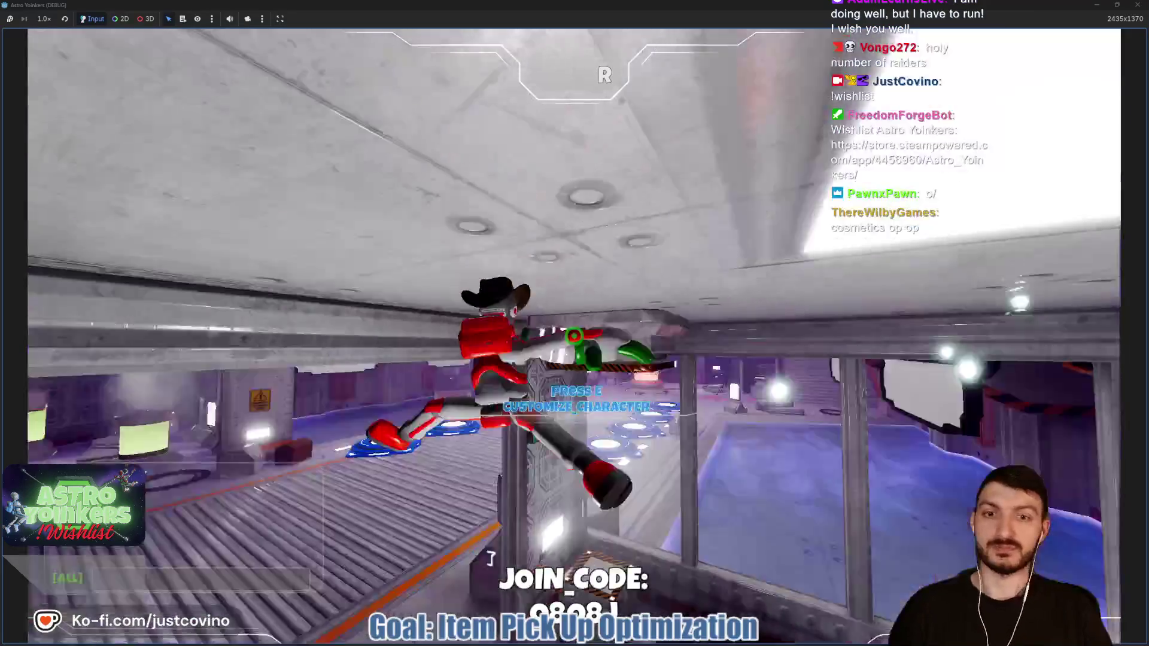
key(w)
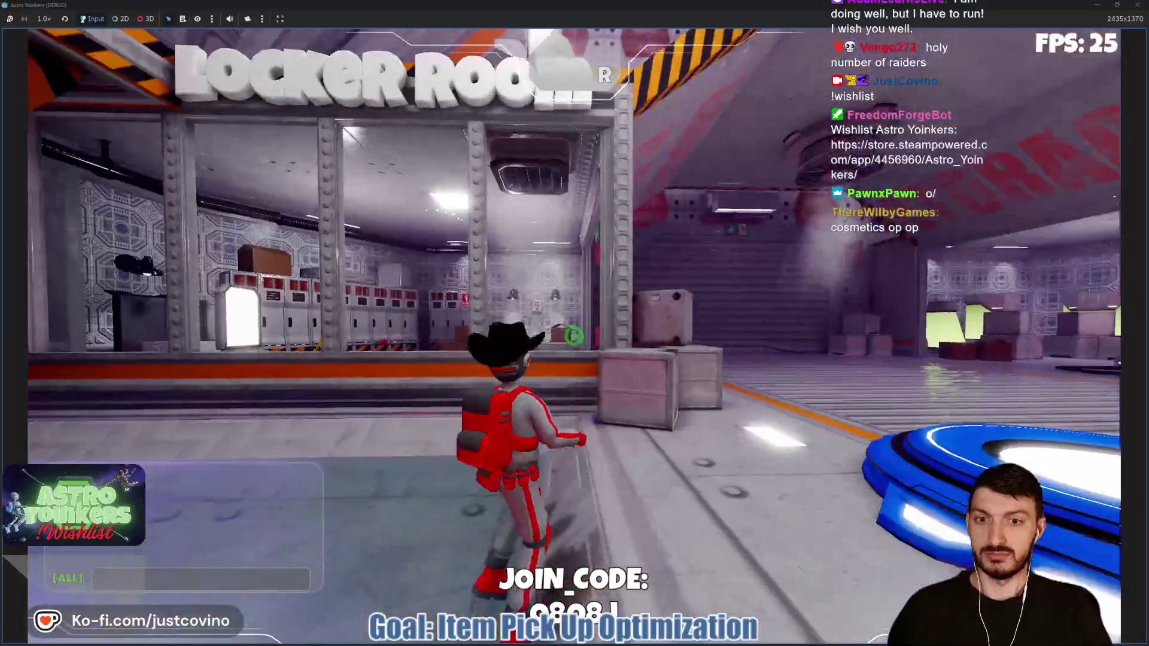
key(w)
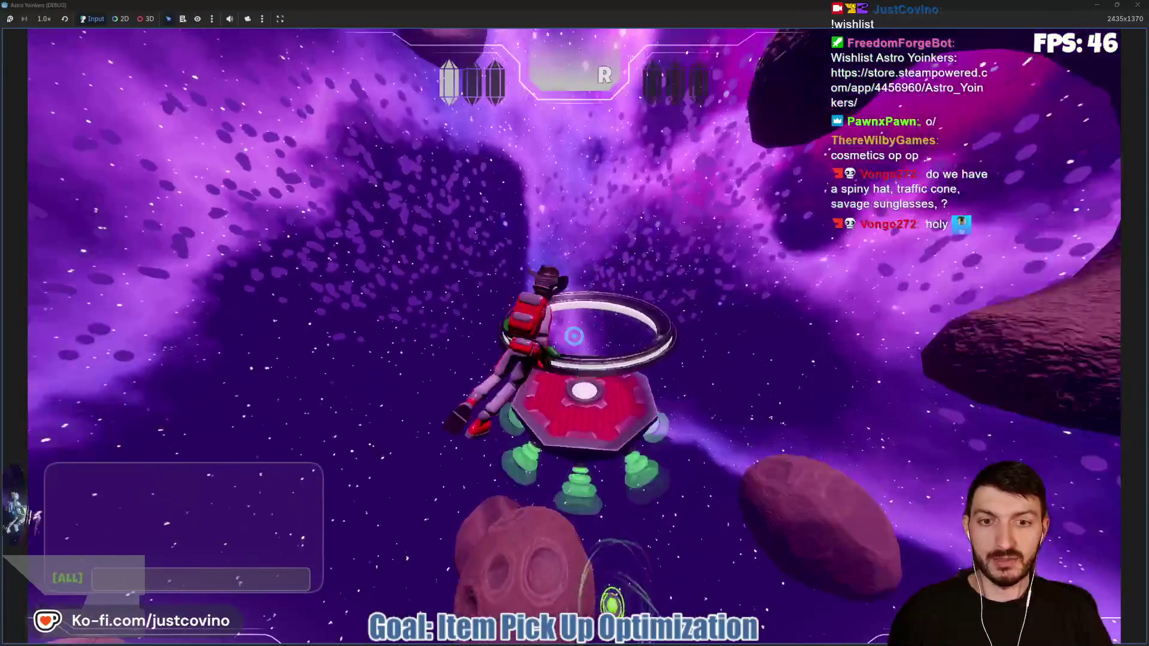
key(F8)
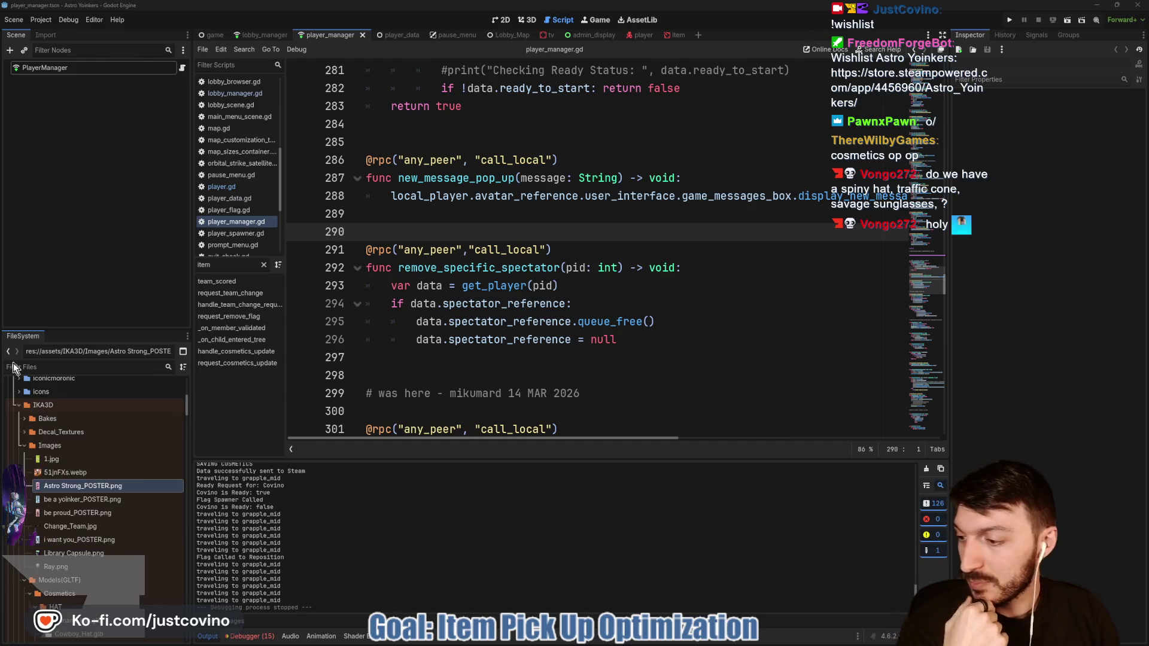
Step: Move to line 297, glance at the pending git changes, and return to the script editor
click(611, 339)
click(575, 366)
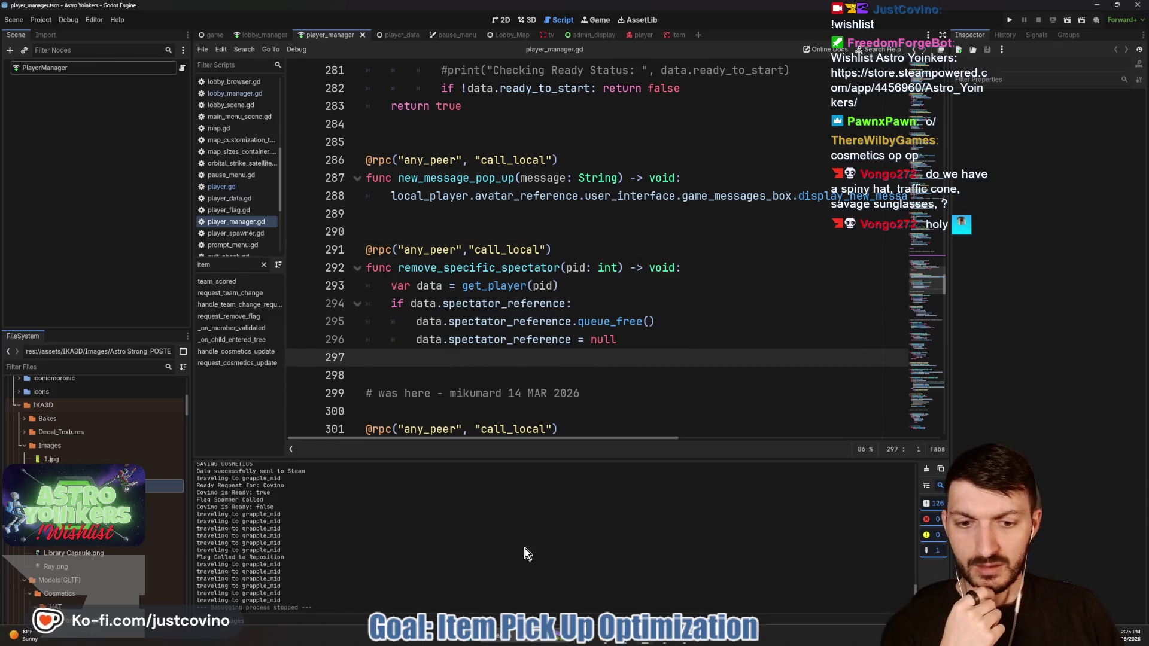
click(678, 644)
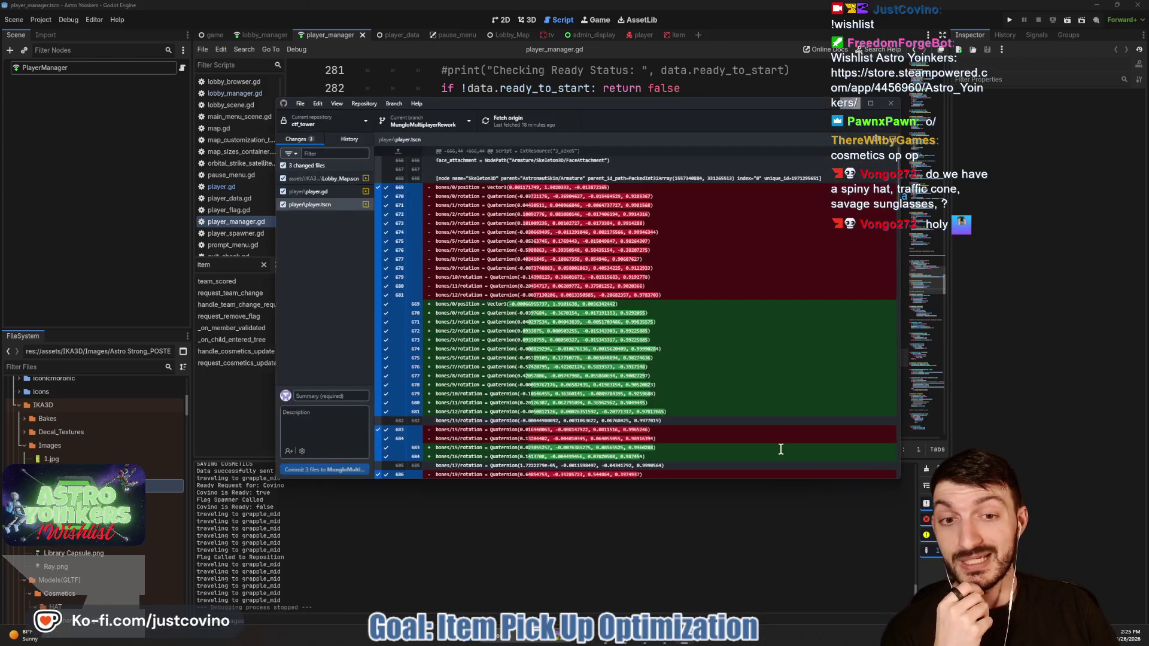
click(502, 527)
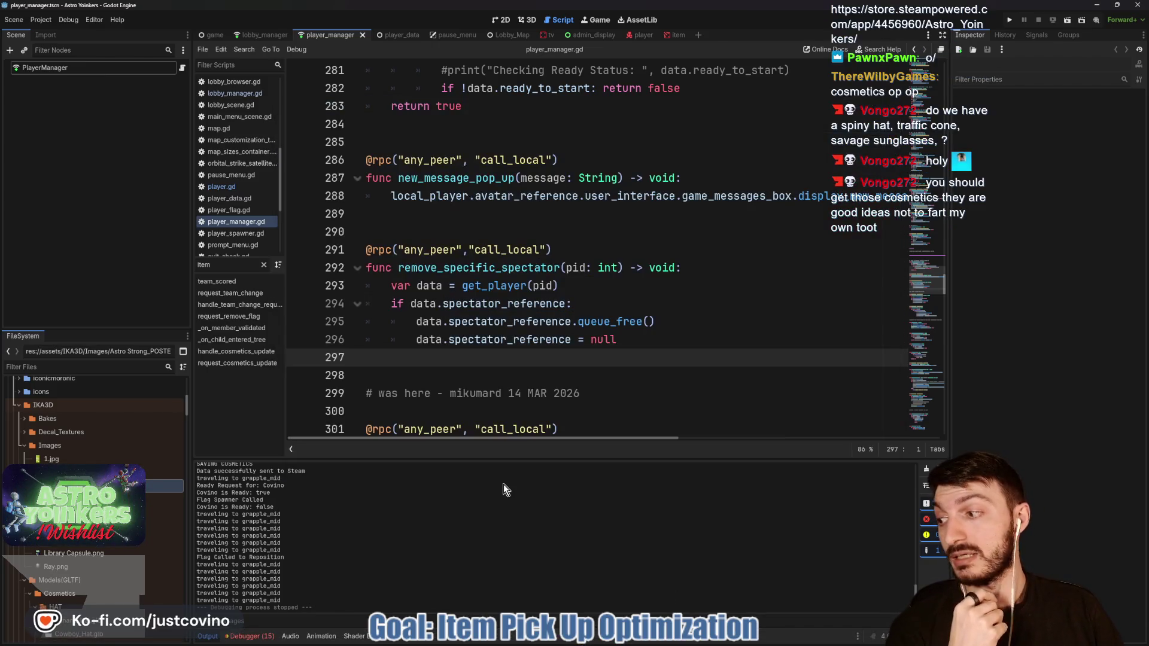
Step: Sketch viewer annotations over the editor and code, then clear them all
mouse_move(708, 90)
mouse_down()
mouse_move(872, 294)
mouse_move(1104, 461)
mouse_up()
mouse_move(772, 145)
mouse_down()
mouse_move(771, 185)
mouse_move(870, 313)
mouse_up()
drag(766, 219, 835, 216)
mouse_move(773, 144)
mouse_down()
mouse_move(872, 138)
mouse_move(893, 311)
mouse_move(991, 308)
mouse_up()
mouse_move(73, 122)
mouse_down()
mouse_move(264, 278)
mouse_move(416, 379)
mouse_up()
mouse_move(119, 181)
mouse_down()
mouse_move(204, 215)
mouse_move(200, 257)
mouse_up()
drag(365, 187, 272, 301)
drag(123, 332, 389, 386)
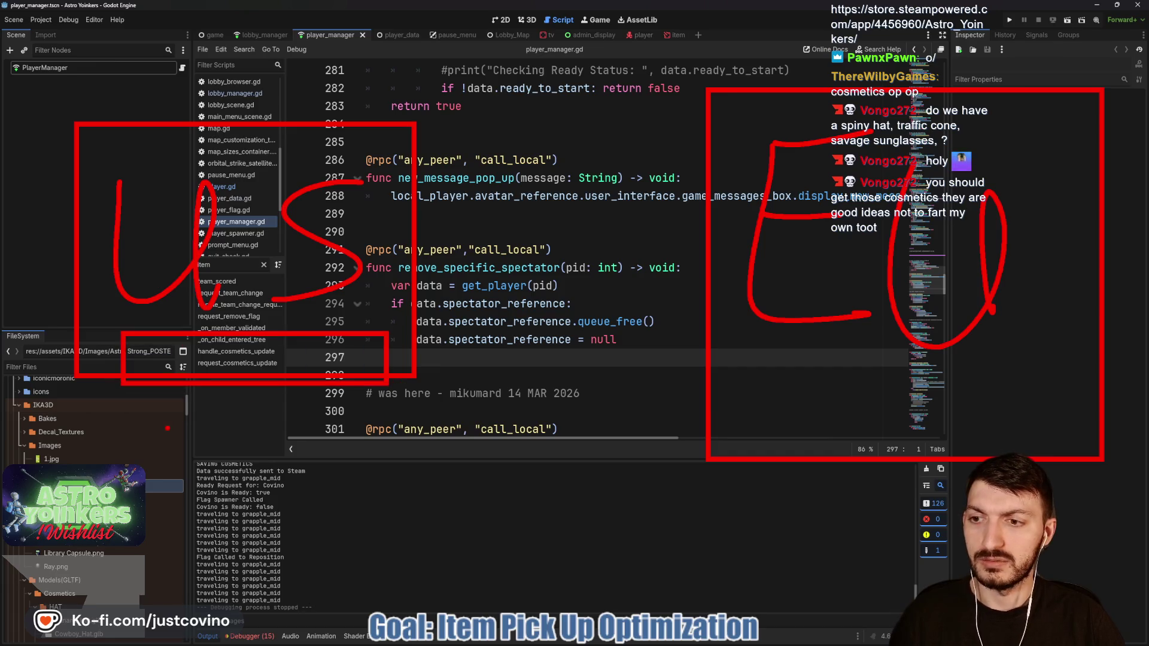
key(Escape)
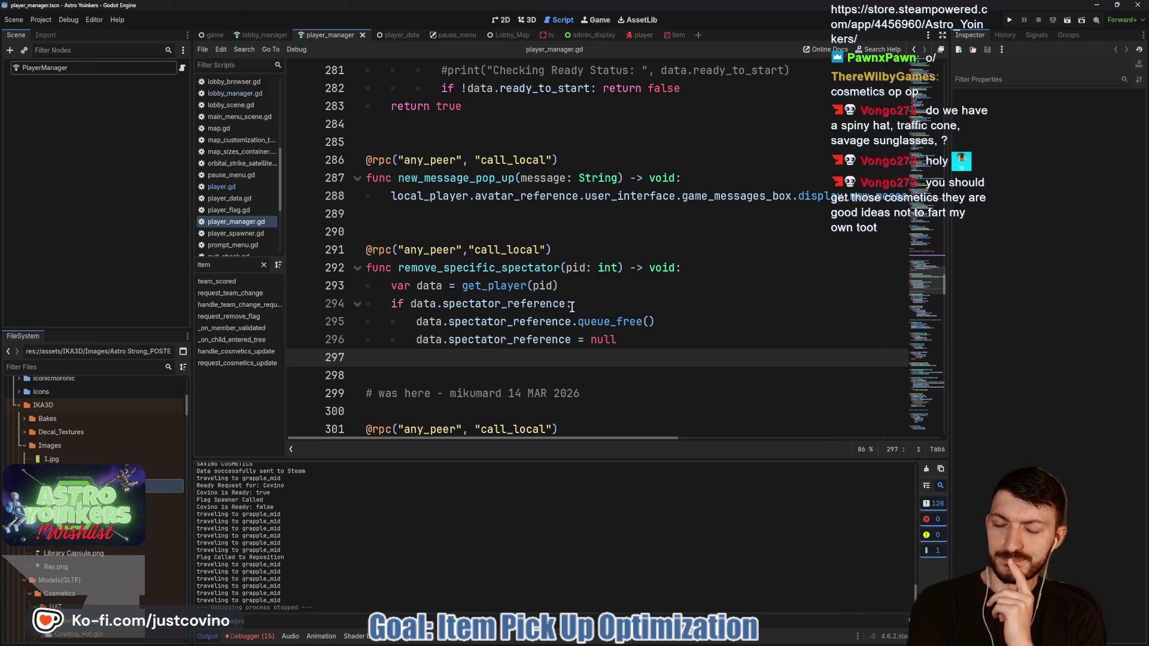
Step: Select the new_message_pop_up function name in player_manager.gd
scroll(550, 363, up, 1)
click(464, 285)
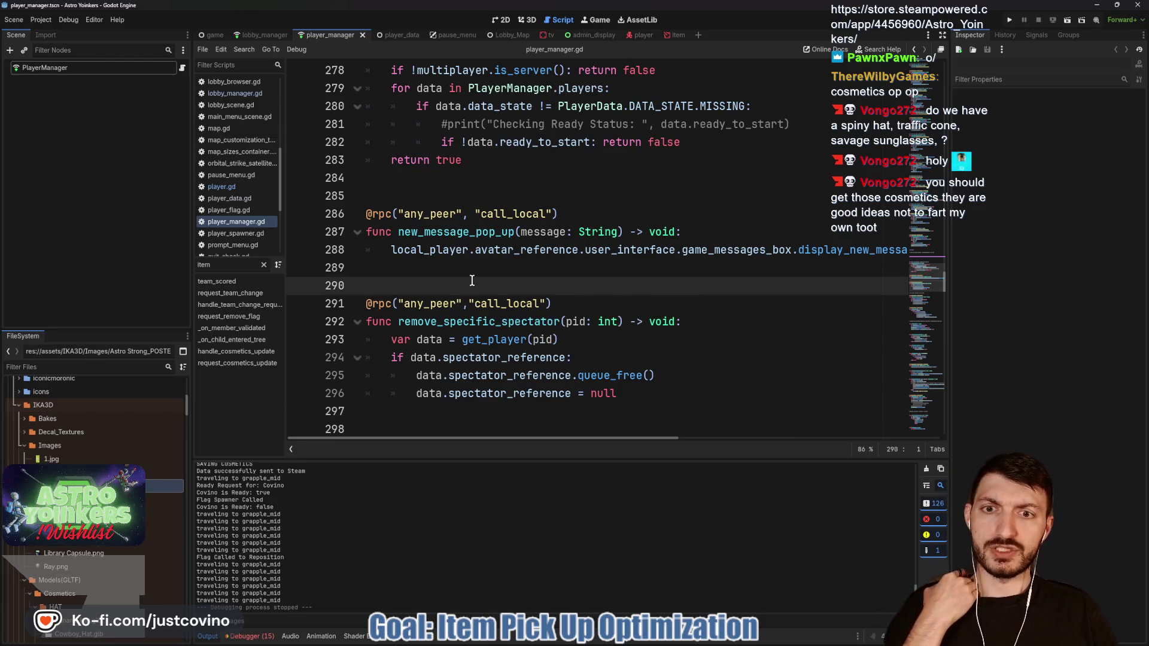
double_click(465, 230)
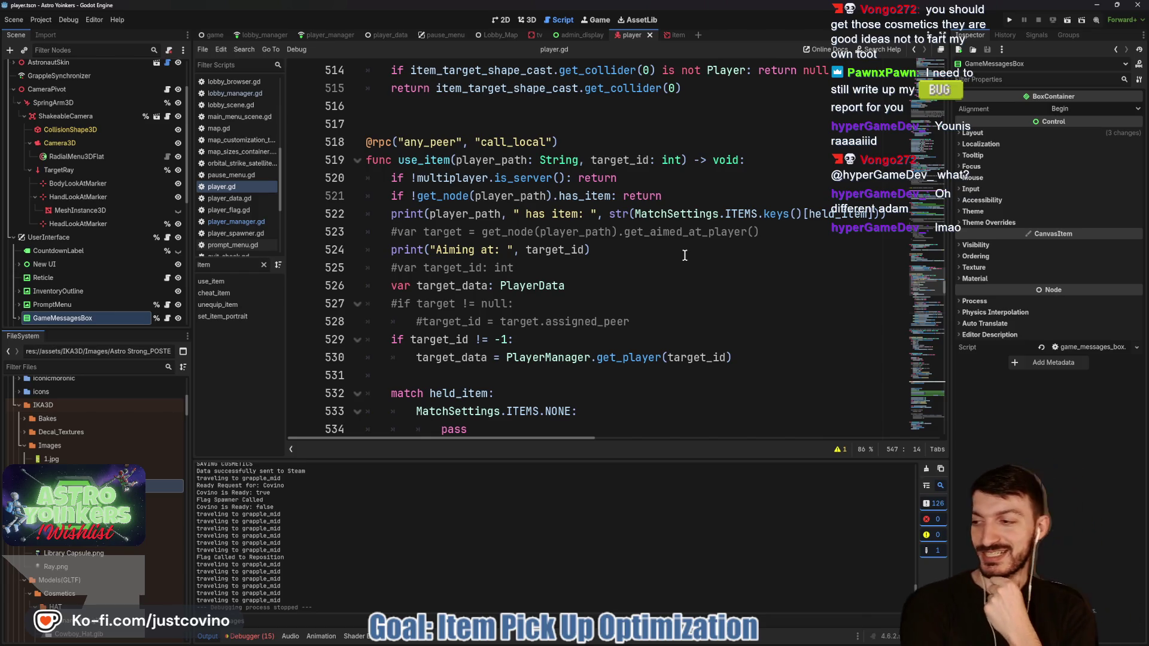
click(609, 284)
click(542, 274)
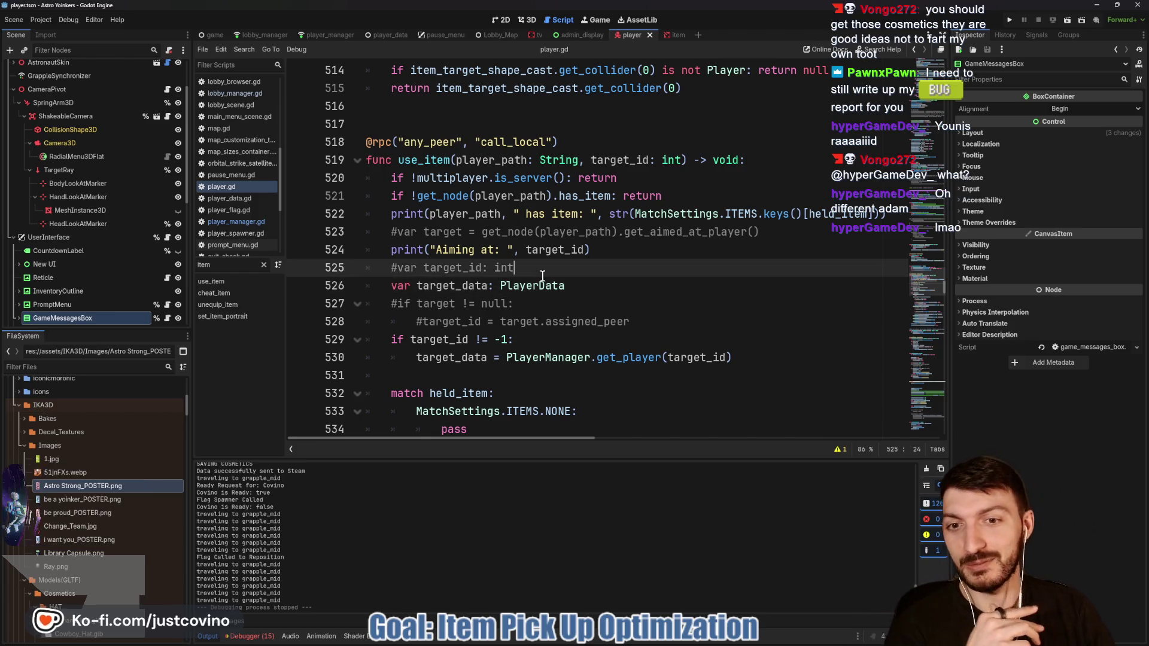
scroll(618, 268, up, 1)
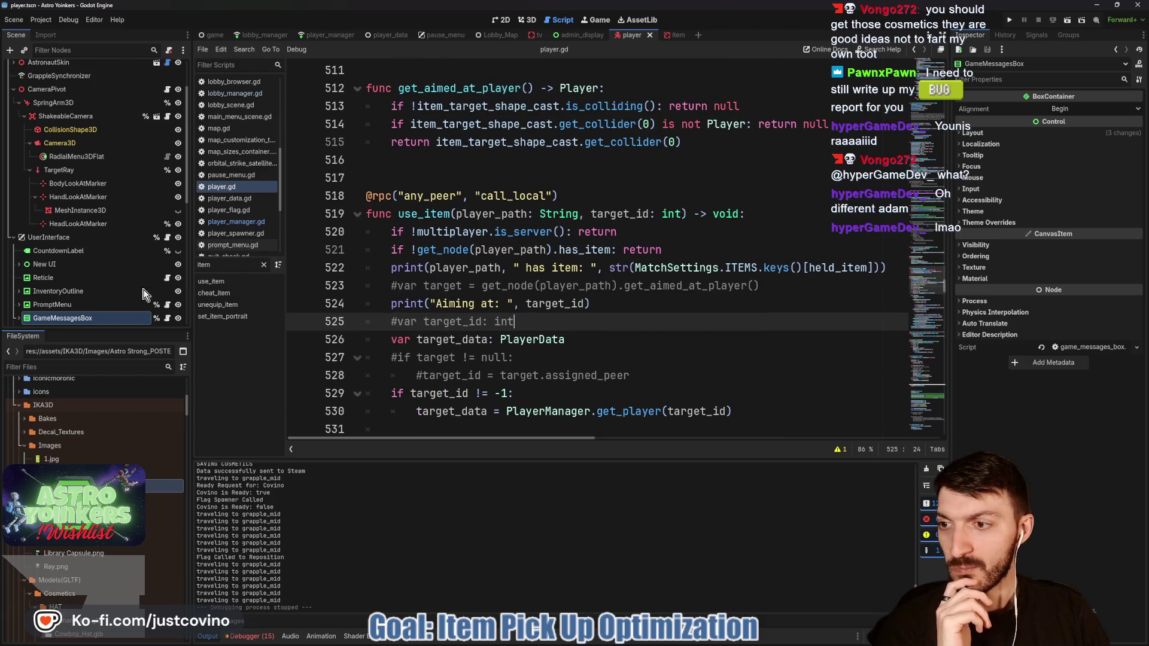
scroll(110, 306, down, 3)
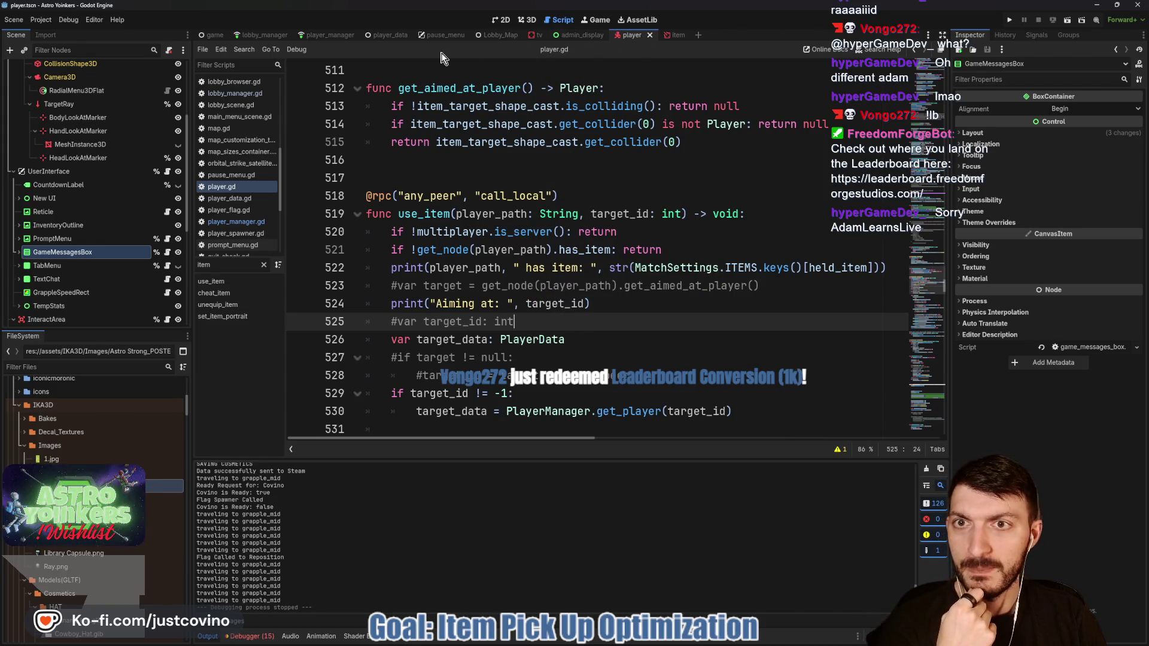
double_click(423, 214)
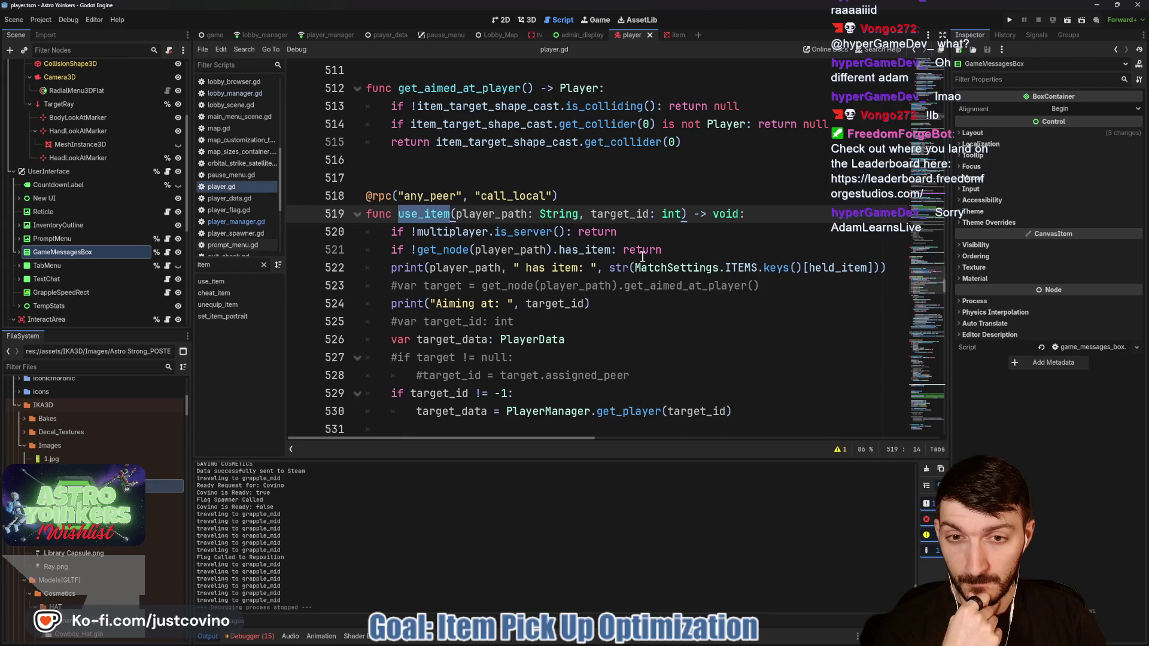
scroll(492, 306, down, 10)
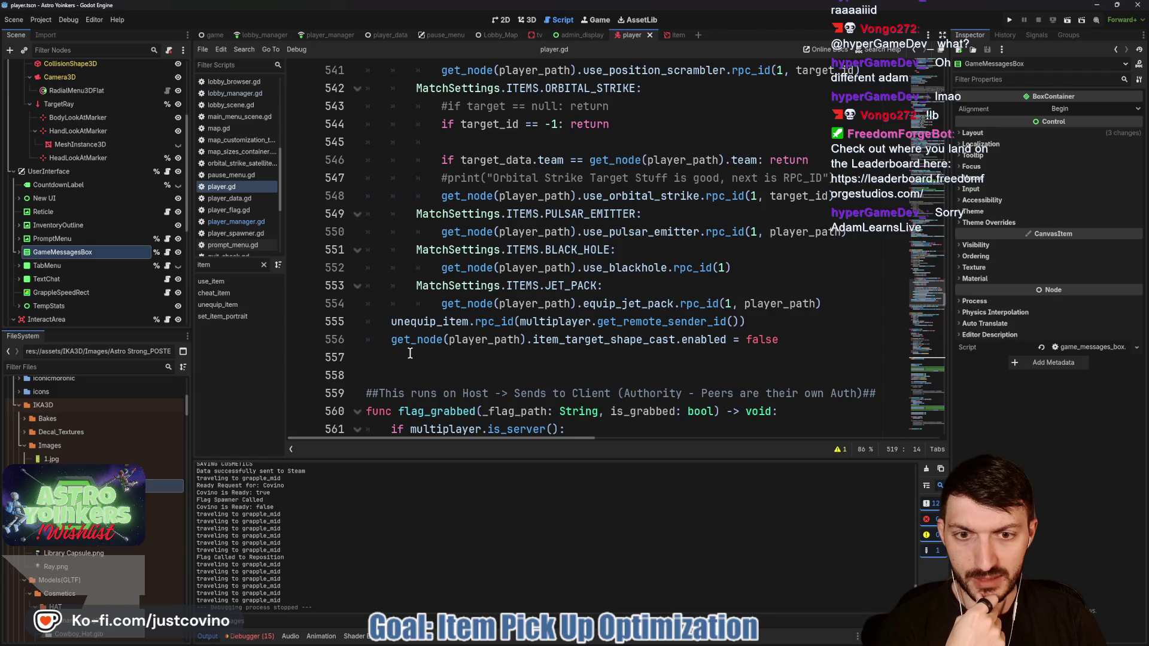
click(410, 354)
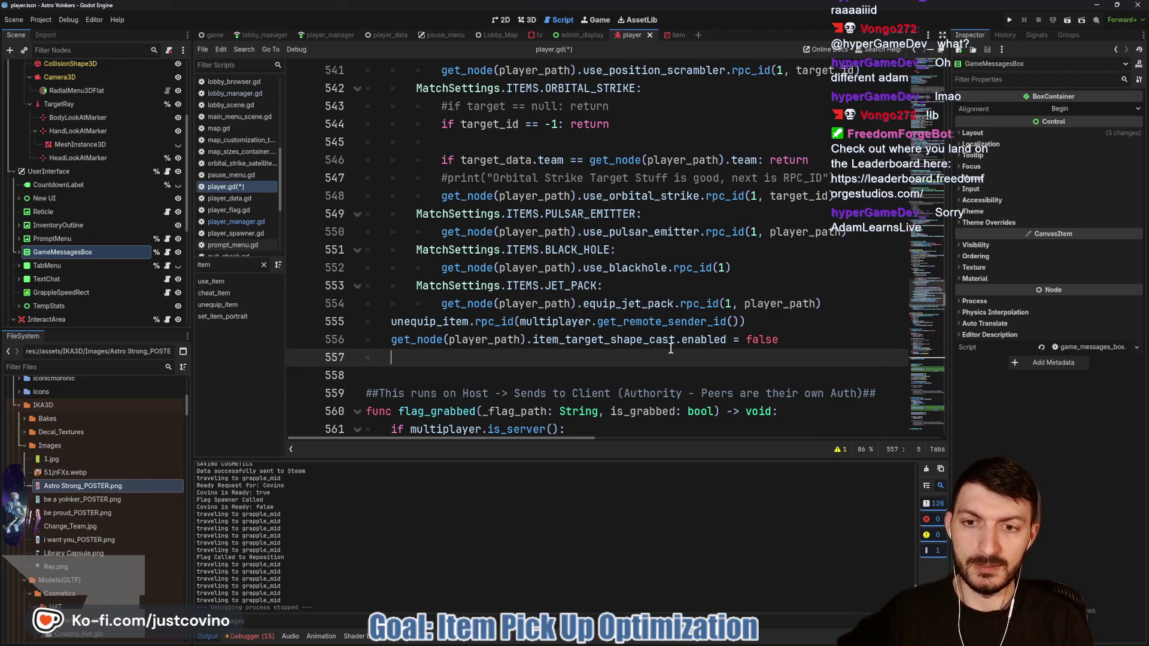
Step: Add a PlayerManager.new_message_pop_up("") call with an empty message on line 557
text(PlayerManager.new_me)
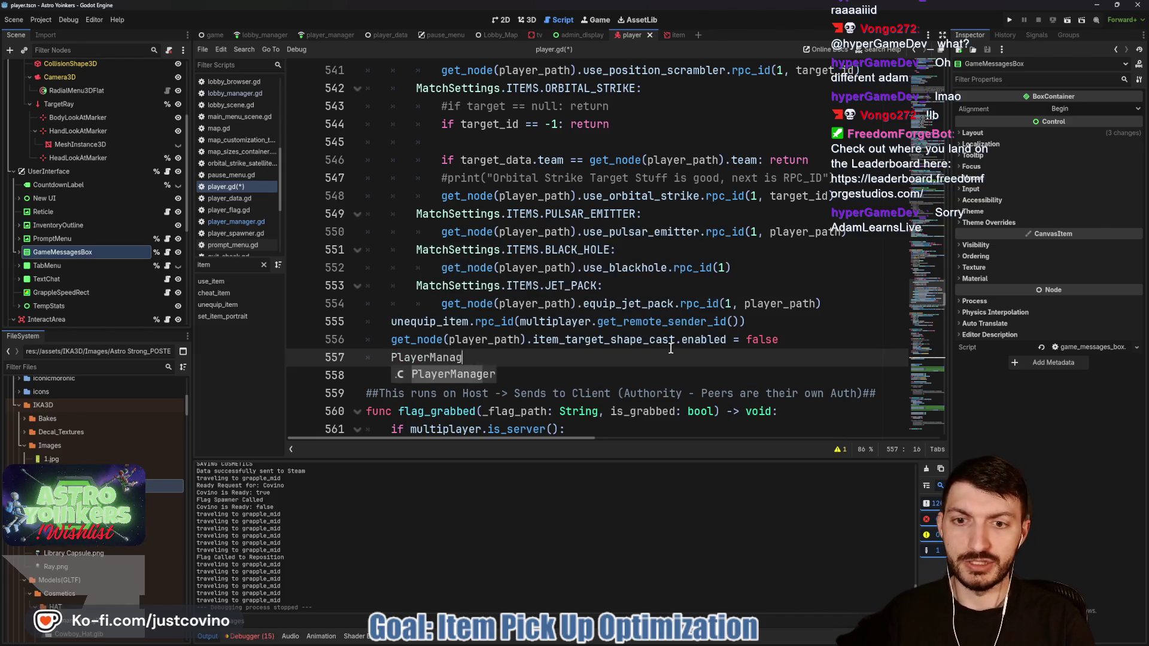
text(ss)
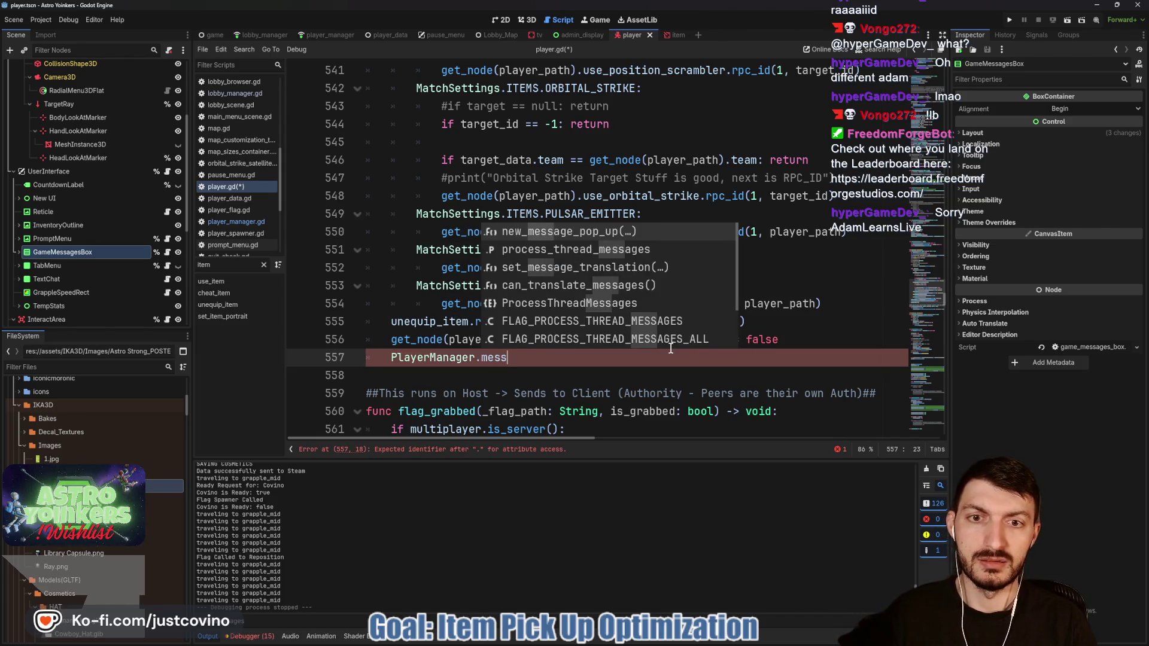
key(Return)
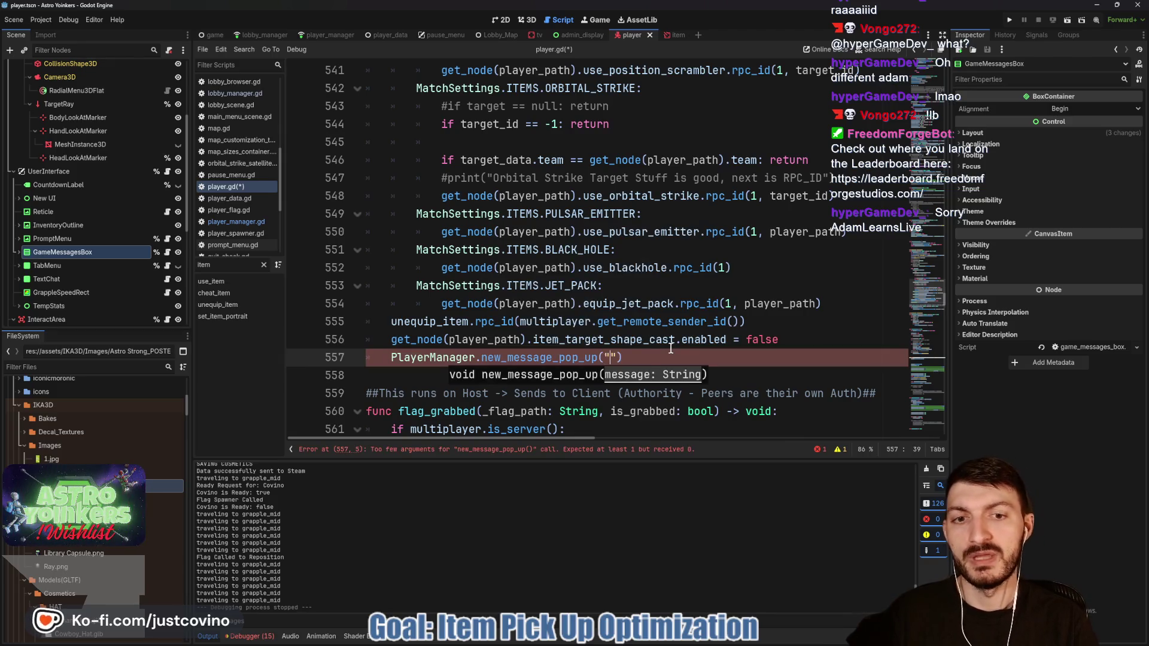
text(")
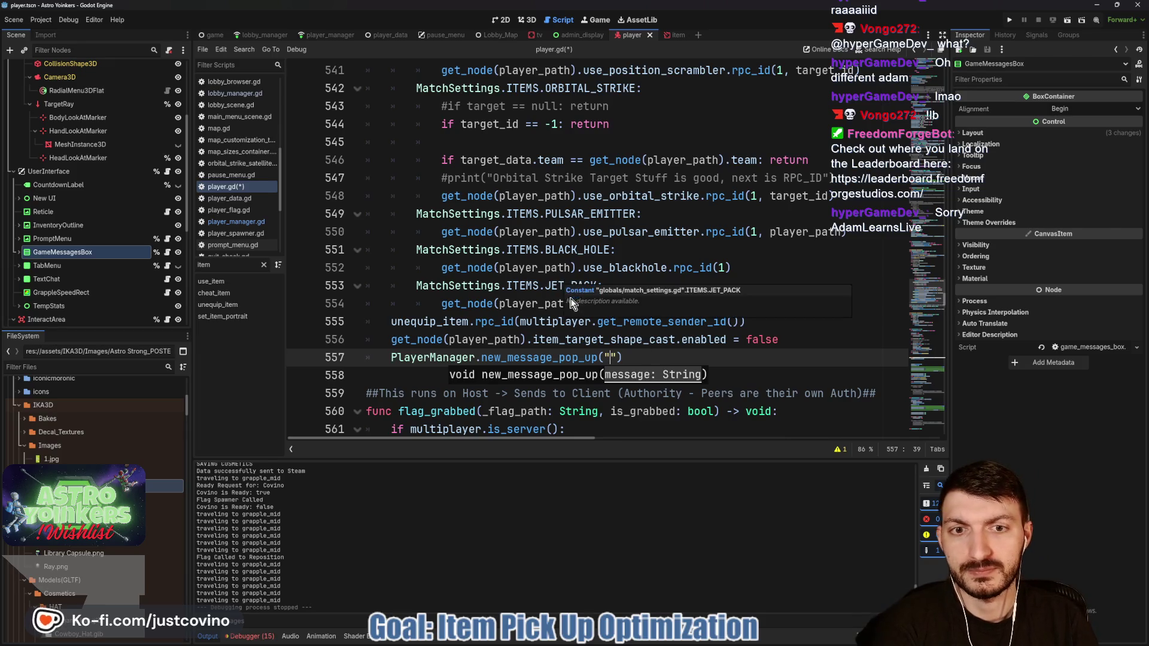
scroll(604, 225, up, 2)
scroll(604, 228, up, 1)
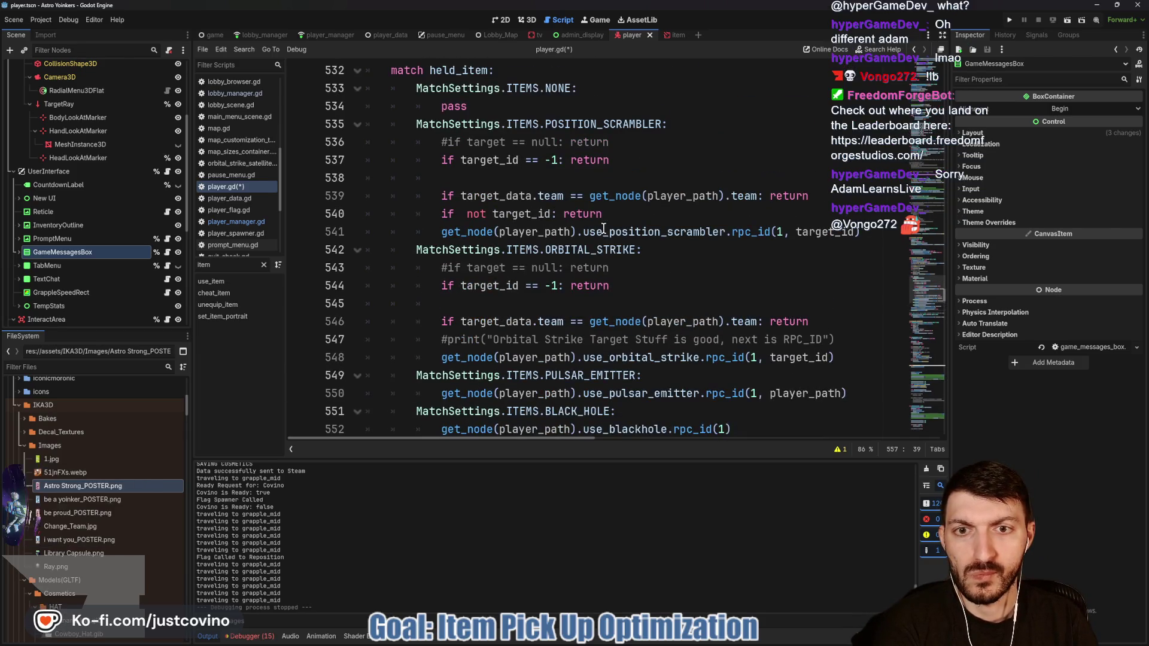
scroll(621, 272, up, 1)
scroll(622, 275, up, 3)
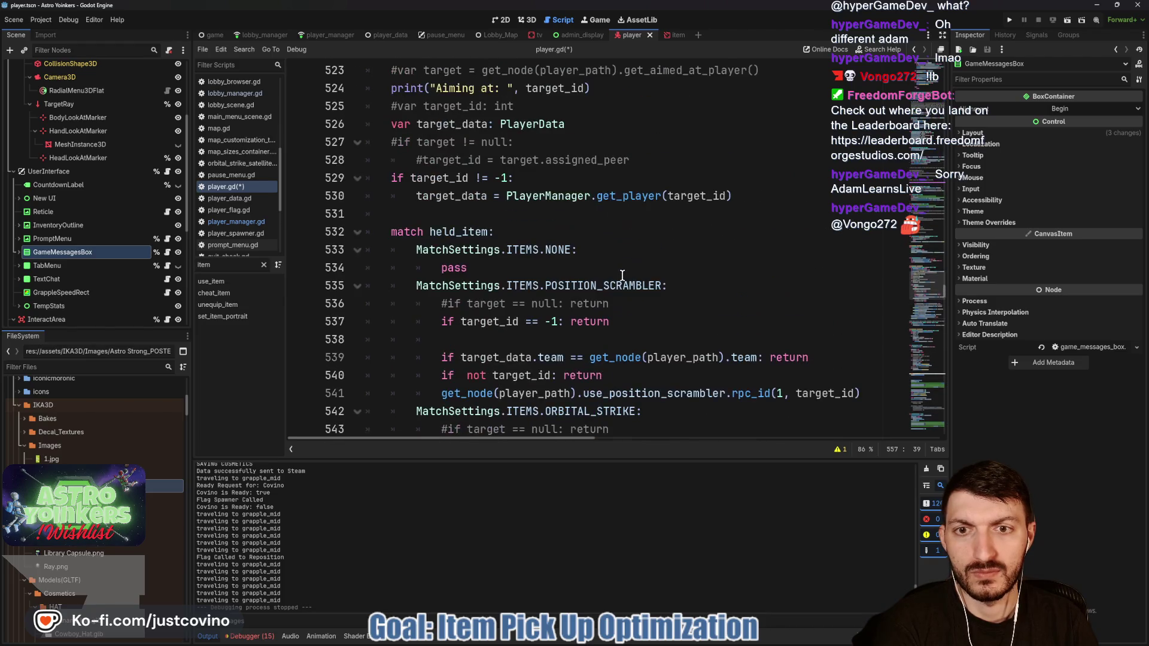
scroll(622, 275, down, 8)
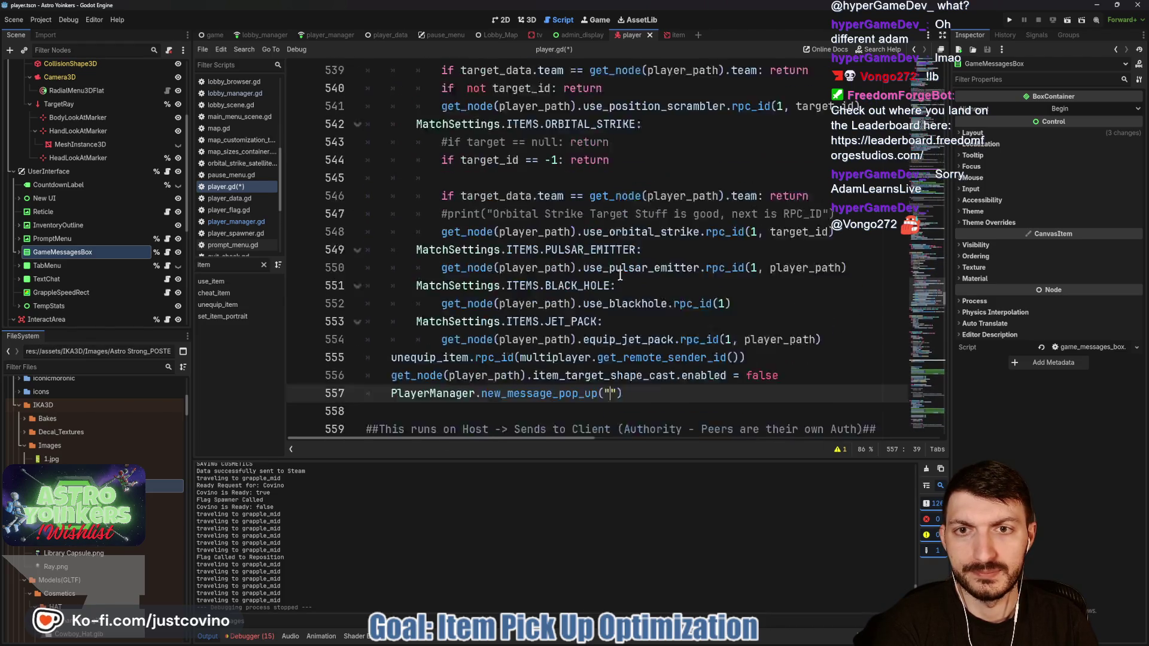
click(556, 251)
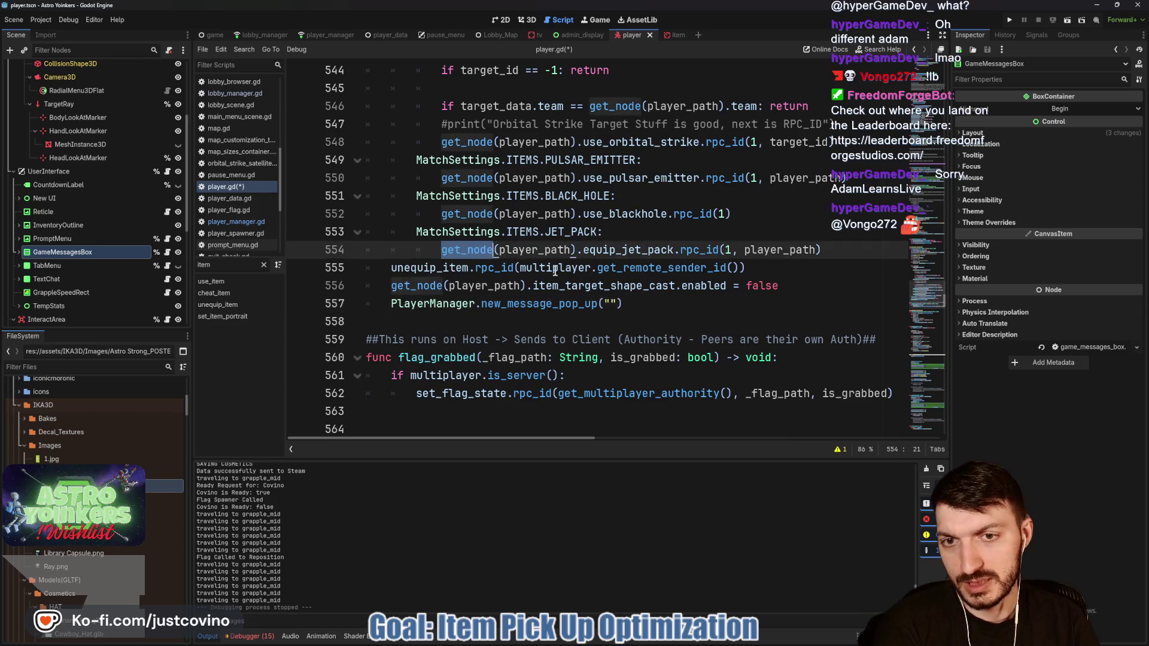
click(602, 305)
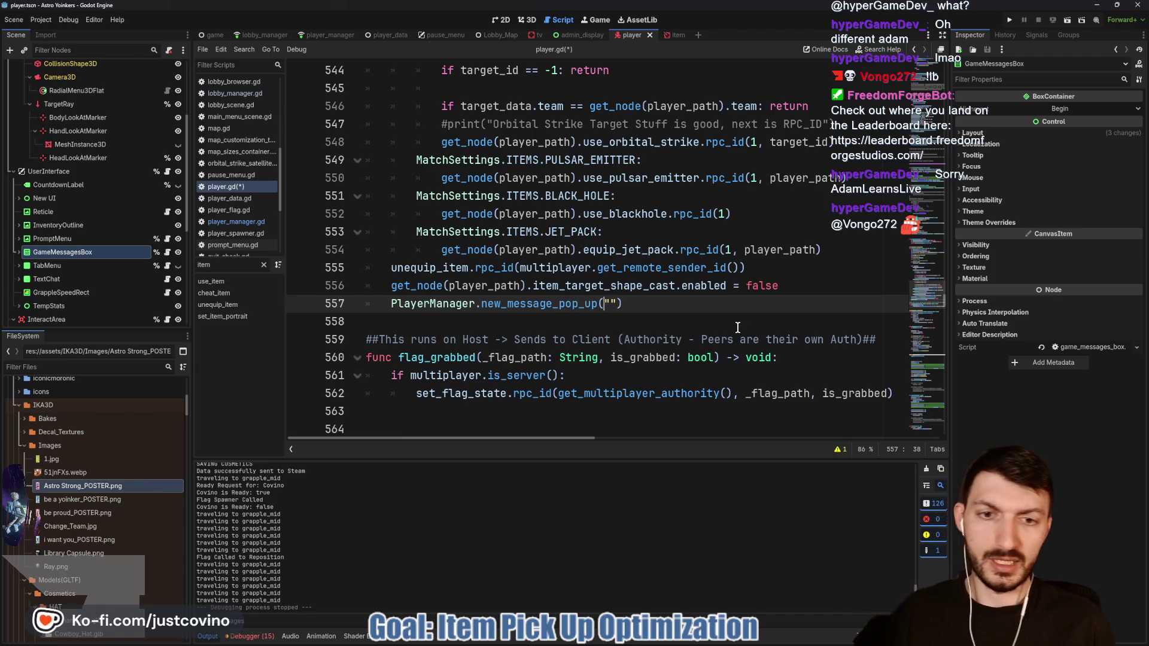
Step: Write the message as "%s has used %d", formatted with get_node(player_path).player_name and MatchSettings.ITEMS.keys[
text(%s has used)
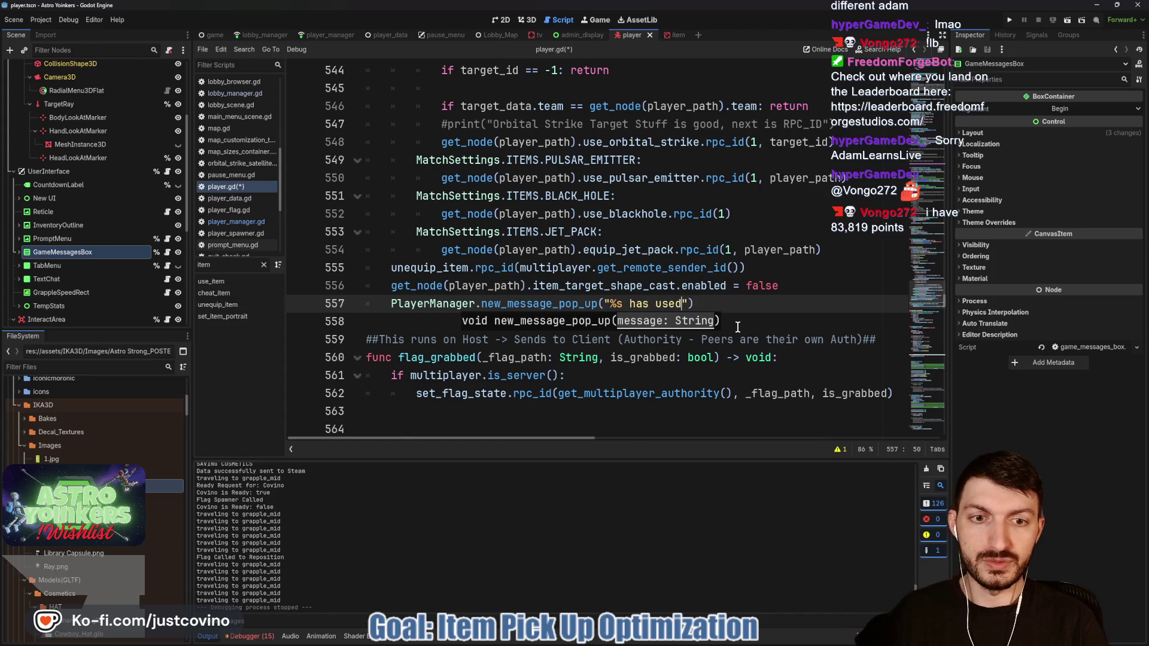
text(%d)
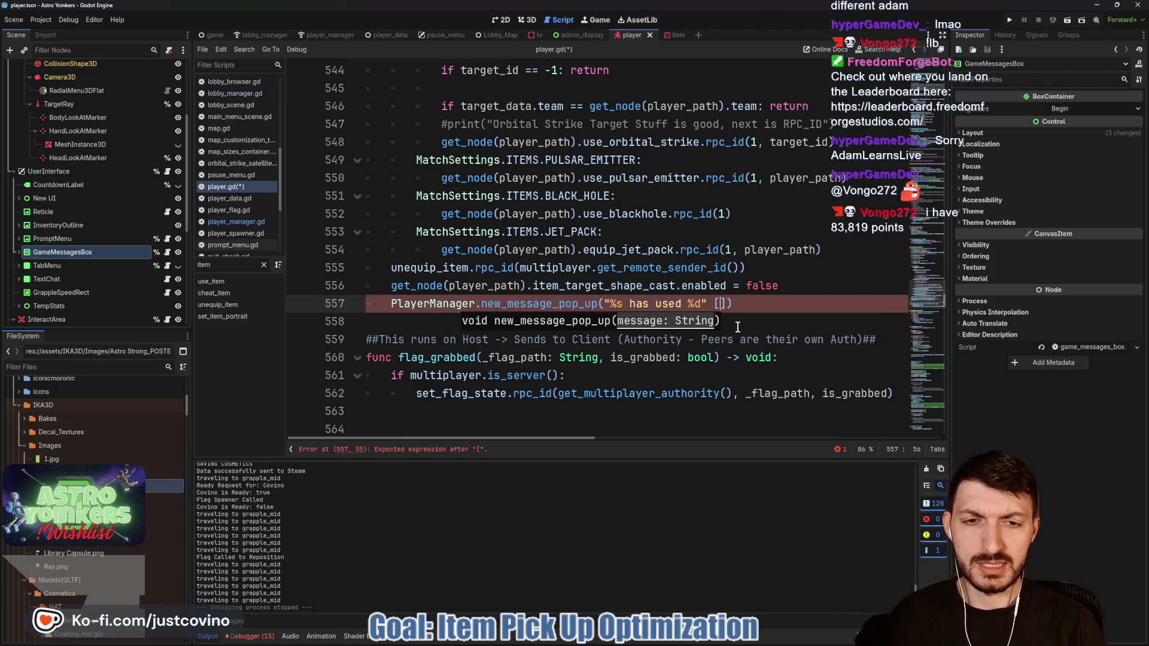
text(et_node()
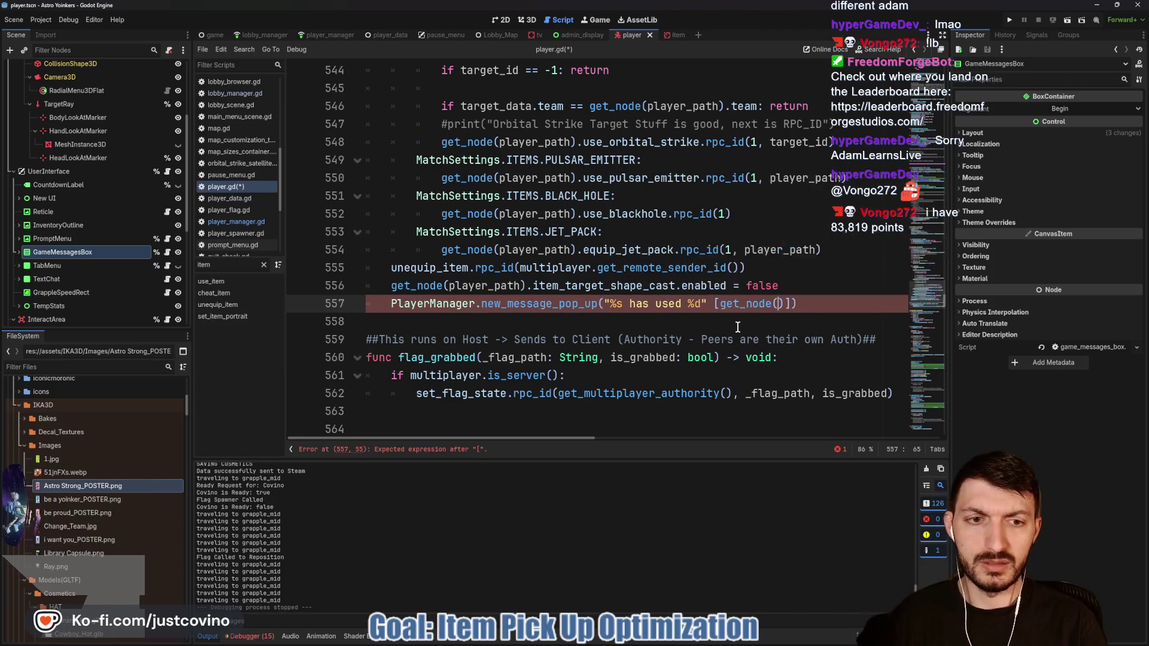
text(player_path)
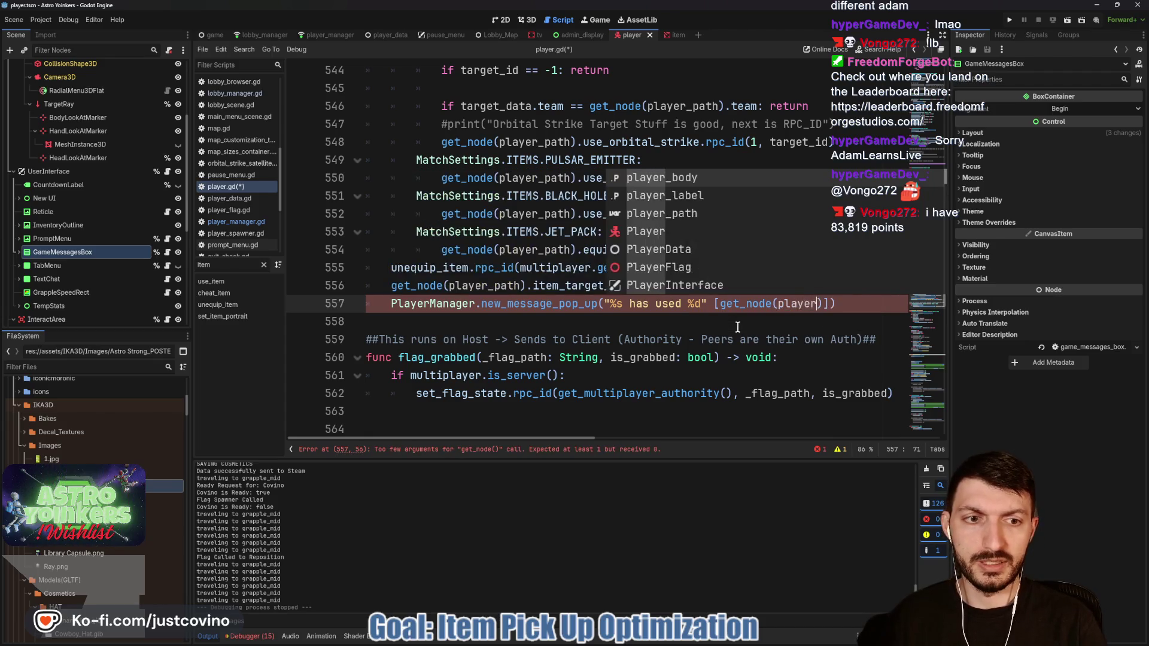
text().playe)
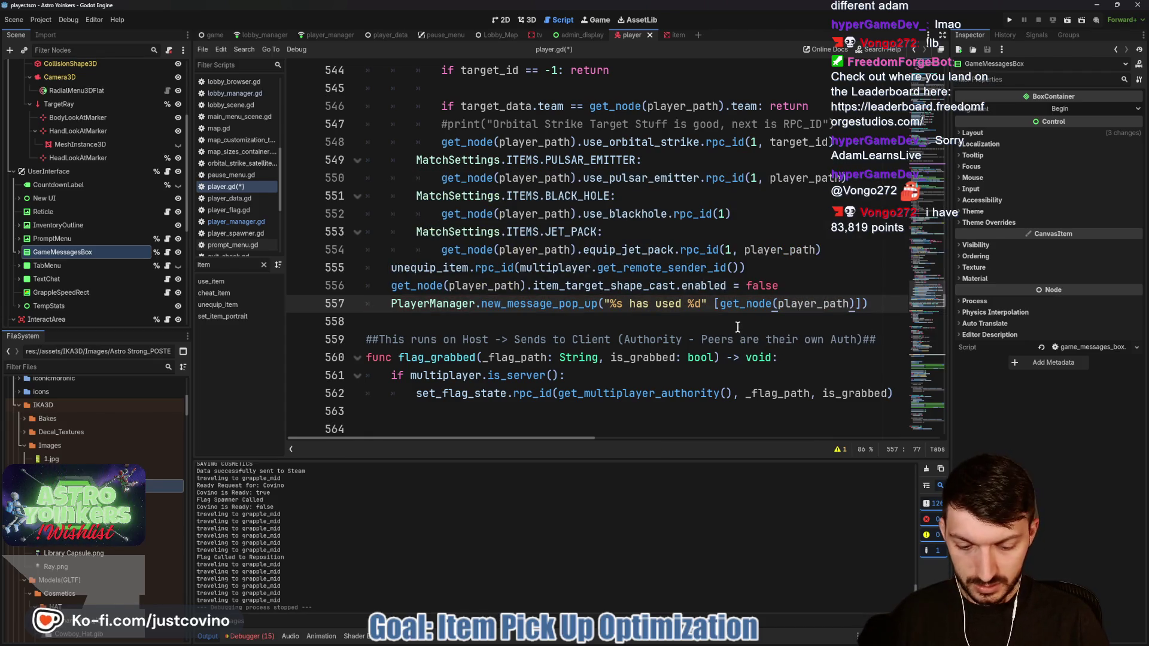
text(r)
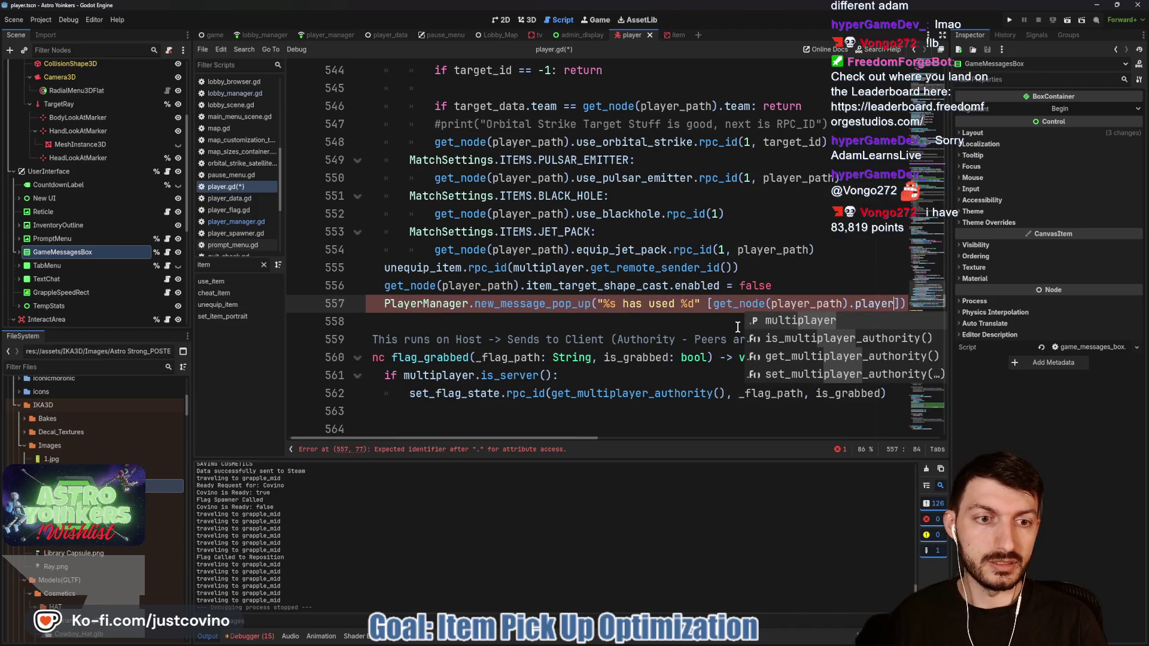
text(_nam)
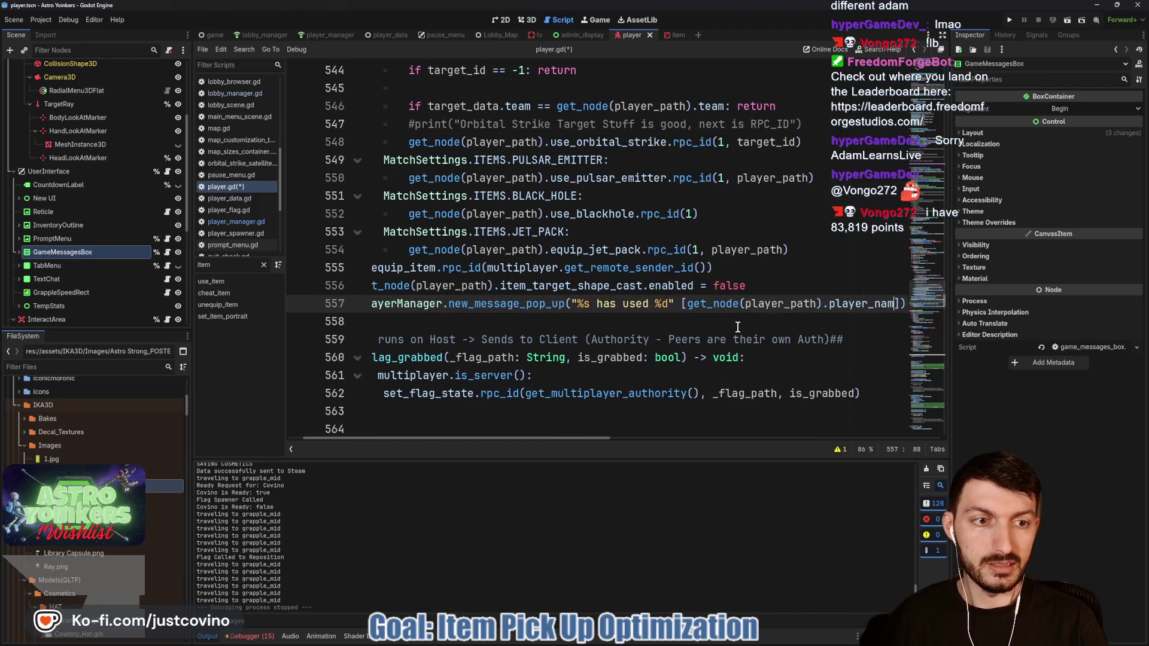
key(BackSpace)
key(BackSpace)
key(BackSpace)
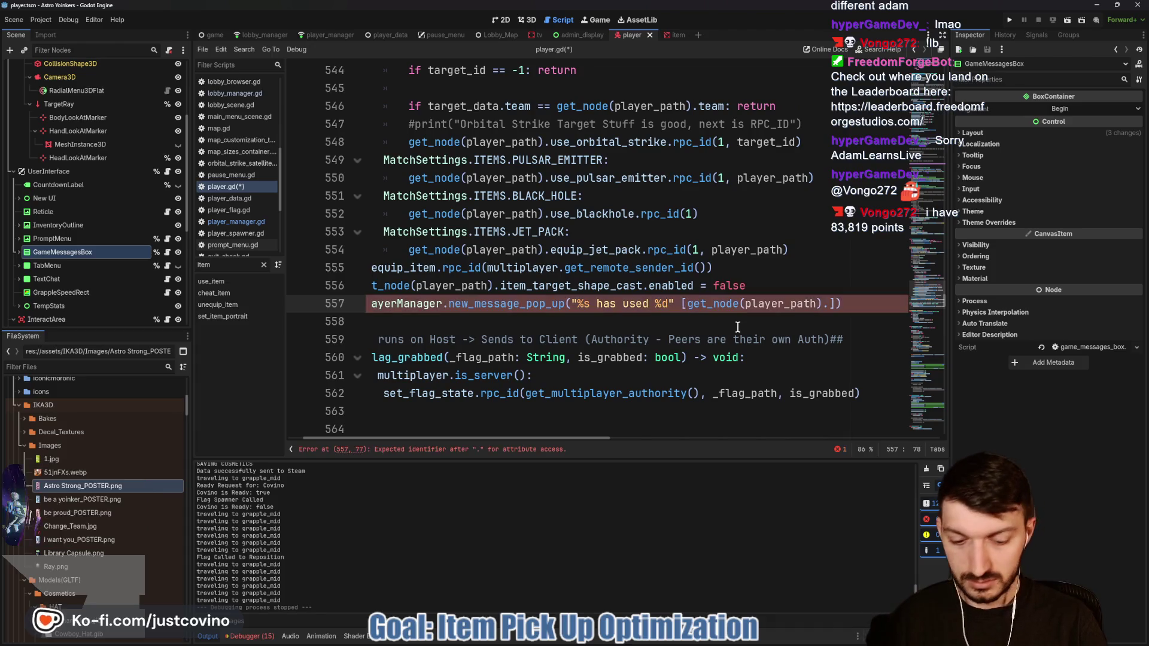
text(player_name)
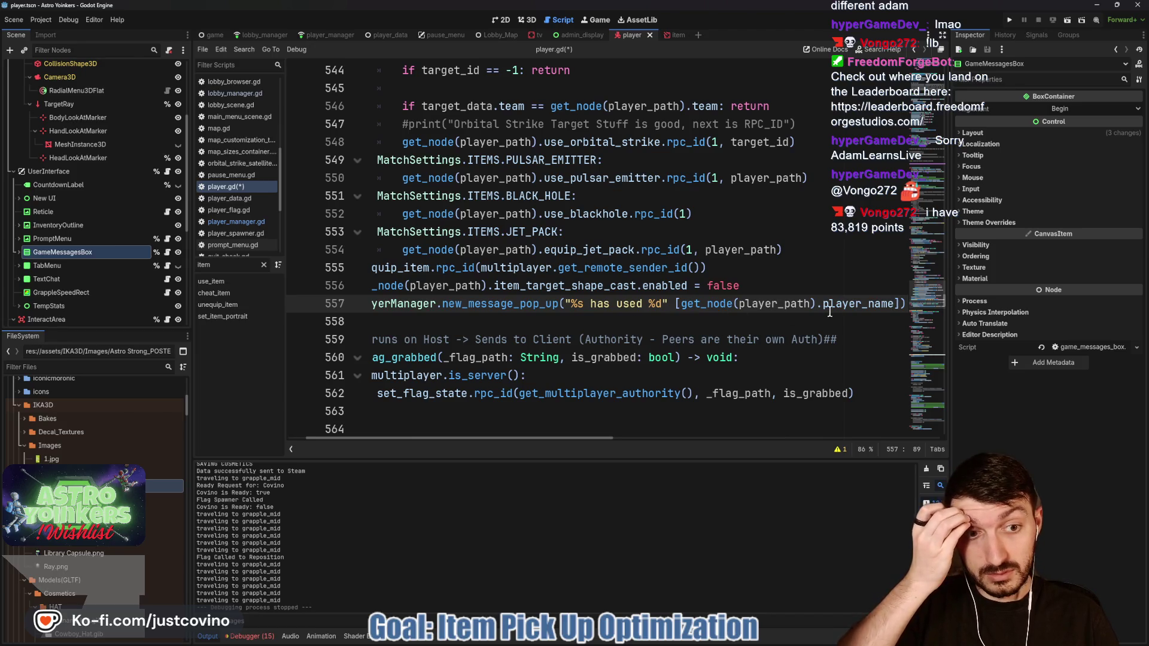
text(, )
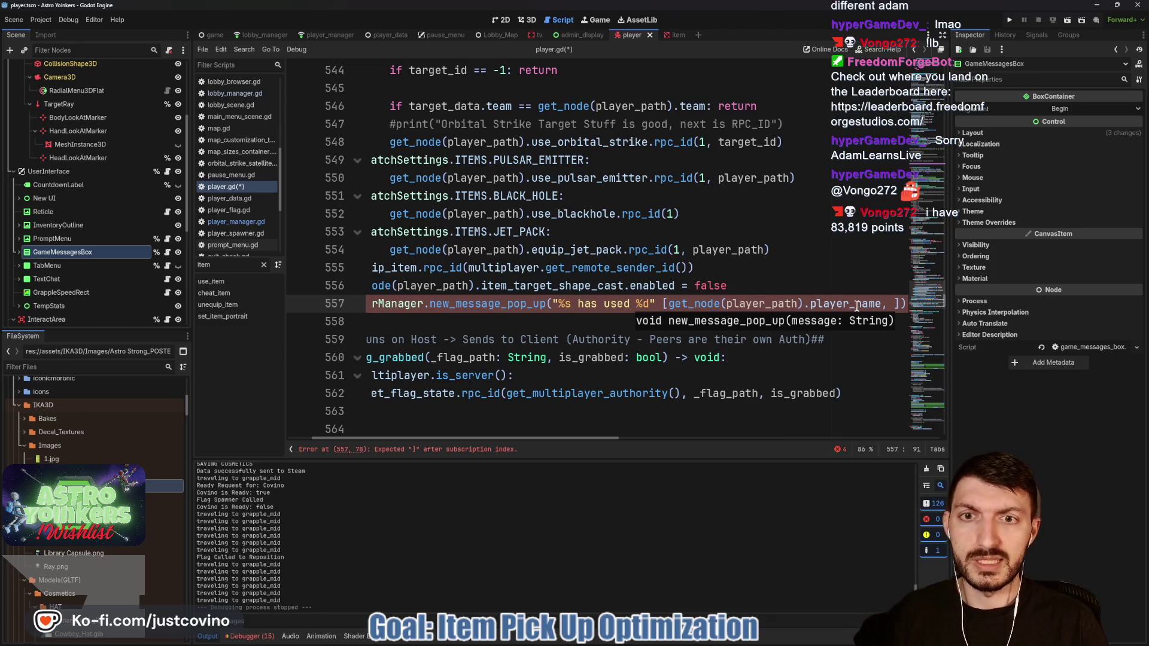
text(MatchSettin)
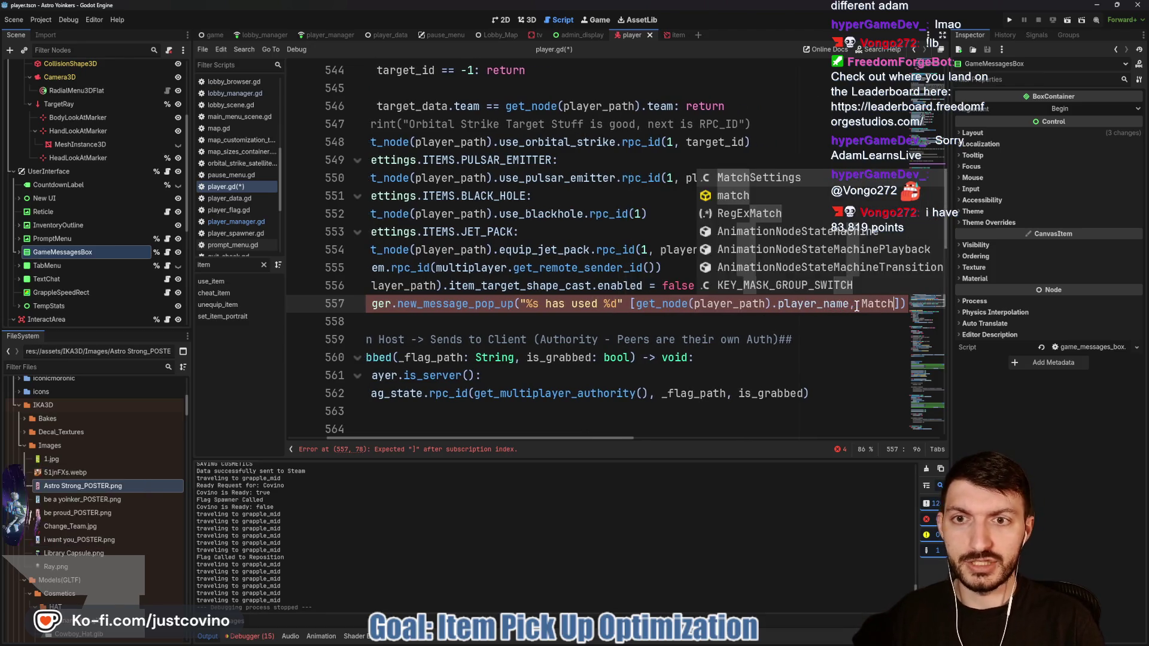
text(gs)
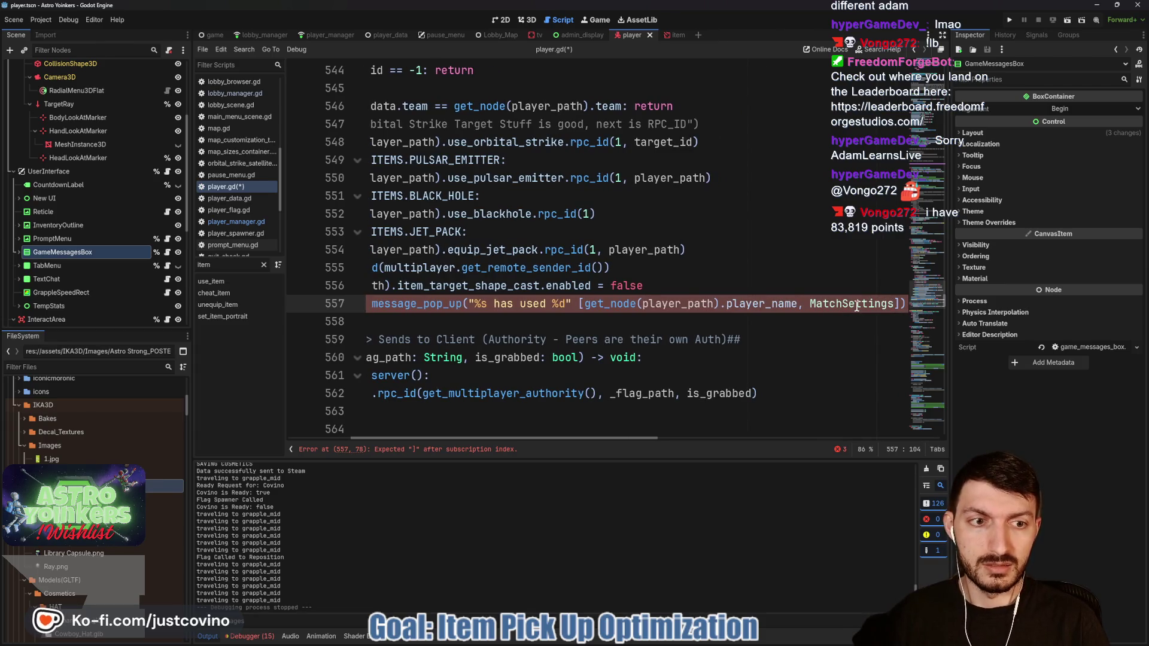
text(.ITEMS)
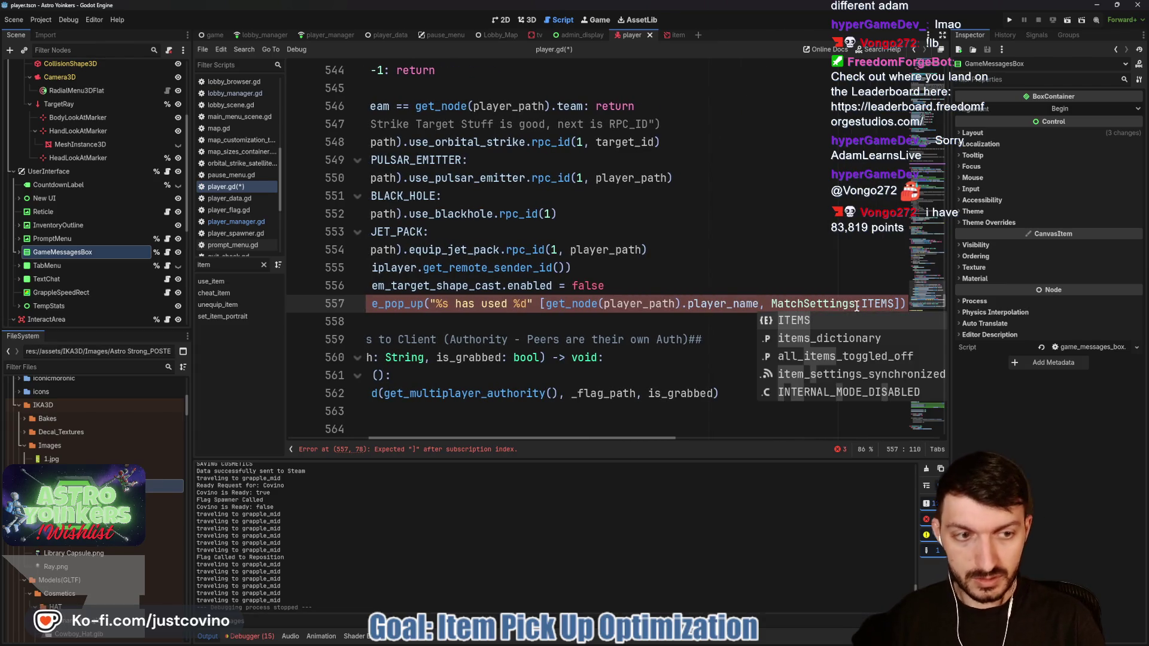
text(.keys)
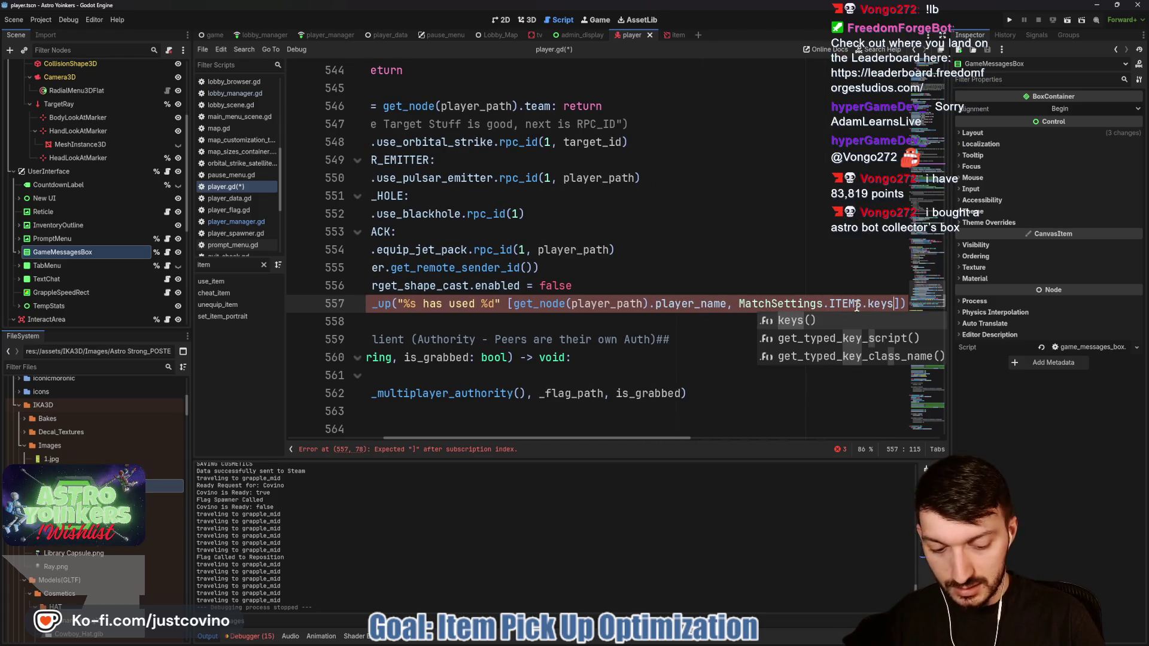
text([)
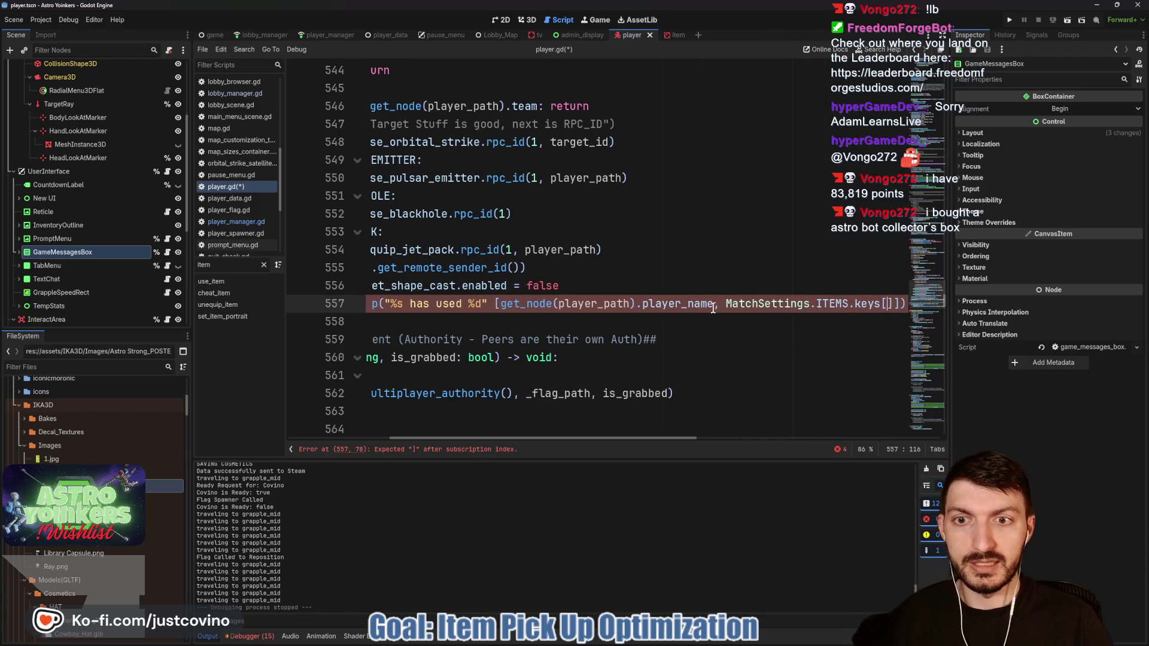
scroll(661, 282, left, 5)
scroll(661, 282, up, 1)
scroll(660, 281, up, 6)
scroll(660, 282, down, 7)
scroll(728, 299, right, 5)
scroll(727, 299, right, 3)
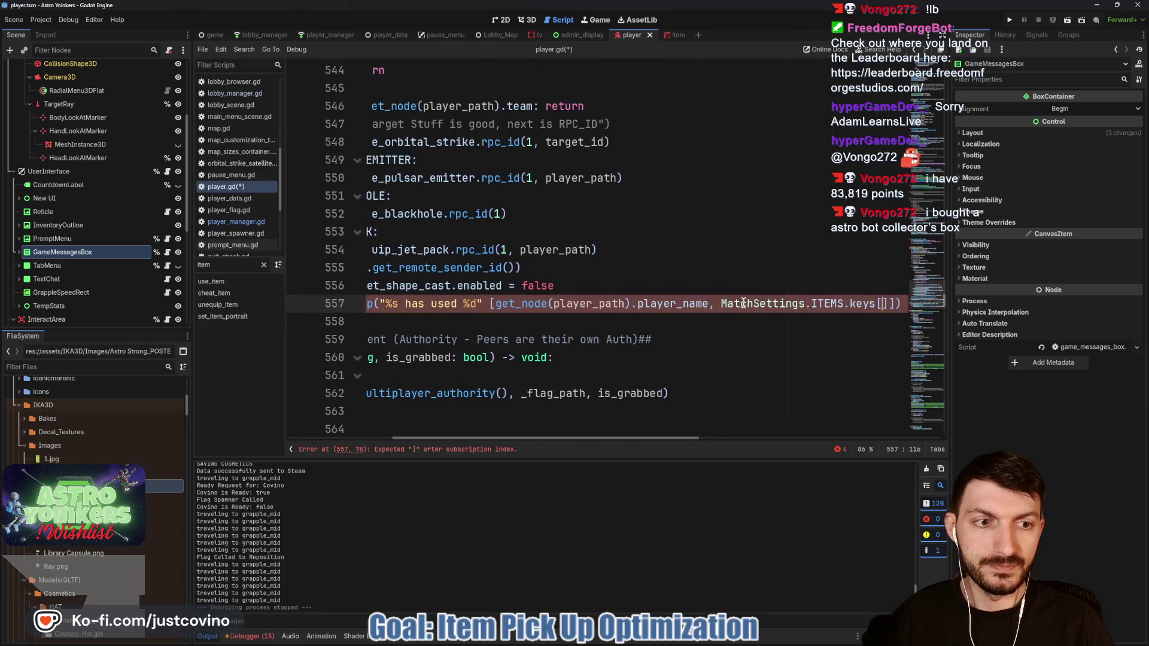
Step: Index the ITEMS keys with held_item and change keys into the keys() call
text(held_item)
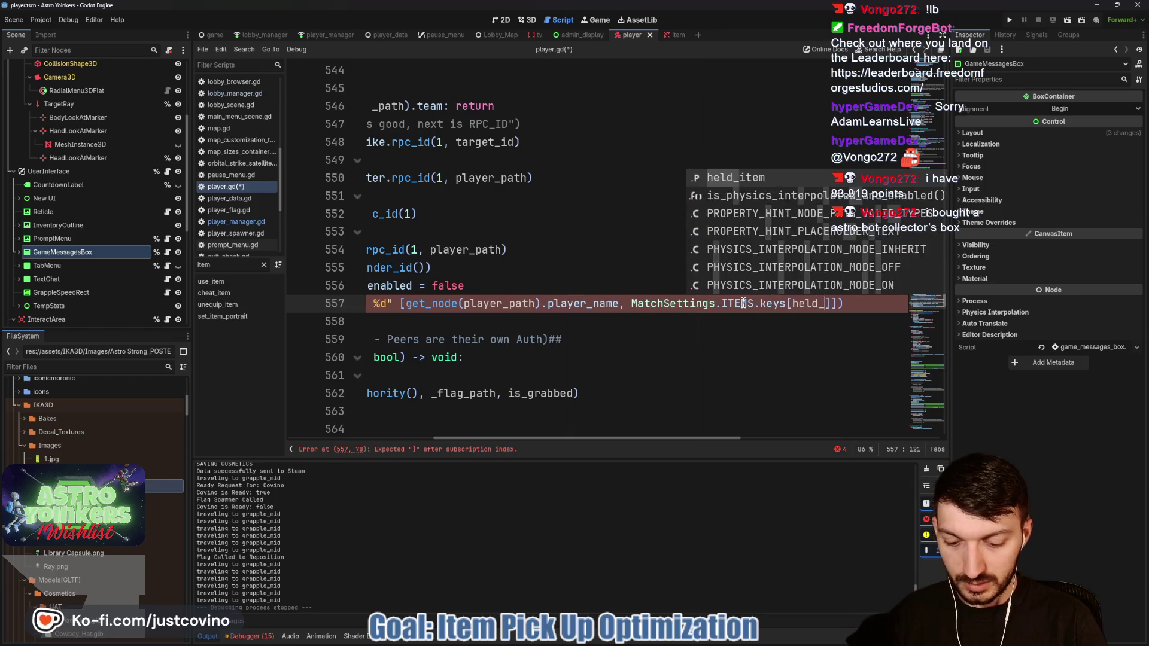
click(786, 303)
text(()
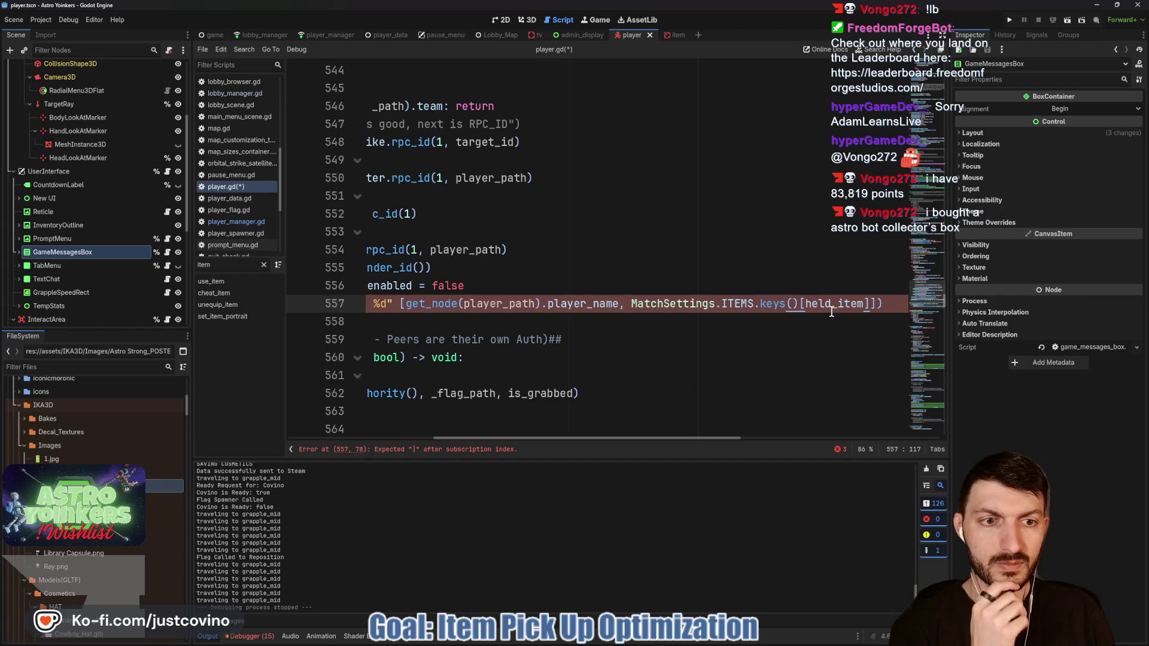
mouse_move(827, 306)
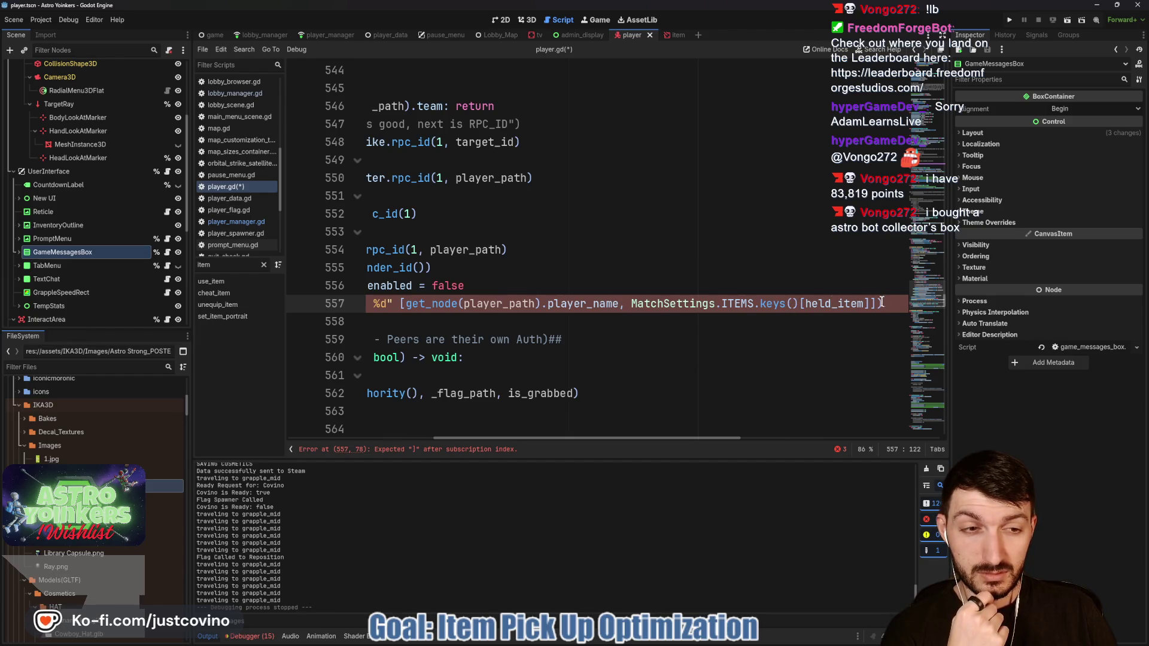
scroll(860, 328, left, 3)
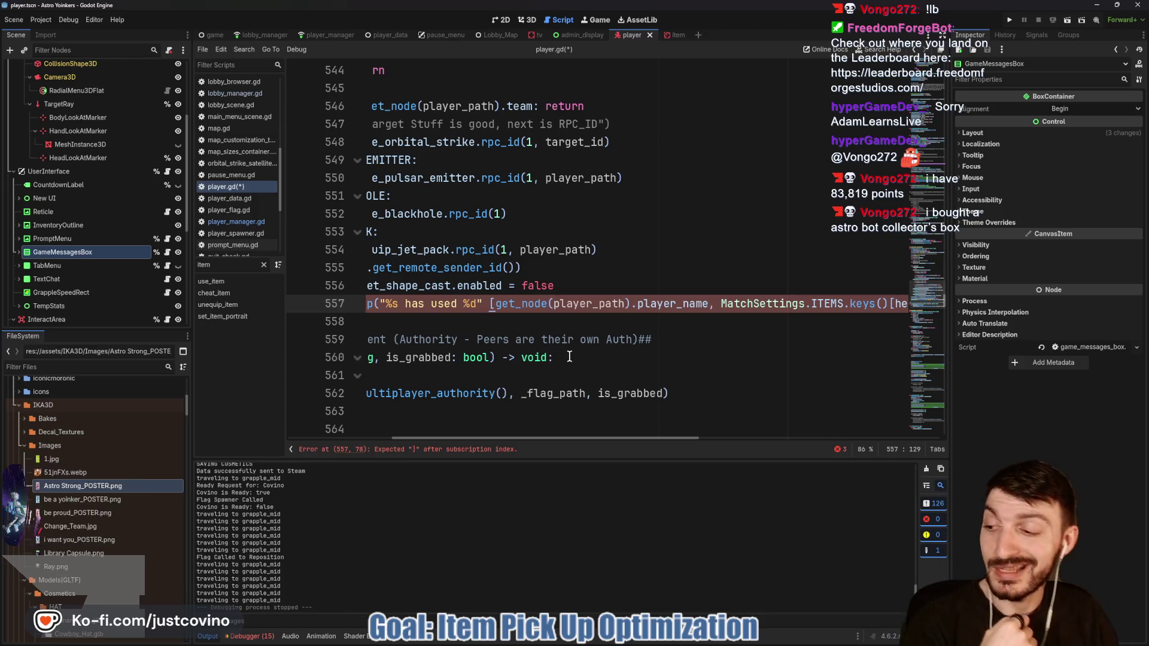
scroll(644, 340, left, 3)
scroll(644, 340, left, 3)
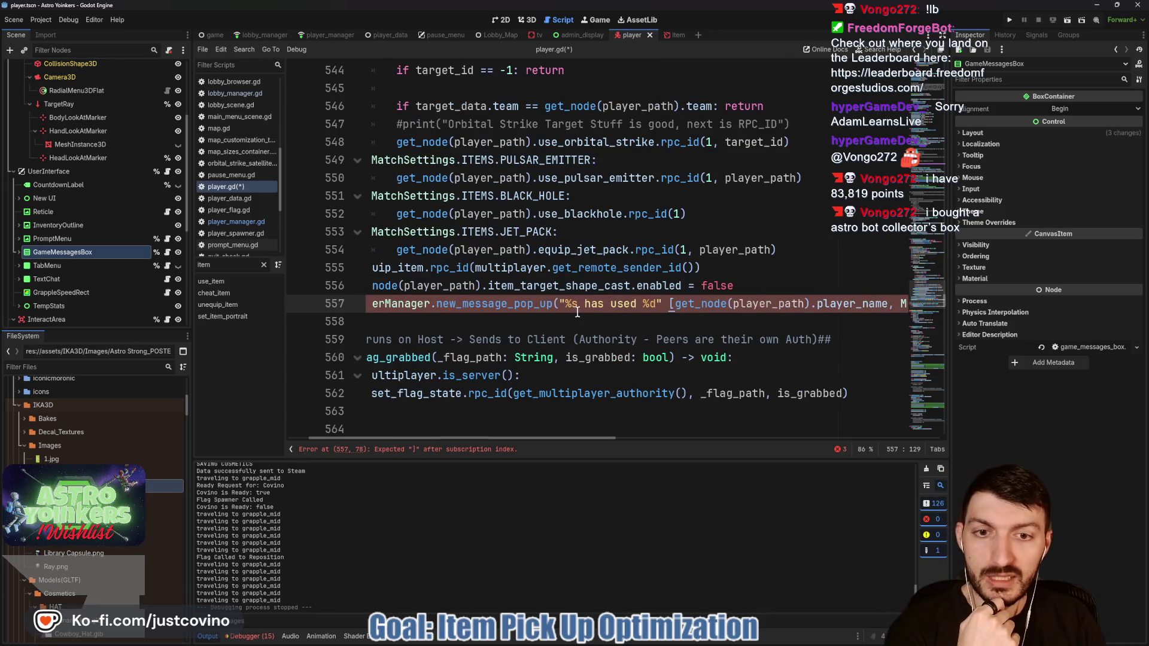
drag(670, 309, 888, 308)
key(ctrl+c)
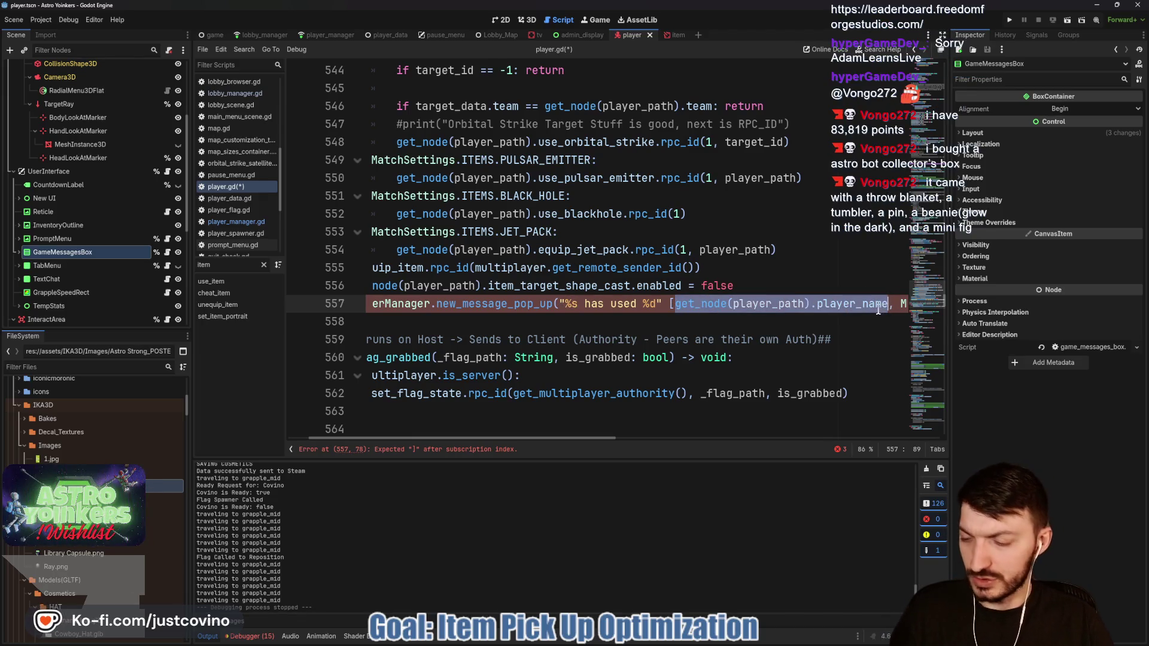
Step: Rewrite the message as player_name + " has used %s", dropping the old argument and stray bracket
click(582, 305)
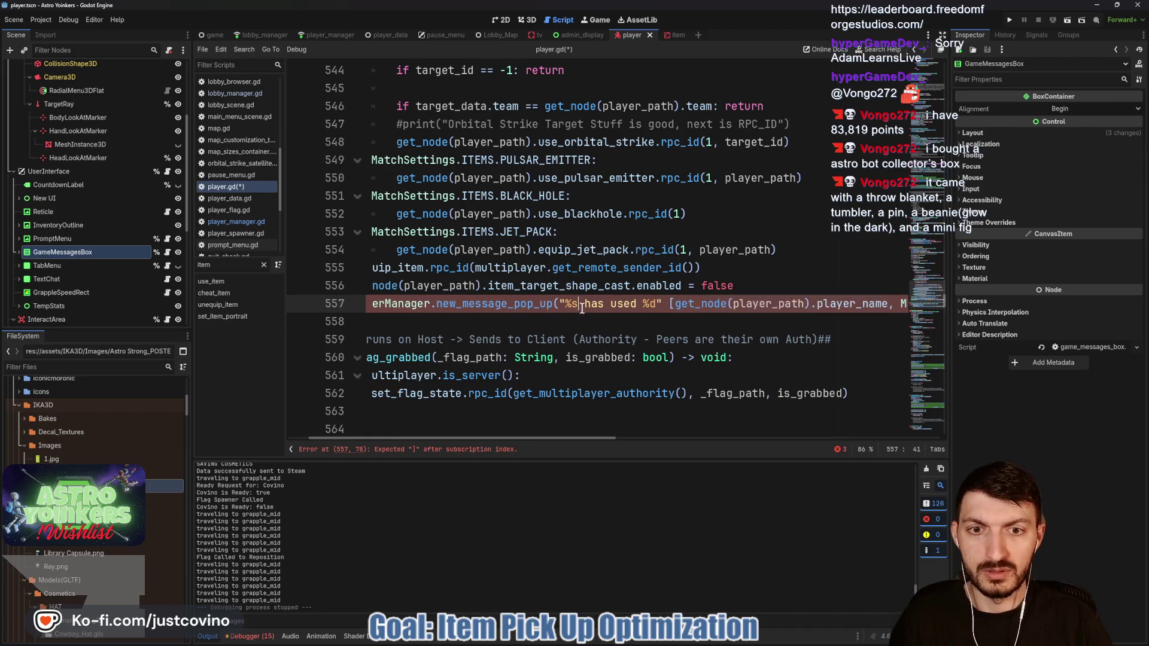
key(BackSpace)
key(BackSpace)
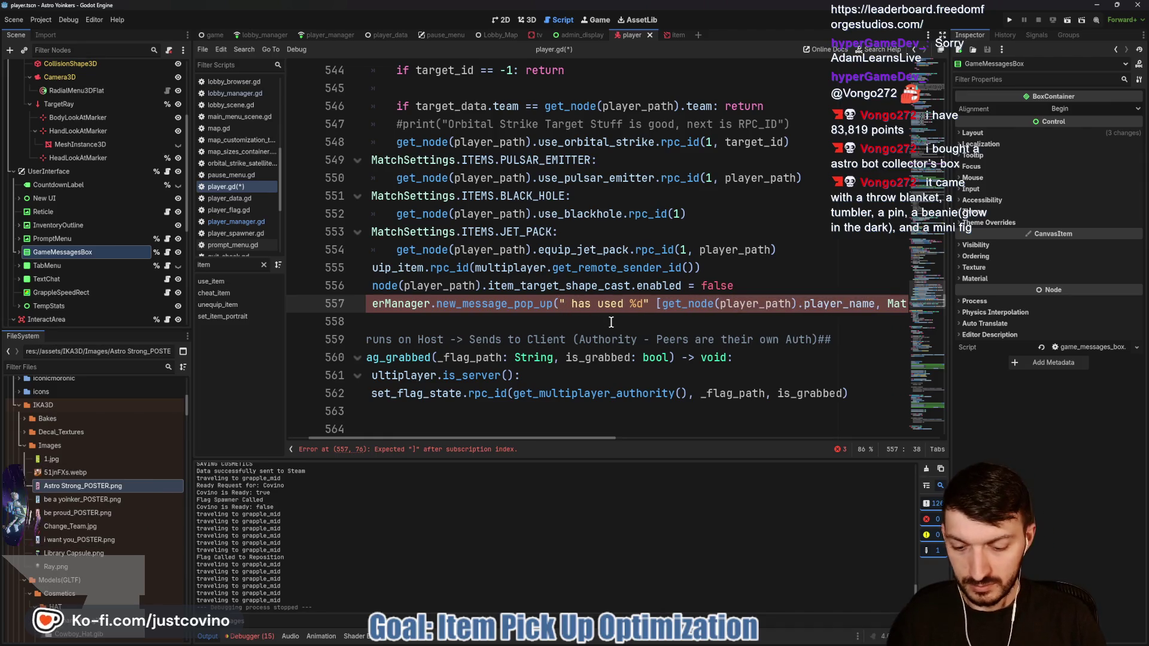
key(ctrl+v)
text(+ )
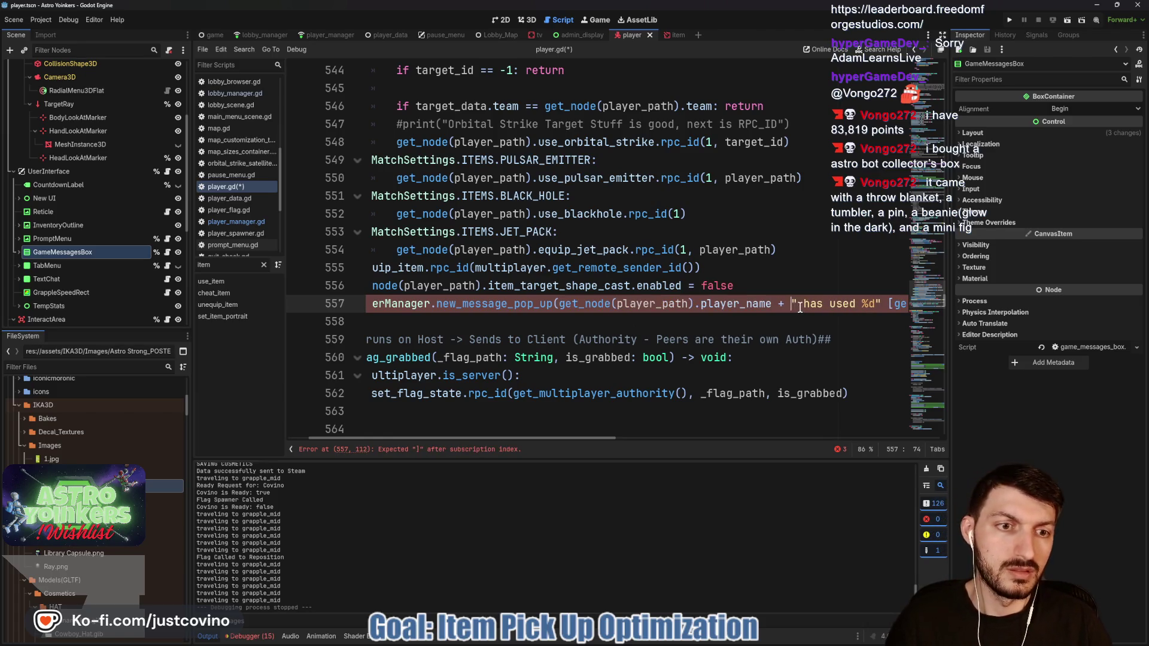
text(")
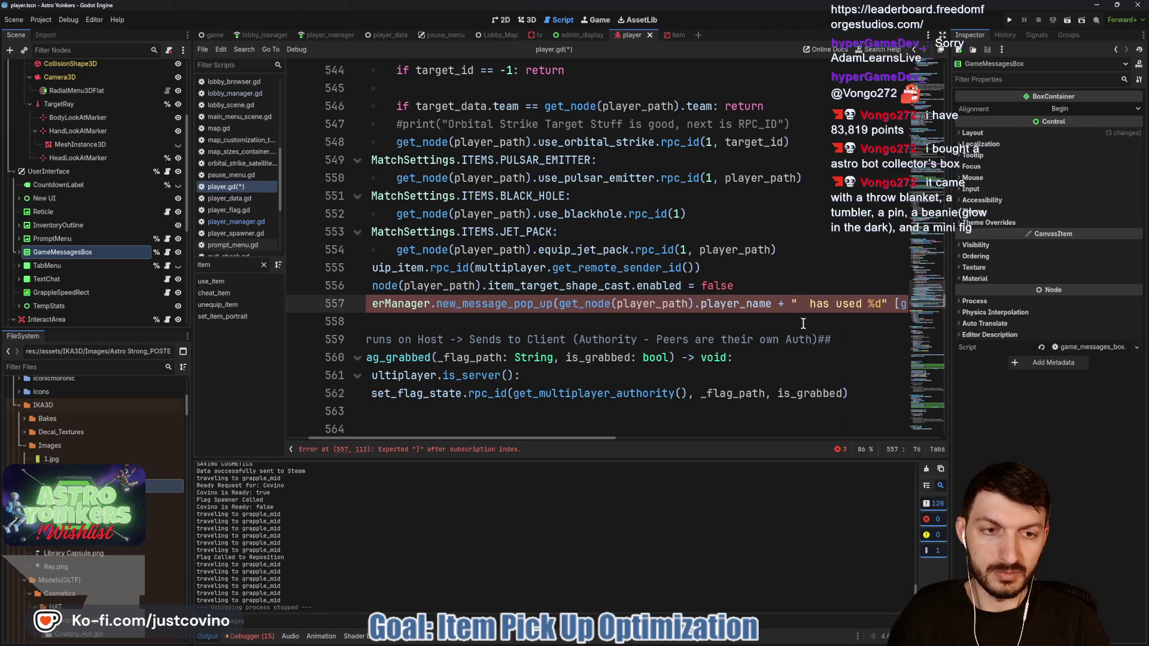
scroll(718, 305, right, 5)
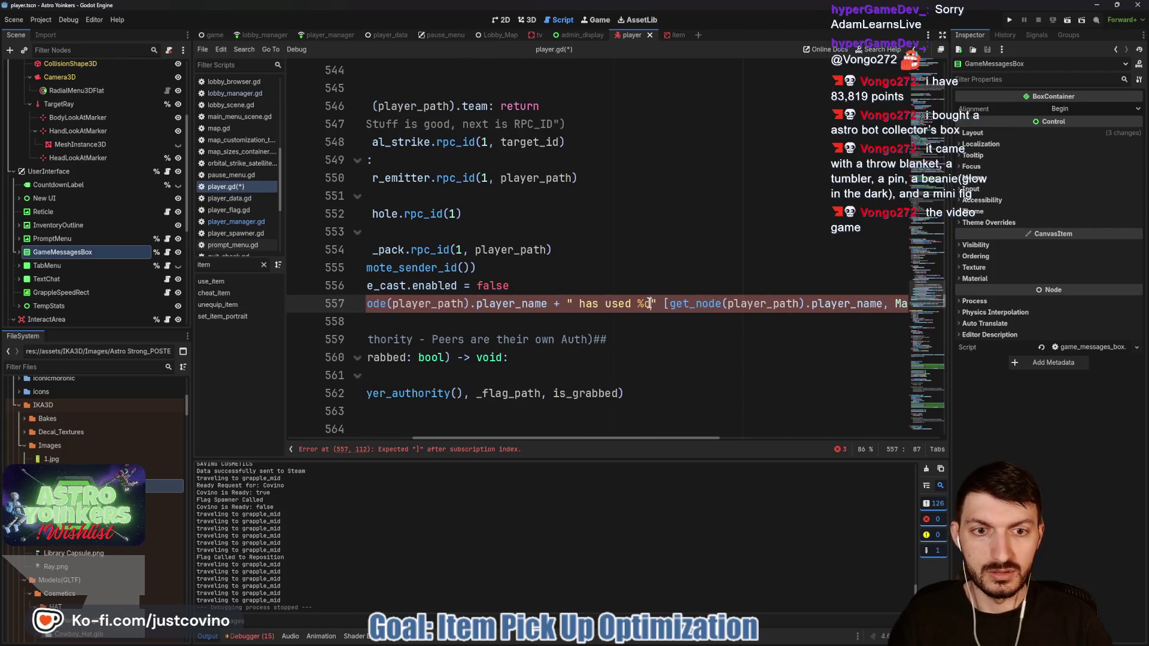
drag(686, 305, 887, 305)
key(BackSpace)
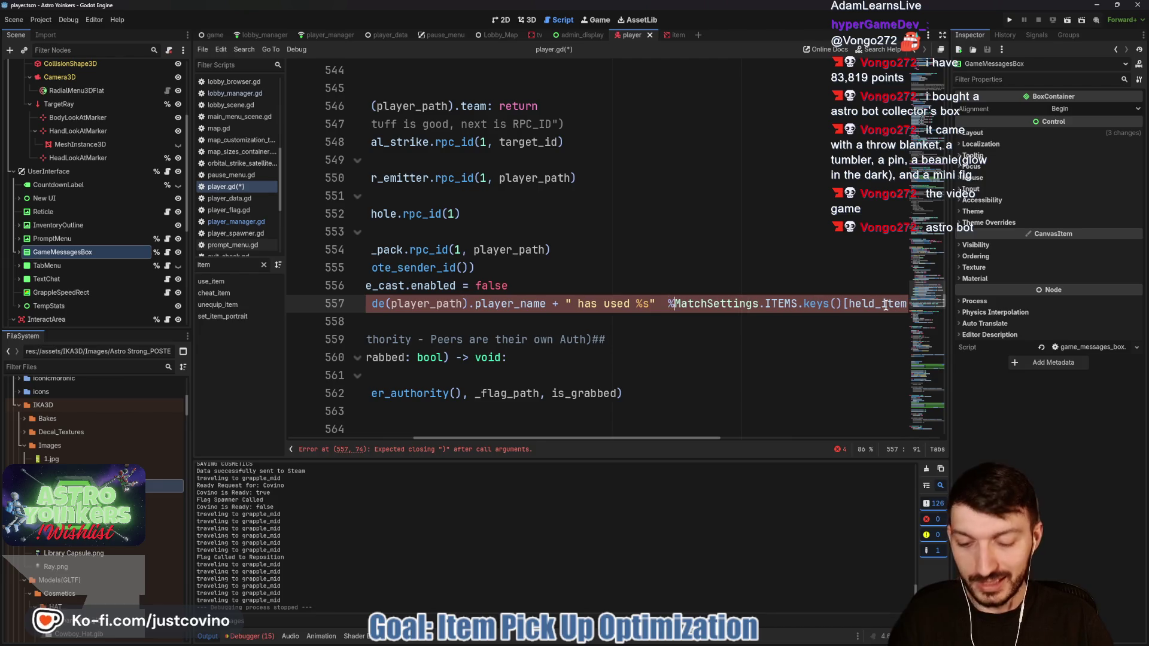
text(%)
scroll(885, 305, right, 2)
click(778, 303)
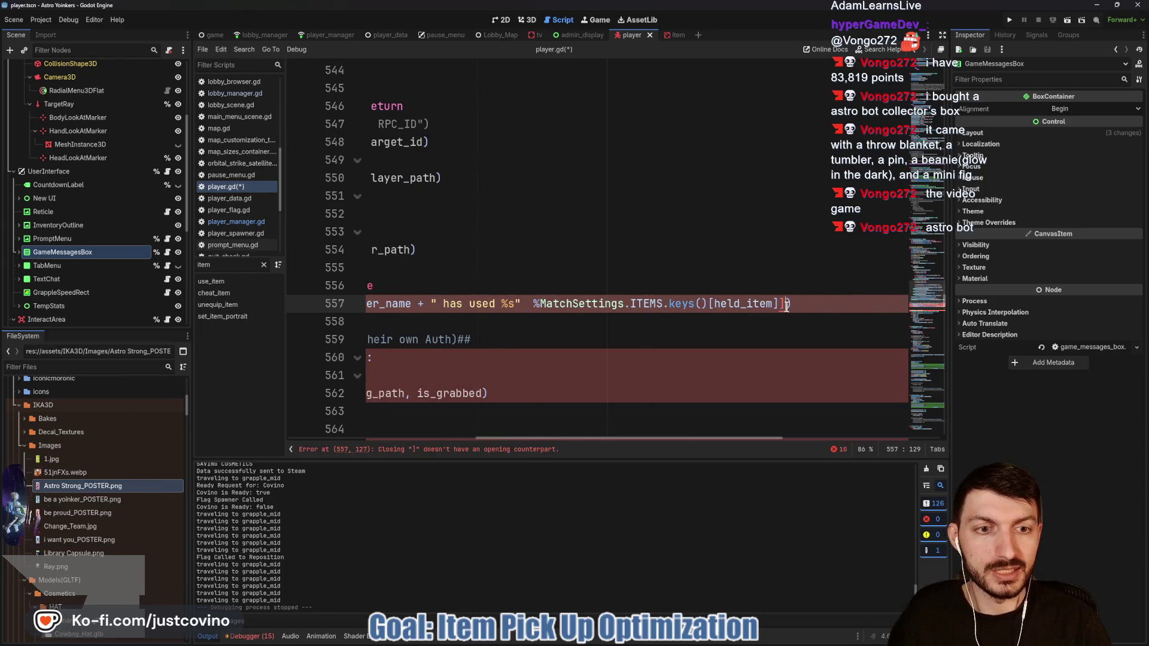
key(Delete)
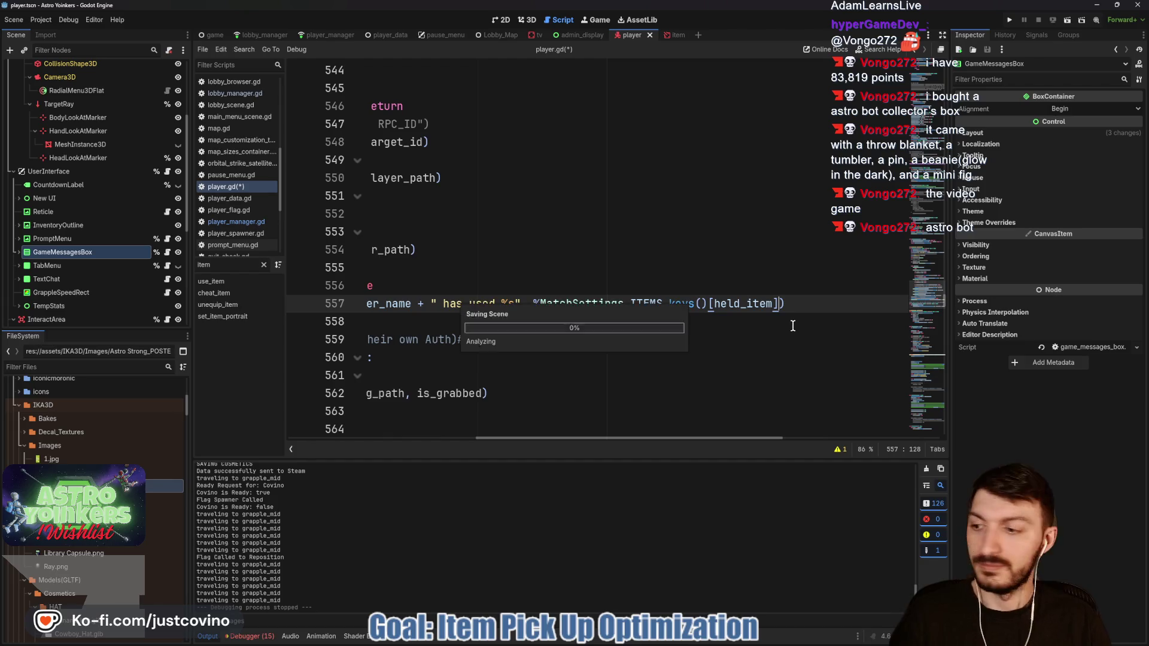
key(ctrl+s)
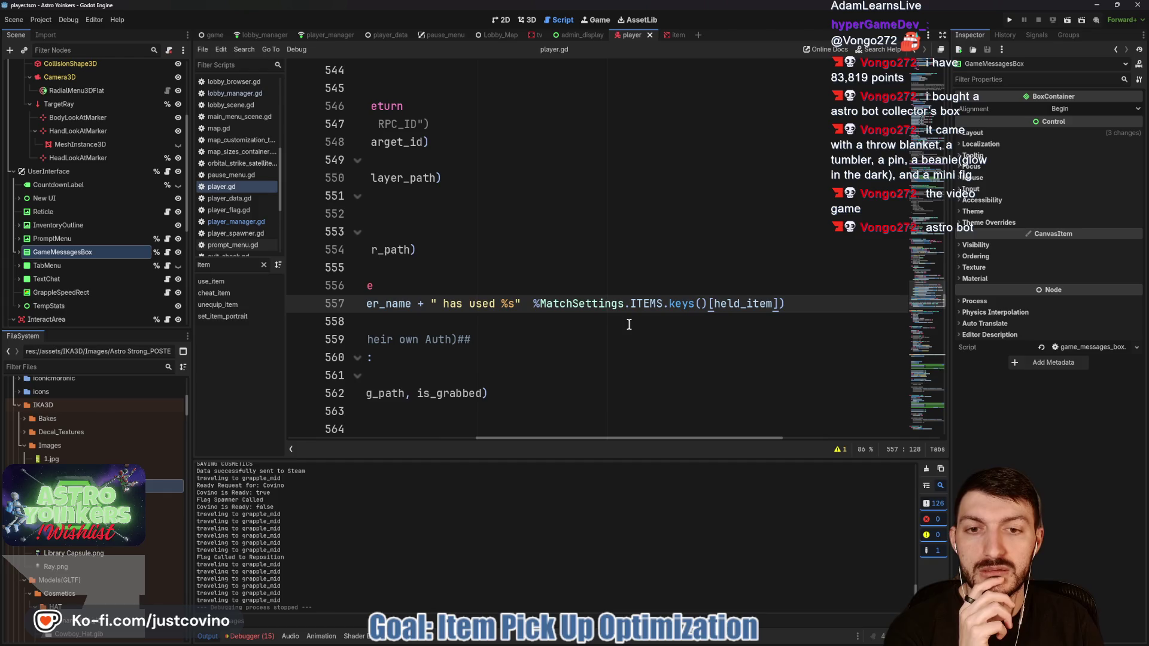
Step: Make the pop-up an .rpc call and save
scroll(628, 325, left, 5)
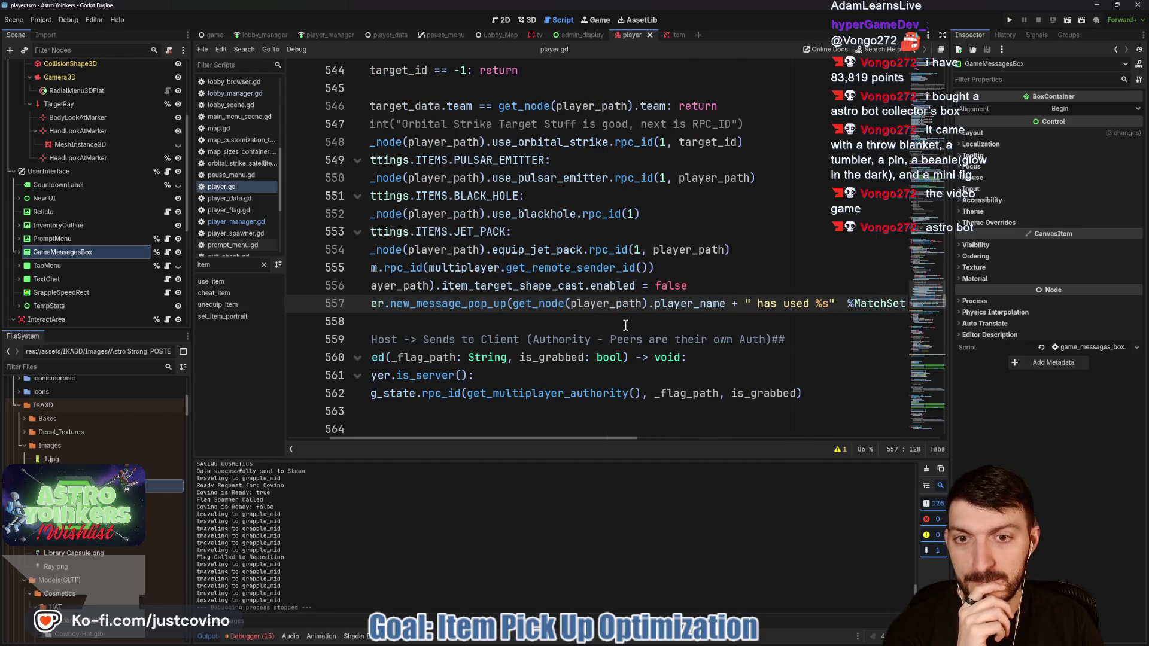
scroll(616, 325, left, 2)
text(.rpc)
click(755, 327)
key(ctrl+s)
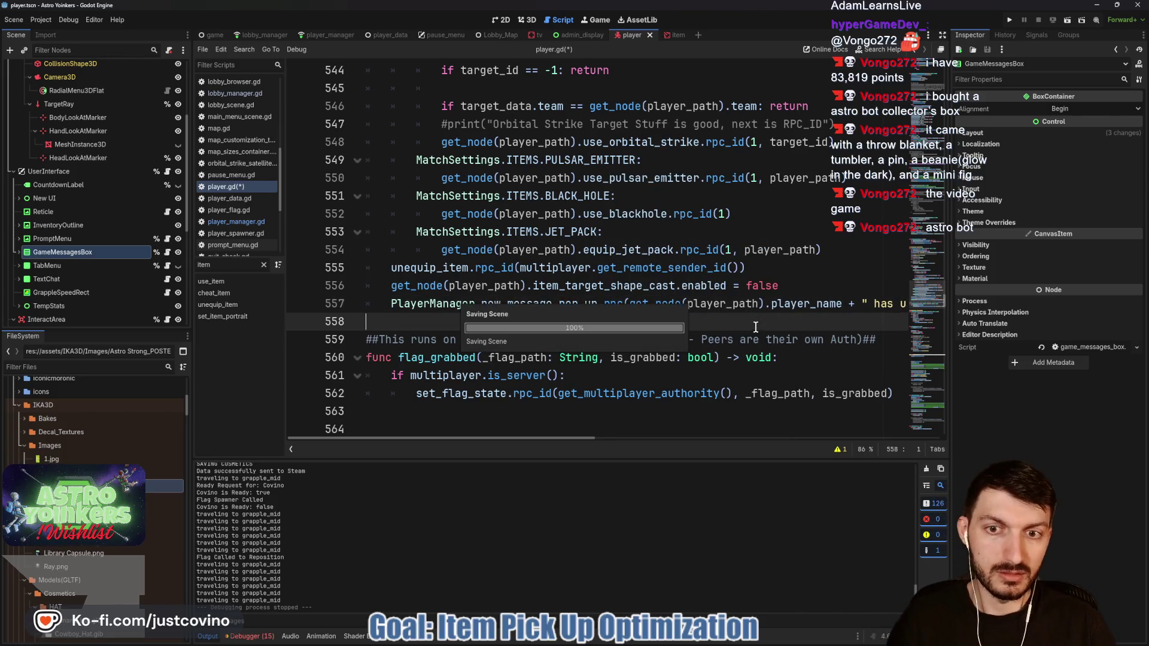
key(Return)
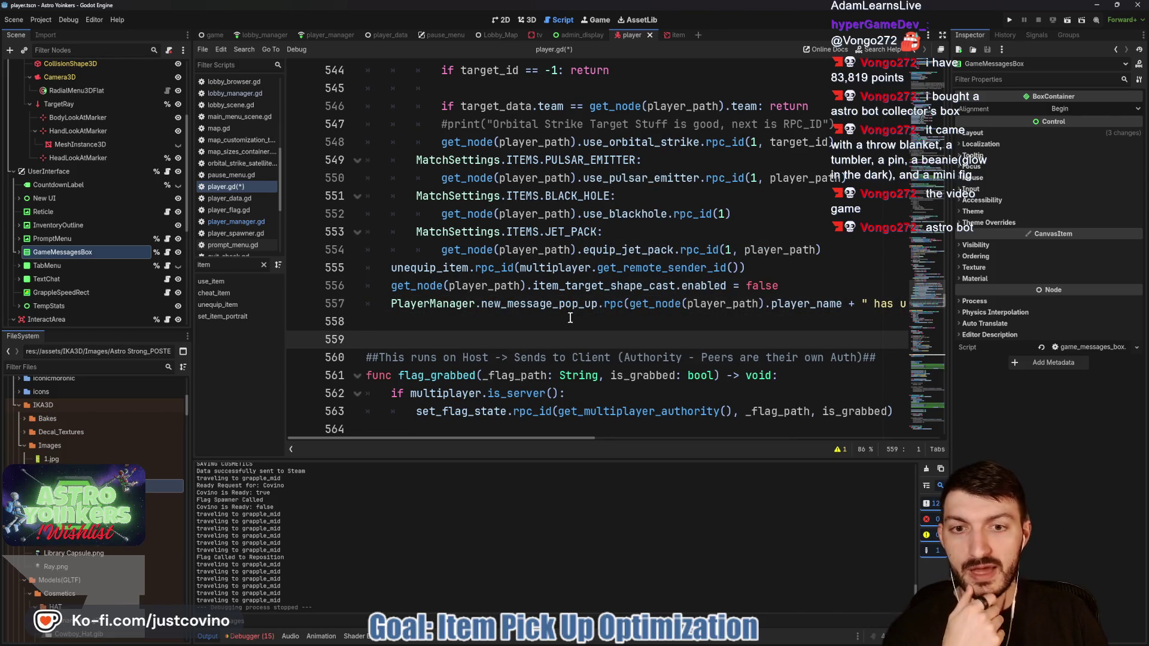
Step: Move the pop-up line above unequip_item and save player.gd
drag(391, 303, 944, 298)
scroll(645, 296, left, 5)
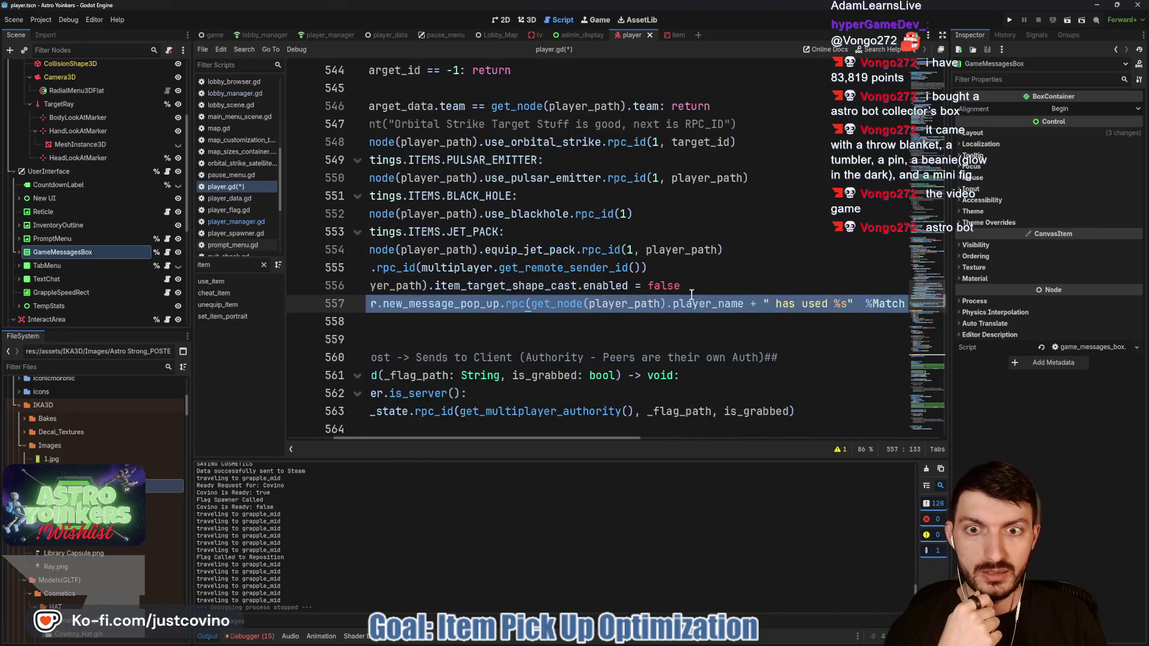
key(alt+Up)
key(alt+Up)
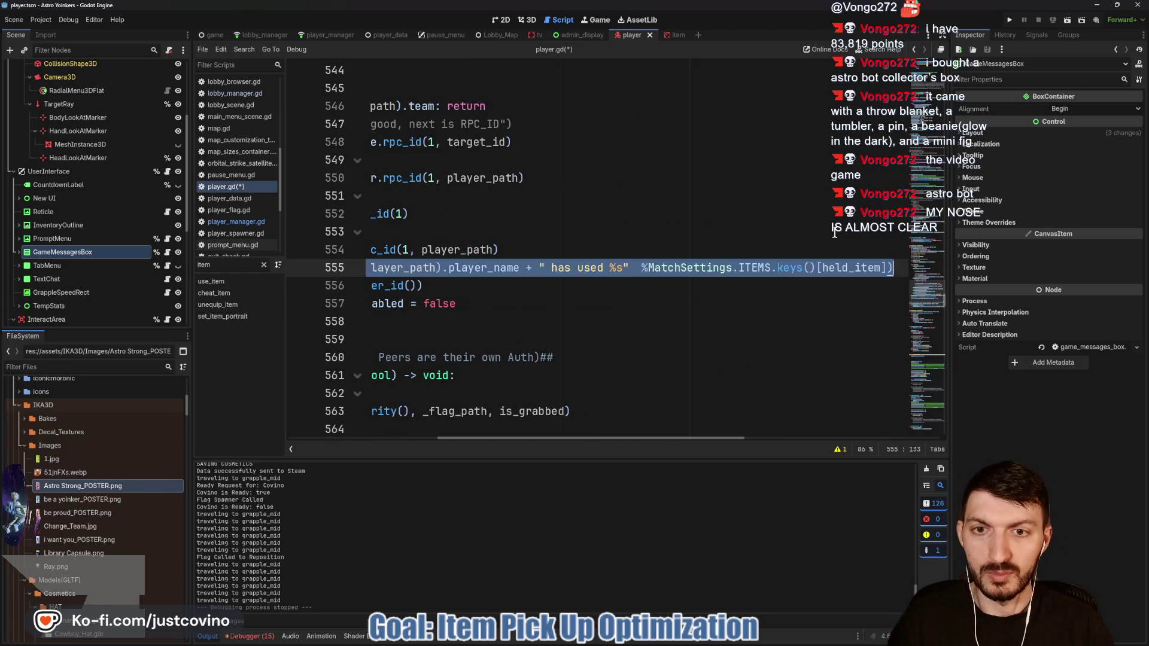
scroll(537, 335, left, 3)
scroll(537, 335, left, 3)
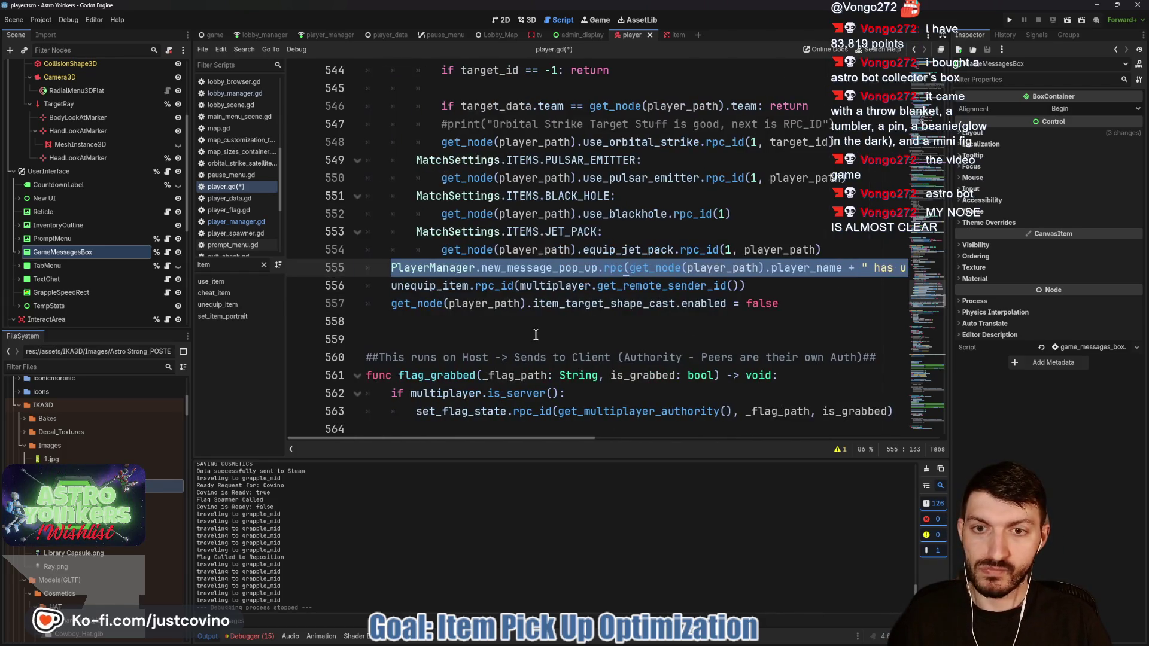
click(525, 332)
key(ctrl+s)
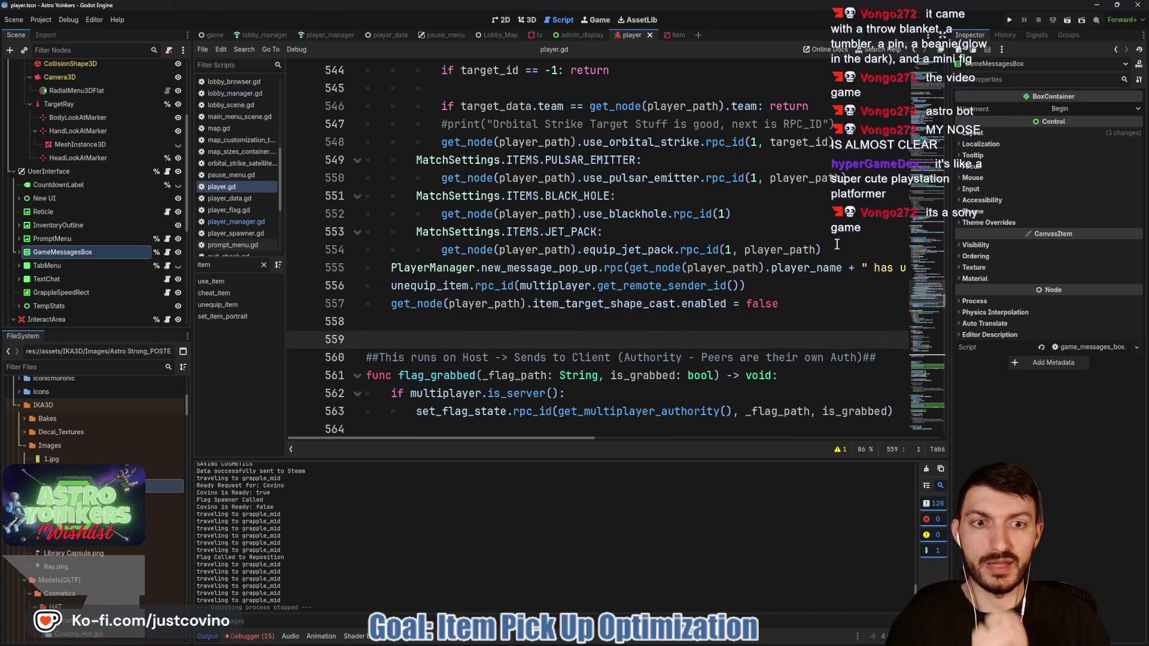
click(1010, 23)
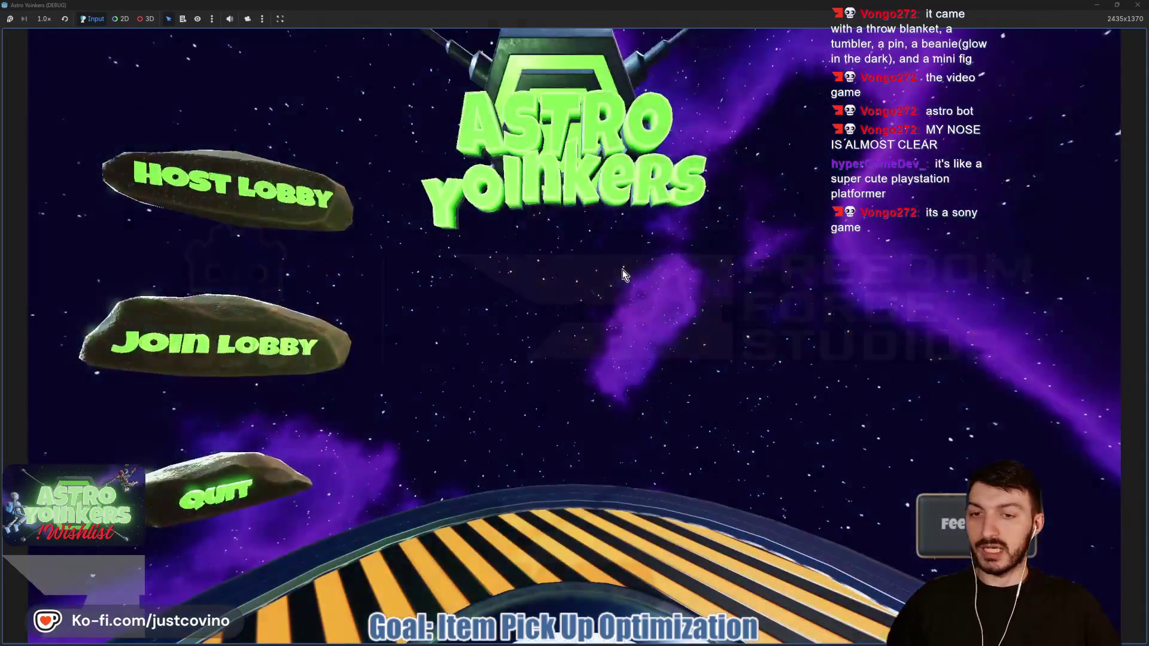
Step: Host a private lobby and walk onto the blue pad, hitting the player_name error at line 555
click(314, 240)
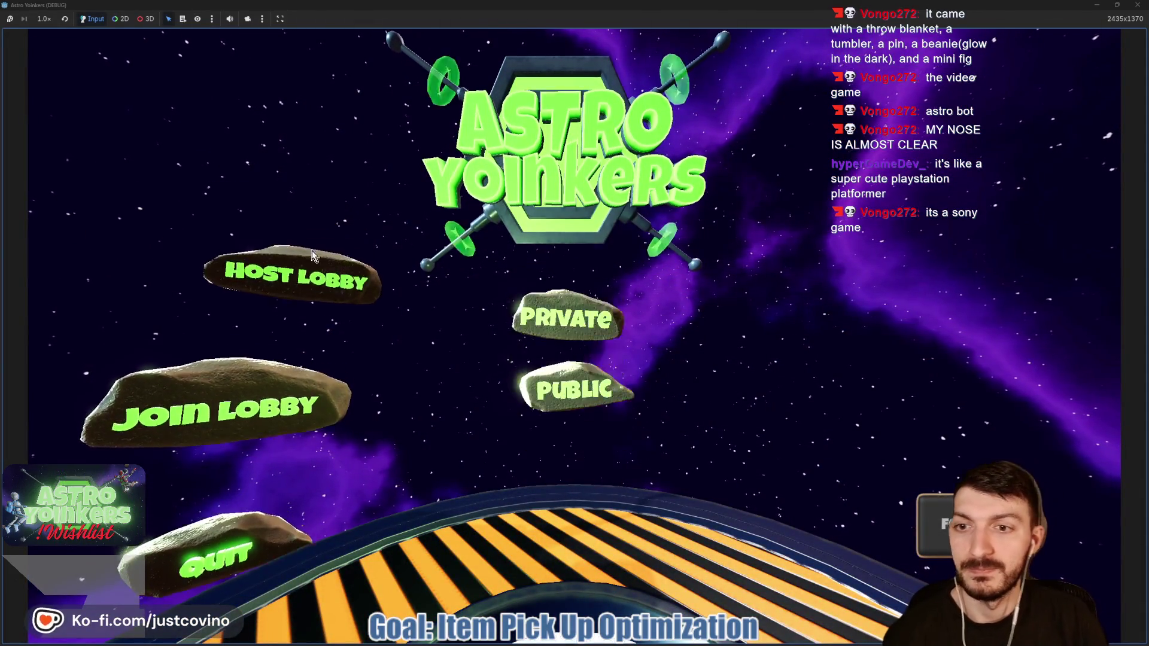
click(520, 269)
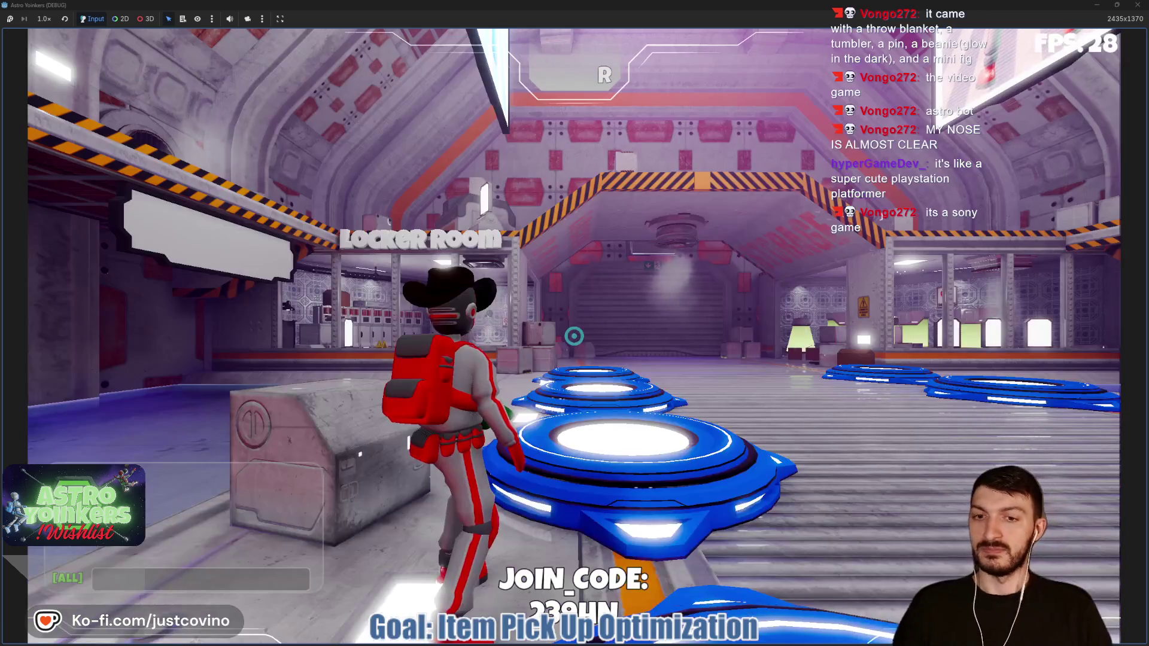
key(w)
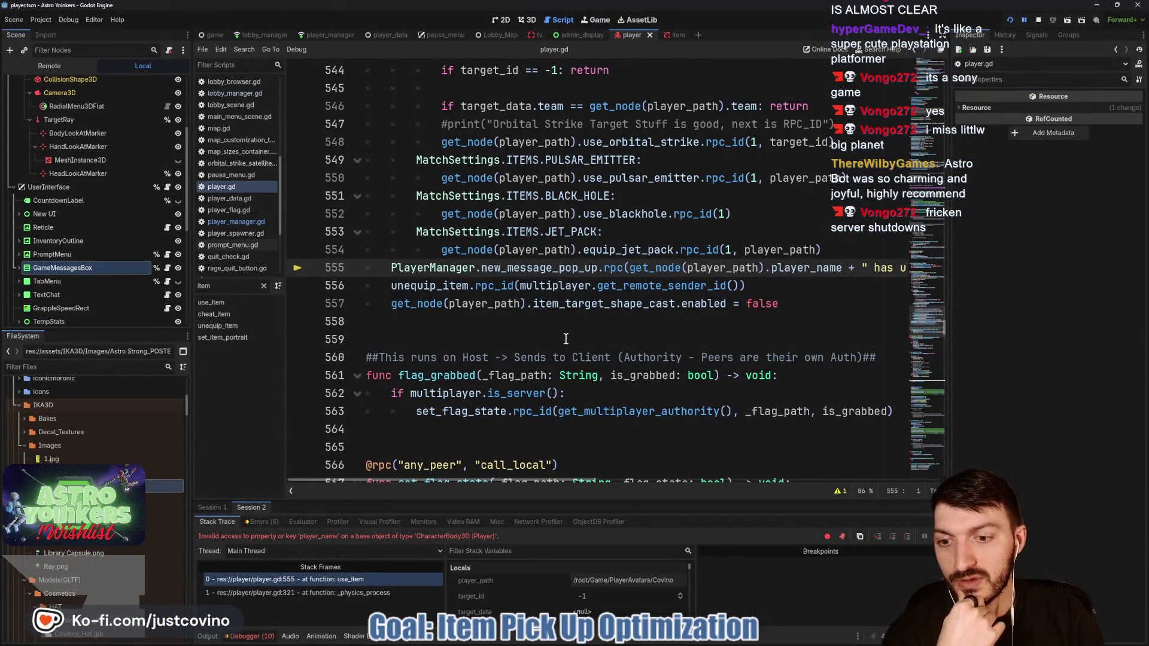
Step: Stop the crashed run and search player.gd for player_name, cycling matches to line 183
click(1038, 20)
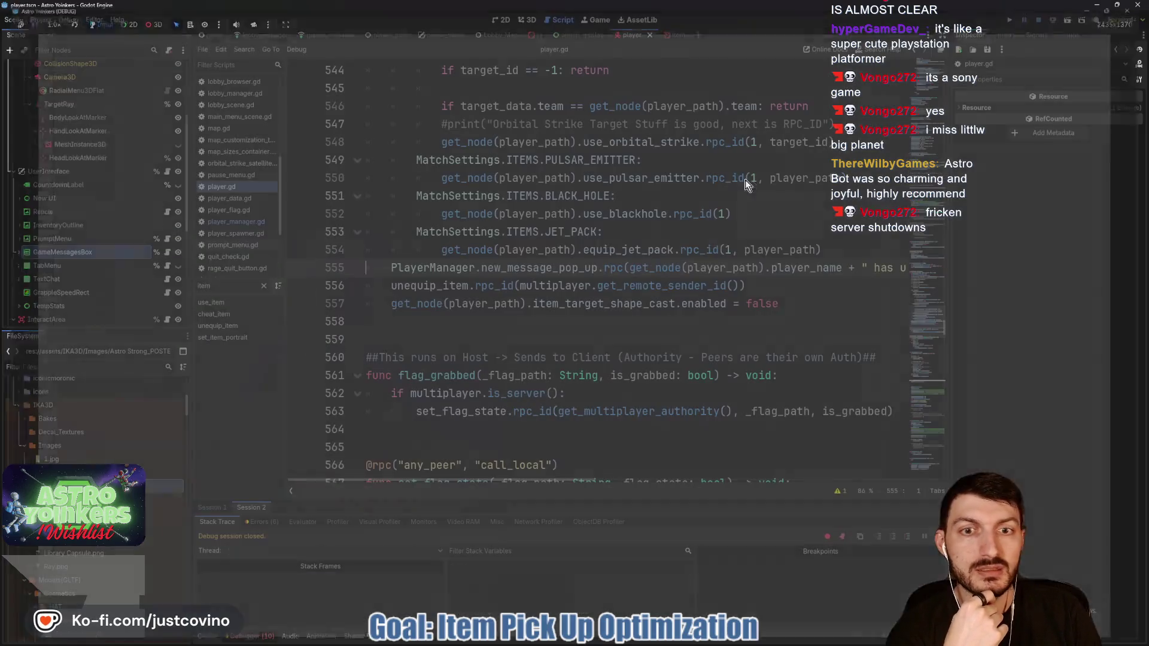
double_click(787, 268)
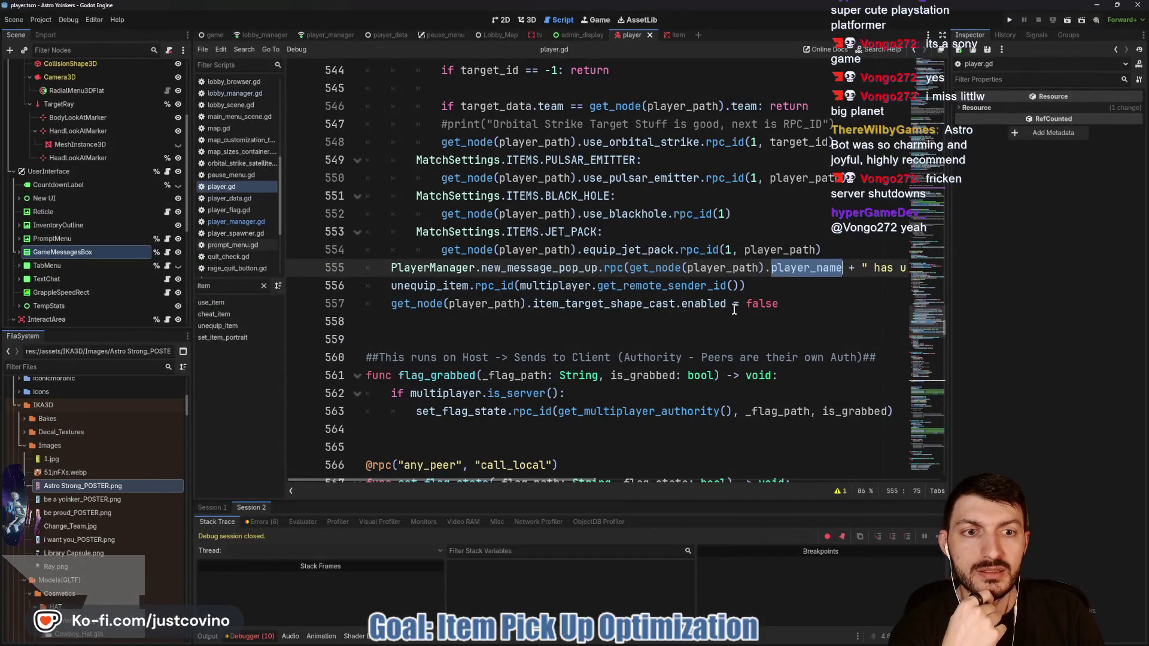
key(ctrl+f)
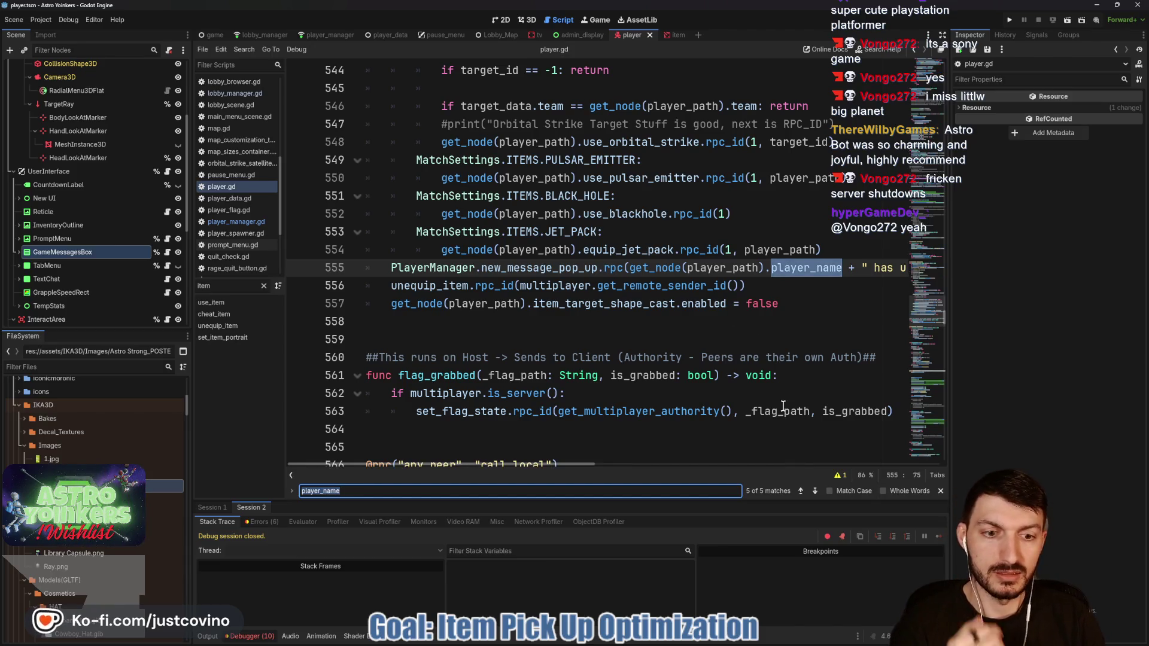
click(802, 491)
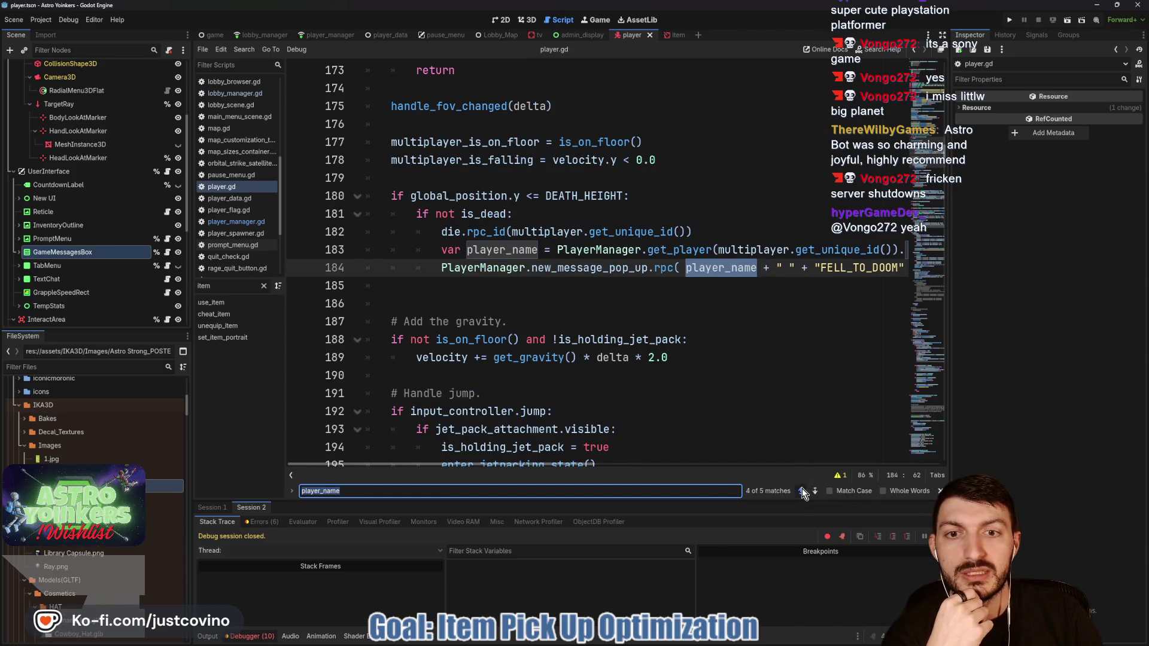
click(802, 491)
click(815, 491)
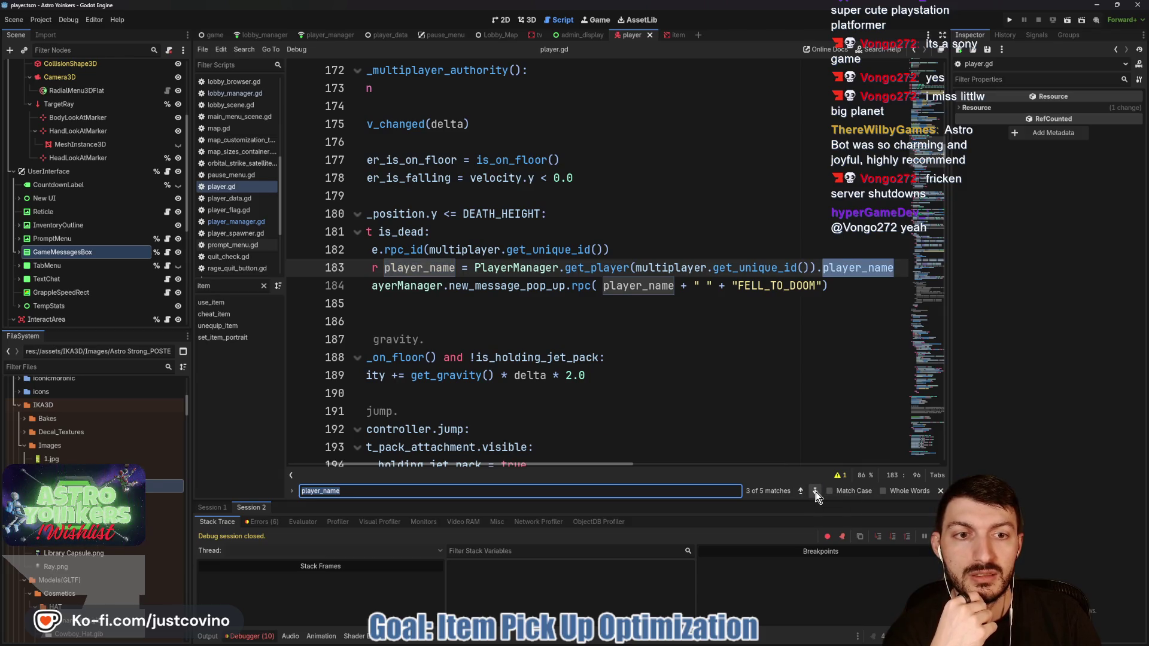
scroll(625, 329, left, 3)
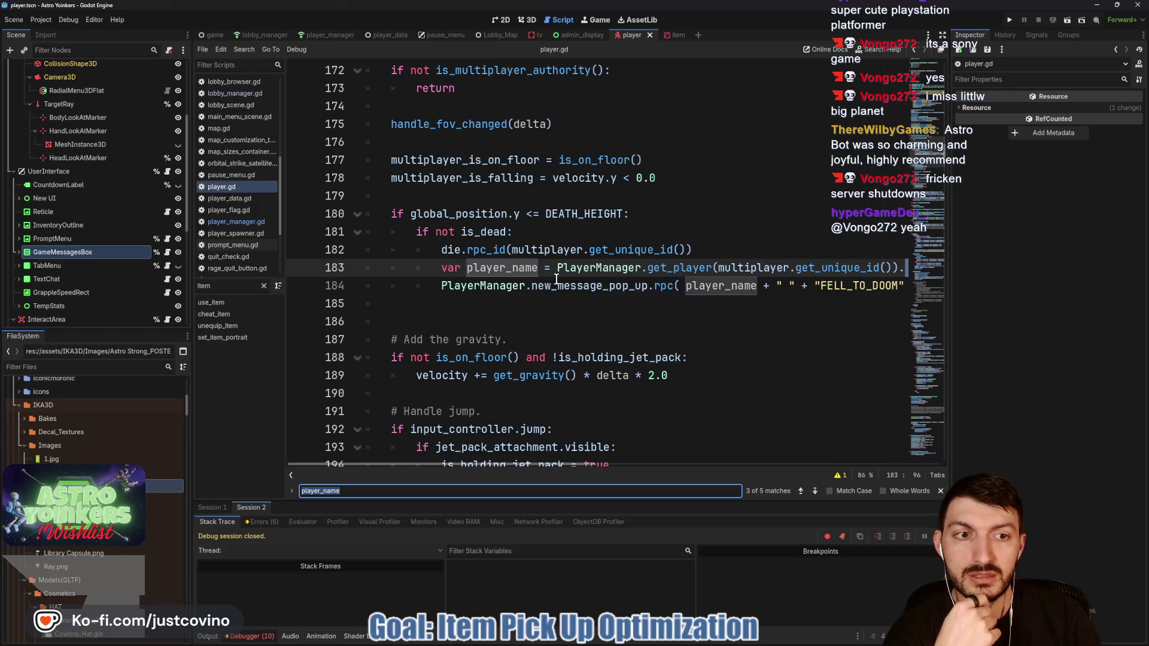
scroll(551, 278, right, 3)
scroll(556, 279, left, 3)
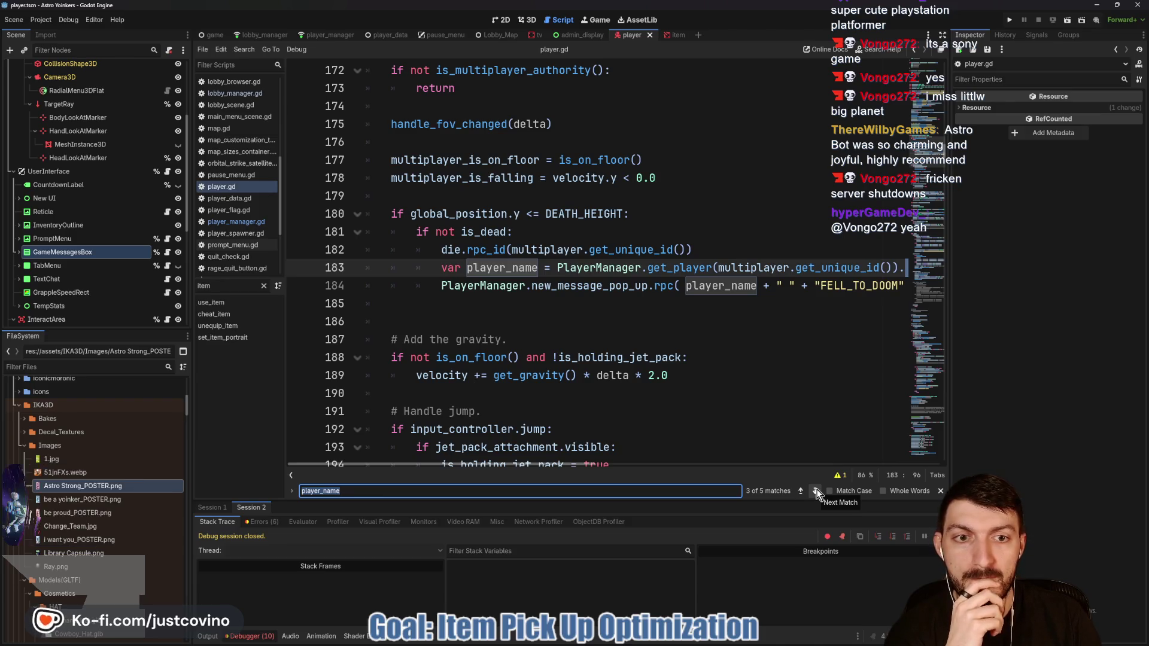
scroll(709, 384, up, 2)
scroll(710, 384, down, 1)
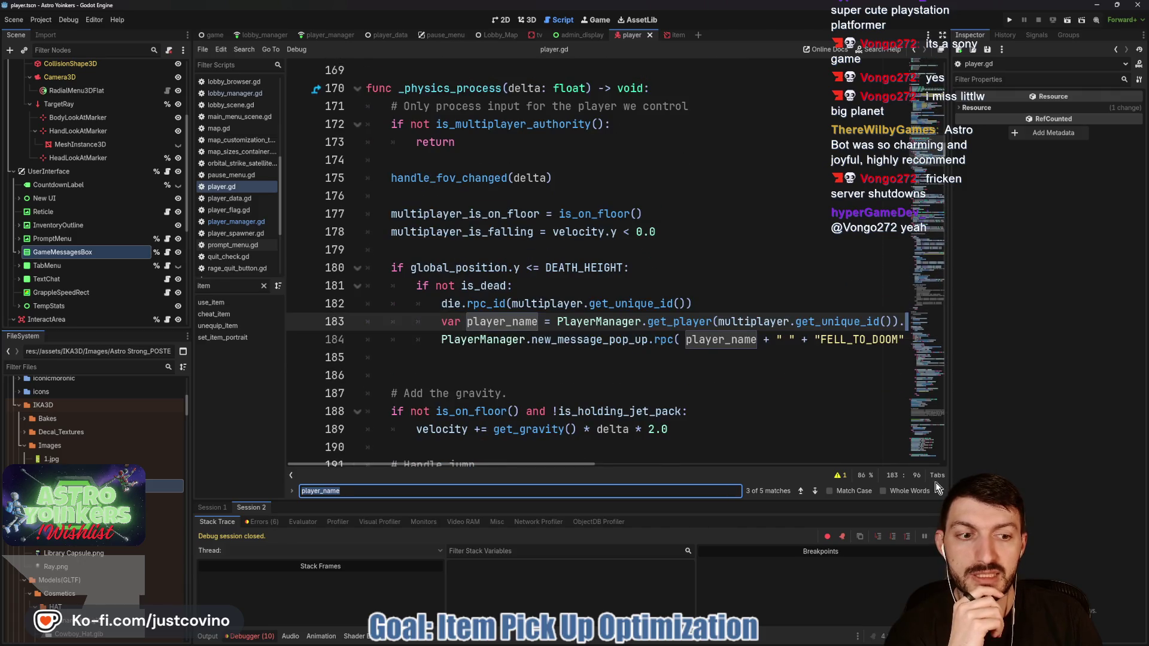
Step: Close the find bar and jump to use_item, placing the caret after the jet pack call
key(Escape)
scroll(702, 382, down, 5)
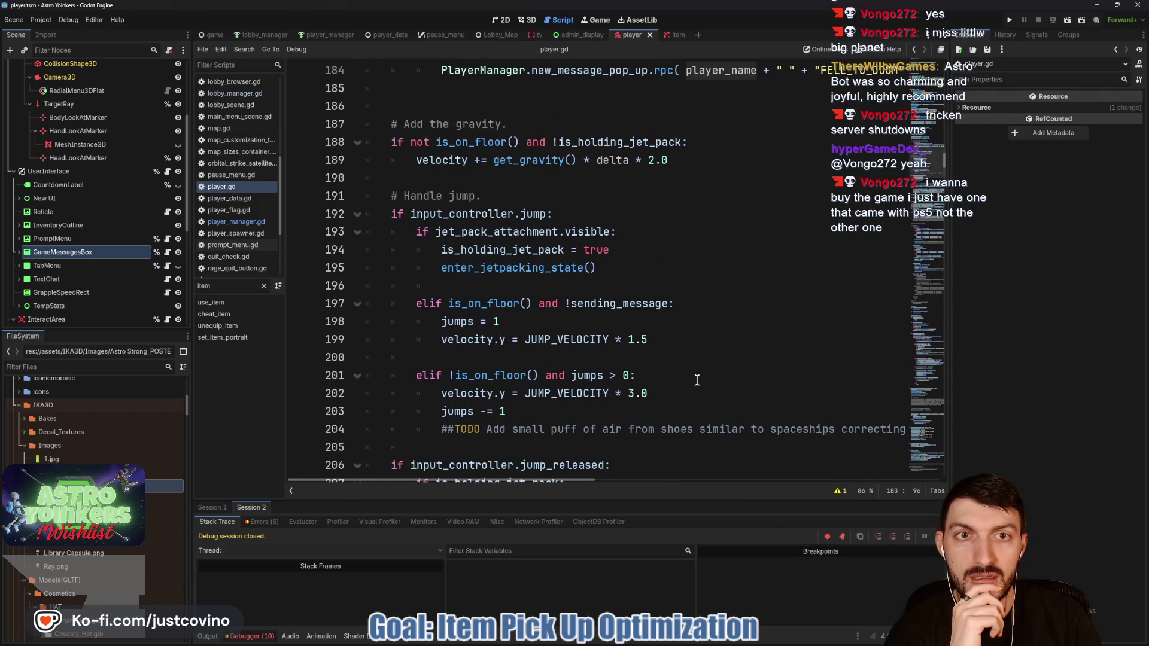
scroll(696, 379, down, 11)
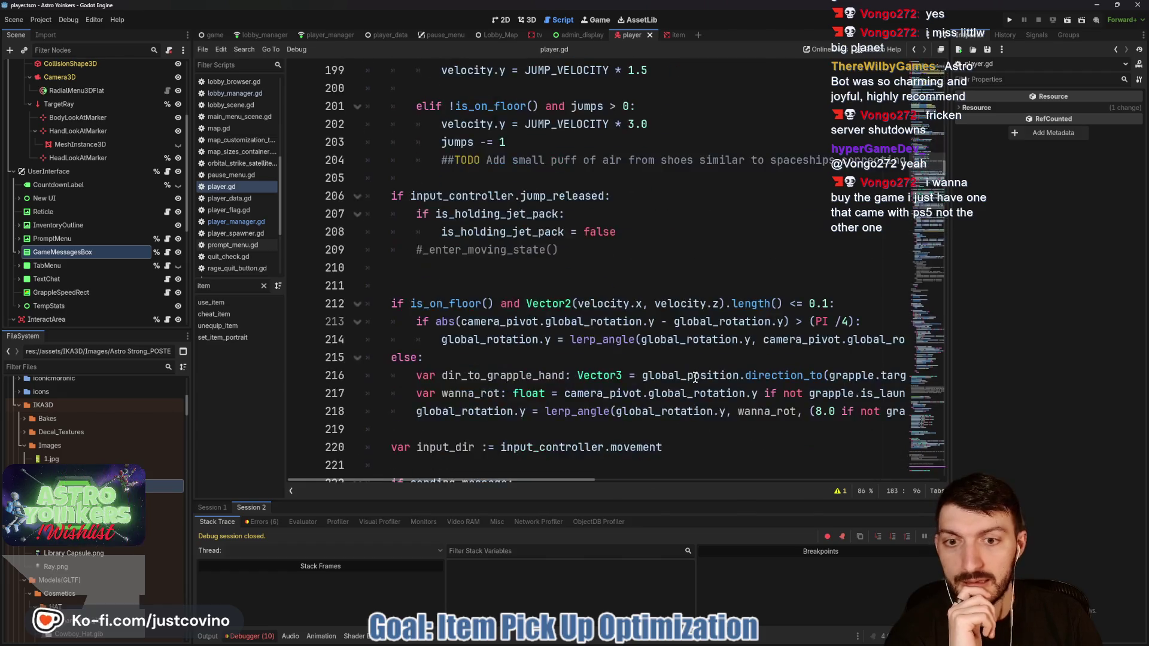
scroll(695, 377, down, 17)
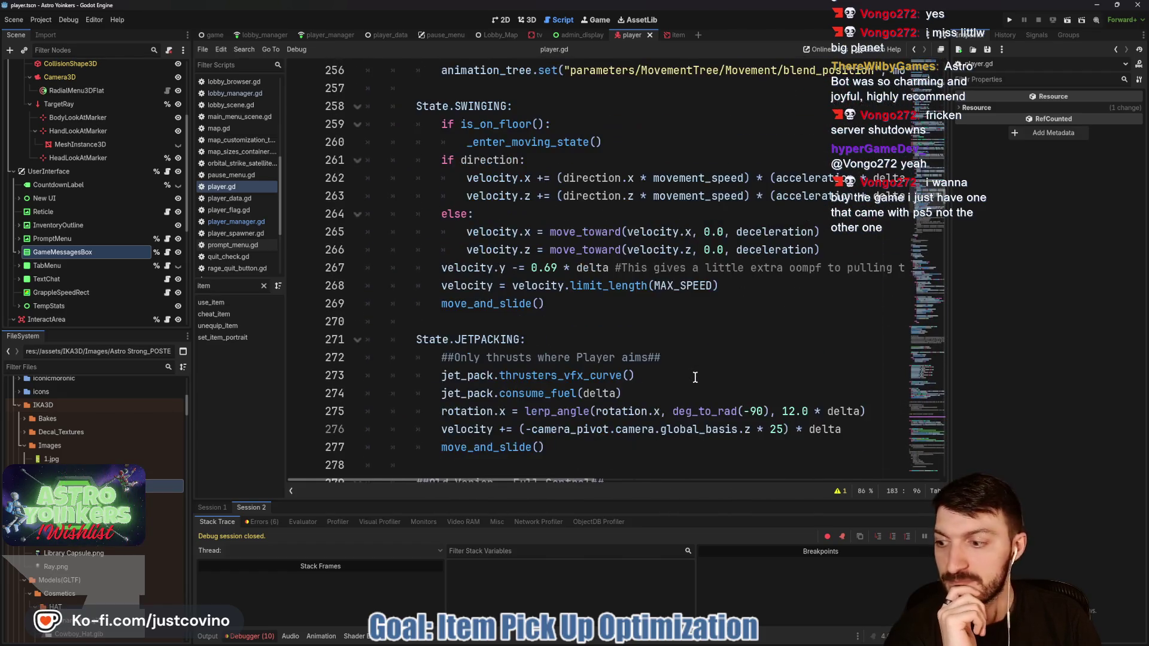
scroll(694, 377, down, 20)
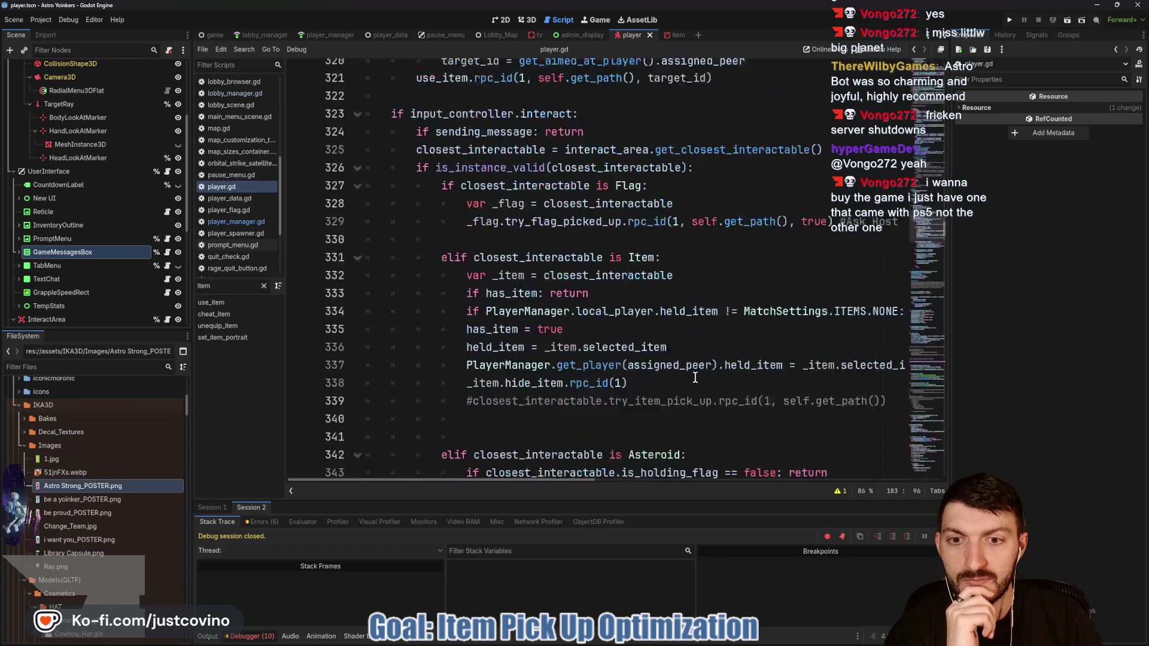
click(215, 302)
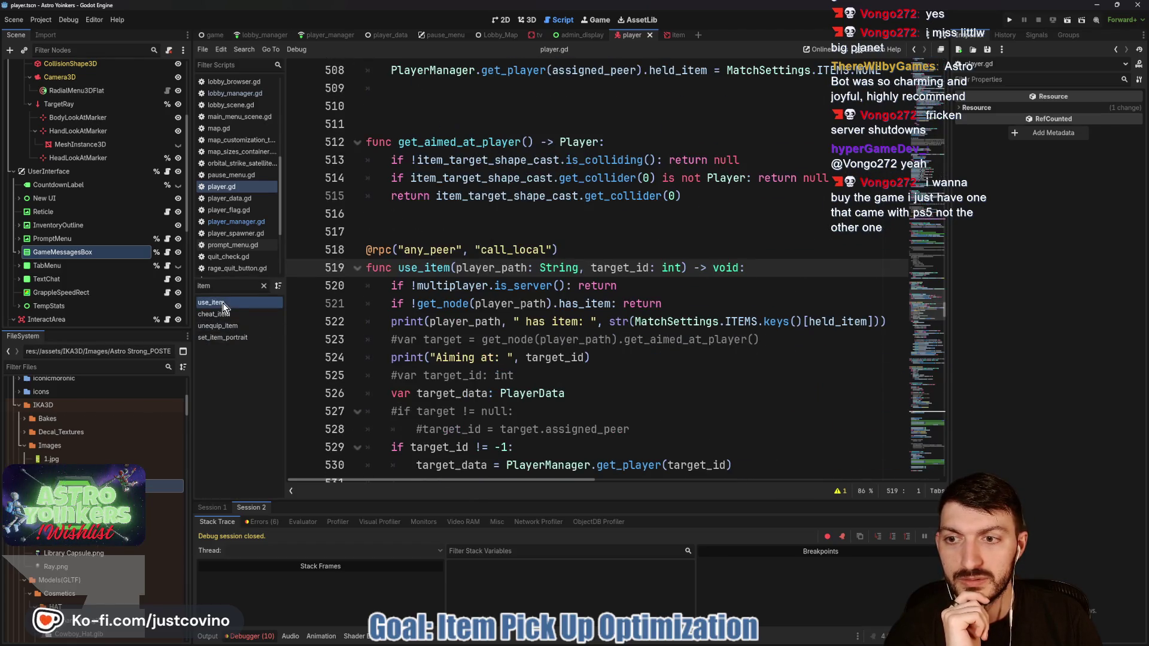
scroll(614, 357, down, 6)
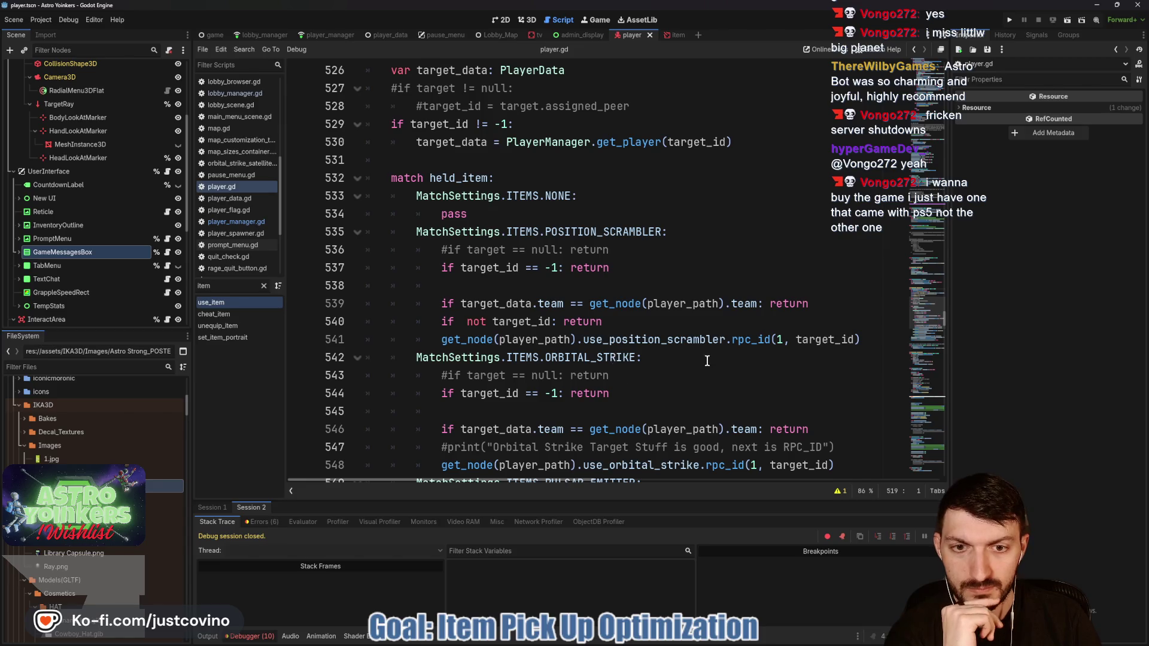
scroll(707, 361, down, 5)
scroll(710, 350, down, 2)
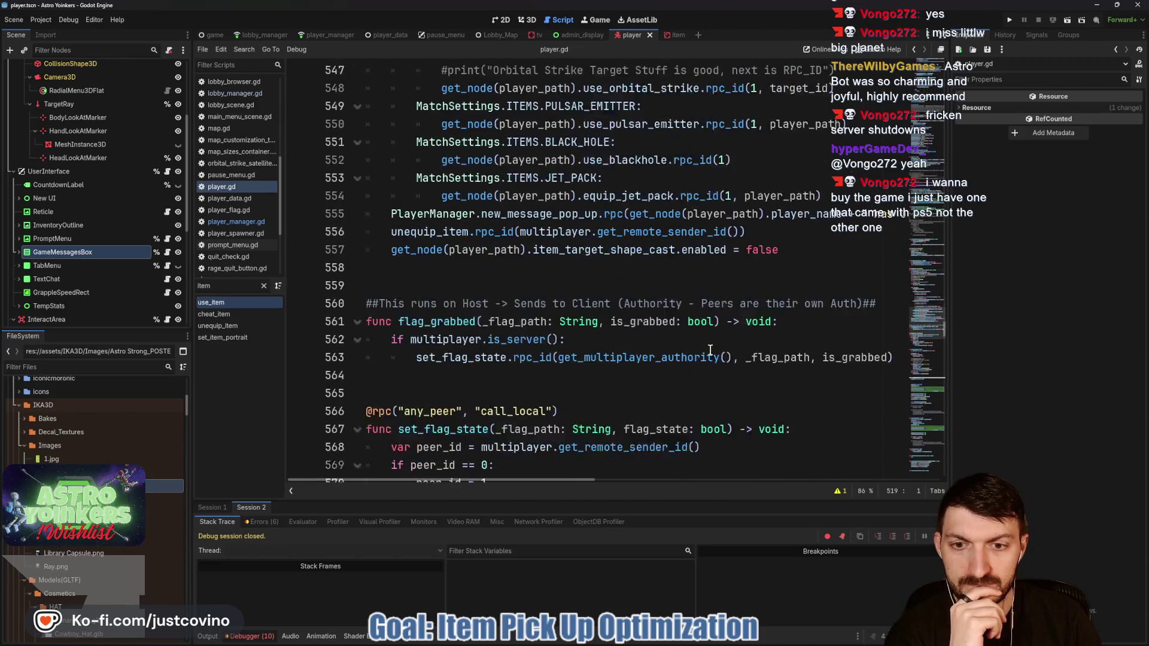
scroll(711, 349, up, 1)
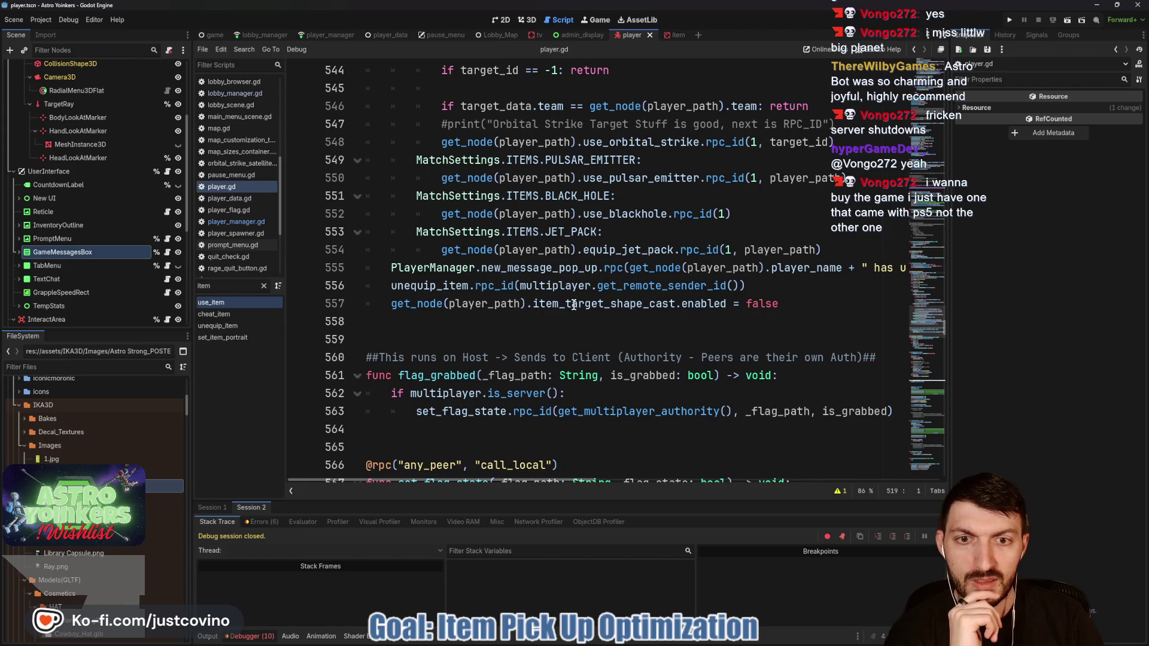
click(846, 256)
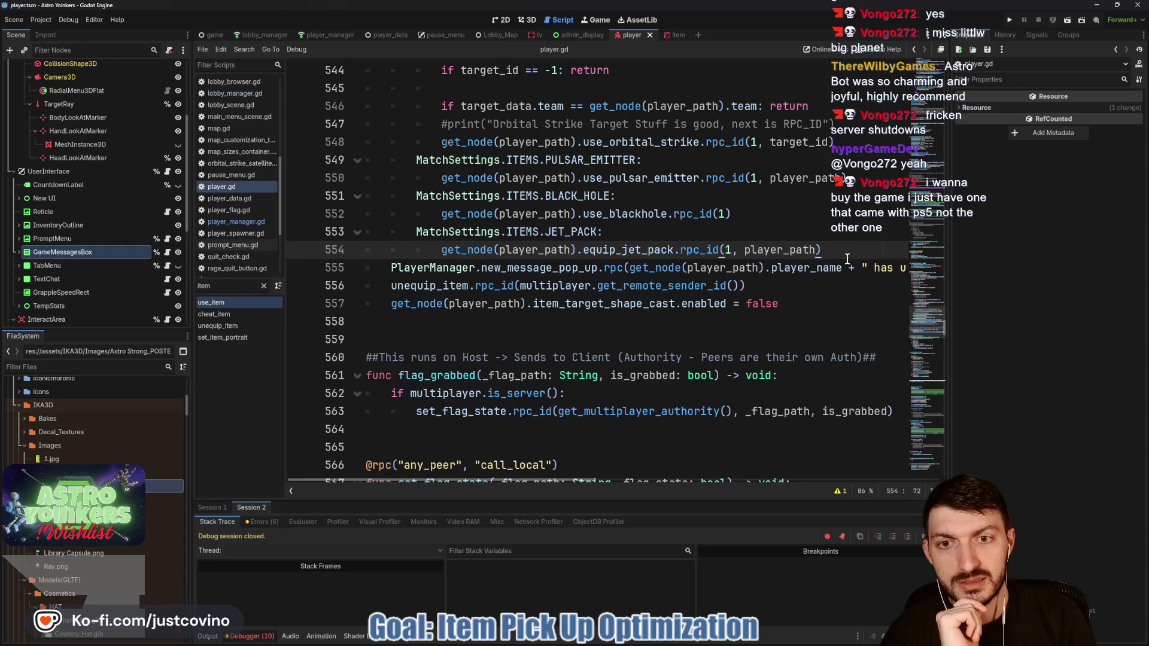
Step: Add var player_name = PlayerManager.get_player(multiplayer.get_remote_sender_id()) below the jet pack call
key(Return)
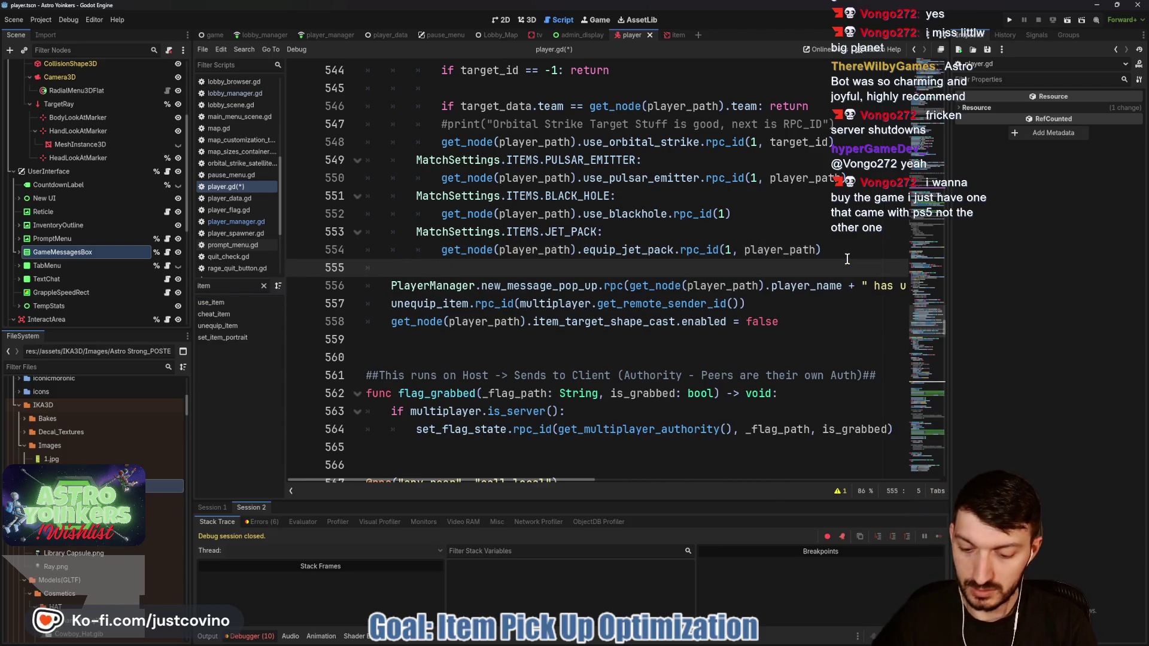
text(var player_name)
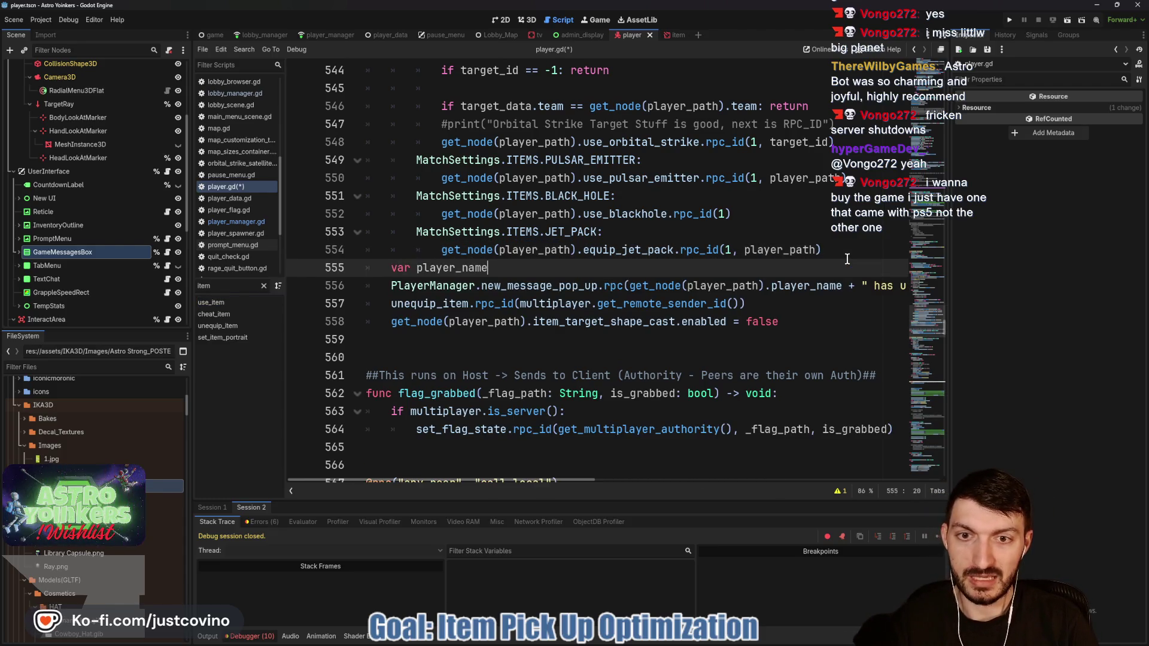
text( = P)
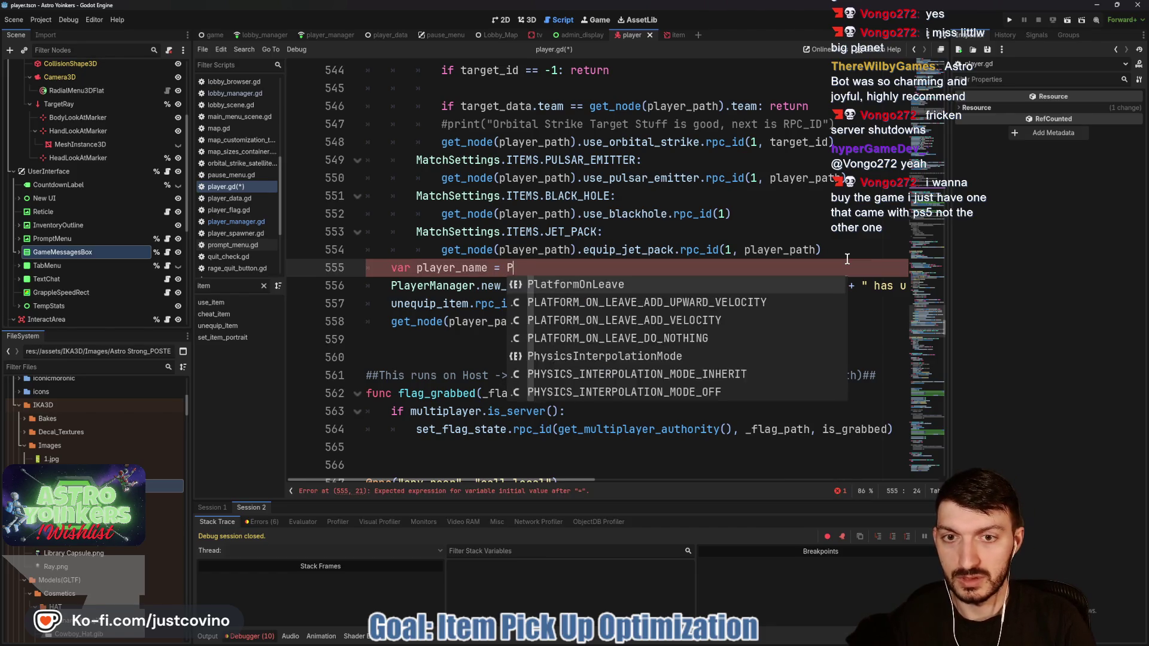
text(layerManager.get)
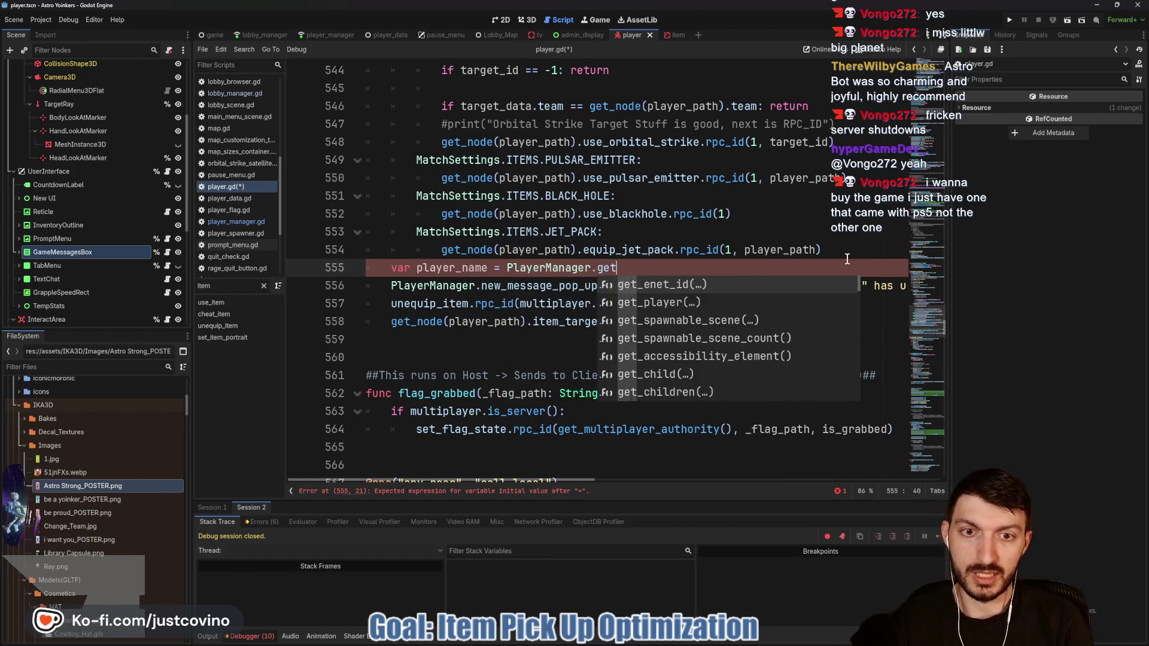
key(Down)
key(Return)
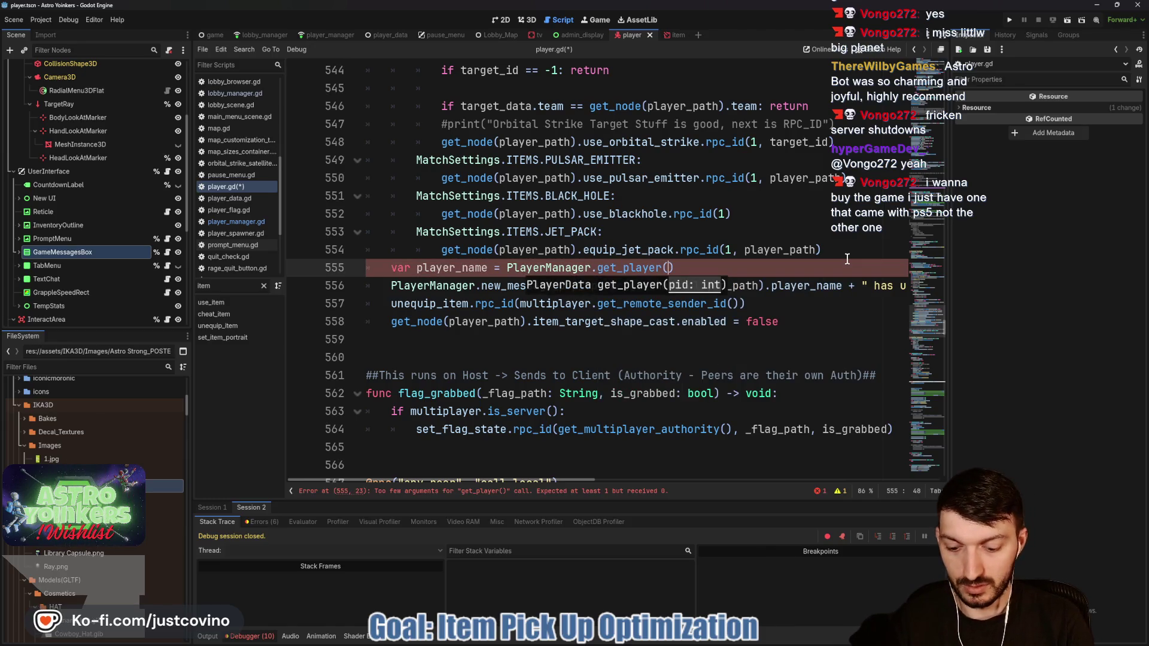
text(get_)
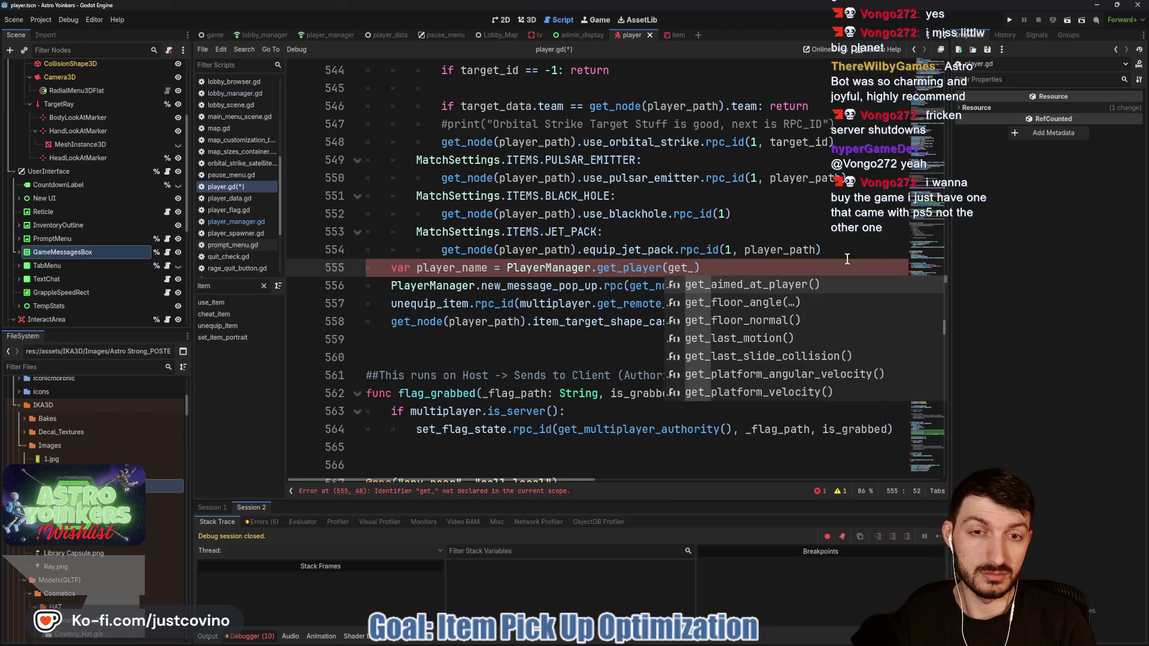
text(remot)
key(BackSpace)
key(BackSpace)
key(BackSpace)
text(uni)
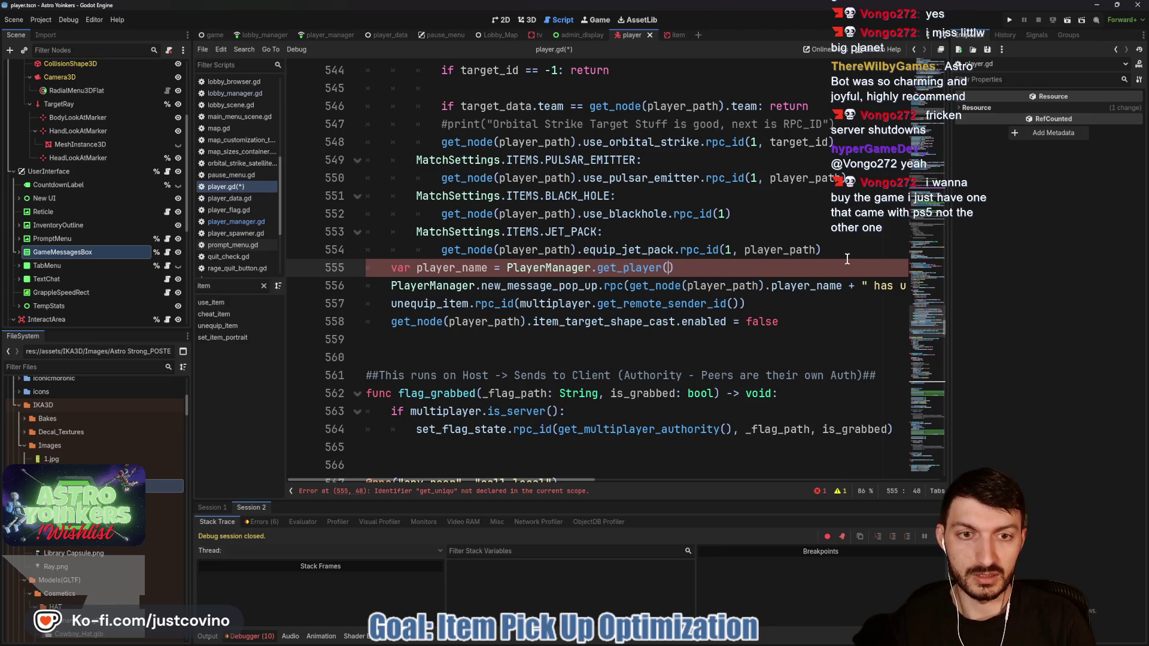
text(multiplayer.get)
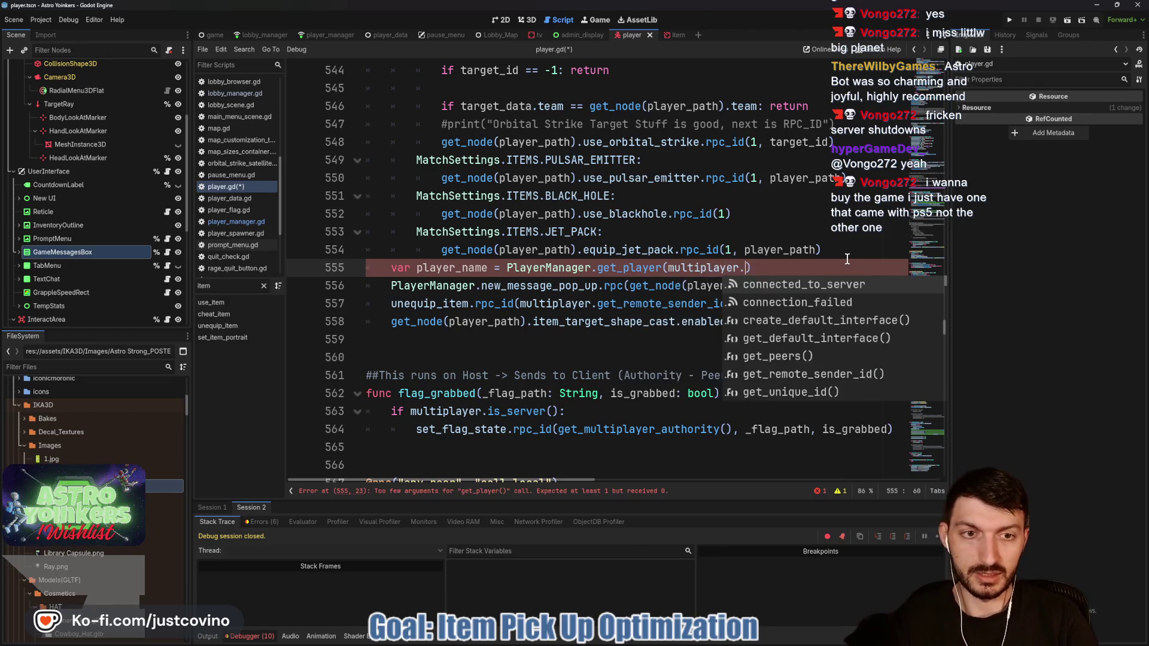
text(_uni)
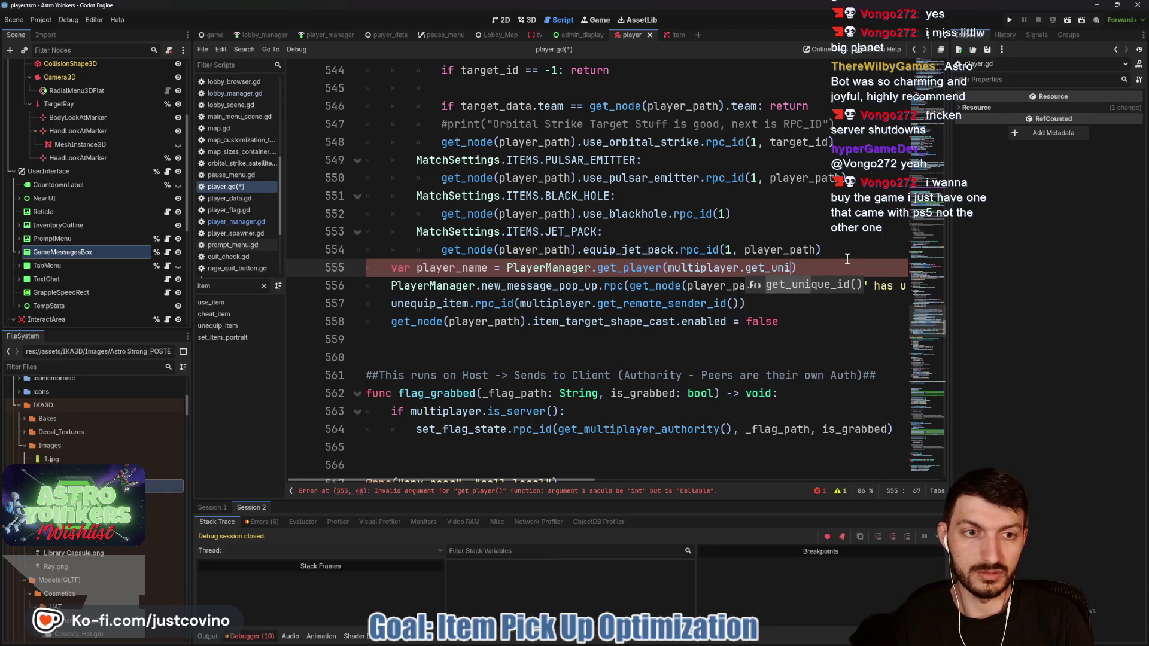
key(Return)
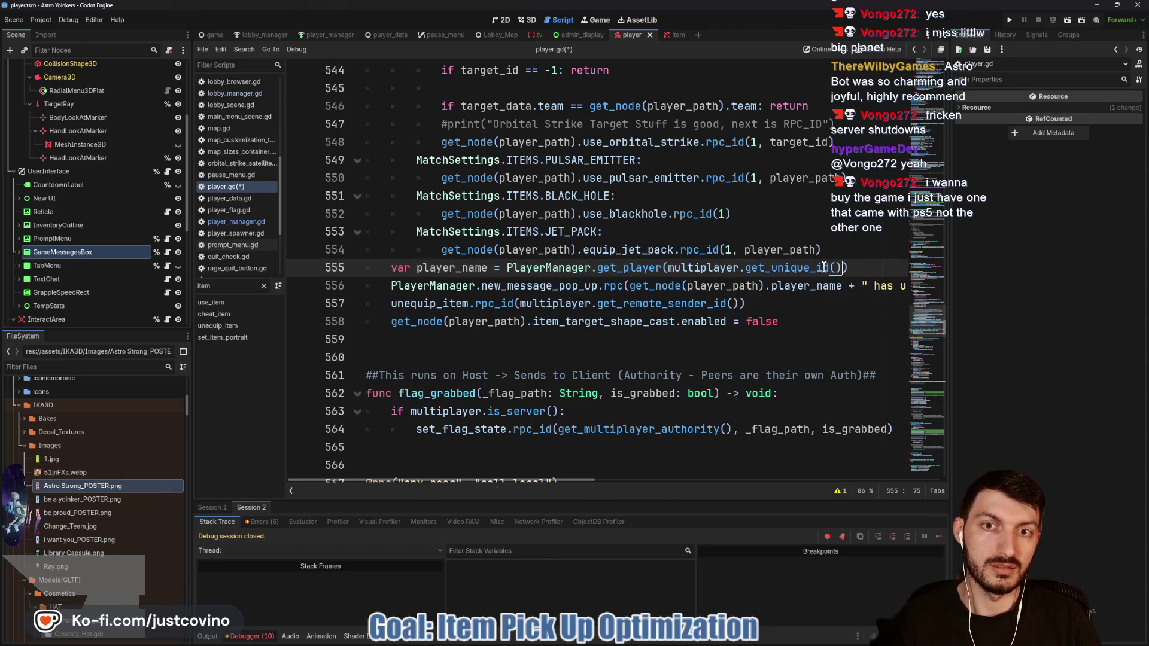
drag(840, 267, 764, 268)
text(remote)
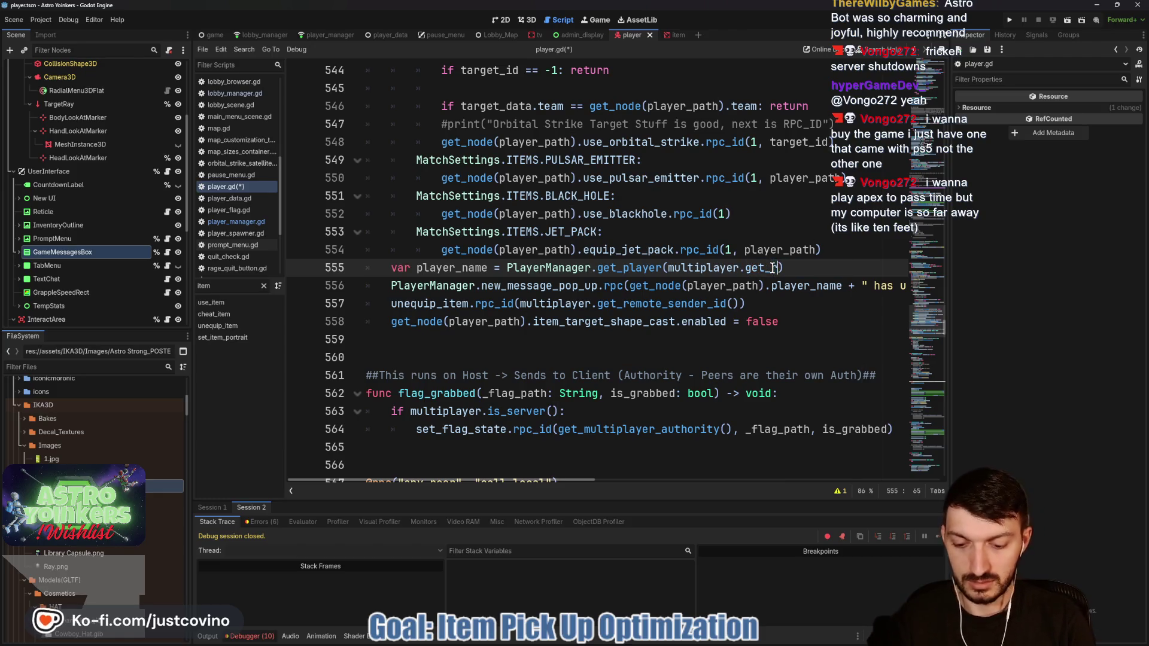
key(Return)
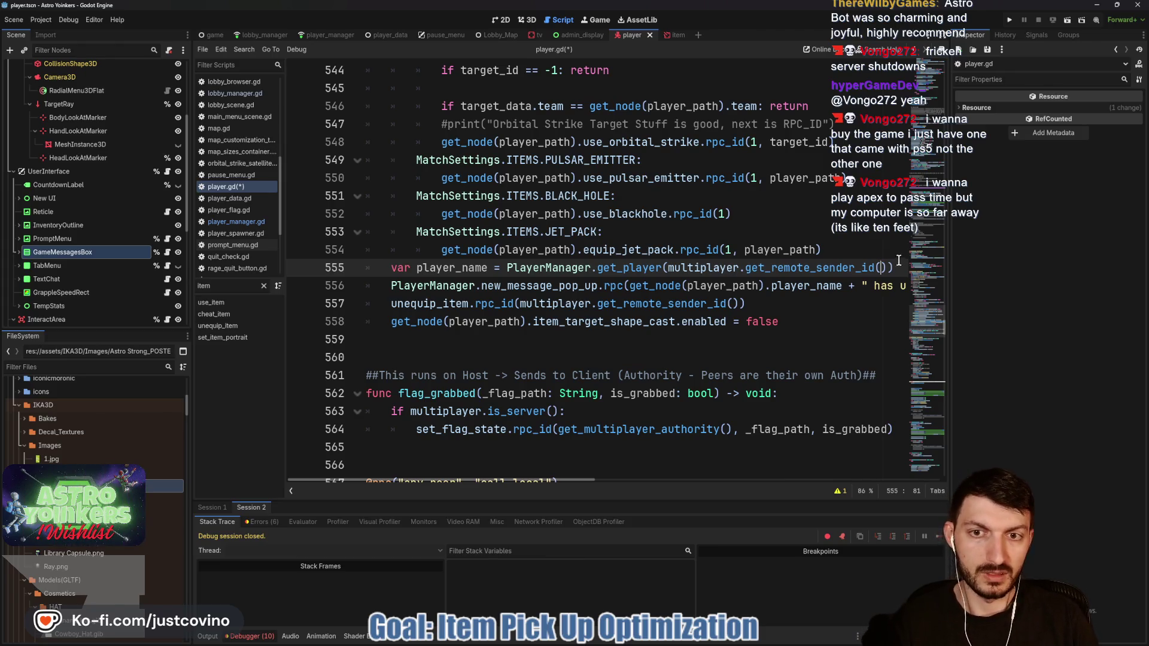
Step: Insert a blank line above it and rename the variable to player_data
click(839, 254)
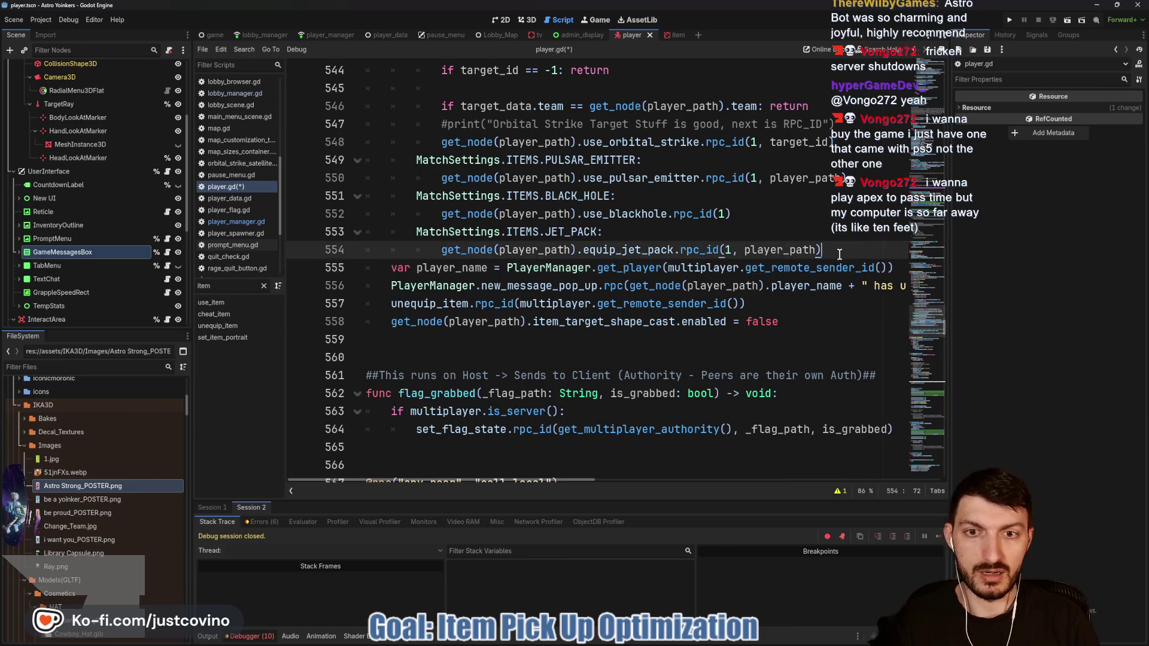
key(Return)
scroll(561, 321, up, 2)
scroll(562, 321, up, 8)
scroll(599, 348, down, 11)
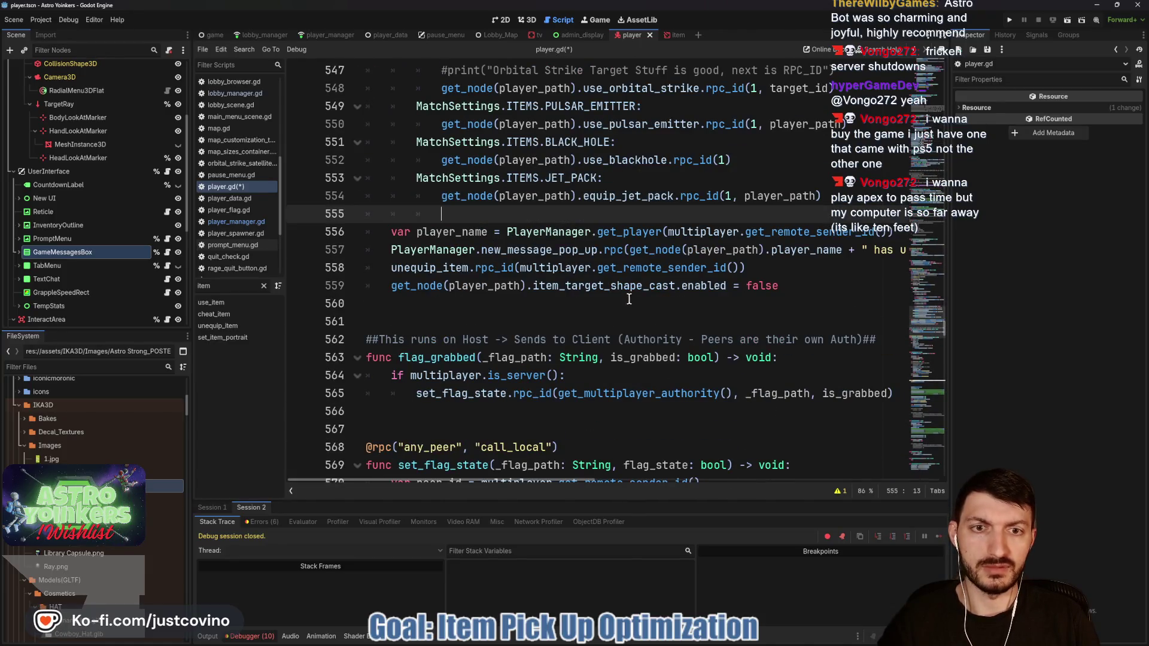
scroll(848, 238, right, 2)
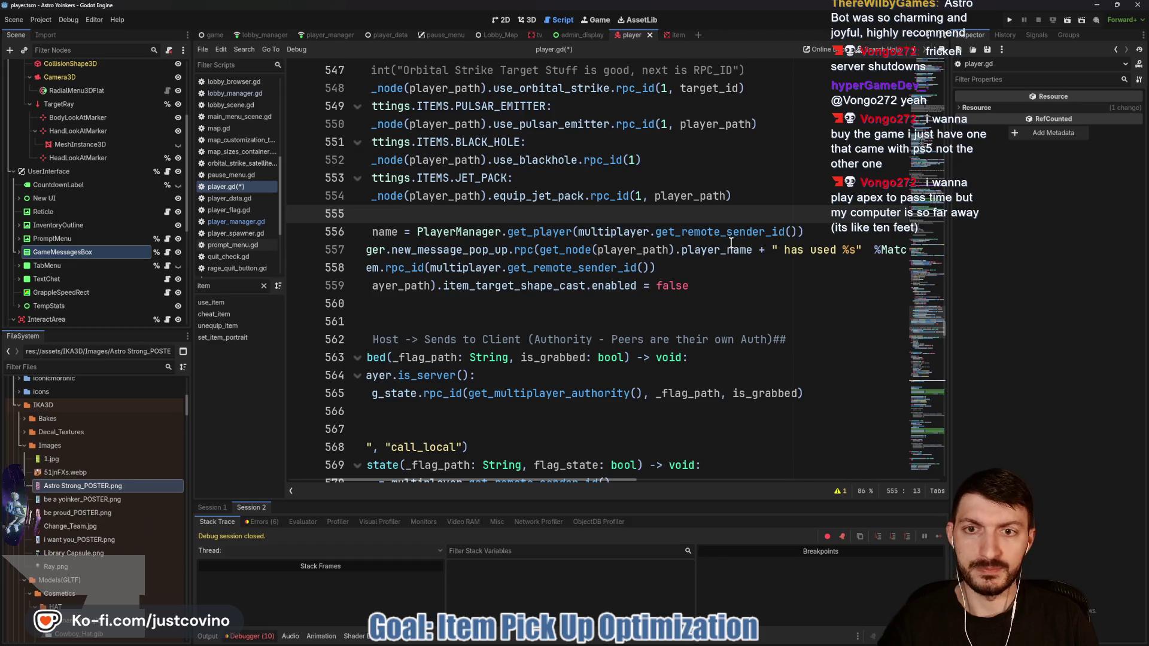
scroll(497, 234, right, 1)
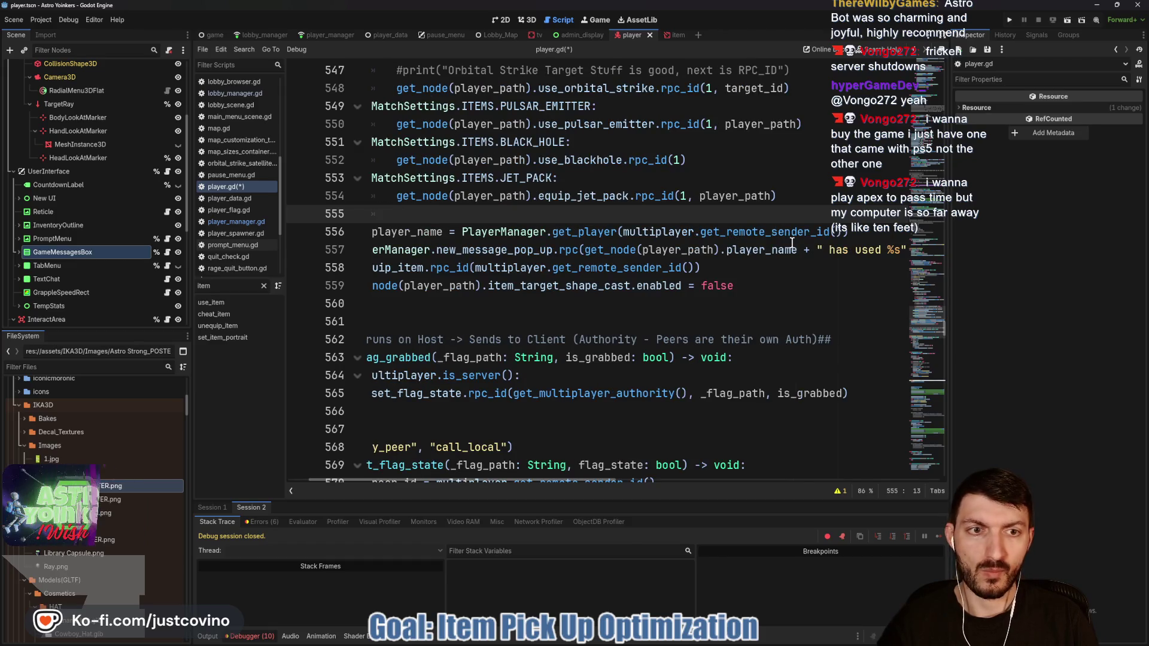
click(444, 232)
key(BackSpace)
key(BackSpace)
key(BackSpace)
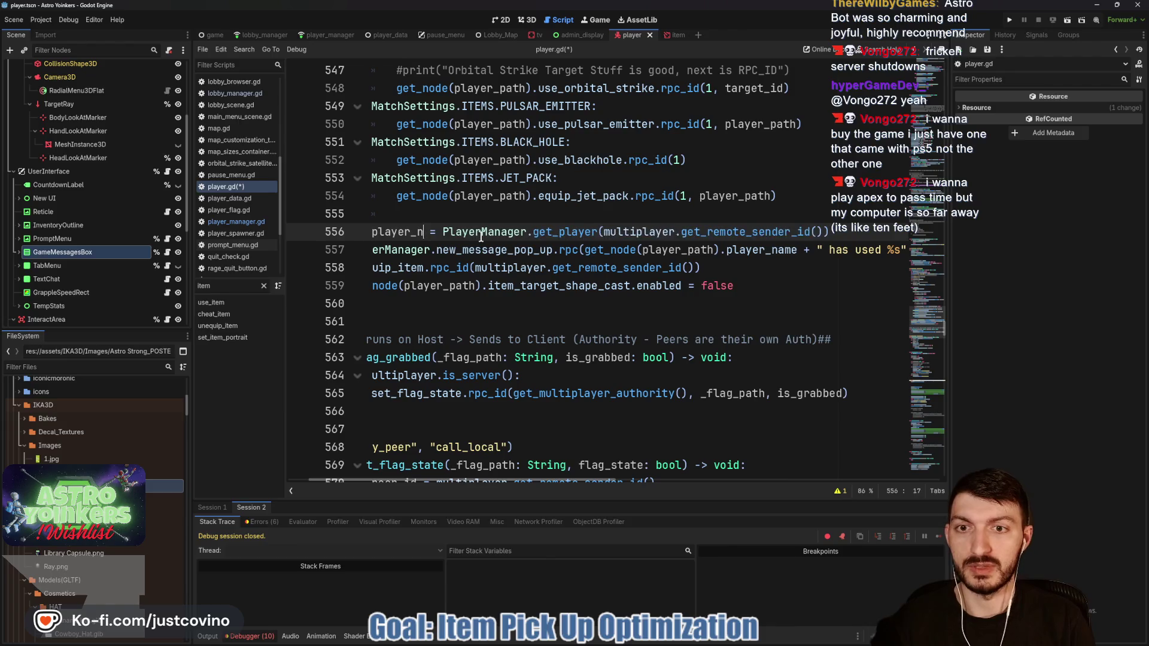
text(r_data)
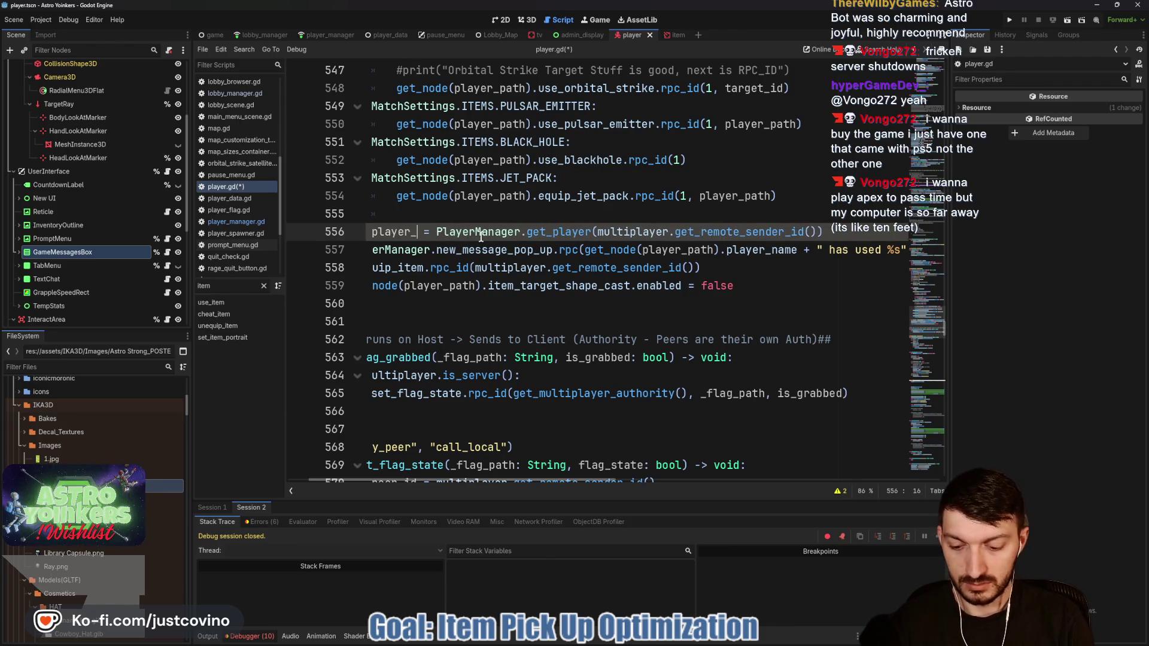
scroll(869, 232, left, 1)
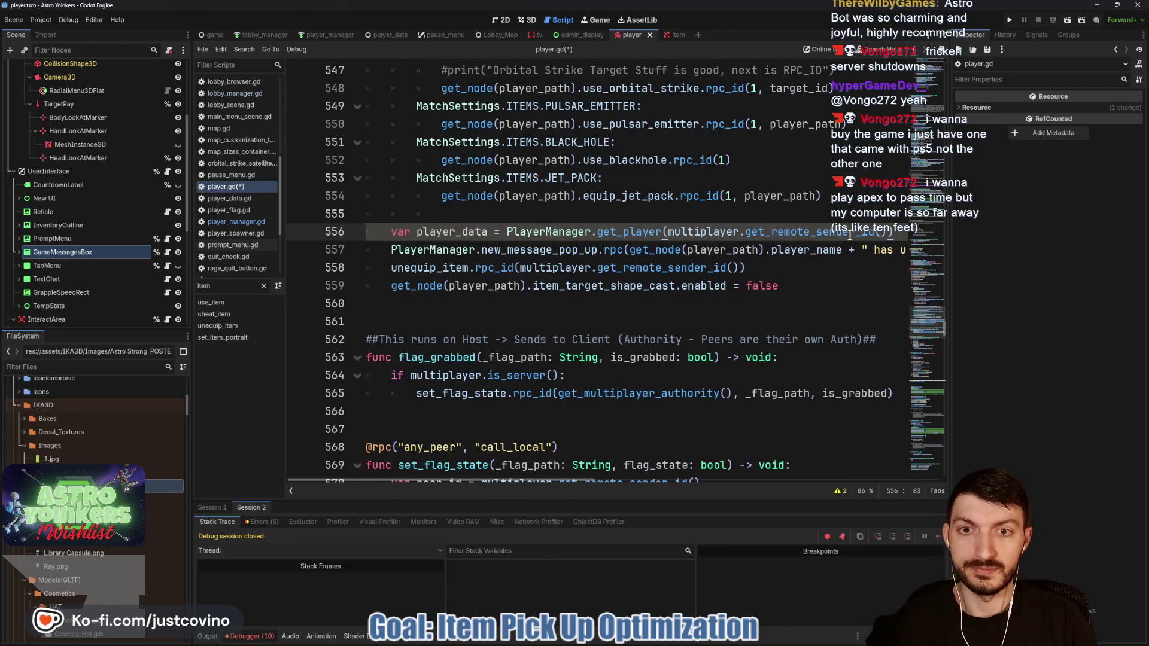
Step: Add var player_name = player_data.player_name on line 557 and save
key(Return)
text(var p)
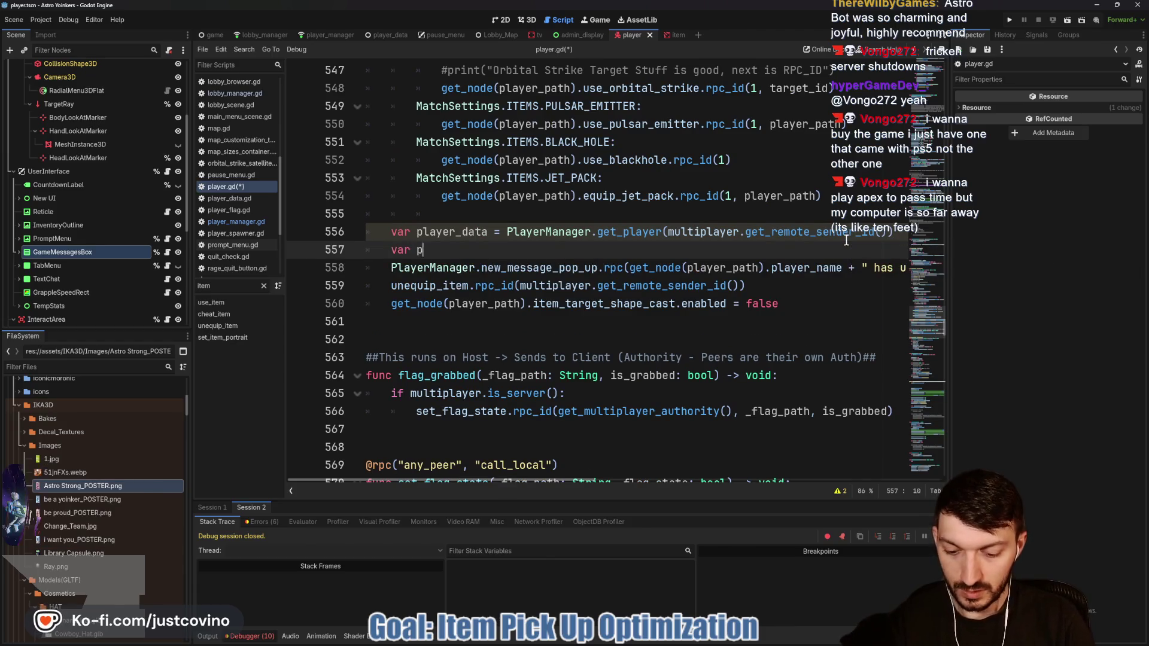
text(layer_name )
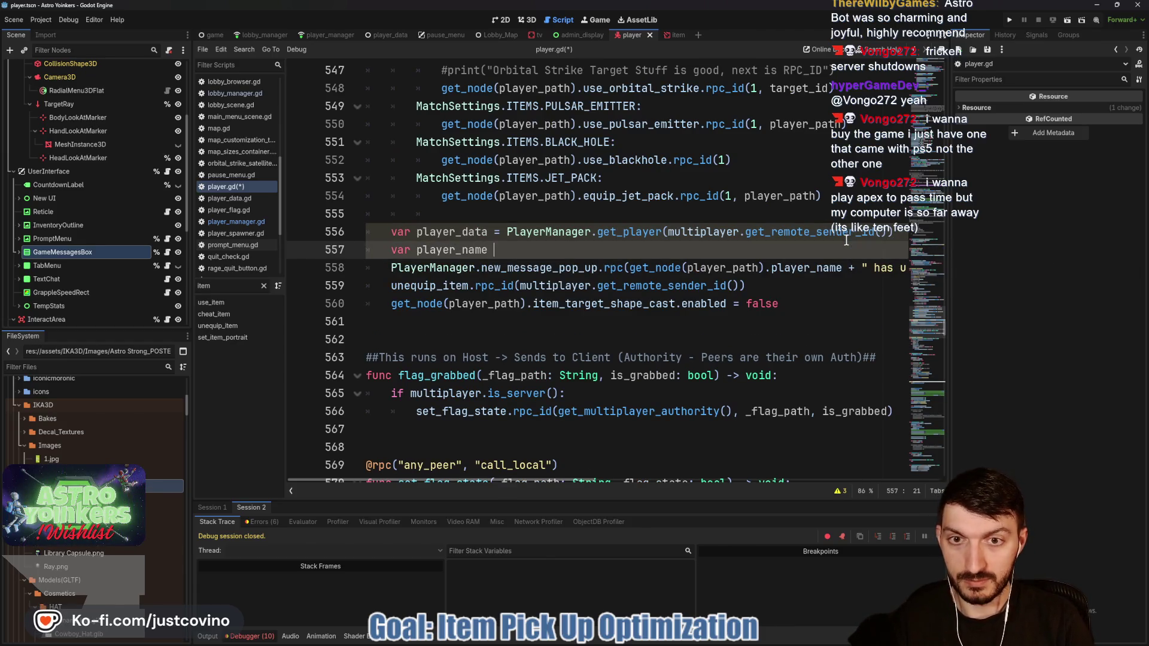
text(= player)
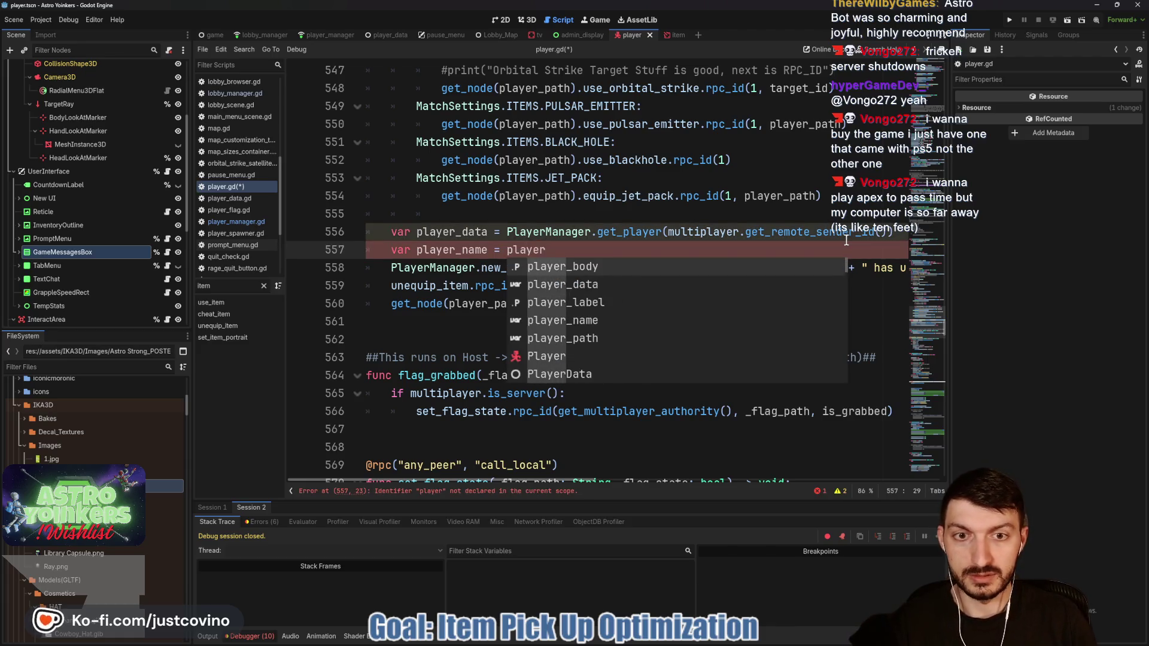
key(Down)
key(Return)
text(.player)
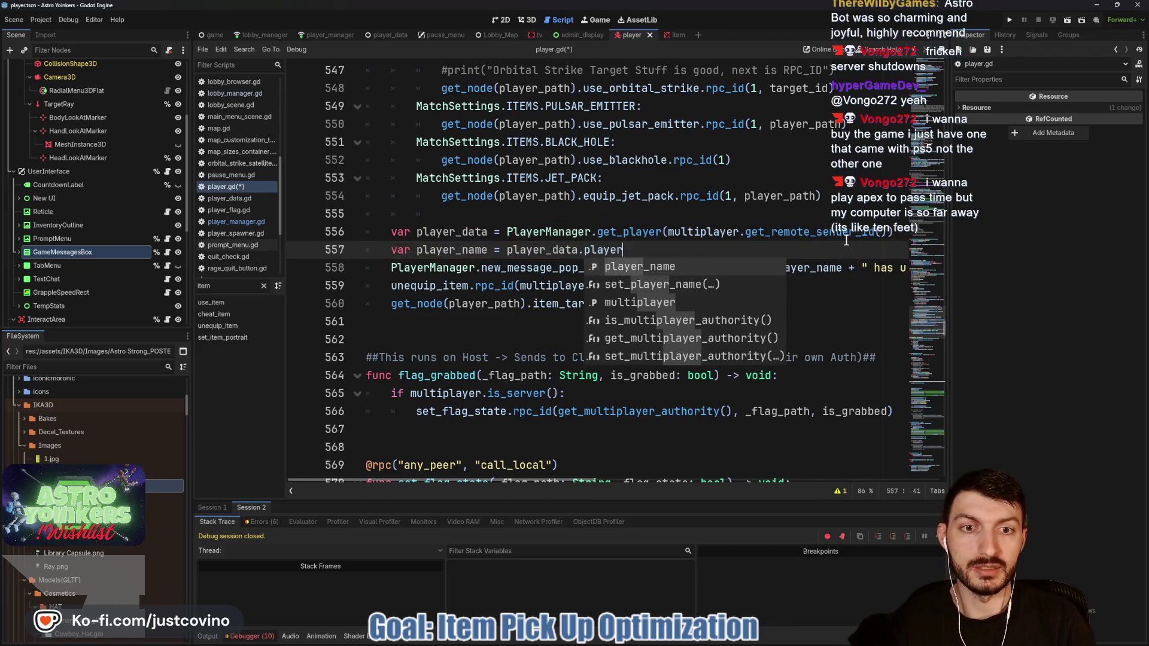
key(Return)
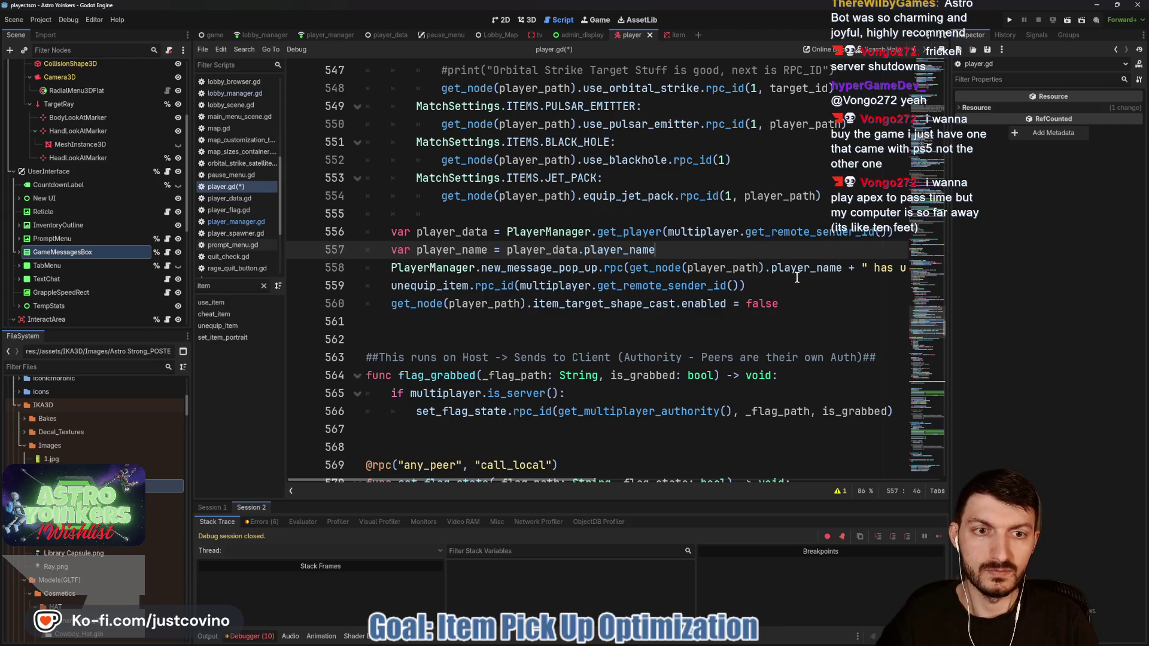
key(ctrl+s)
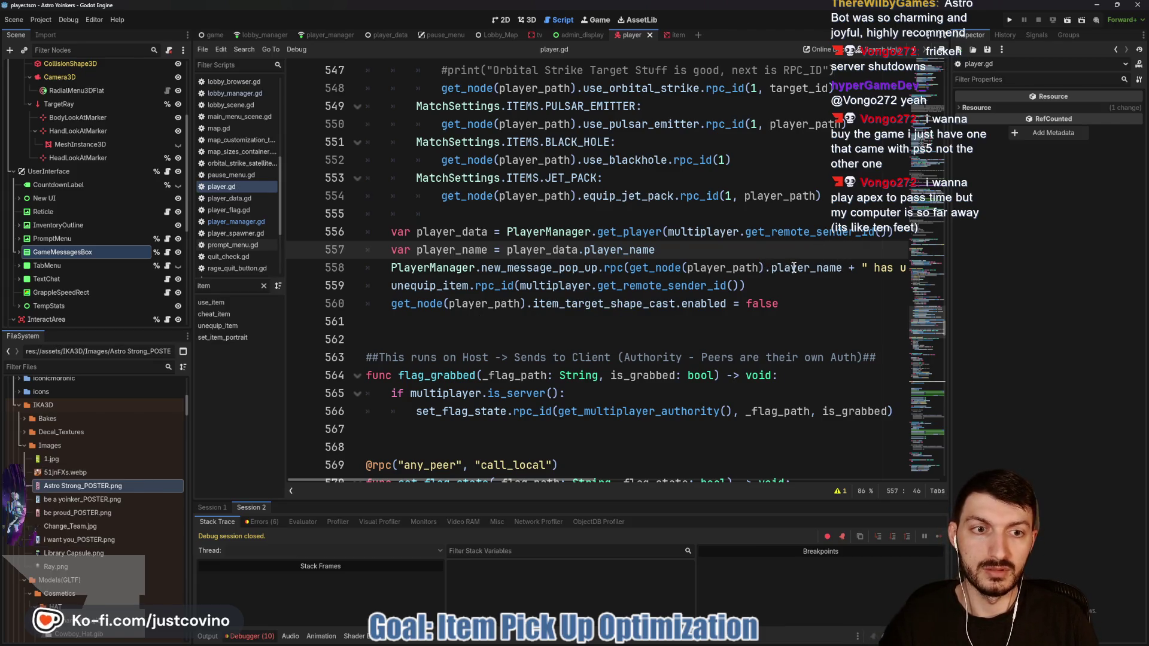
Step: Replace get_node(player_path).player_name in the pop-up call with player_name
drag(769, 268, 629, 267)
key(ctrl+v)
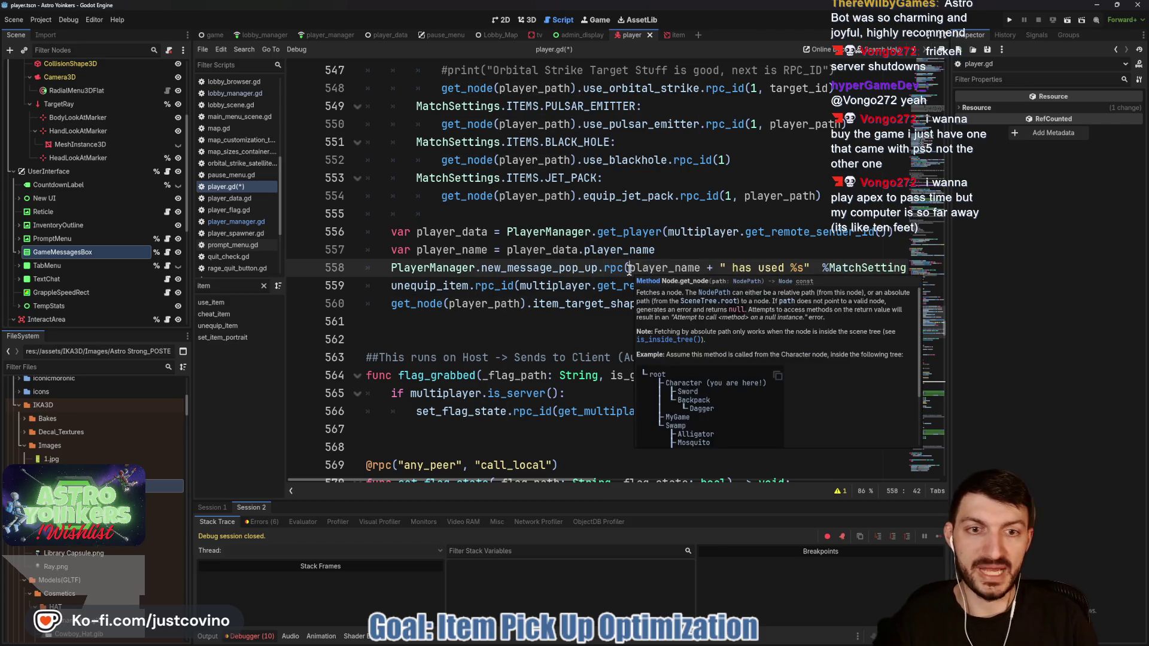
click(698, 259)
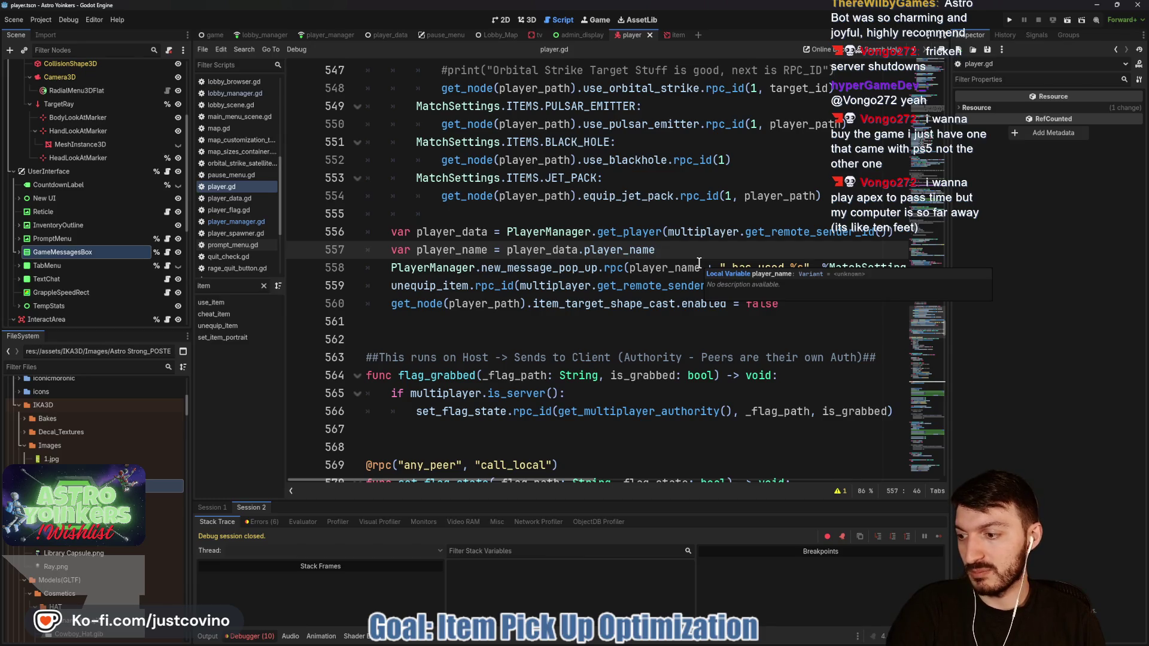
right_click(698, 263)
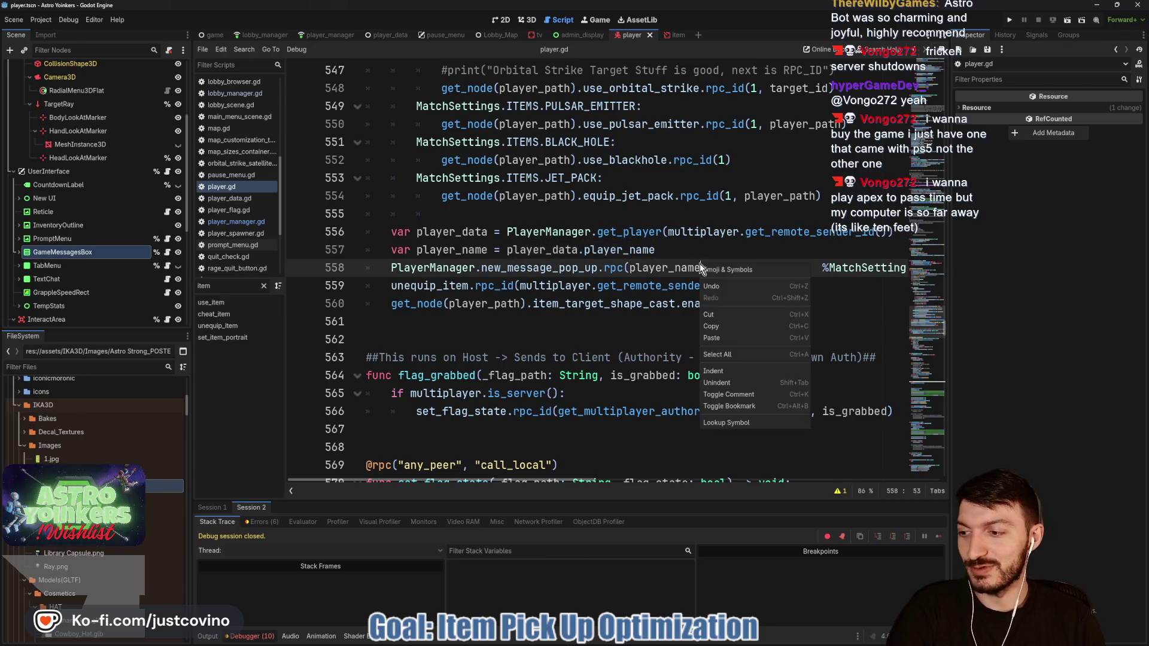
key(Escape)
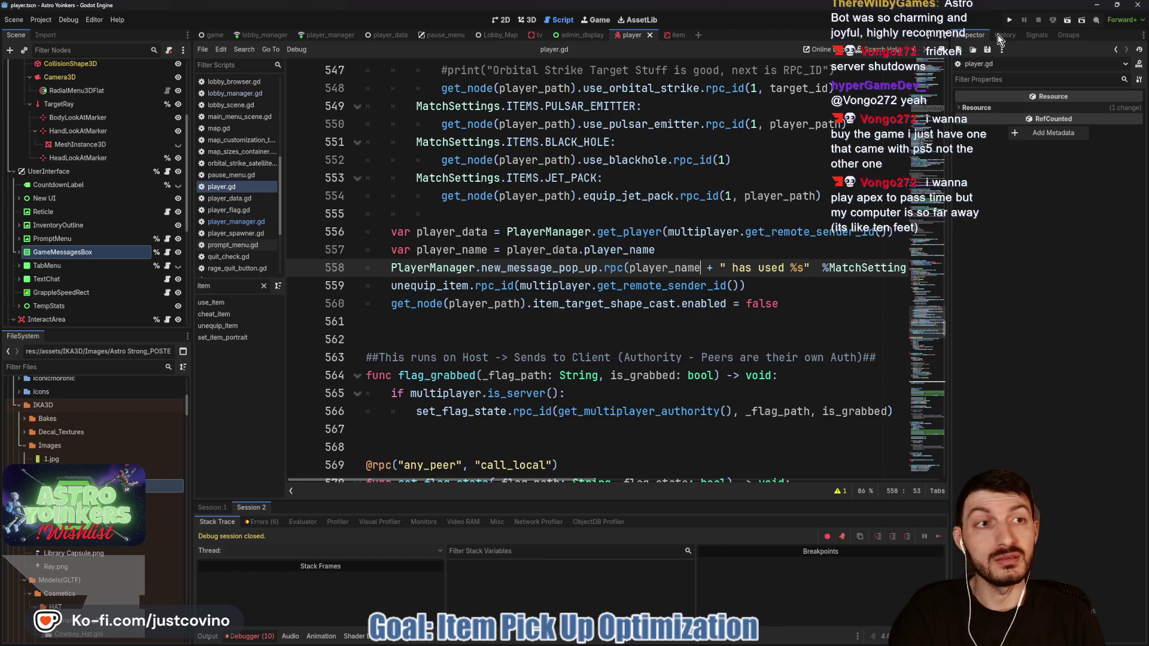
Step: Run the game, host a lobby, step onto the launch pad, and fire the held item
click(1010, 19)
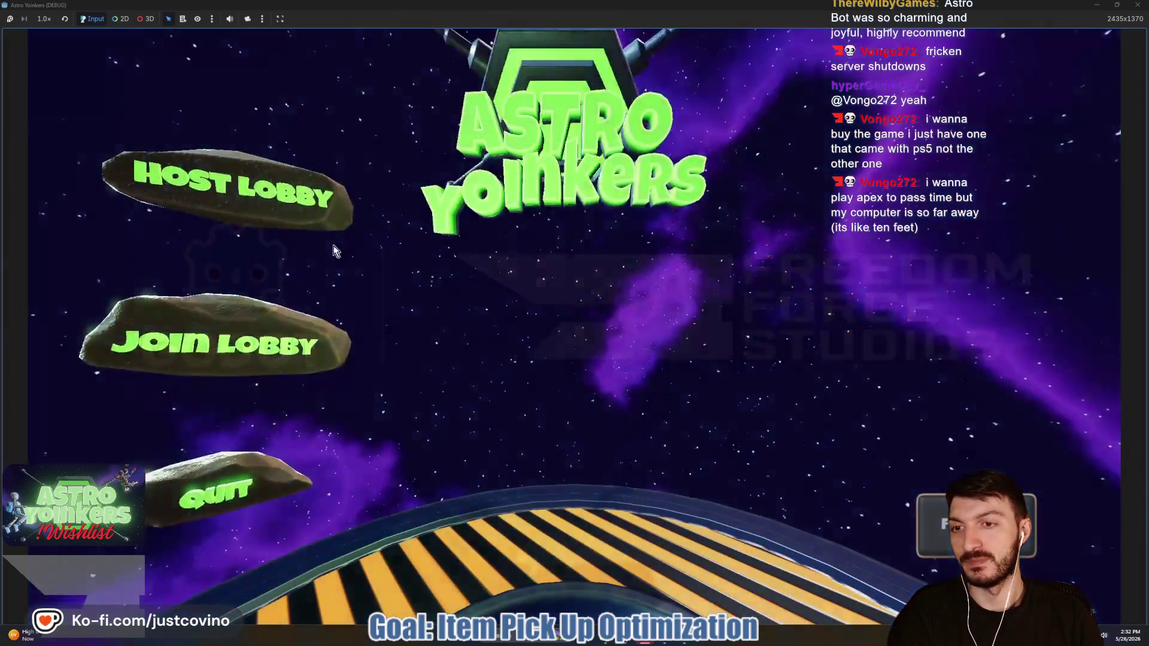
click(332, 246)
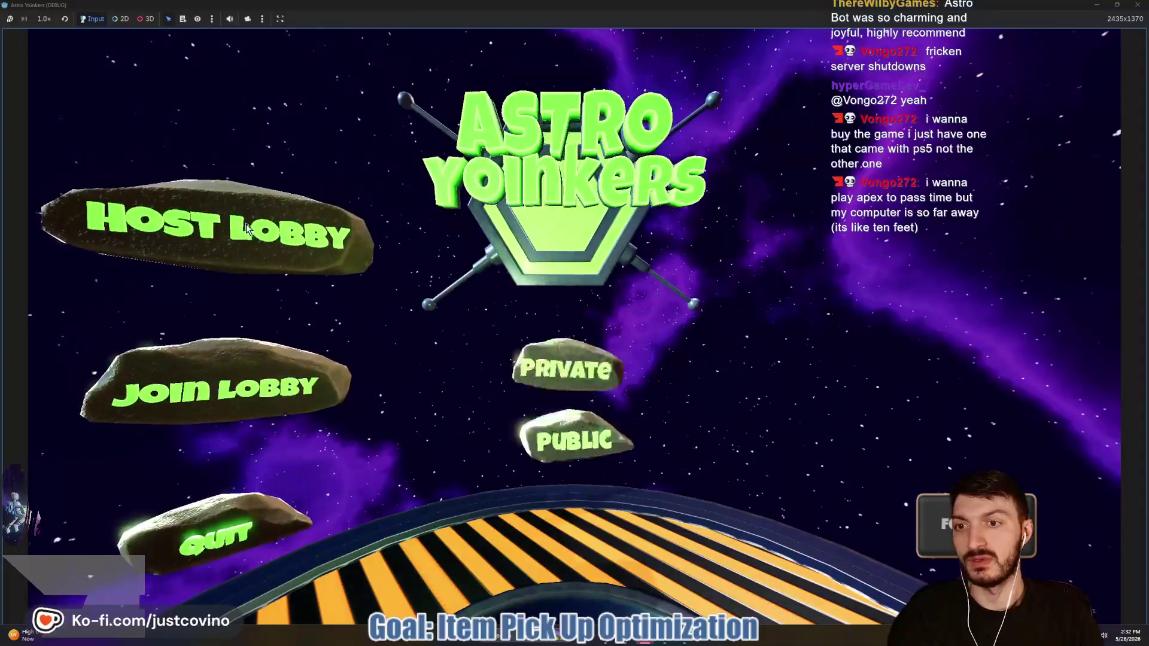
click(396, 246)
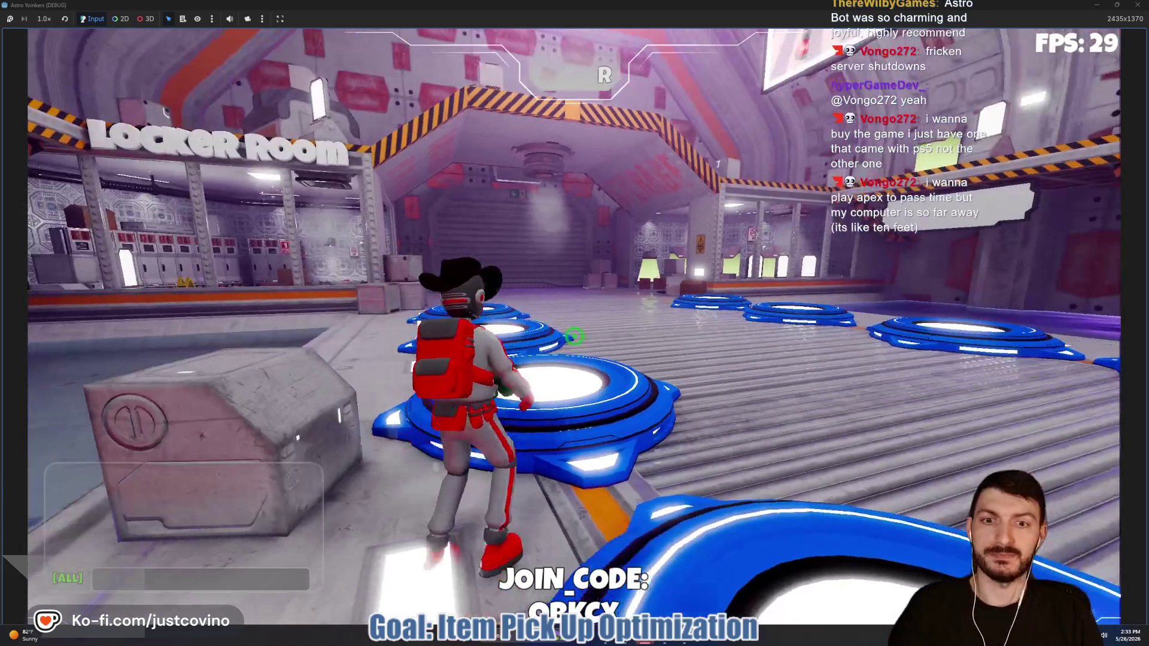
key(w)
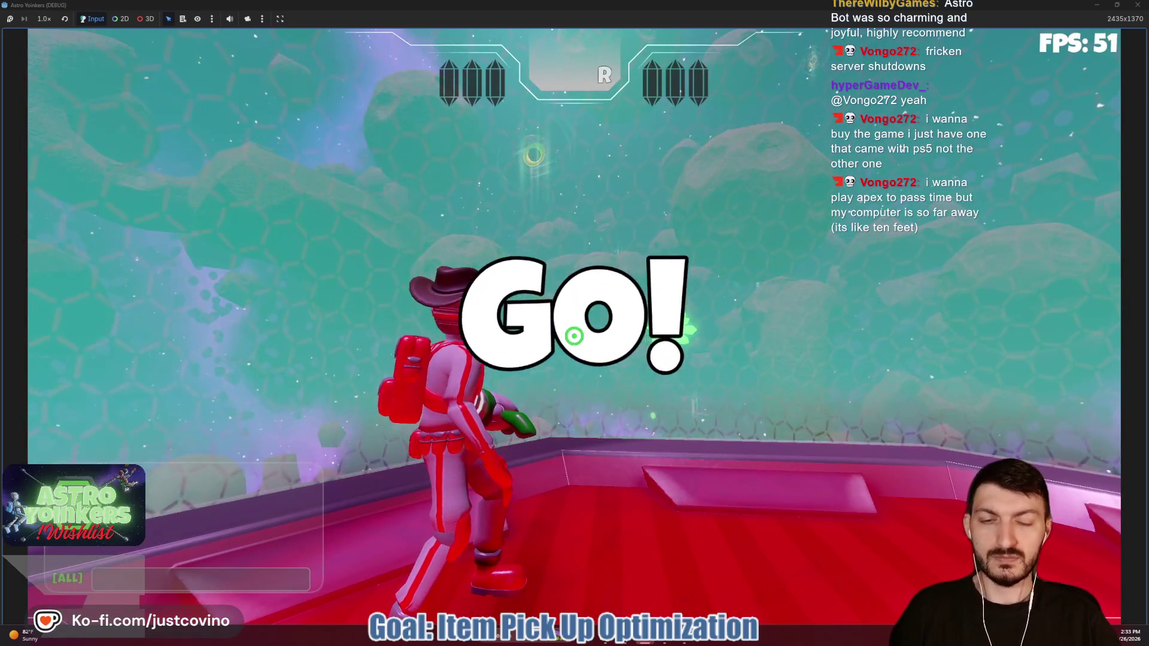
key(w)
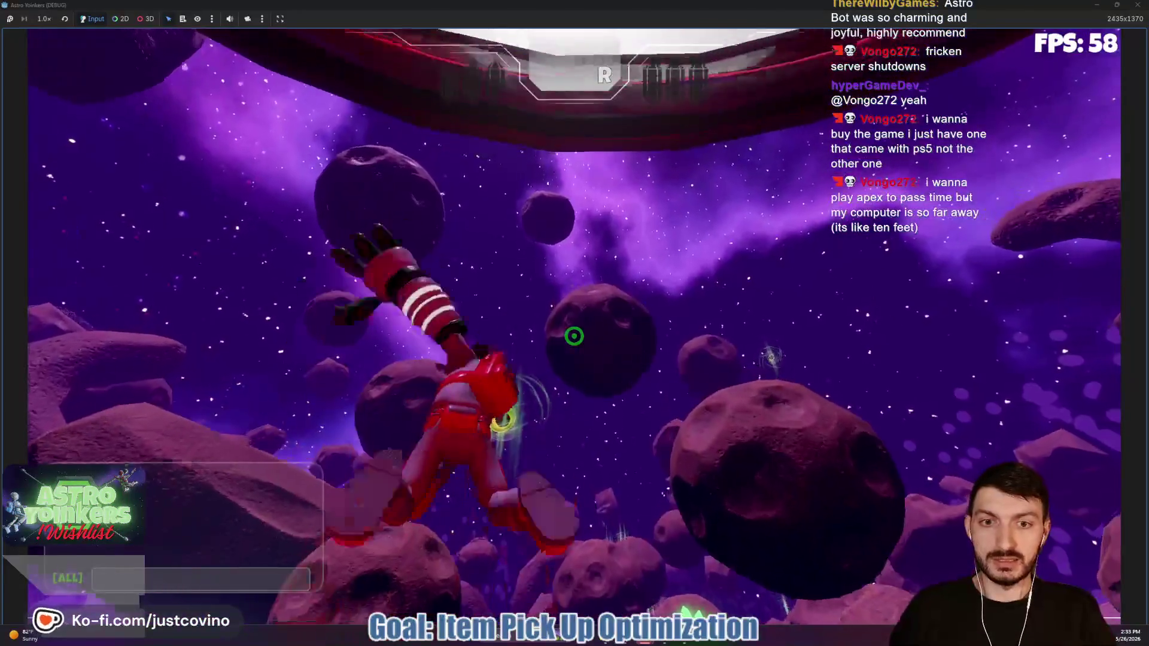
click(574, 336)
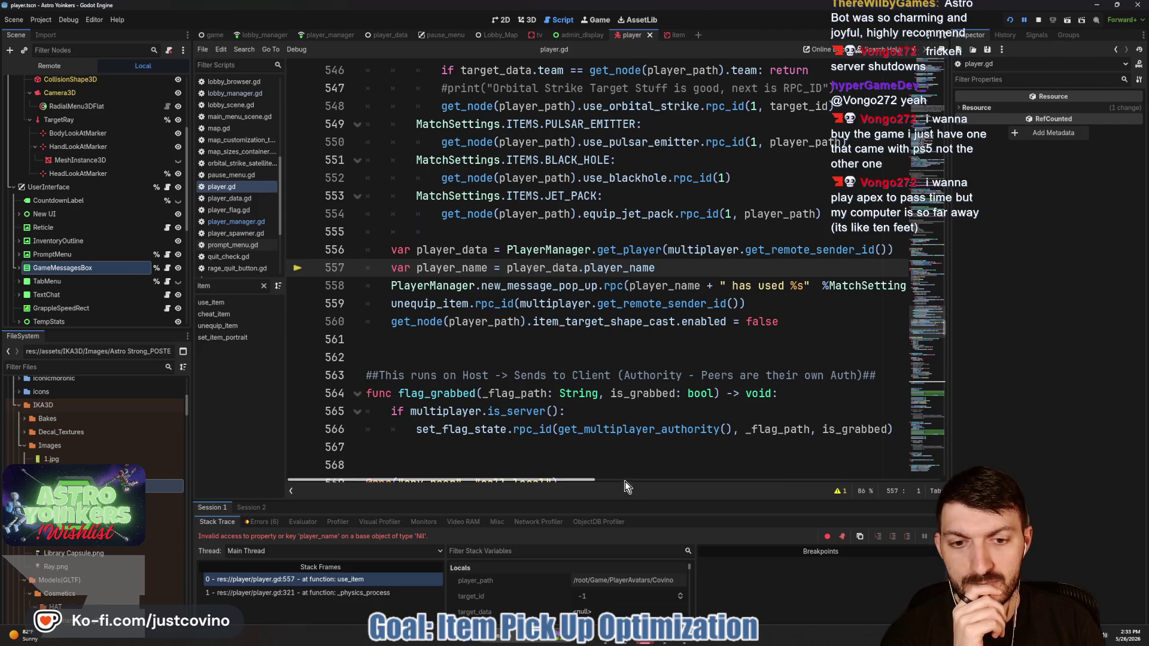
Step: Enlarge the debugger panel and jump from the get_player call on line 556 to its definition in player_manager.gd
mouse_move(618, 501)
mouse_down()
mouse_move(618, 317)
mouse_move(598, 271)
mouse_up()
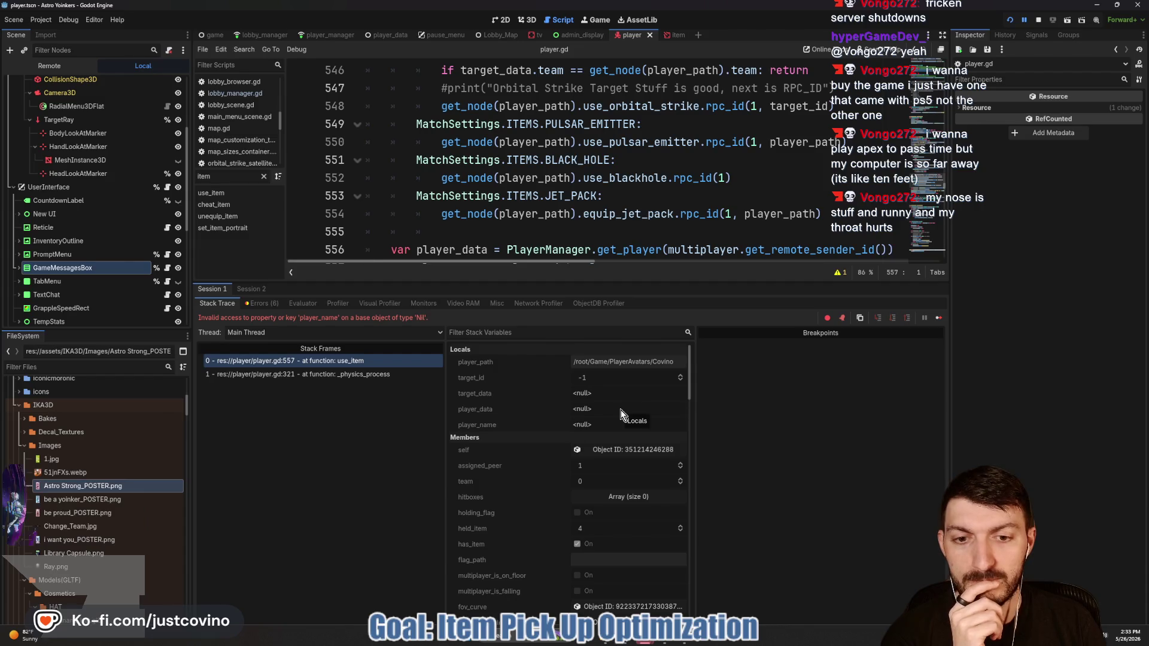
scroll(712, 219, down, 3)
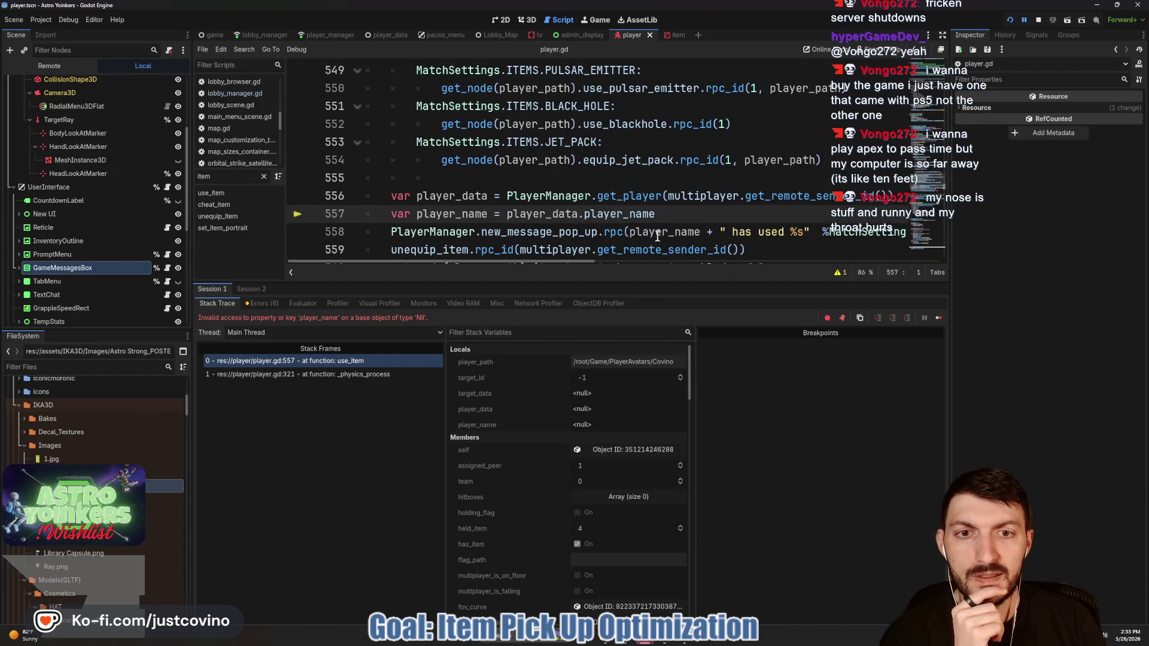
click(621, 197)
ctrl+click(621, 198)
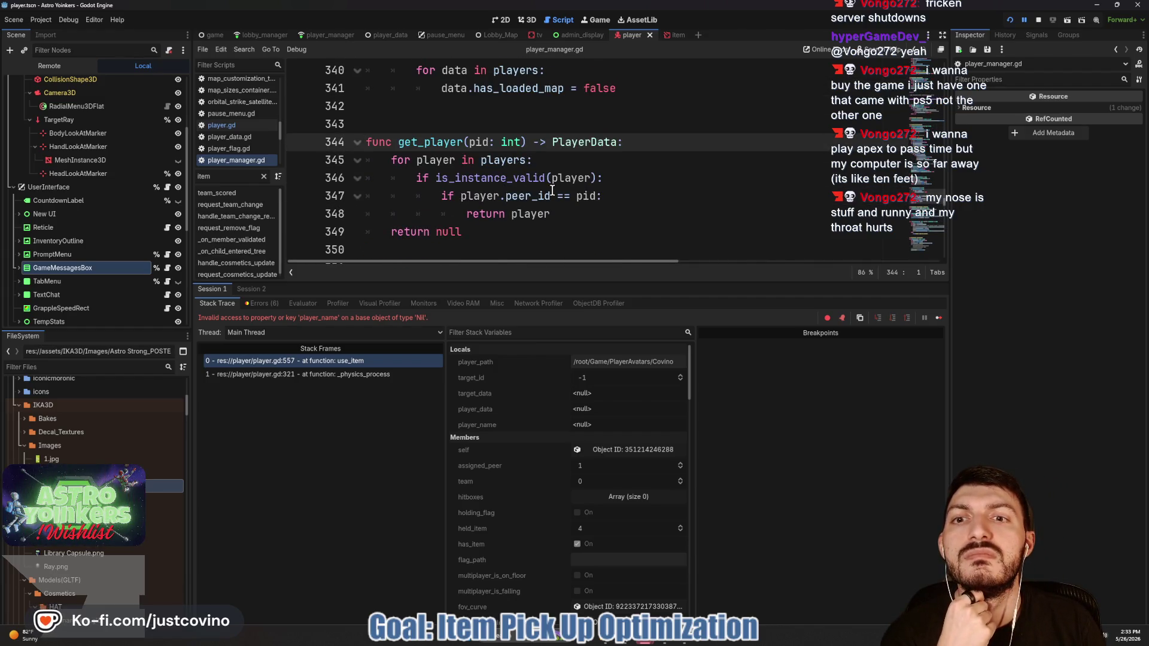
Step: Add 'if pid == 0: pid = 1' at the top of get_player, save player_manager.gd, and stop debugging
mouse_move(551, 191)
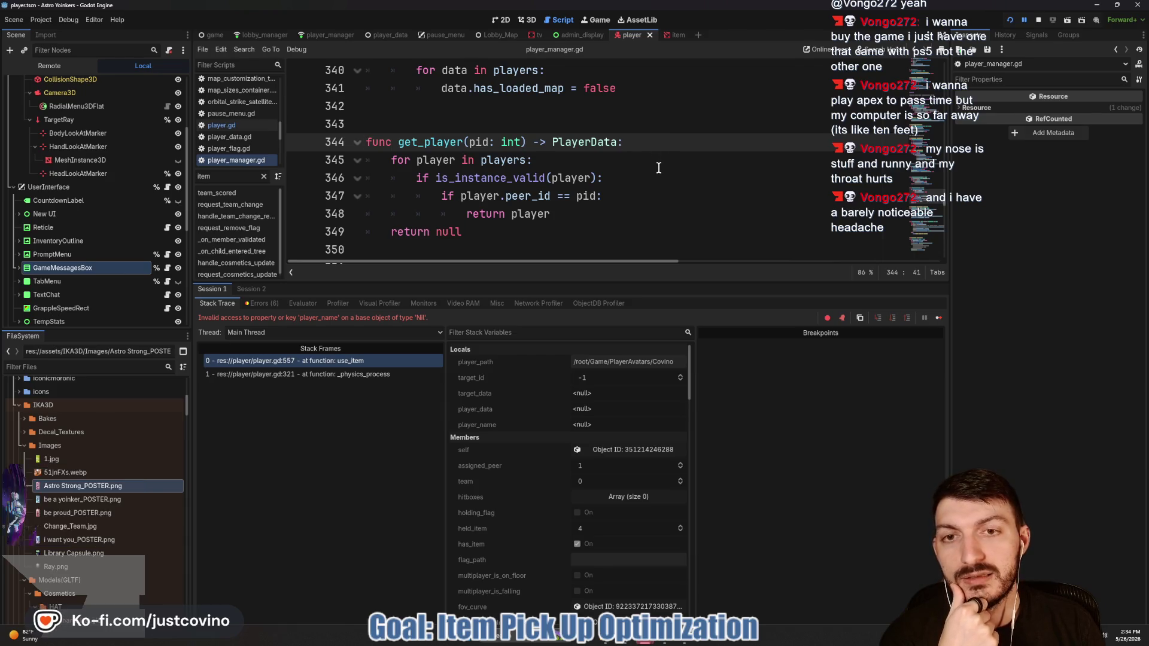
key(Return)
text(i)
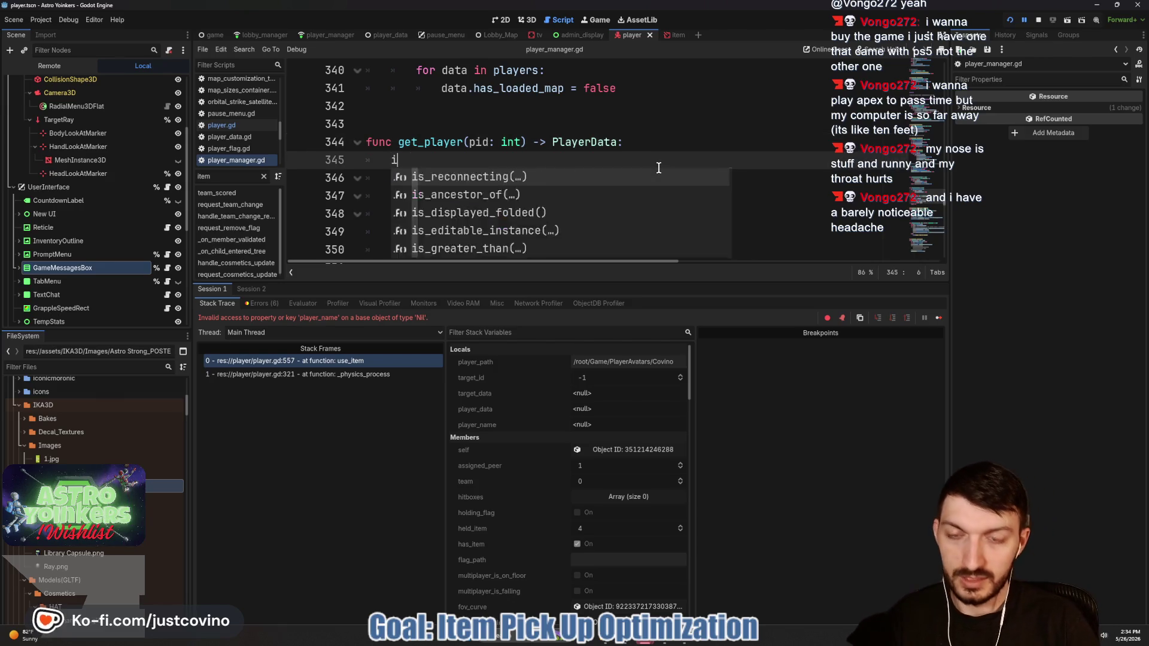
text(f pid == 0:)
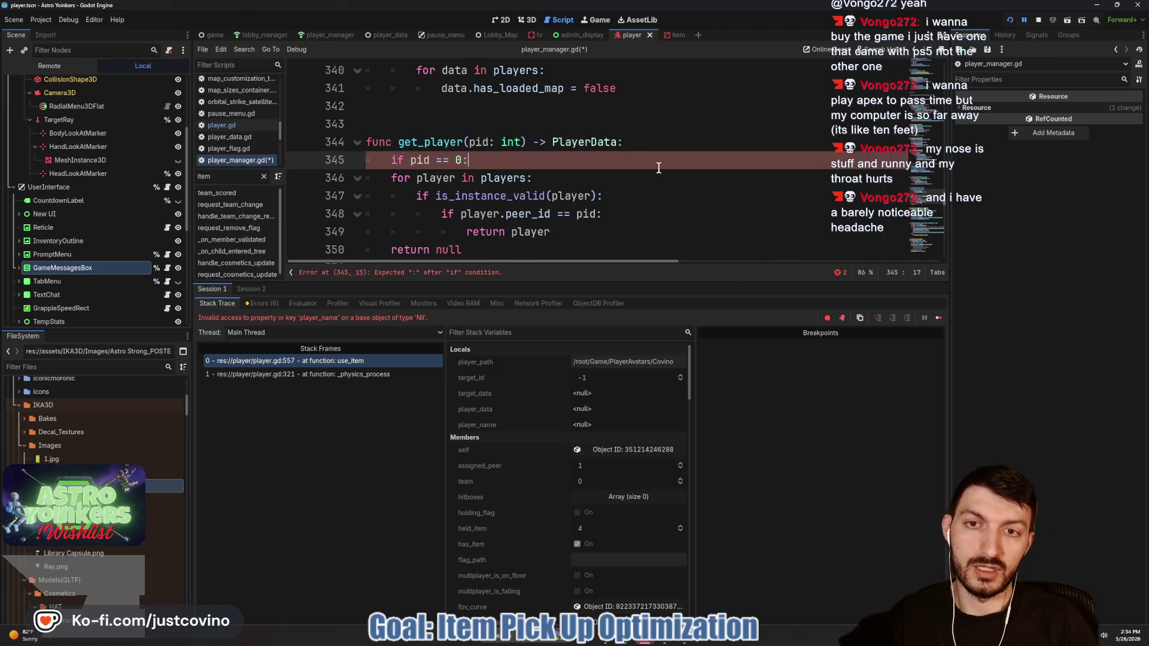
key(Return)
text(pid = 1)
key(ctrl+s)
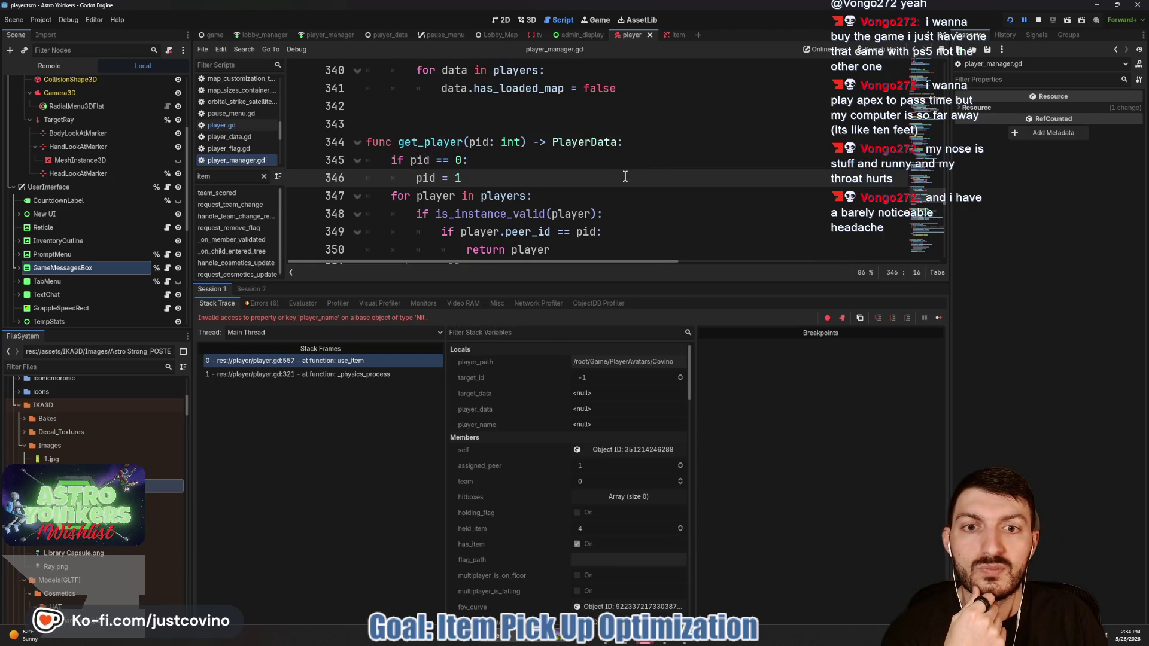
click(1040, 20)
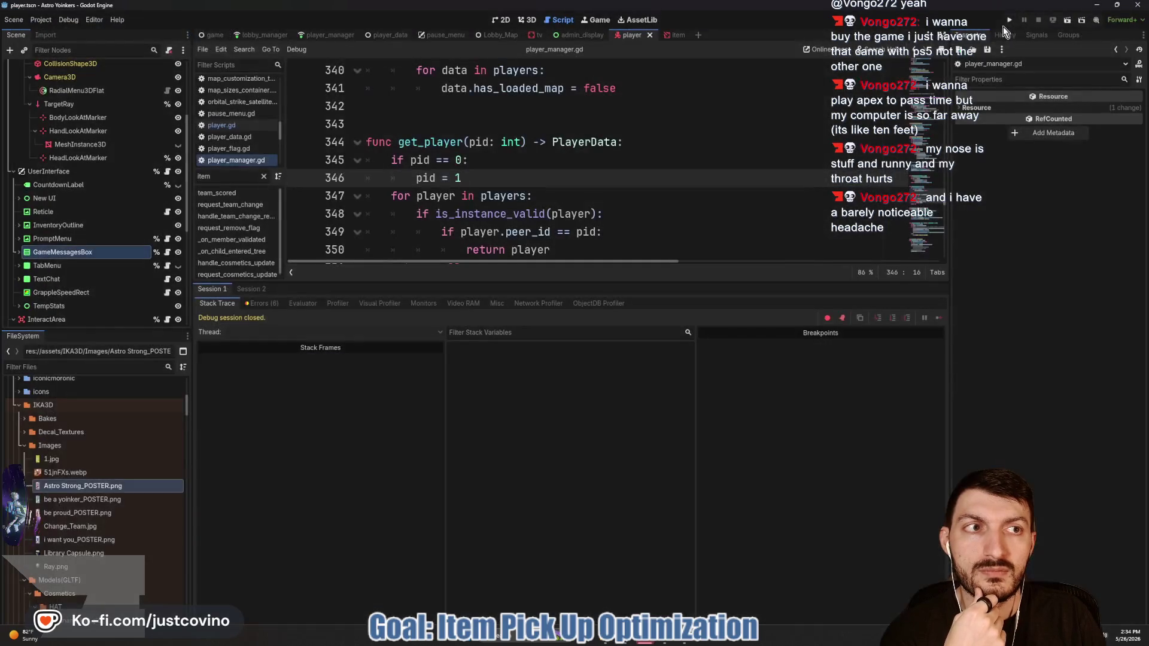
Step: Rerun the project, host a new lobby, and walk the astronaut onto the blue launch pad
click(1008, 23)
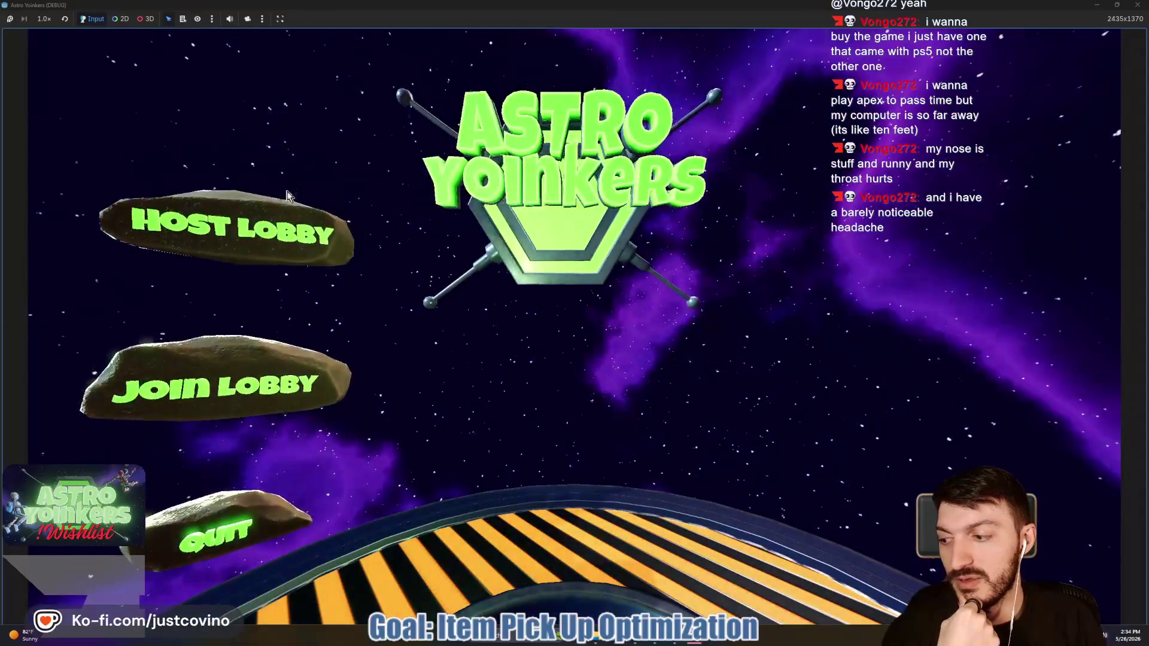
click(230, 232)
click(505, 232)
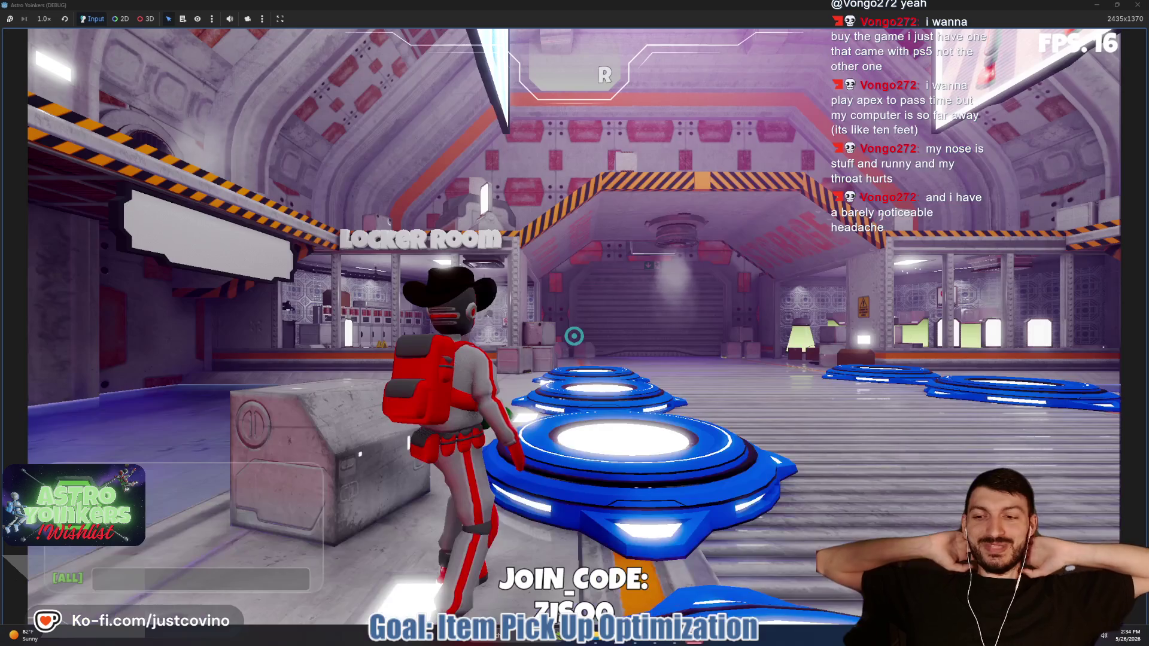
key(w)
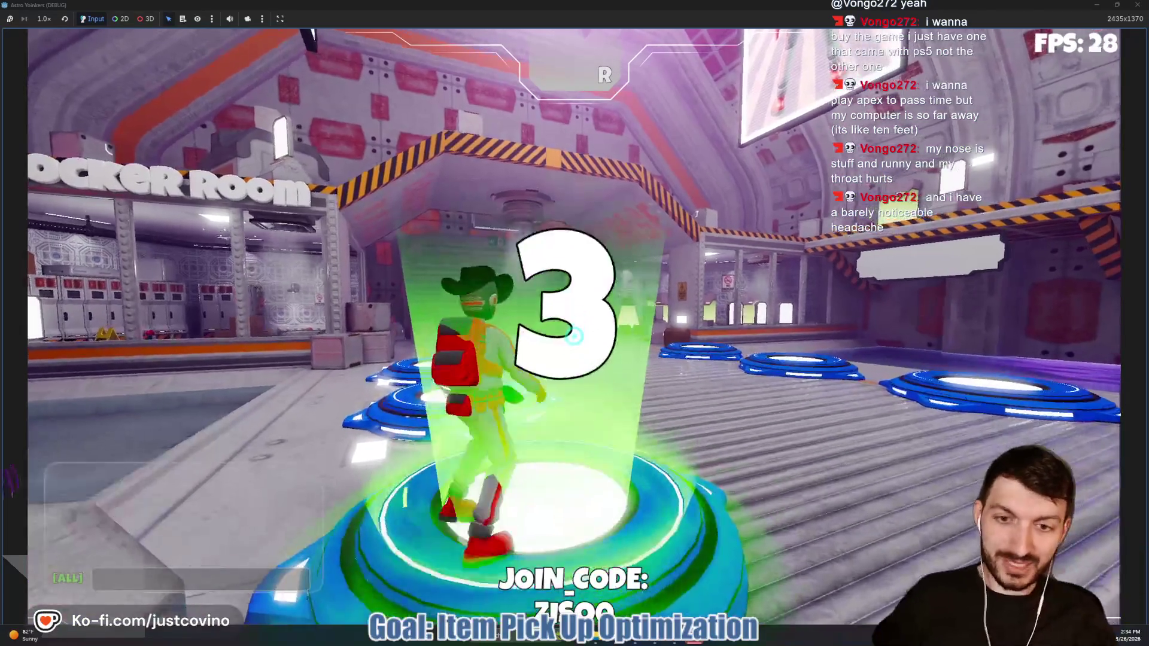
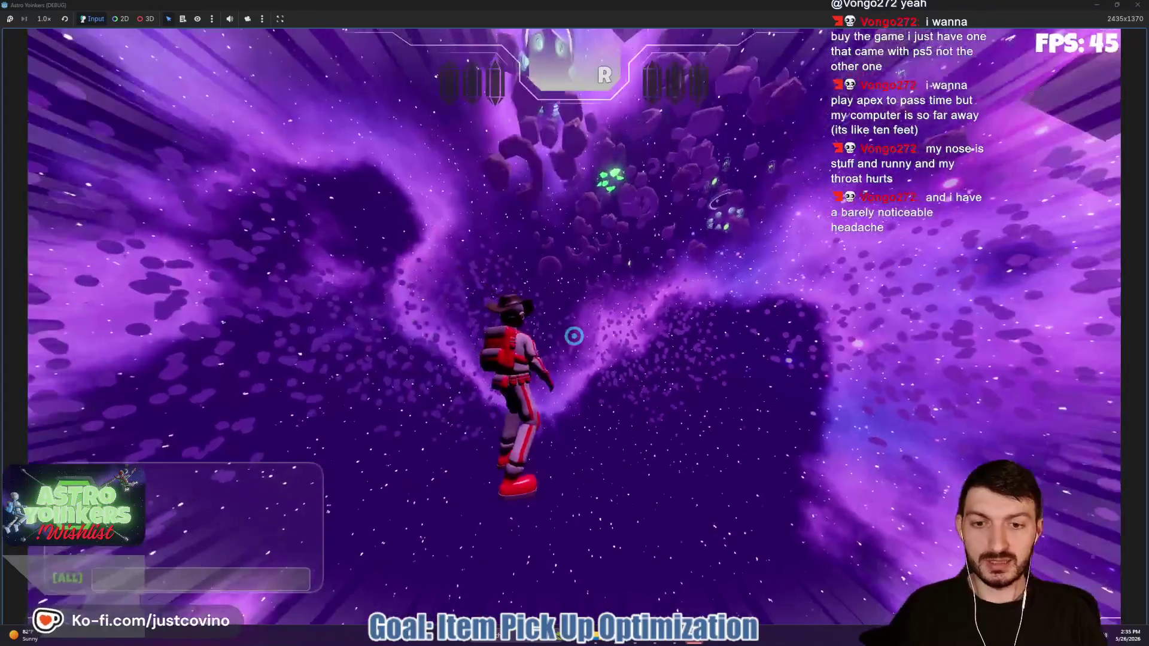
Step: Stop the game with F8 and bring up the player's AnimationTree state-machine graph
key(F8)
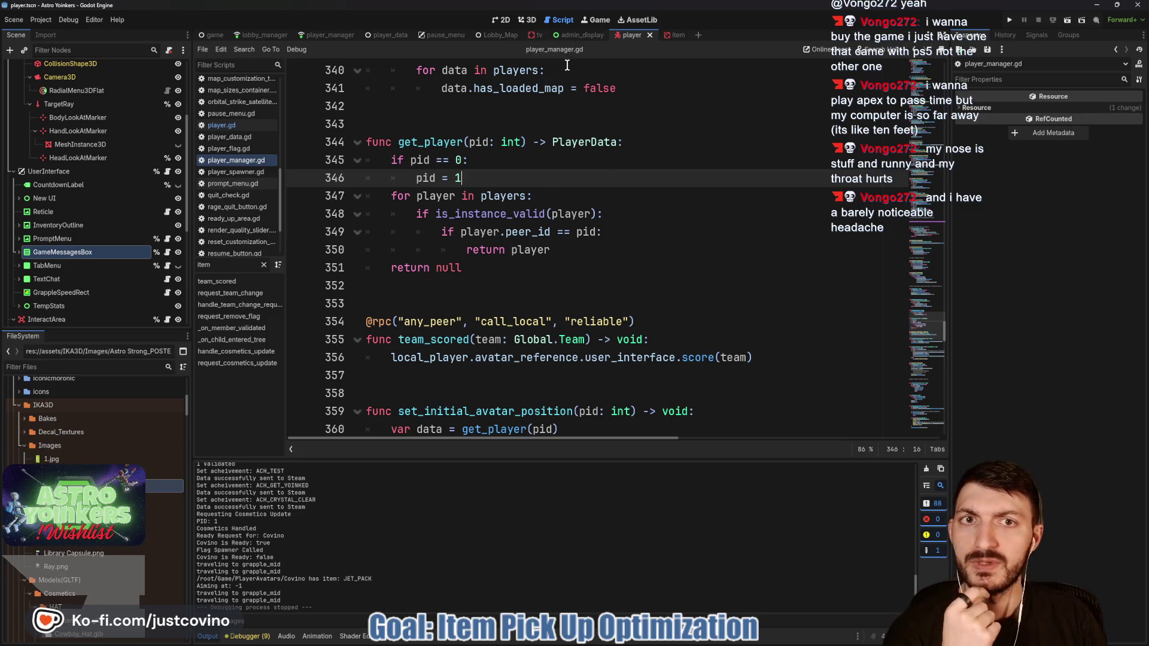
scroll(90, 239, down, 5)
click(120, 235)
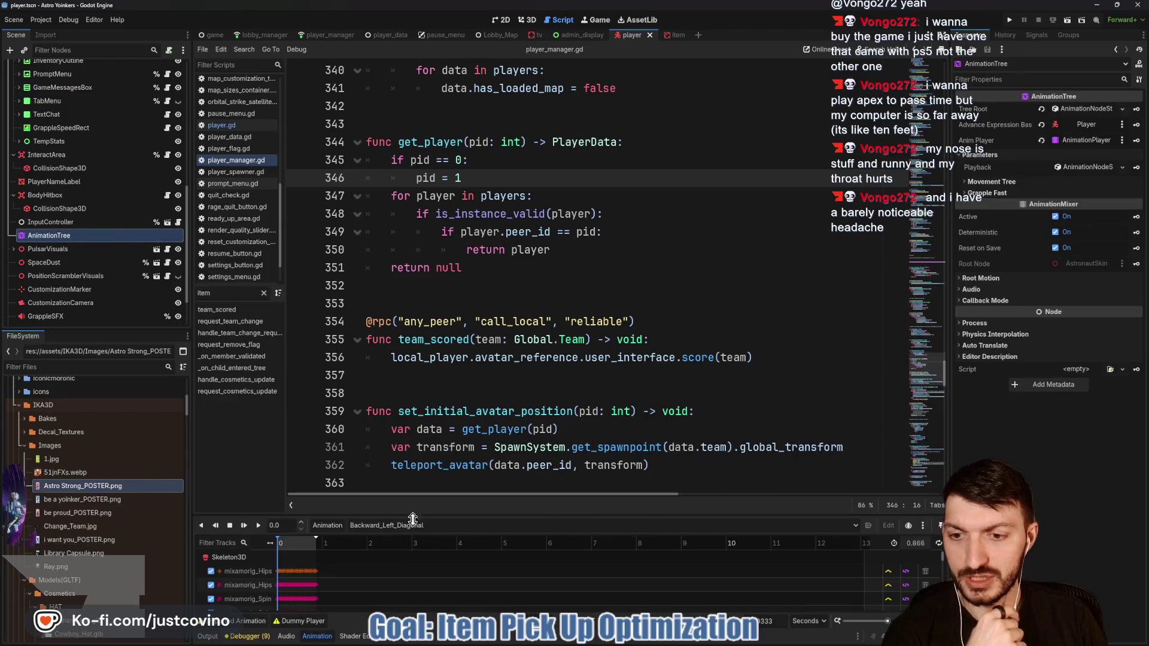
click(417, 639)
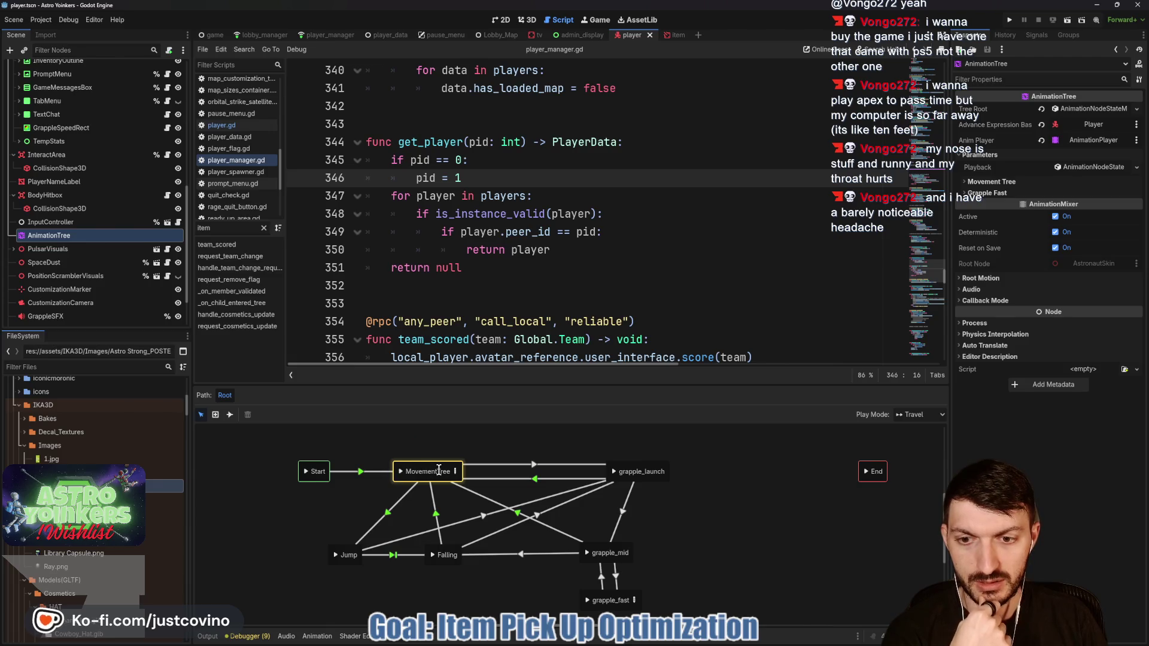
Step: Enlarge the graph and check Advance settings of MovementTree→grapple_mid and grapple_mid→grapple_launch
drag(498, 385, 498, 321)
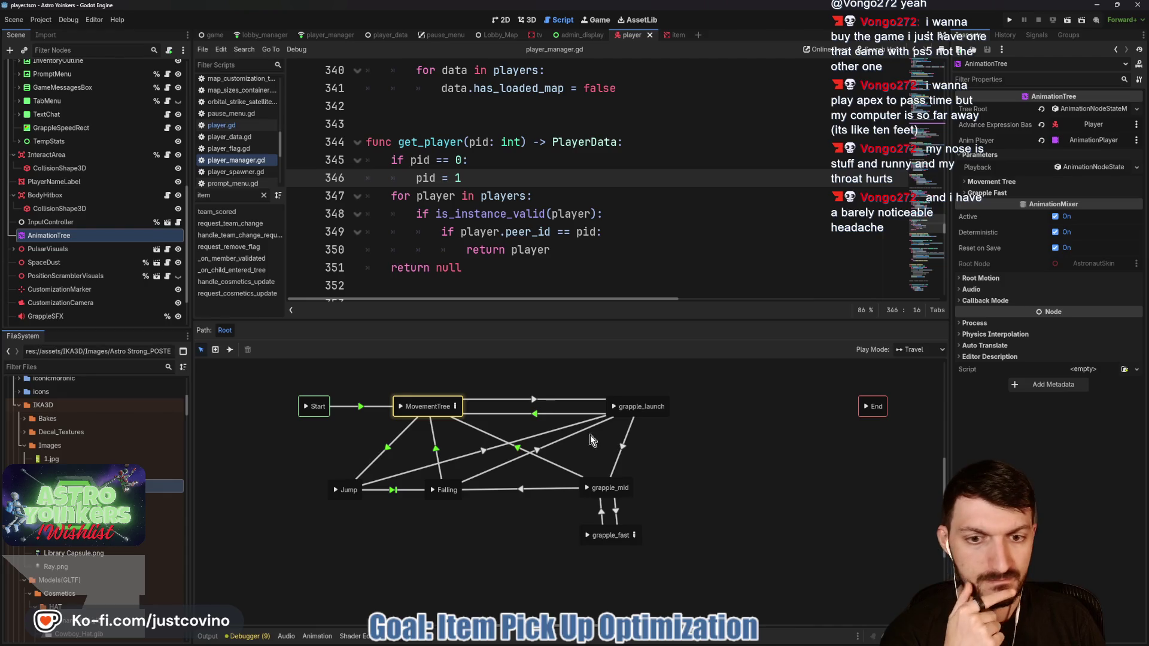
click(571, 473)
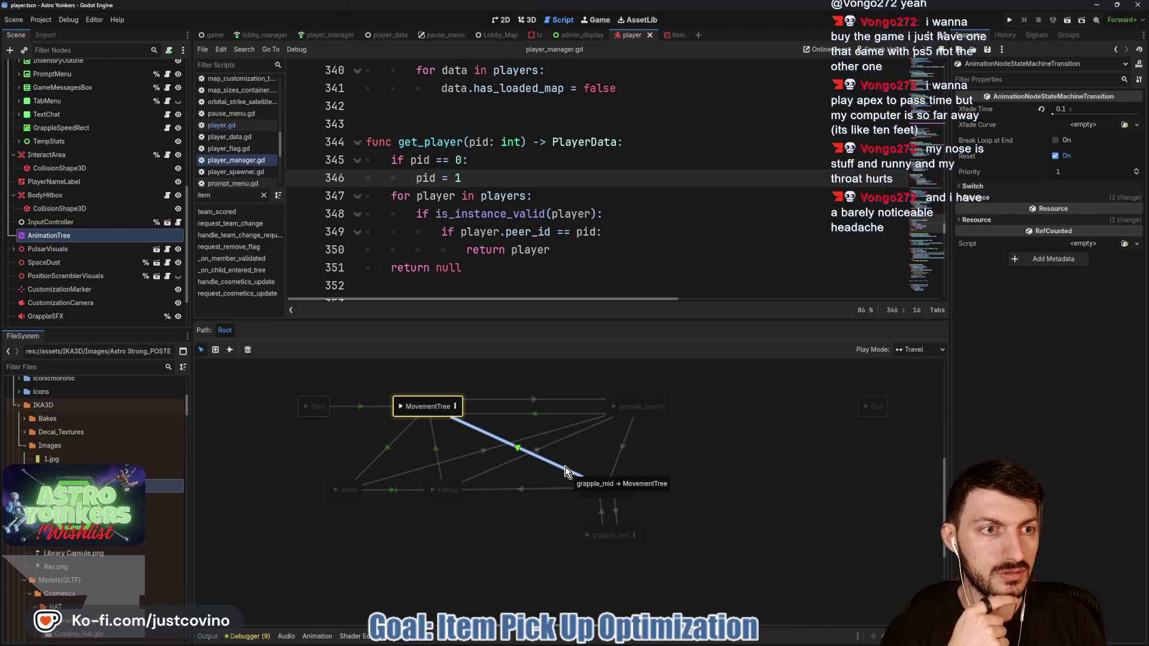
click(964, 199)
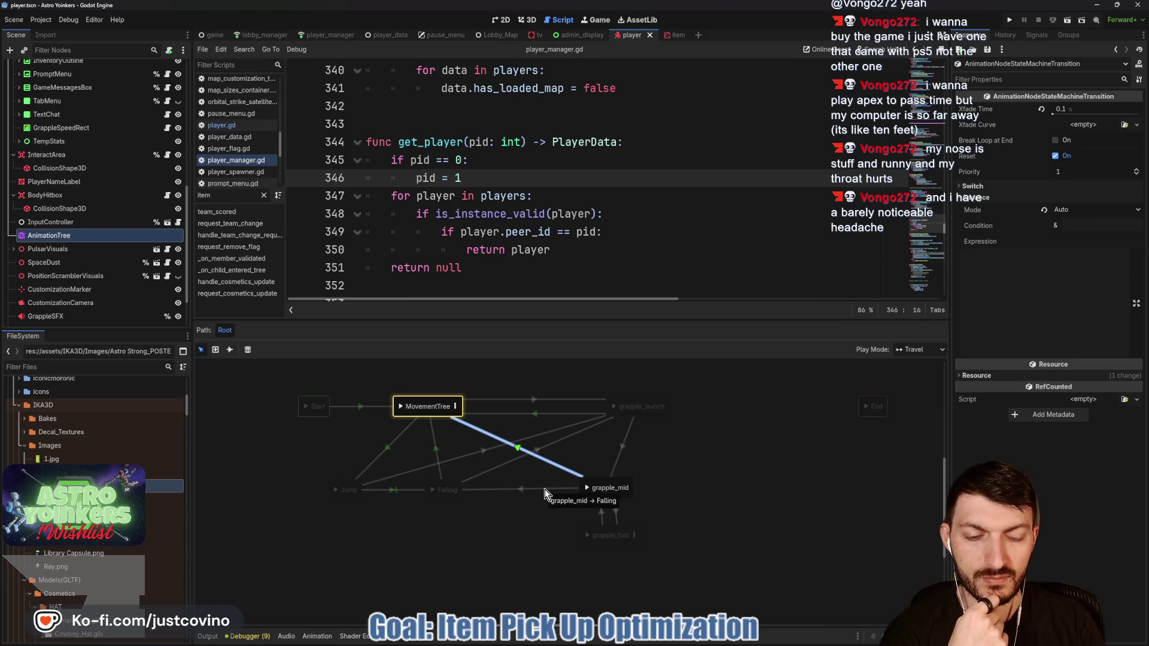
click(617, 464)
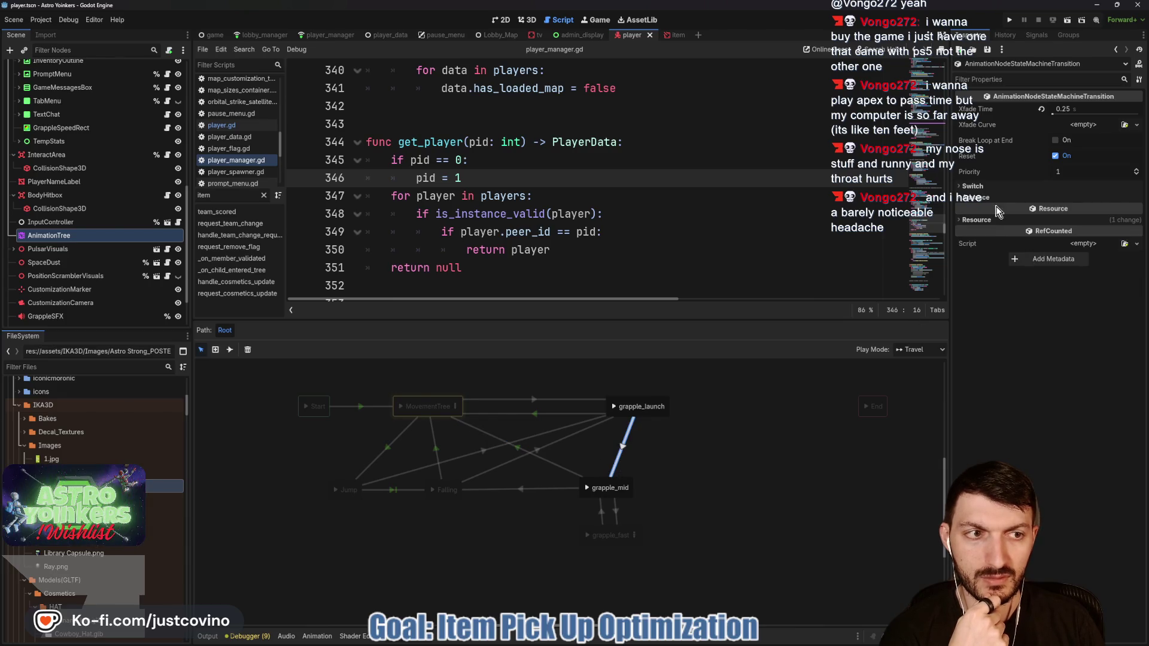
click(975, 197)
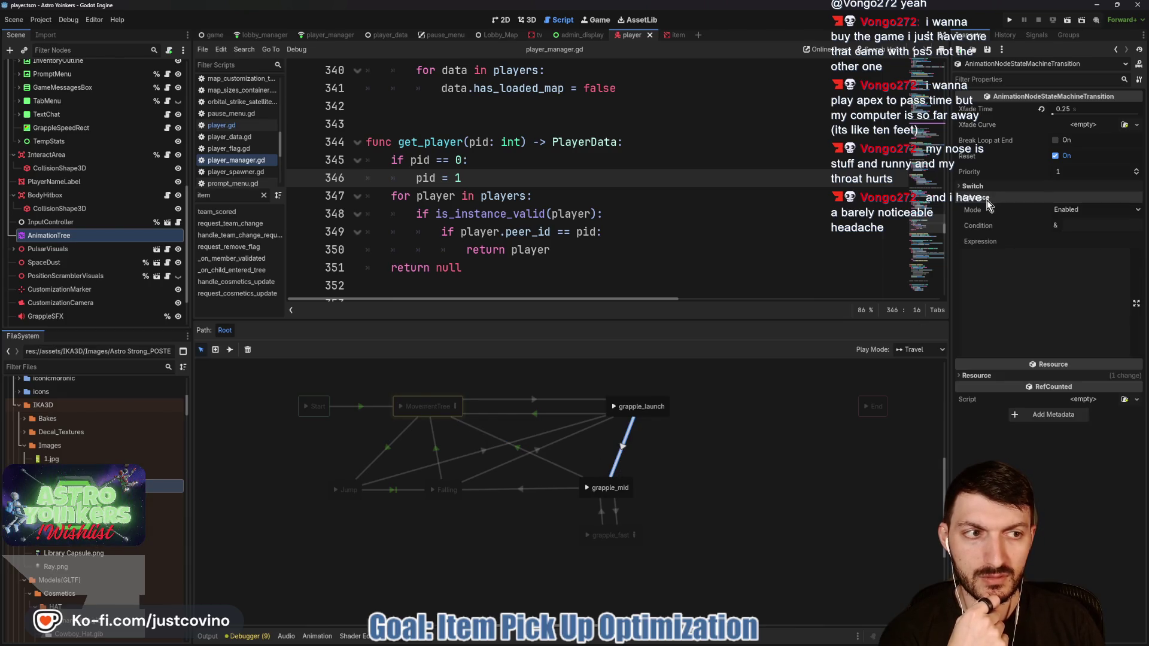
Step: Check the grapple_launch→Falling and MovementTree–grapple_launch transitions, then reselect MovementTree→grapple_mid
click(572, 435)
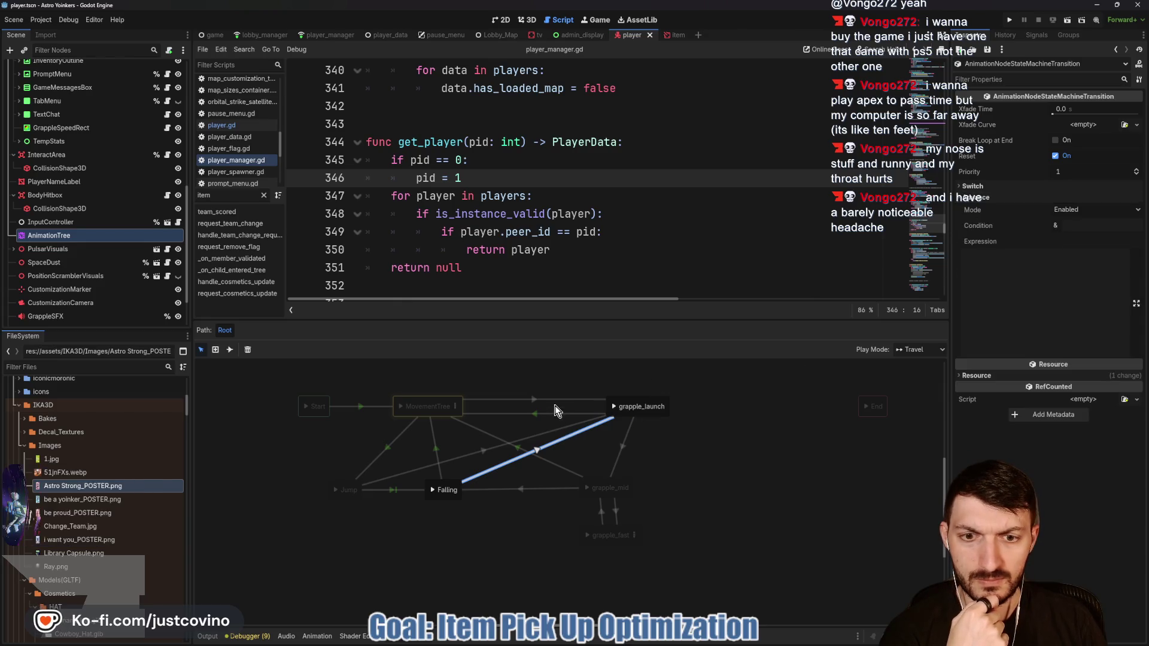
click(555, 404)
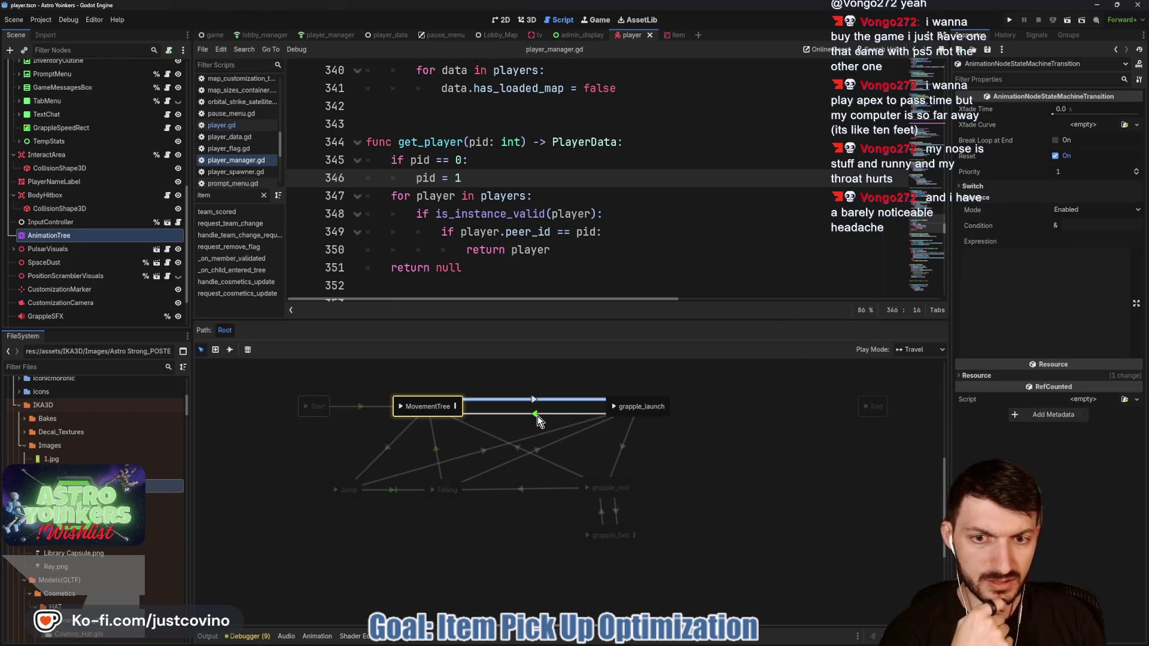
click(538, 414)
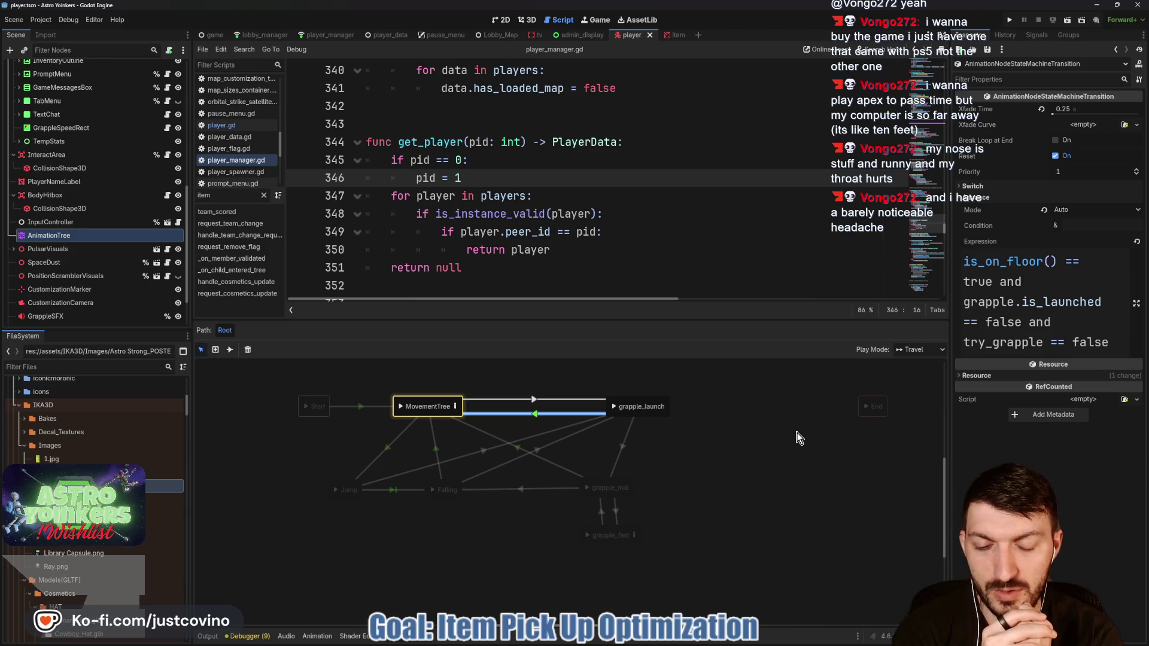
click(567, 469)
click(564, 415)
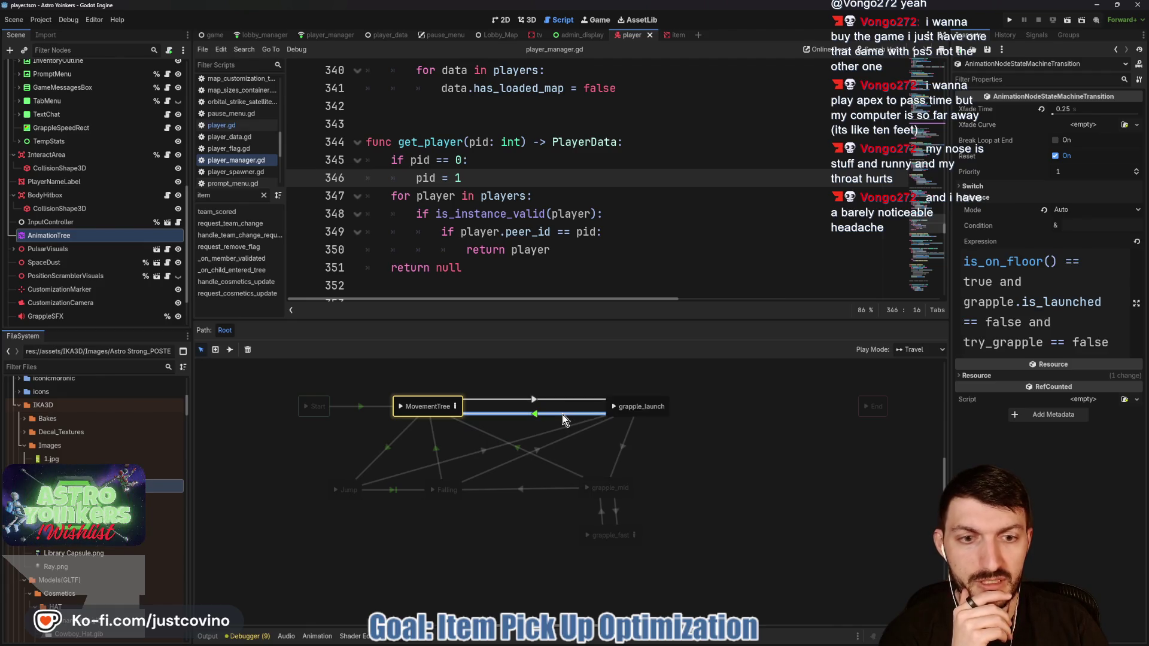
click(563, 469)
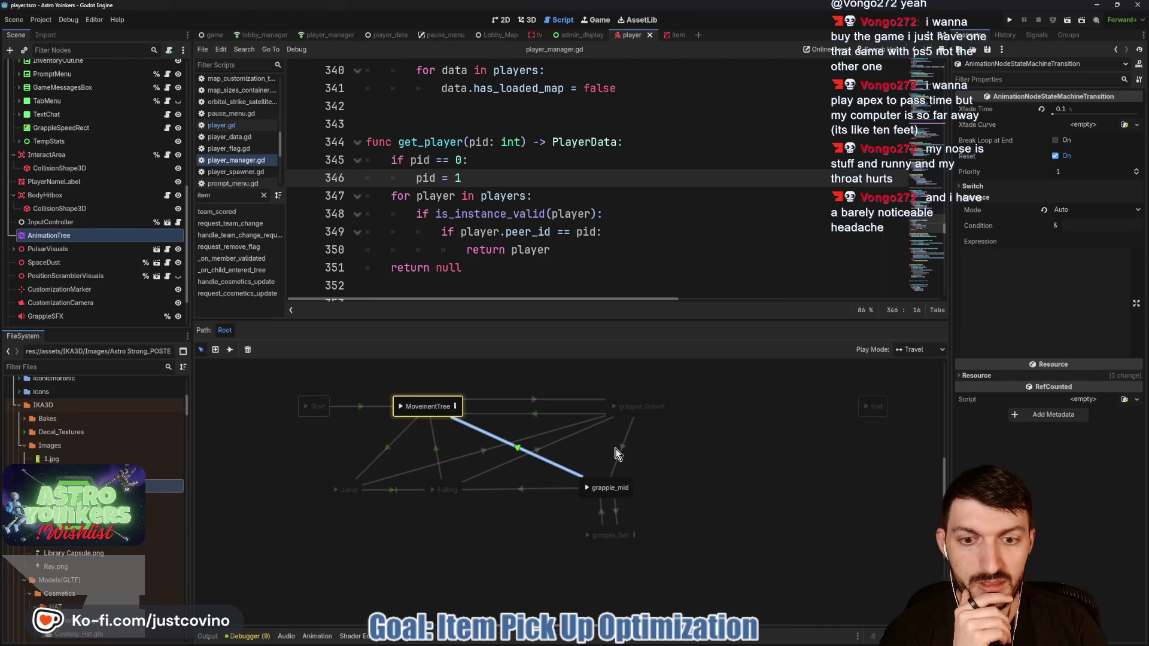
Step: Set the transition's advance expression to is_on_floor() == true and save the player scene
click(1022, 269)
text(is_on_floor()
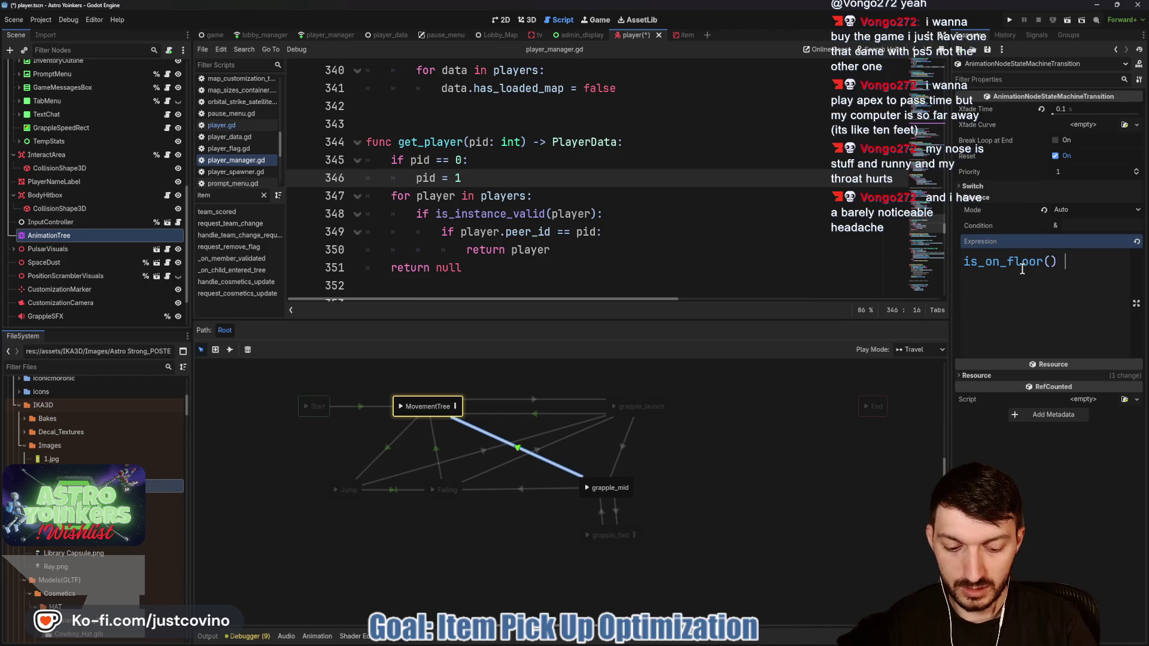
text() == true)
key(ctrl+s)
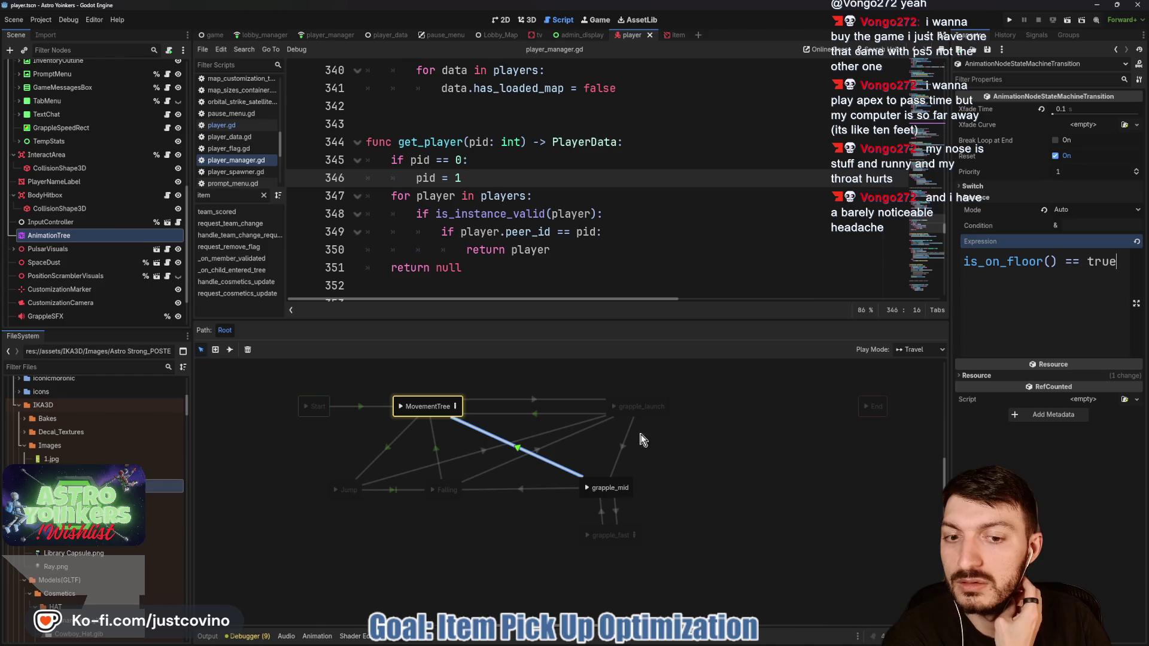
Step: Compare with the Falling and grapple_launch transition expressions, then save and run the game
click(537, 489)
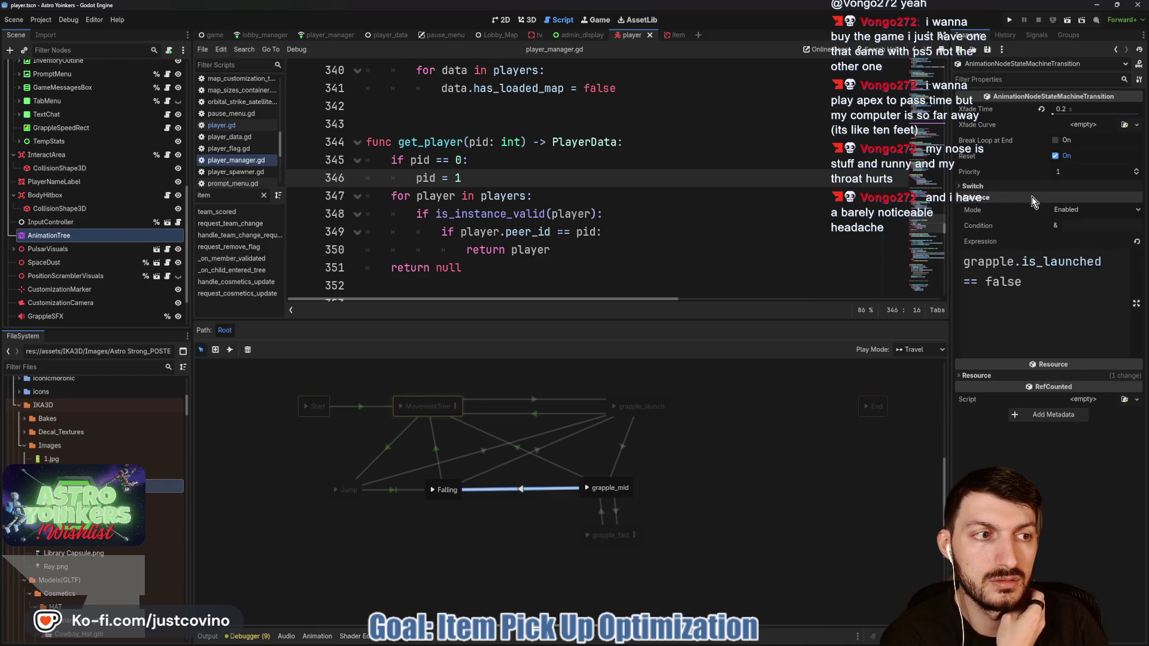
click(561, 471)
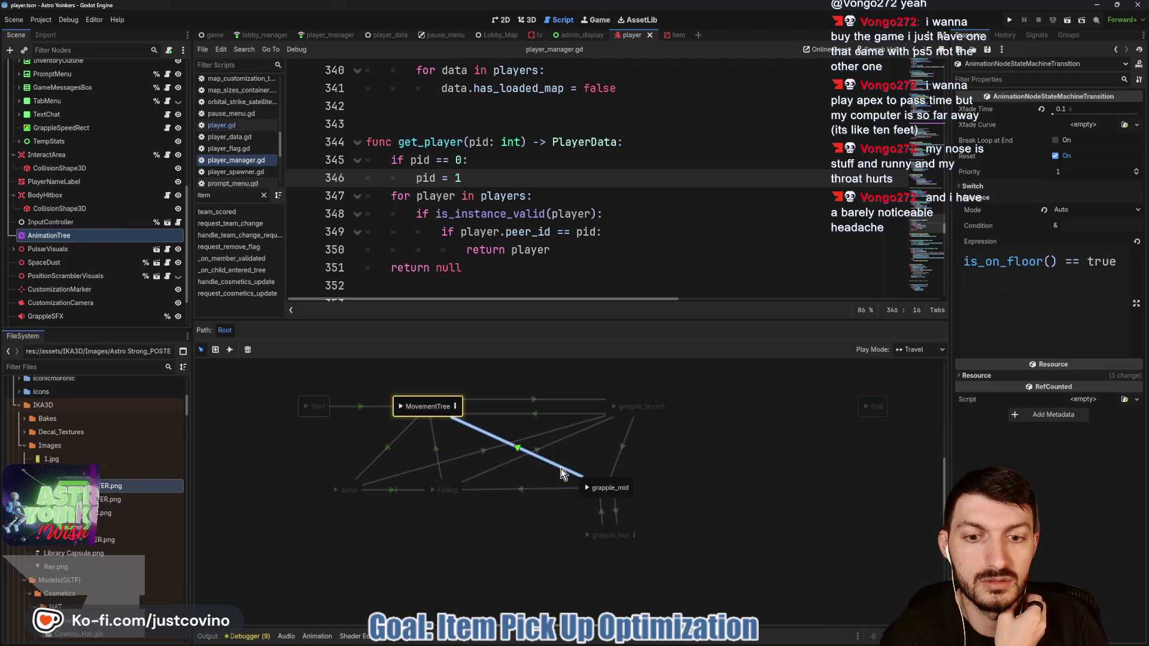
click(568, 415)
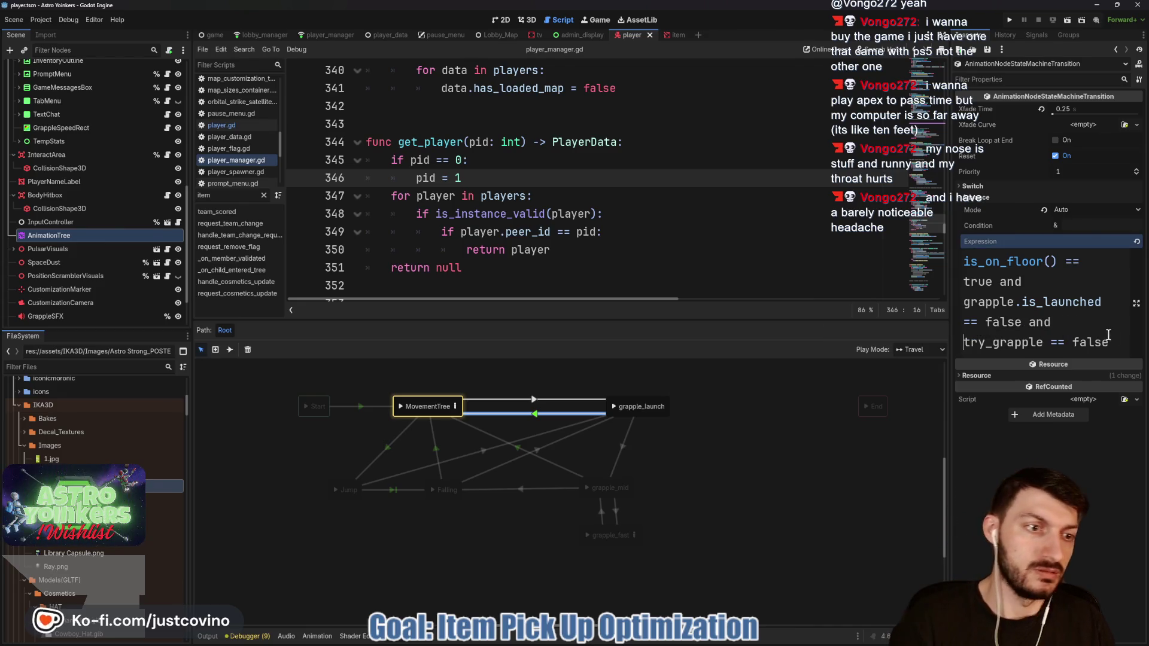
drag(1117, 342, 948, 257)
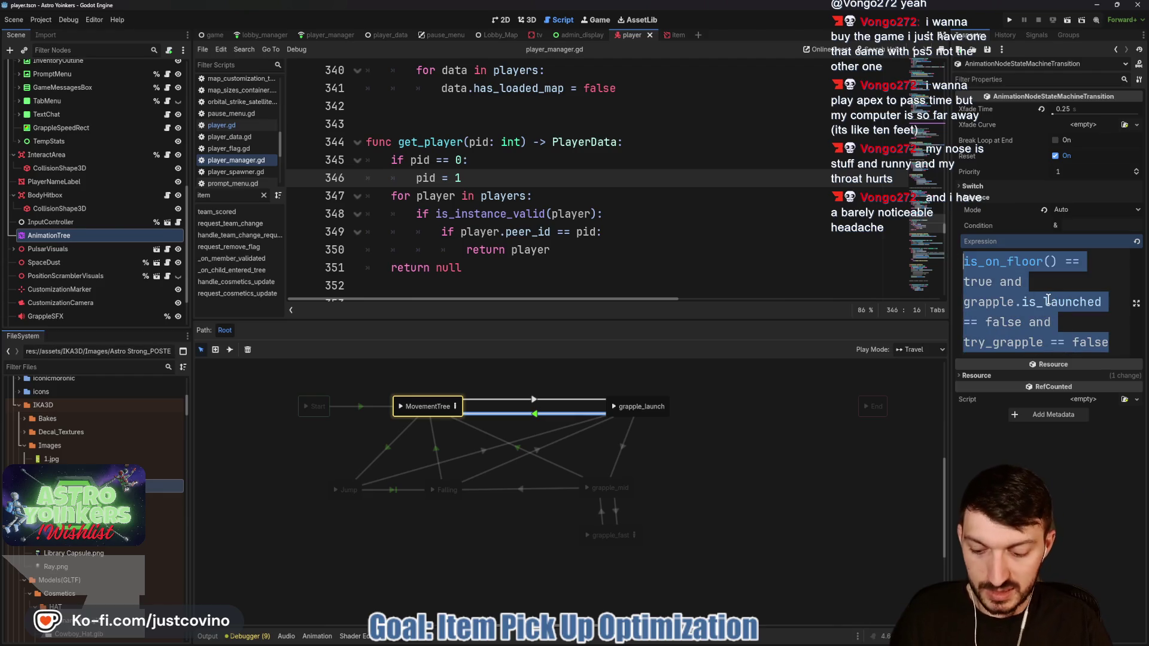
click(559, 466)
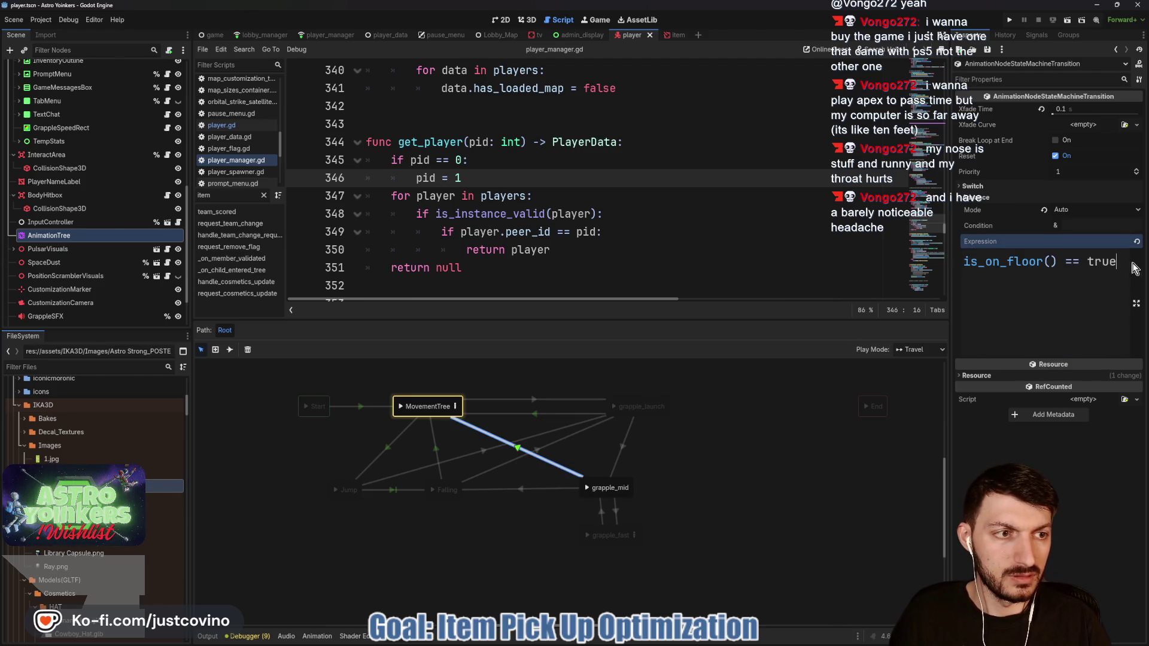
click(716, 448)
key(ctrl+s)
key(F5)
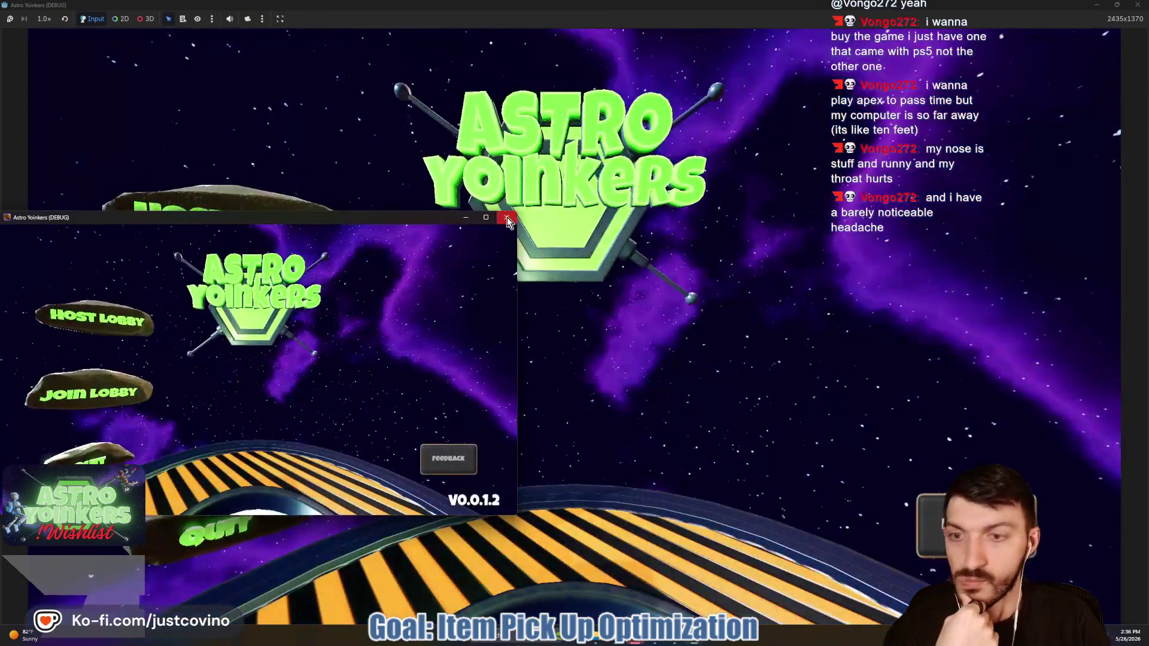
Step: Host a private lobby, walk onto the blue pad to test grappling, then stop the game
click(508, 218)
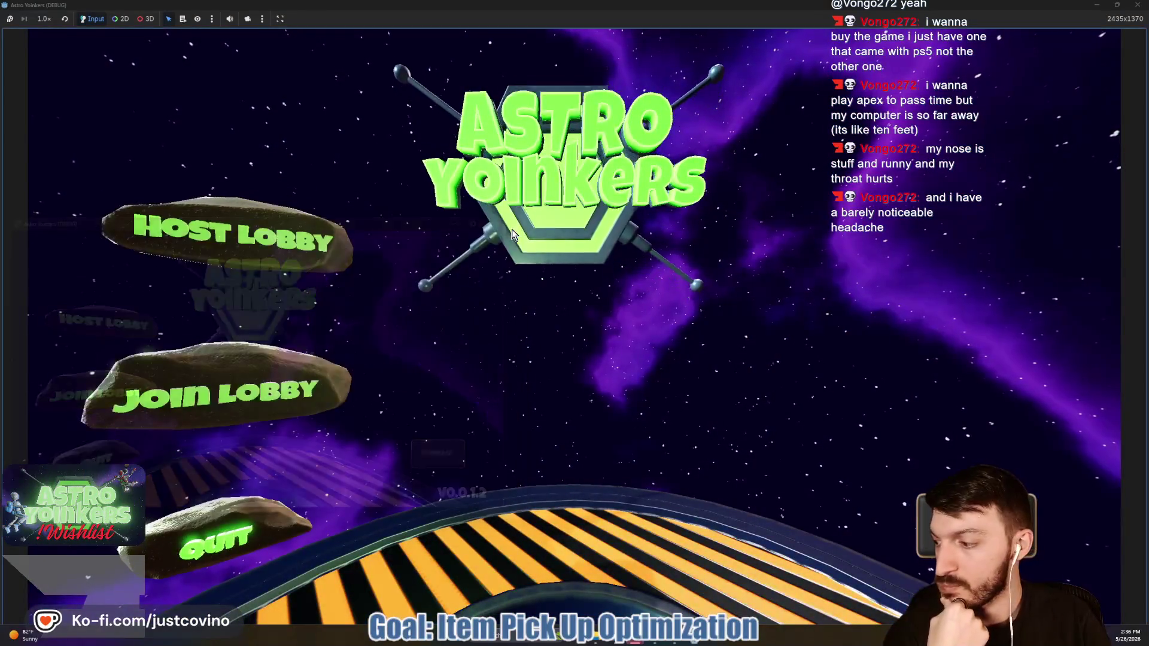
click(227, 233)
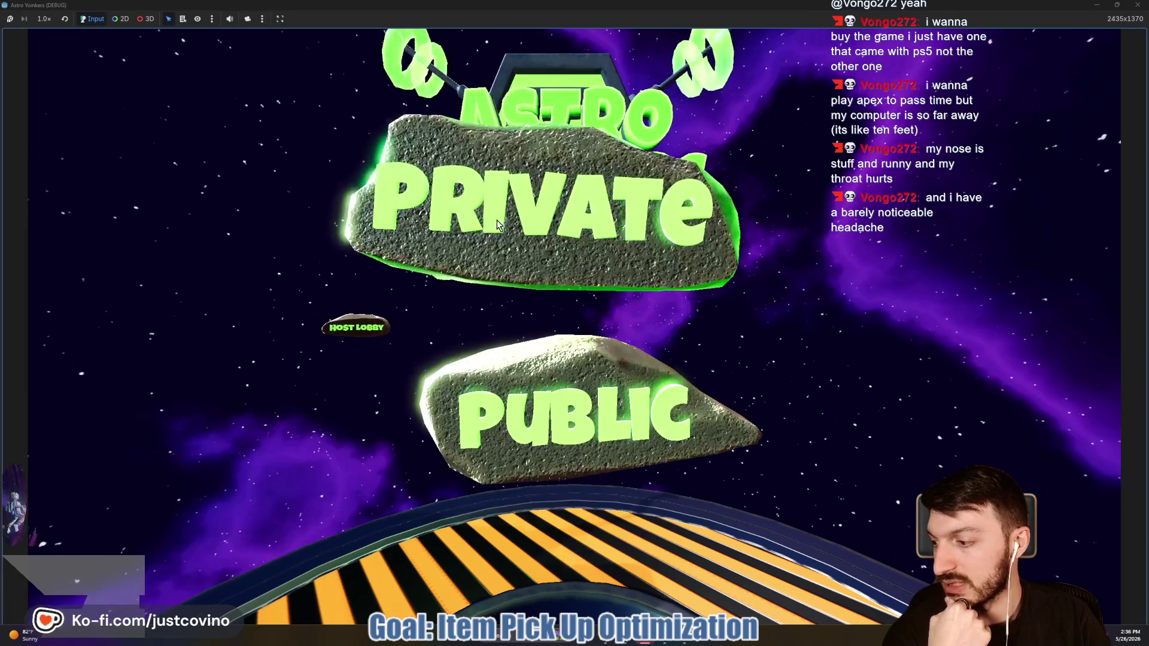
click(479, 233)
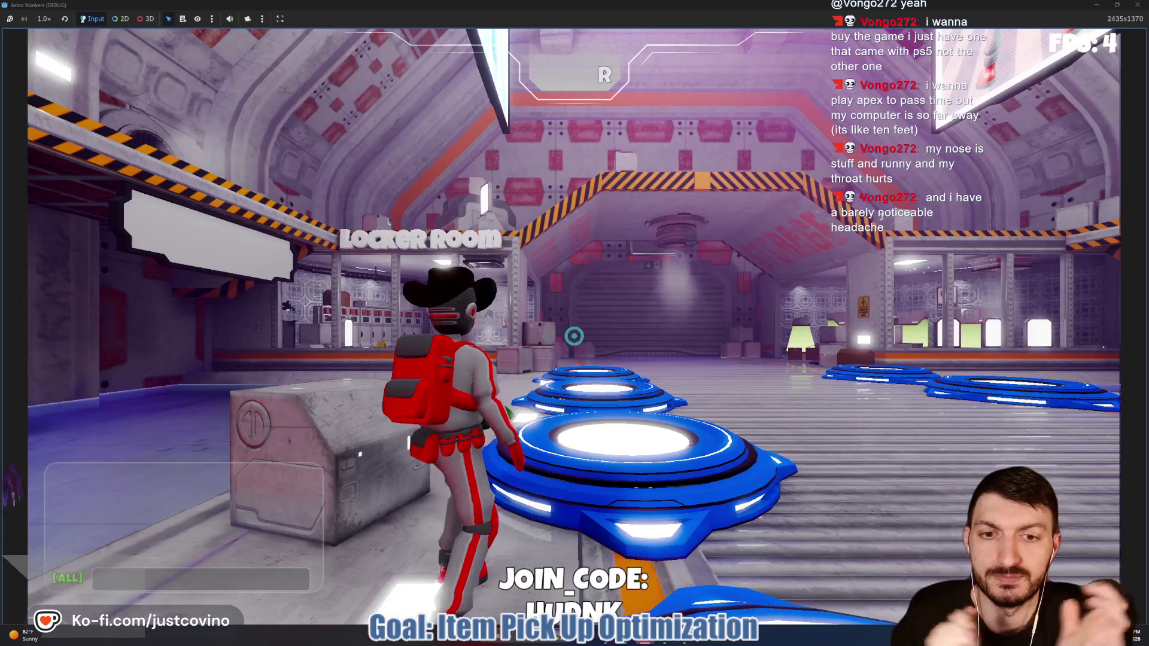
key(w)
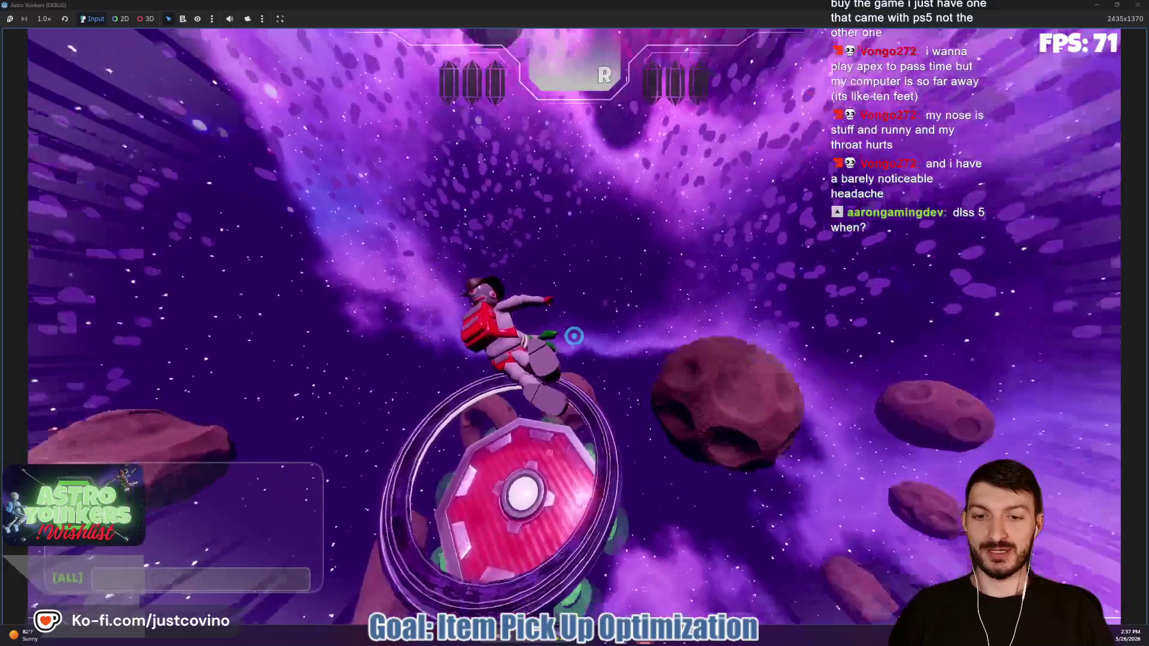
key(F8)
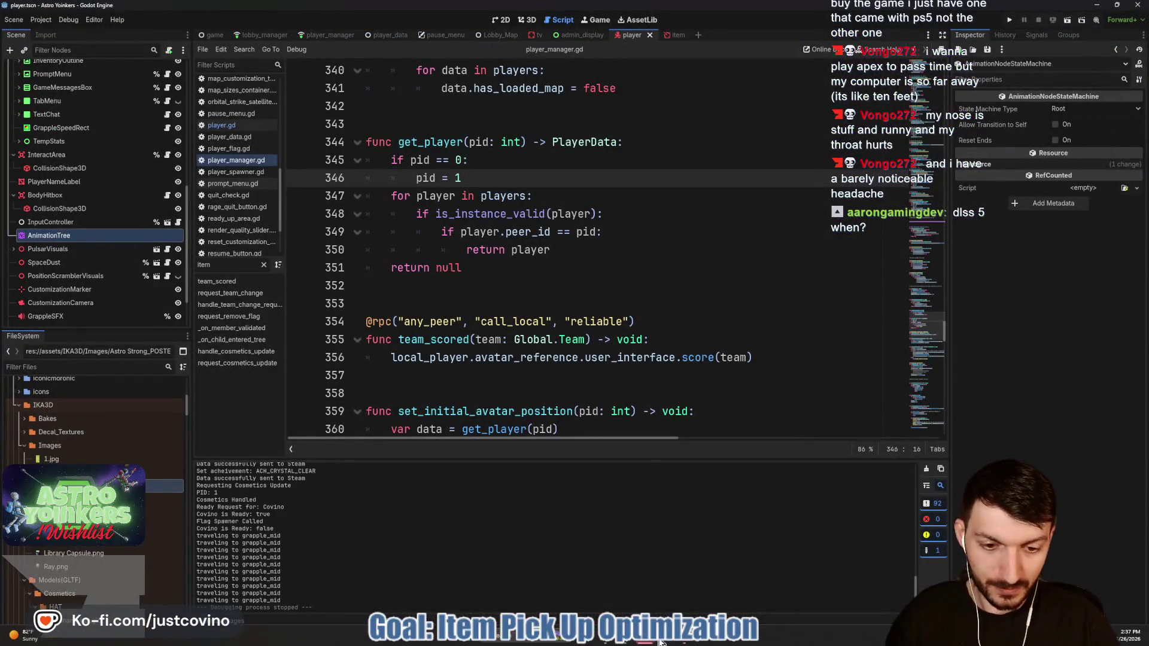
Step: Bring up GitHub Desktop to review the four changed files, including player.tscn
click(685, 640)
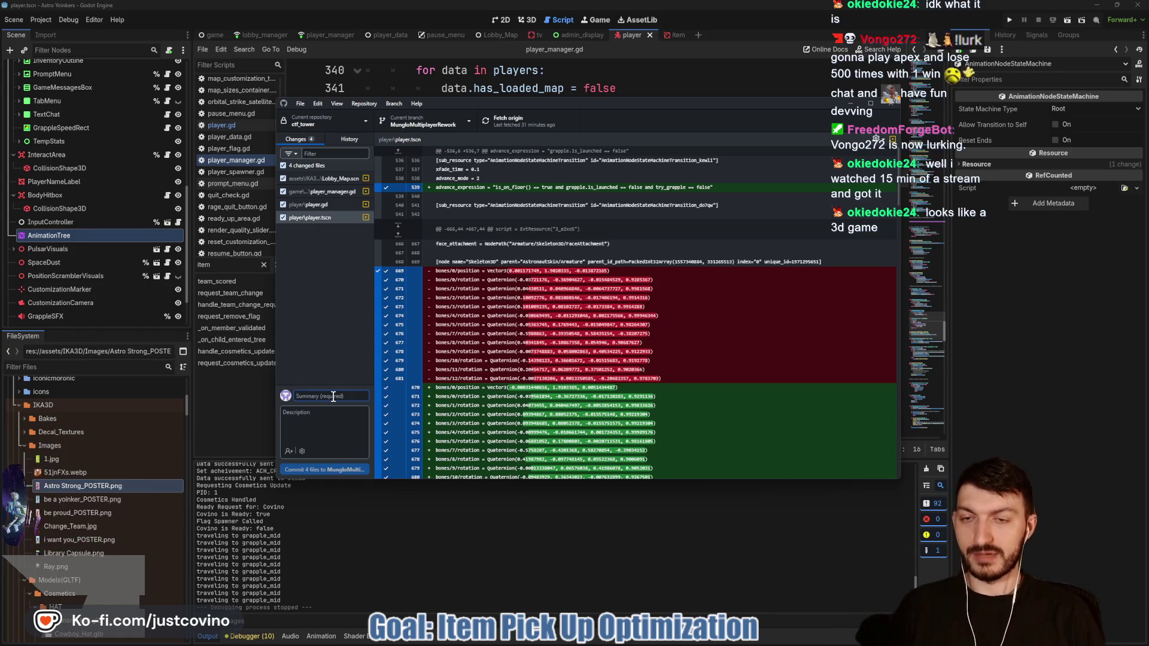
Step: Commit the changes as "advance expression fixes", push to origin, and minimize GitHub Desktop
text(advance expres)
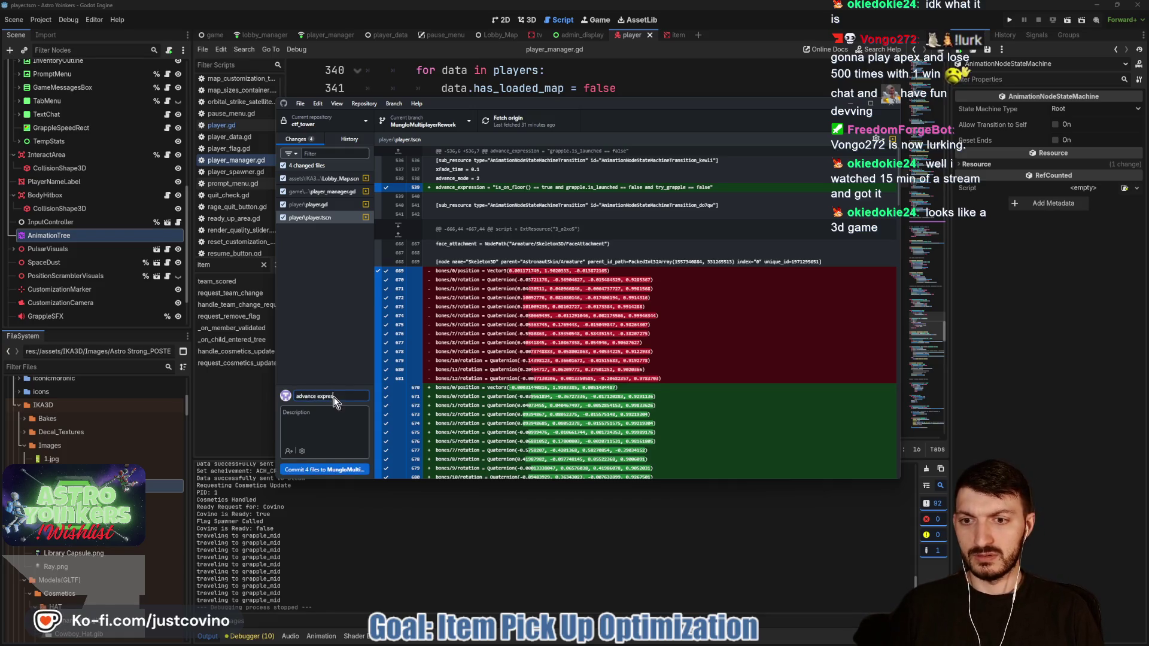
text(sion change)
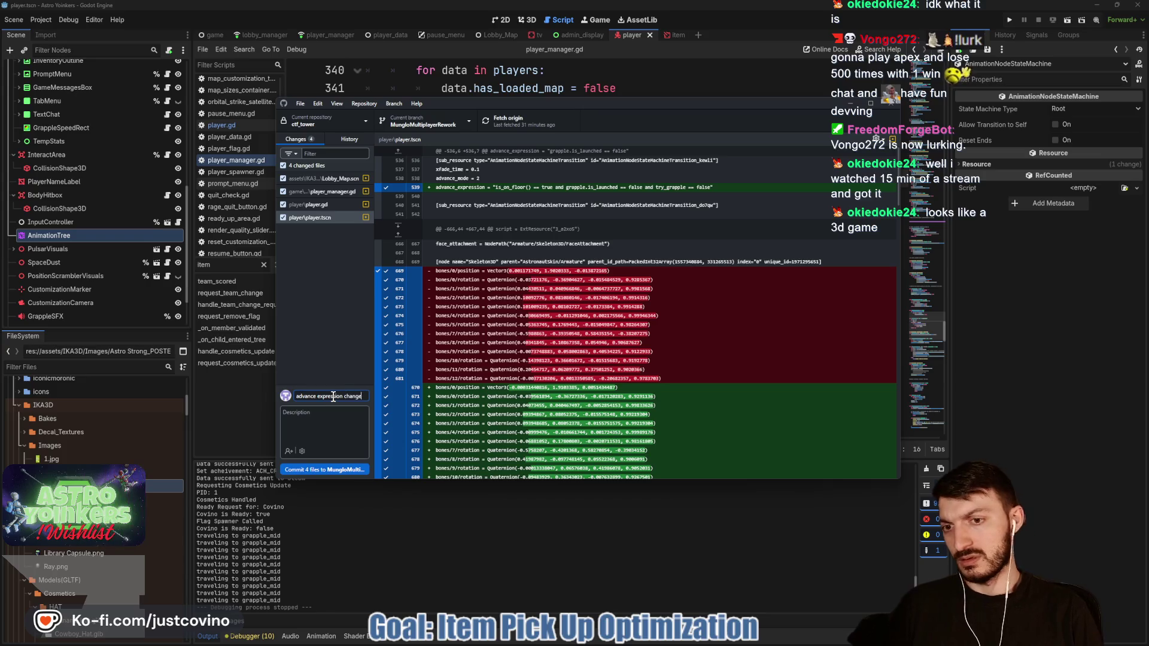
key(BackSpace)
key(BackSpace)
key(BackSpace)
text(()
click(350, 468)
click(740, 225)
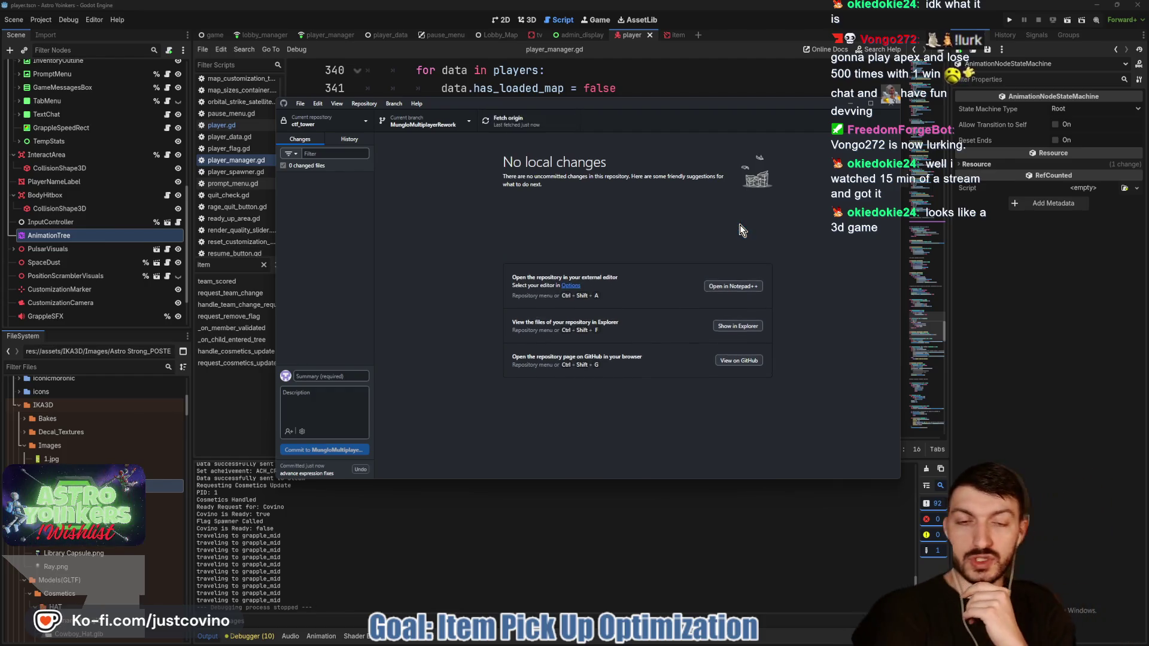
click(572, 551)
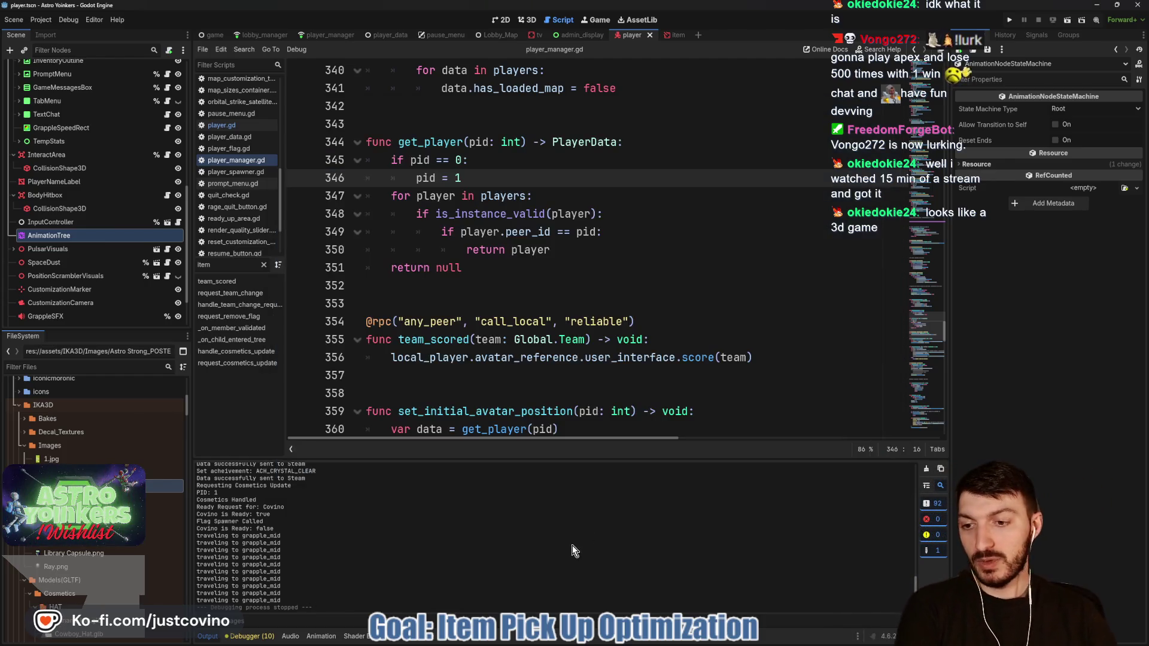
click(461, 288)
key(ctrl+s)
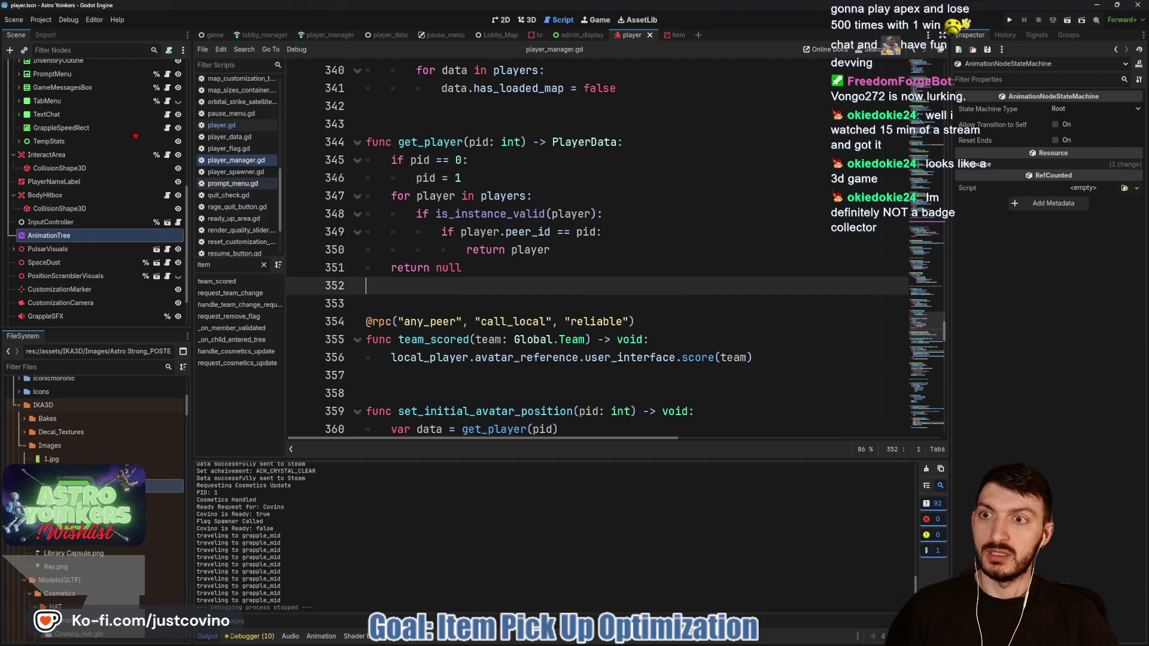
mouse_move(84, 141)
mouse_down()
mouse_move(264, 139)
mouse_move(391, 229)
mouse_move(862, 470)
mouse_up()
mouse_move(792, 431)
mouse_down()
mouse_move(849, 374)
mouse_move(844, 286)
mouse_up()
drag(876, 460, 905, 292)
mouse_move(824, 176)
mouse_down()
mouse_move(903, 294)
mouse_move(898, 206)
mouse_move(811, 172)
mouse_up()
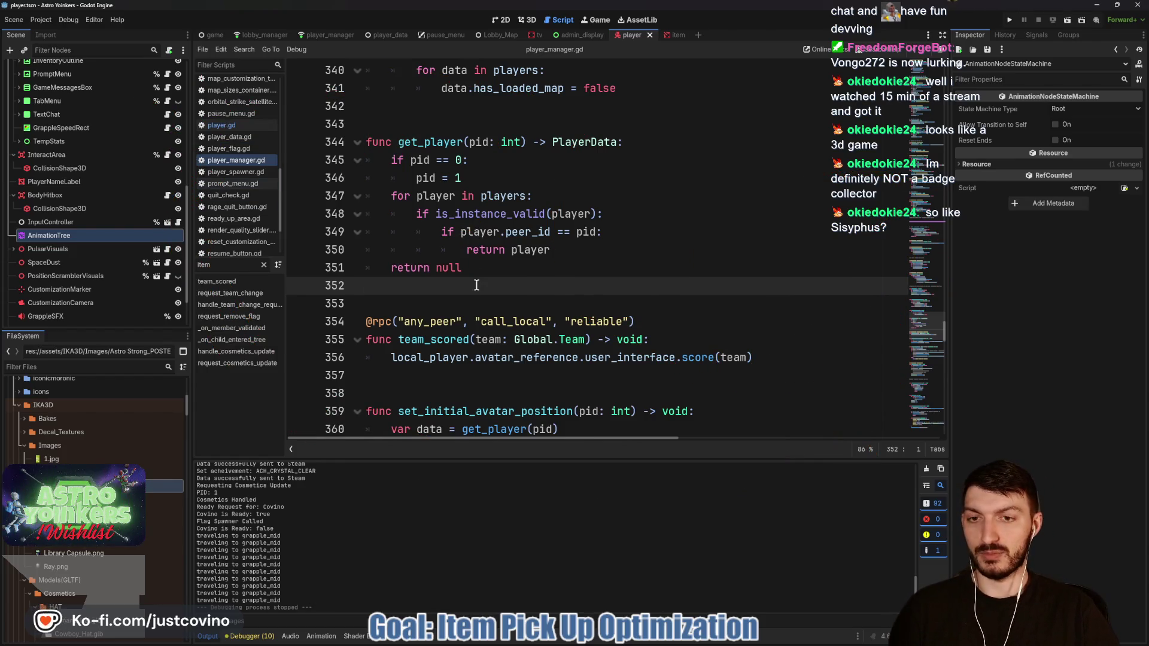
key(Down)
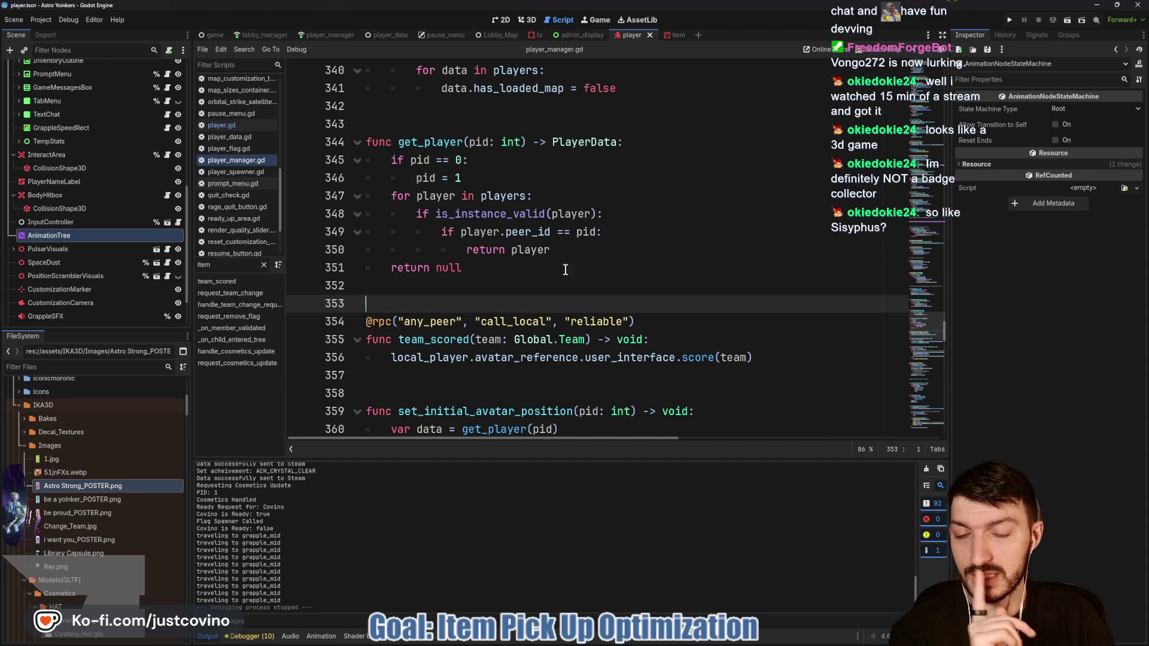
click(459, 287)
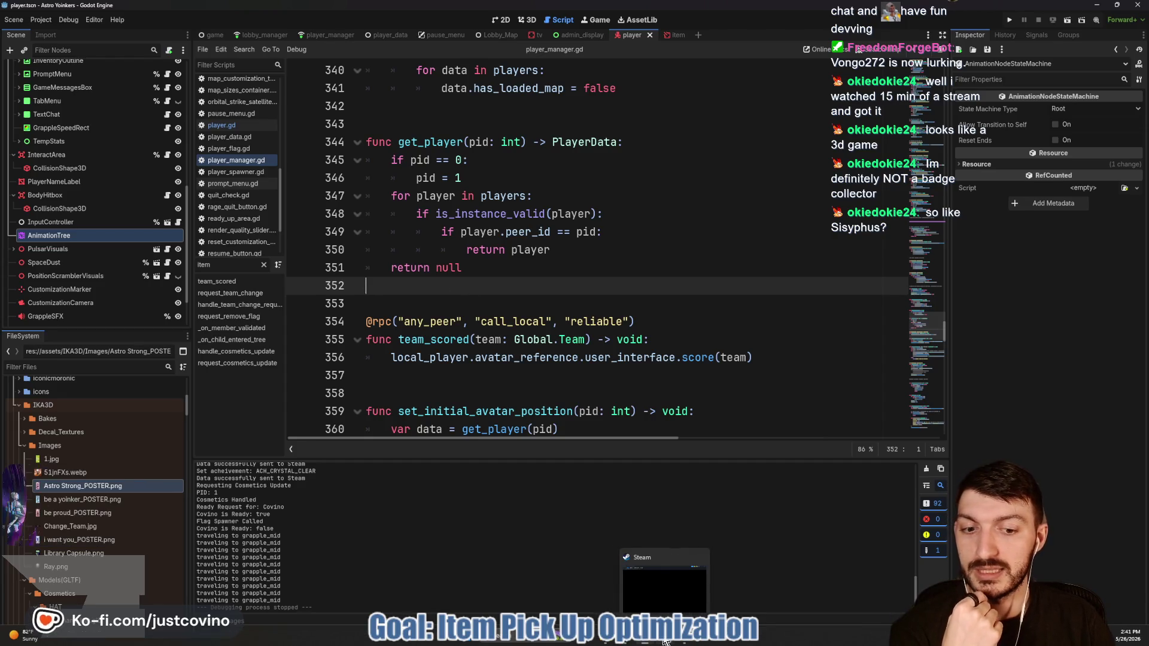
click(666, 642)
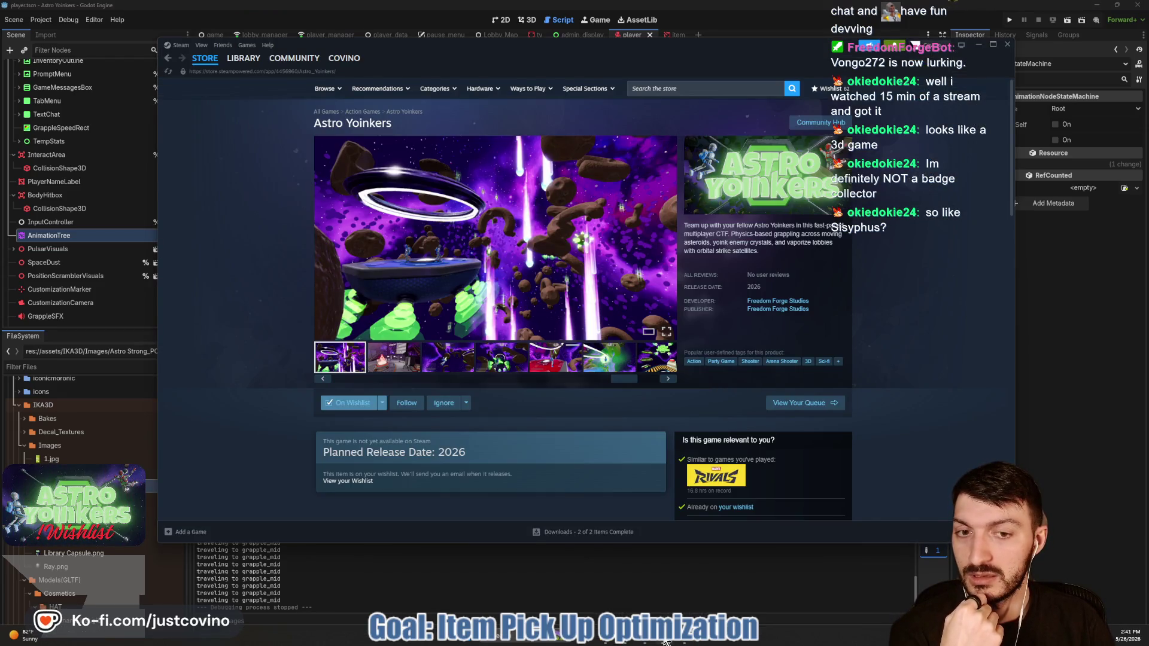
click(666, 642)
click(534, 340)
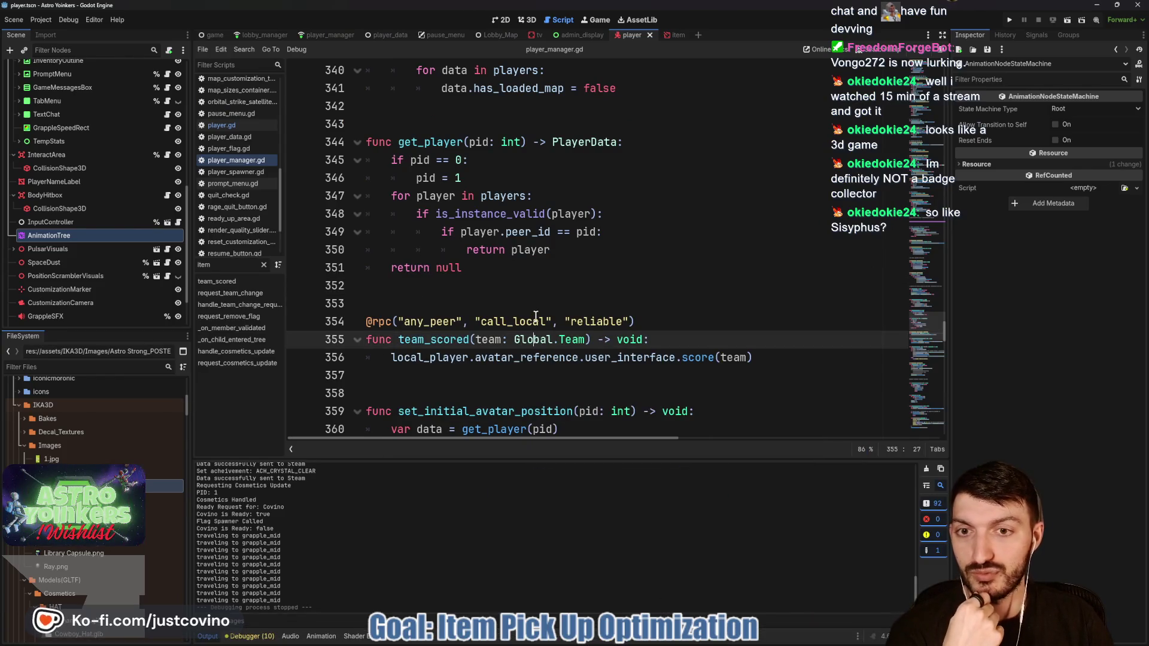
scroll(536, 317, up, 1)
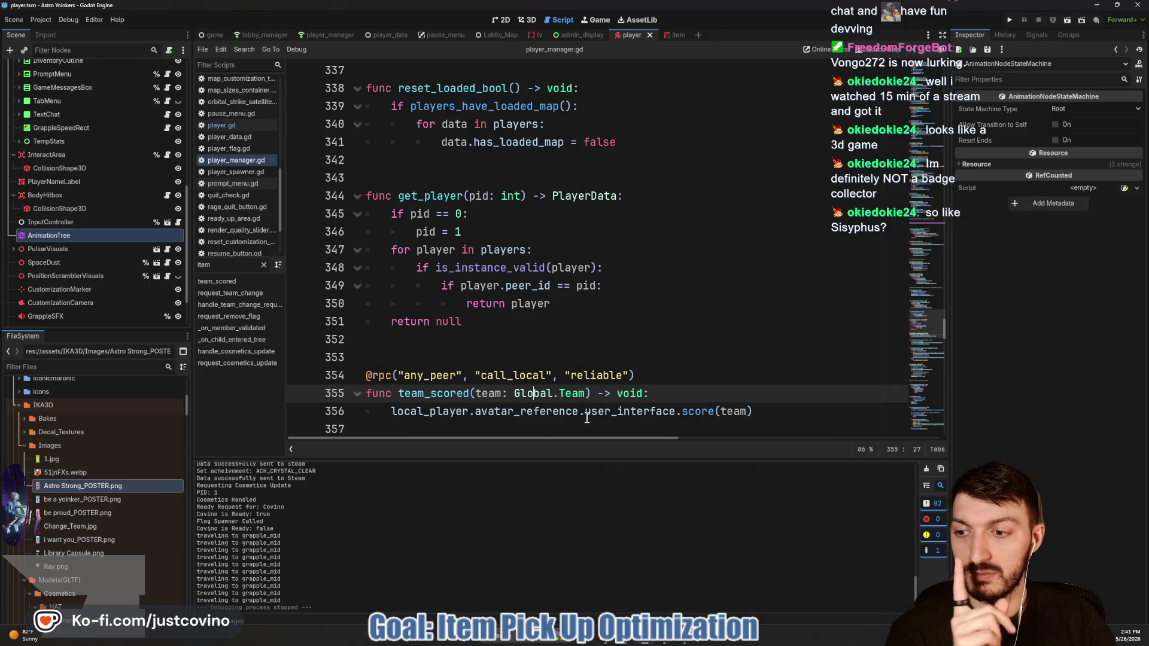
Step: Collapse the Images, IKA3D, items and game folders to reach player/accessories
click(24, 445)
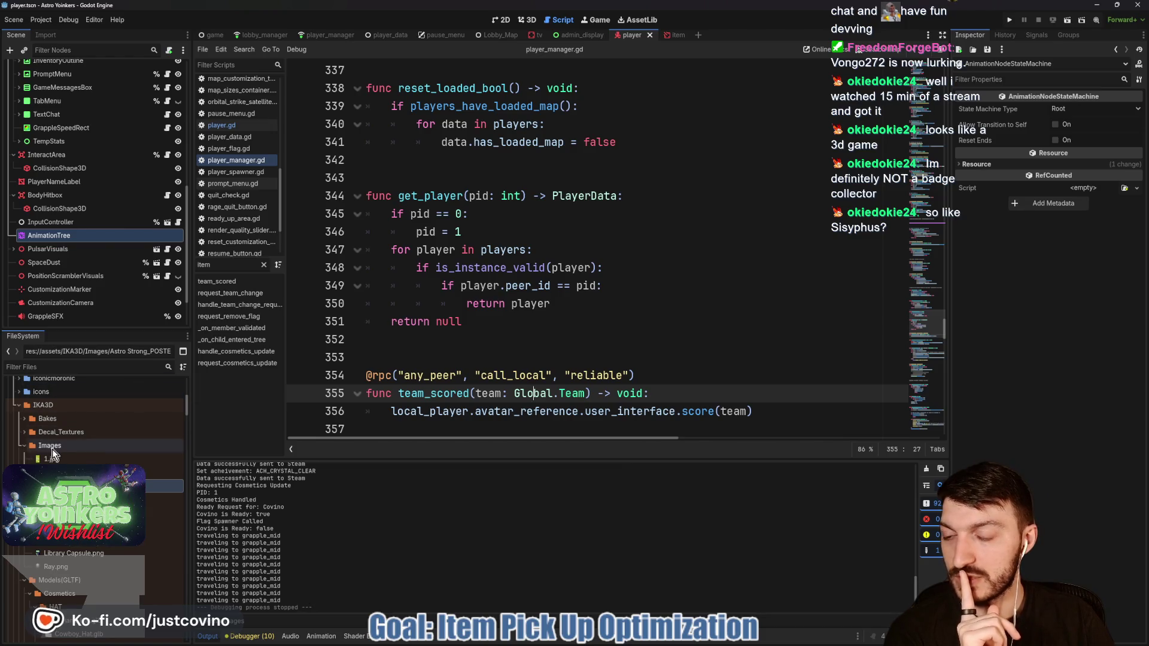
click(19, 406)
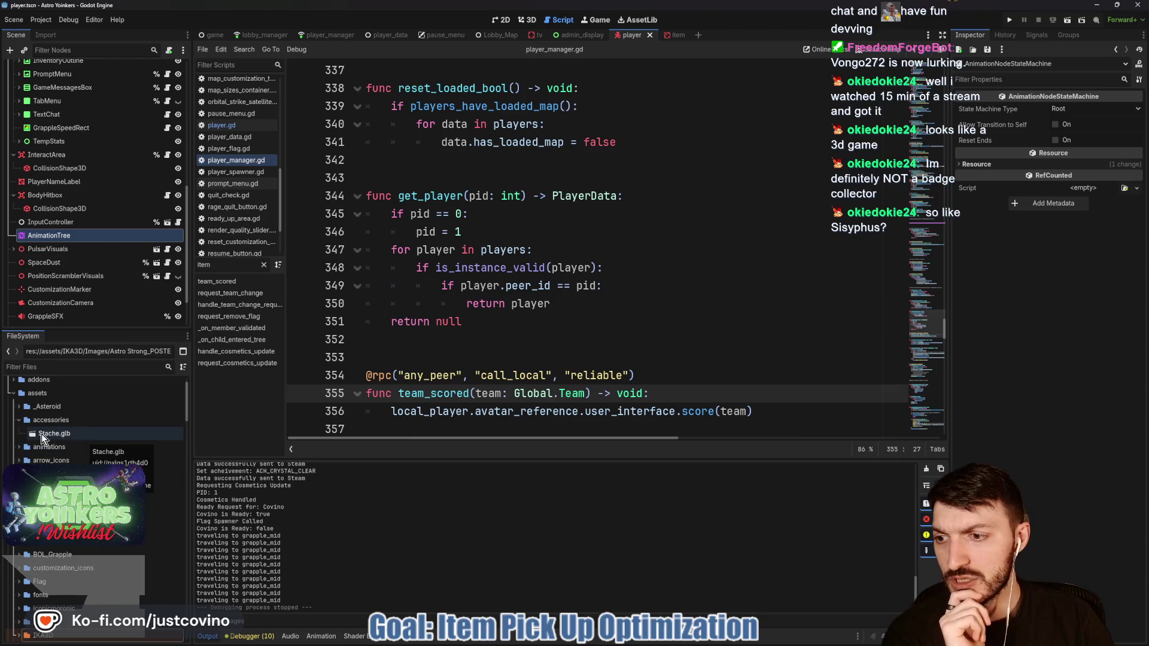
scroll(68, 436, down, 10)
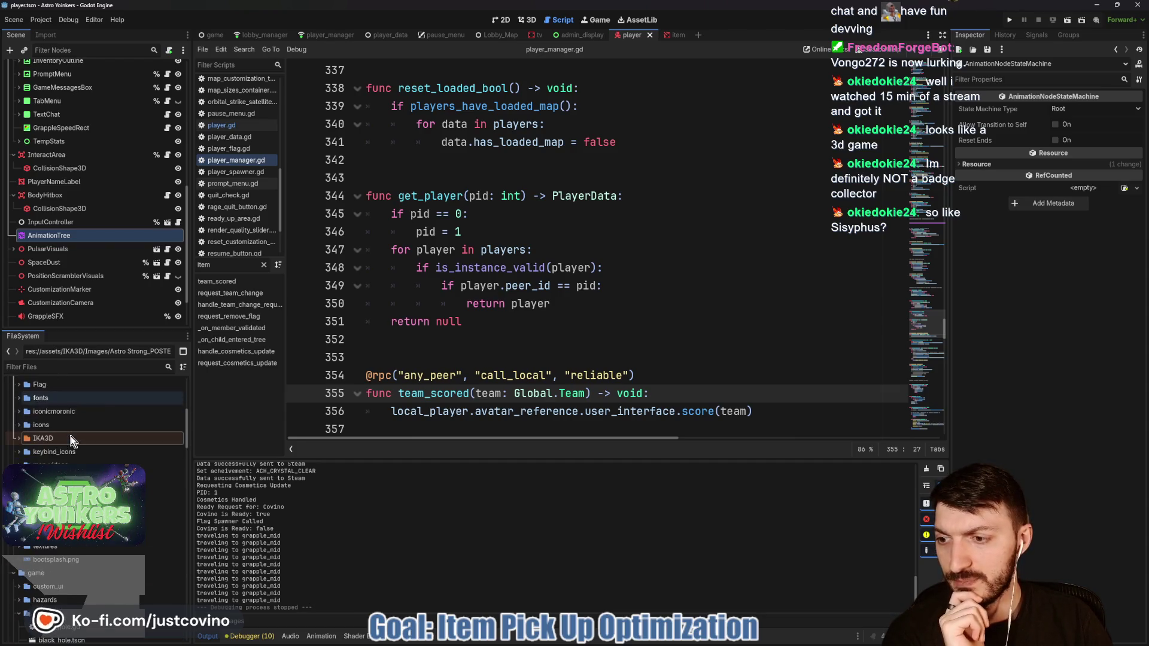
double_click(62, 450)
scroll(35, 433, up, 2)
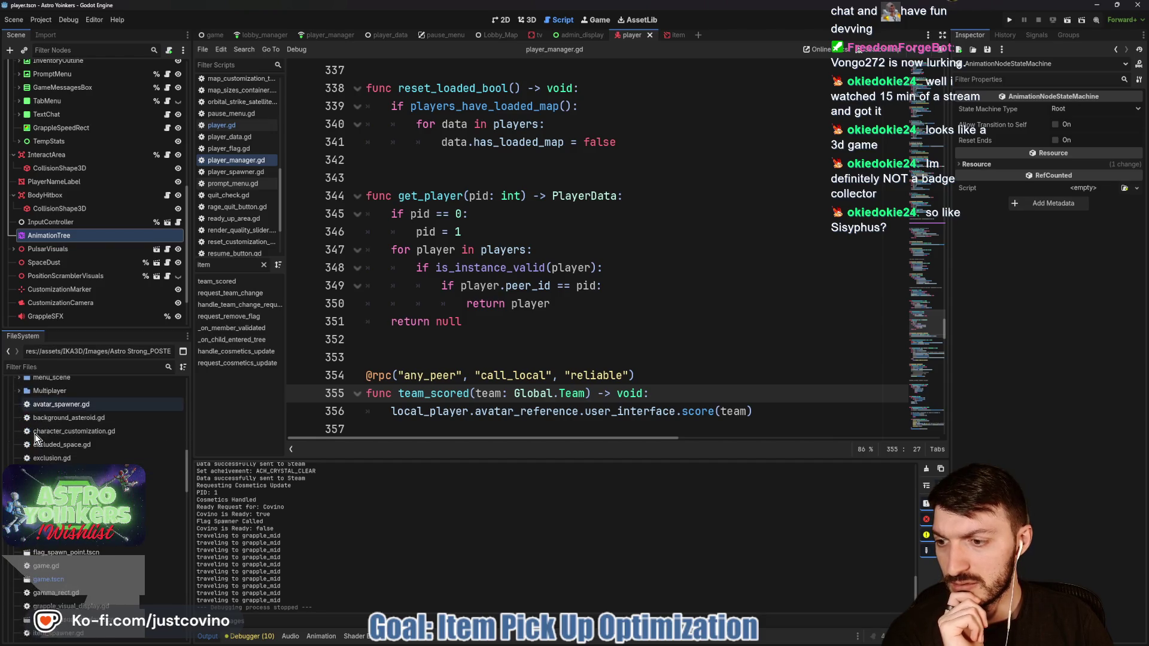
double_click(36, 441)
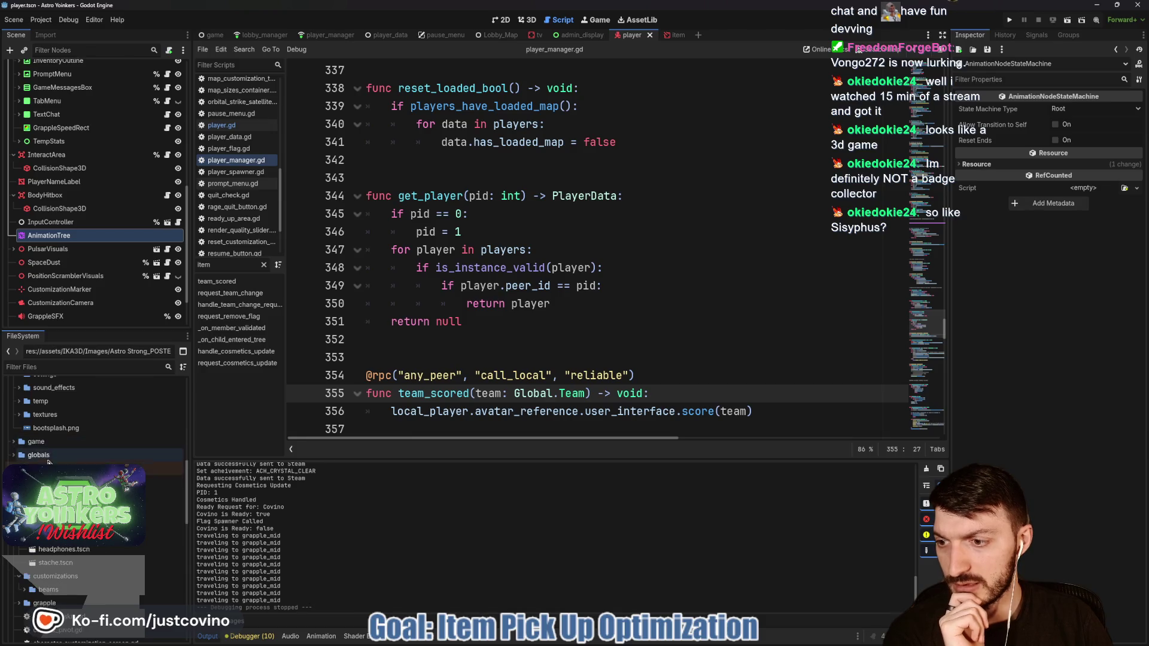
Step: Open cowboy_hat.tscn, banana_hat.tscn and headphones.tscn in separate tabs
double_click(63, 522)
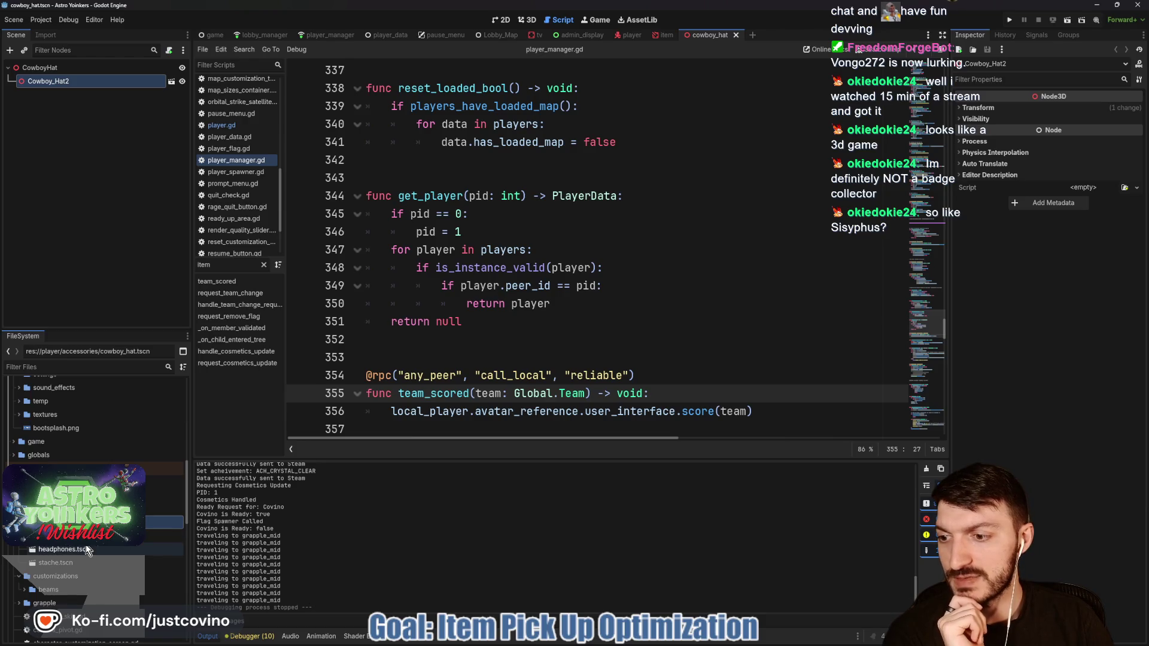
double_click(63, 508)
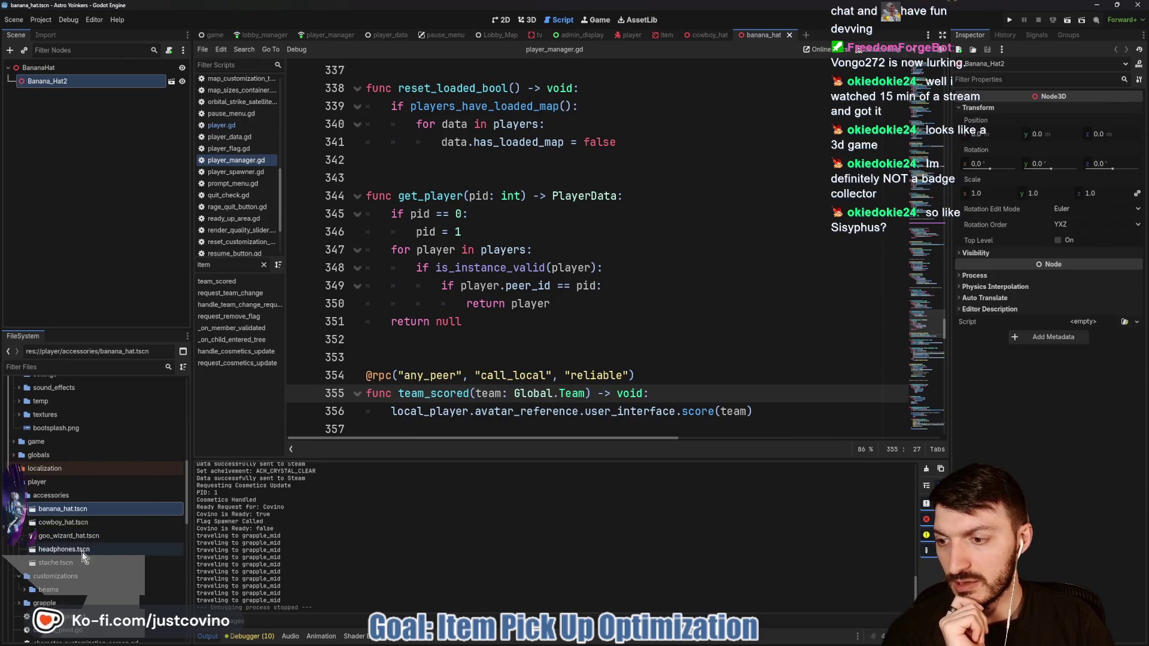
double_click(63, 549)
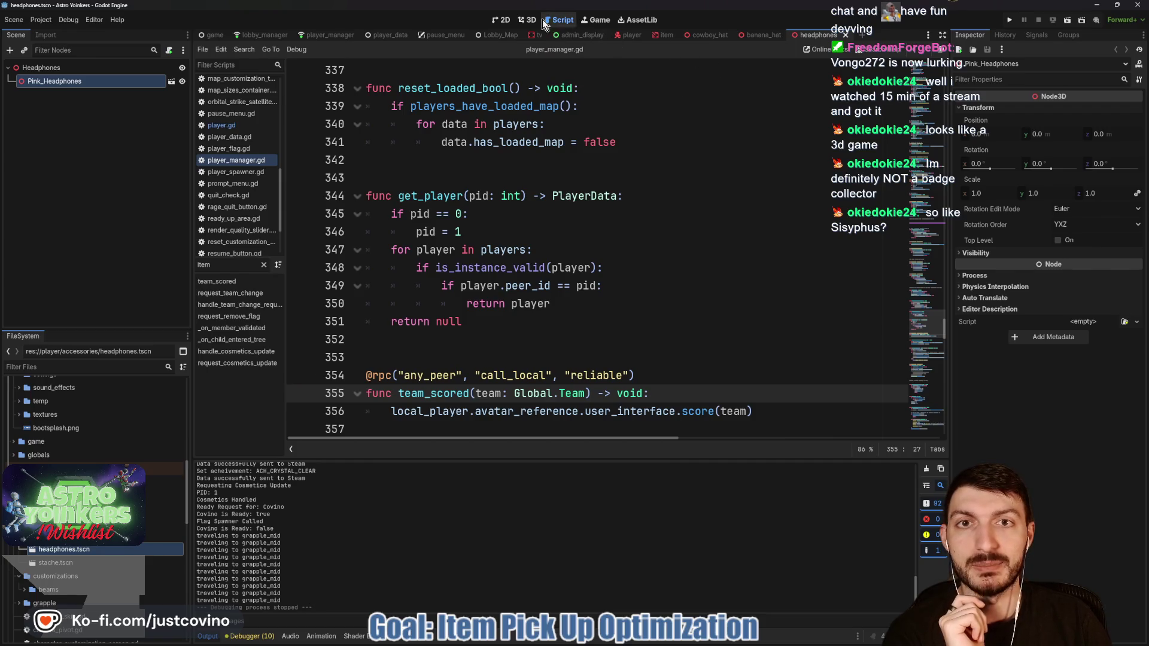
click(530, 20)
Step: Orbit and zoom around the pink cat-ear headphones in the 3D view
click(613, 388)
mouse_move(620, 355)
mouse_down()
mouse_move(638, 342)
mouse_move(451, 360)
mouse_move(350, 347)
mouse_move(641, 353)
mouse_move(557, 346)
mouse_move(672, 367)
mouse_up()
scroll(596, 353, up, 2)
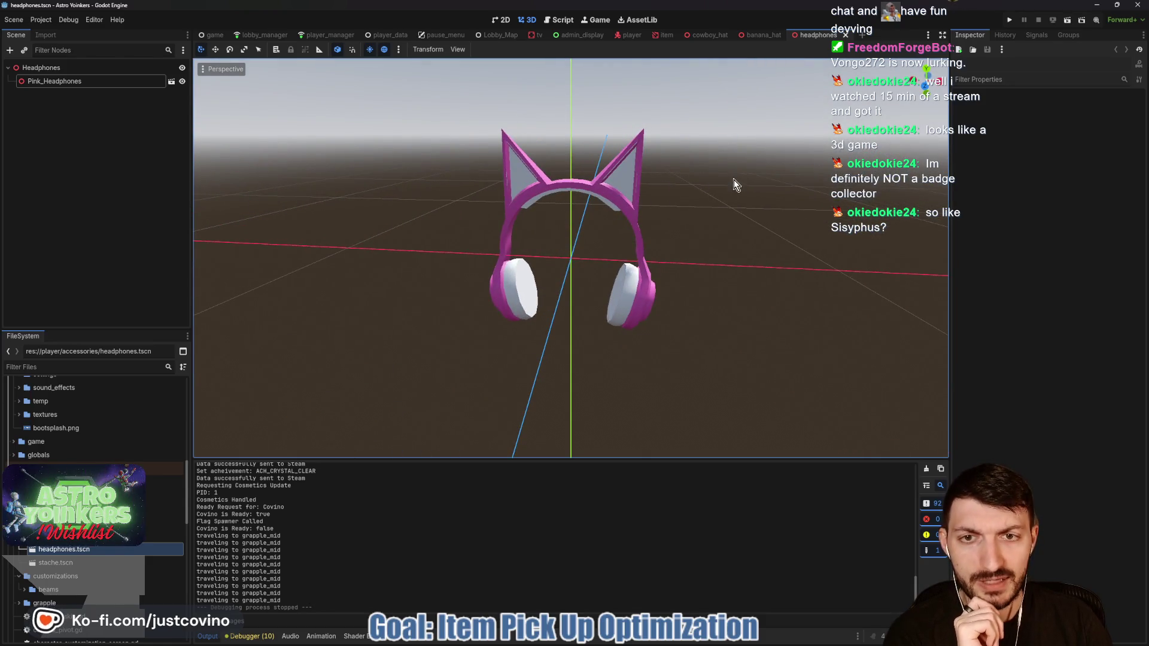
drag(733, 180, 783, 192)
scroll(705, 199, up, 3)
drag(705, 198, 707, 173)
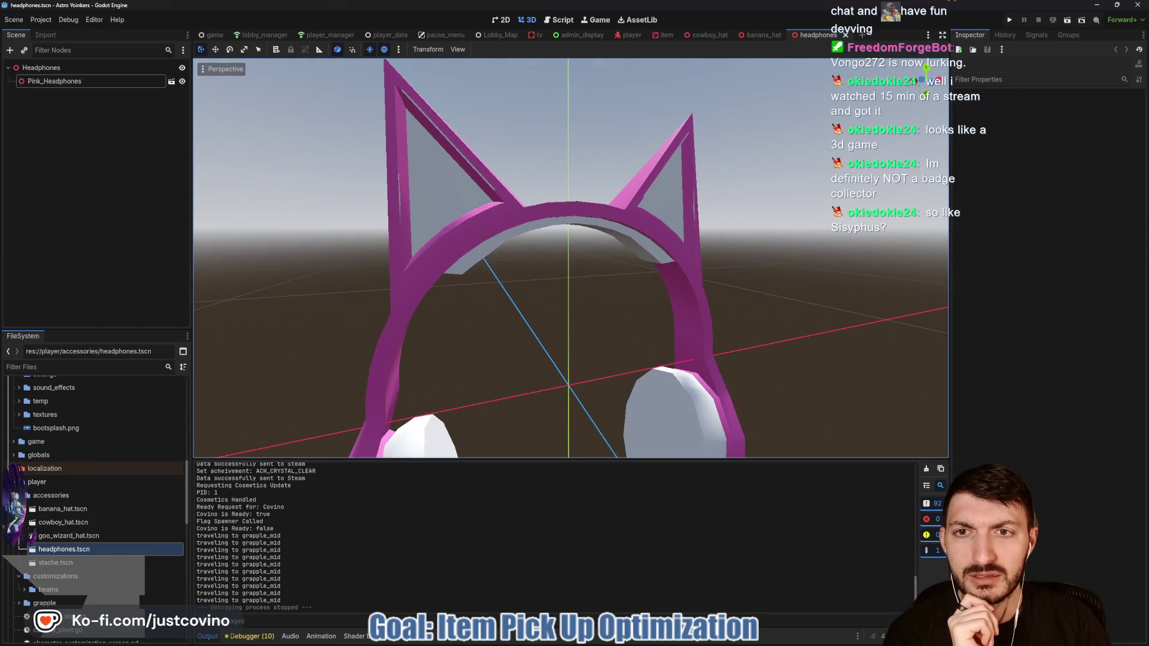
scroll(602, 217, down, 5)
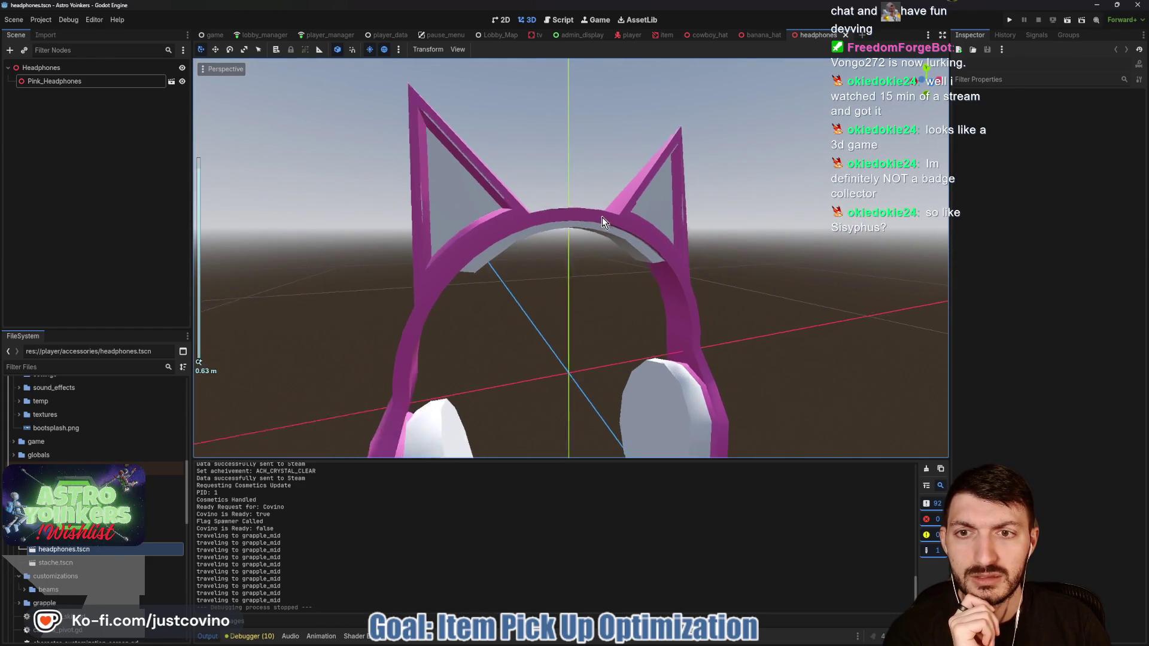
mouse_move(796, 264)
mouse_down()
mouse_move(670, 275)
mouse_move(664, 264)
mouse_move(726, 268)
mouse_up()
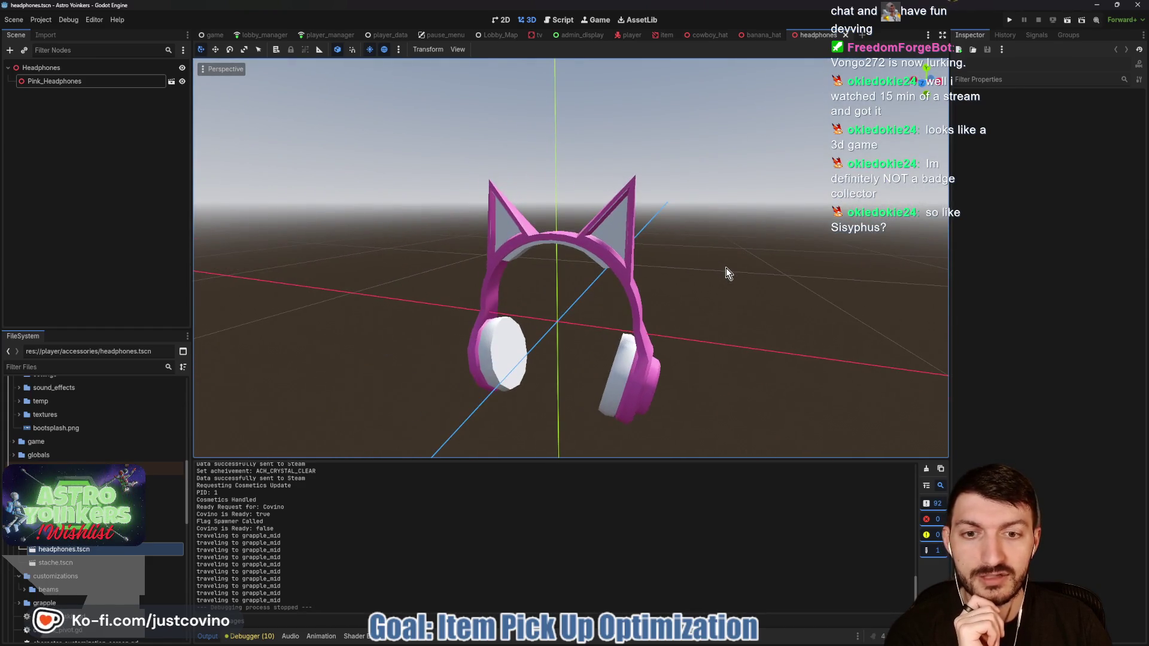
scroll(726, 268, down, 2)
Step: Glance at the banana hat, then view the headphones from the front with nothing selected
click(761, 35)
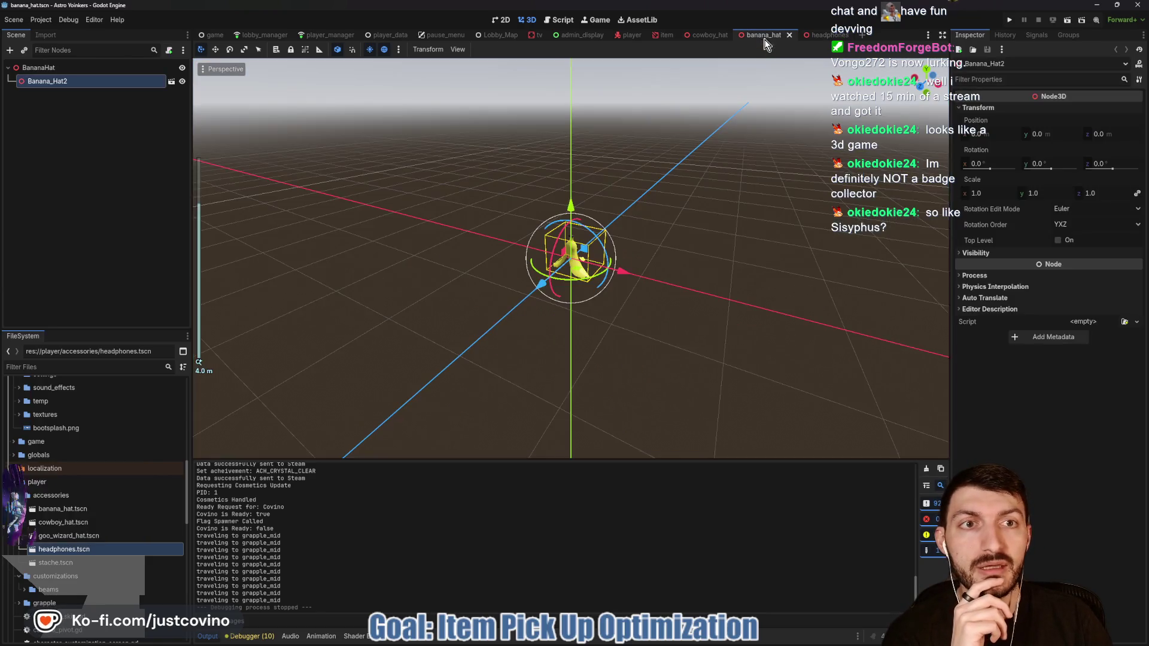
scroll(692, 242, up, 5)
click(694, 286)
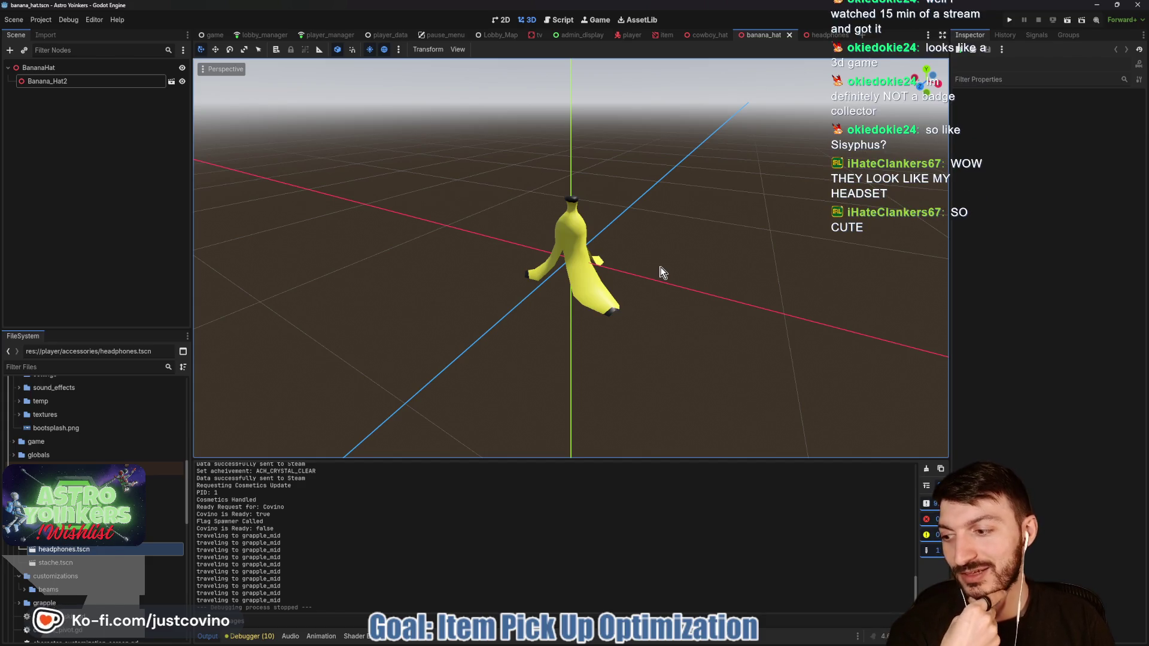
click(826, 35)
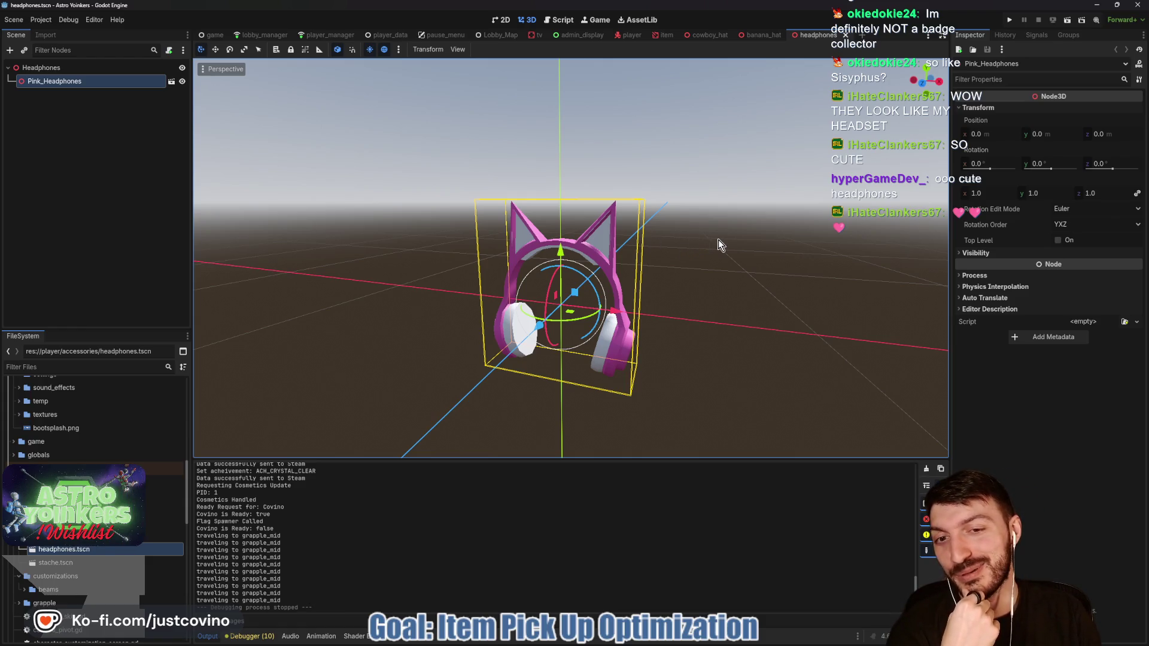
key(KP_1)
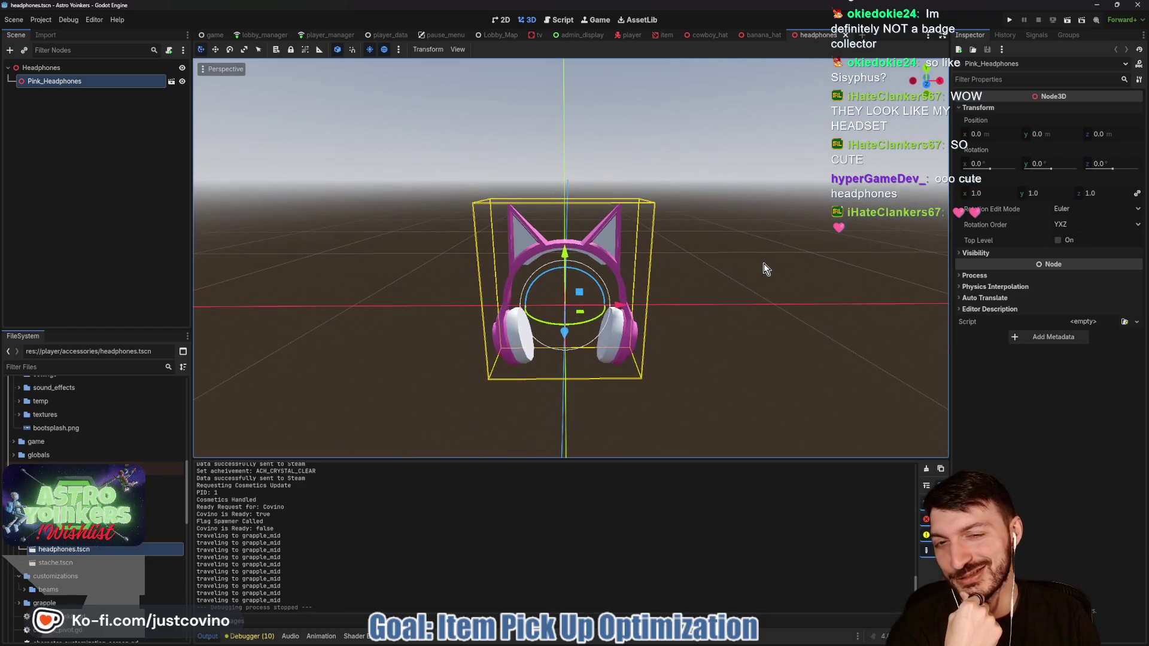
click(760, 247)
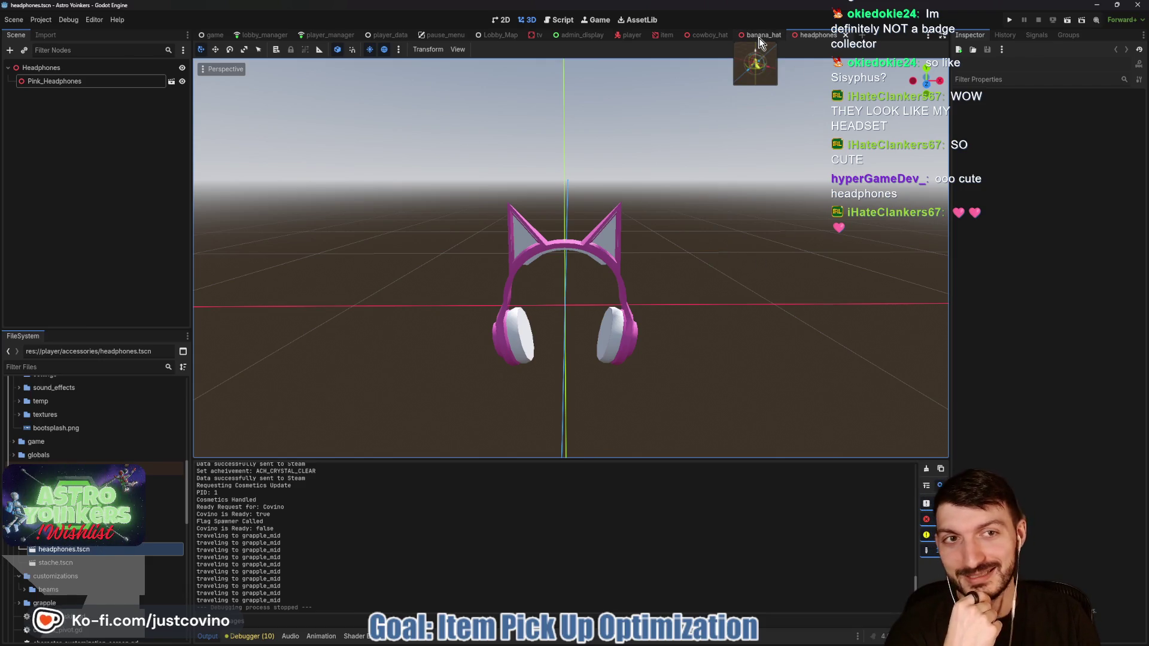
Step: Close the cowboy_hat scene tab, leaving banana_hat.tscn showing
click(712, 38)
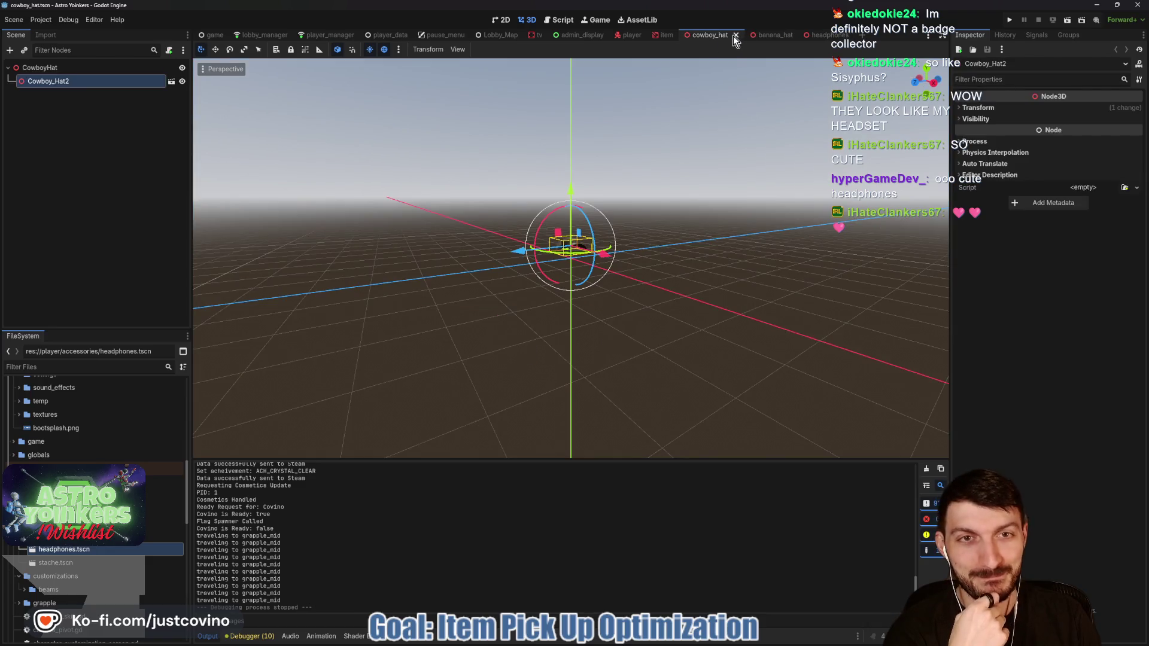
click(736, 36)
click(709, 37)
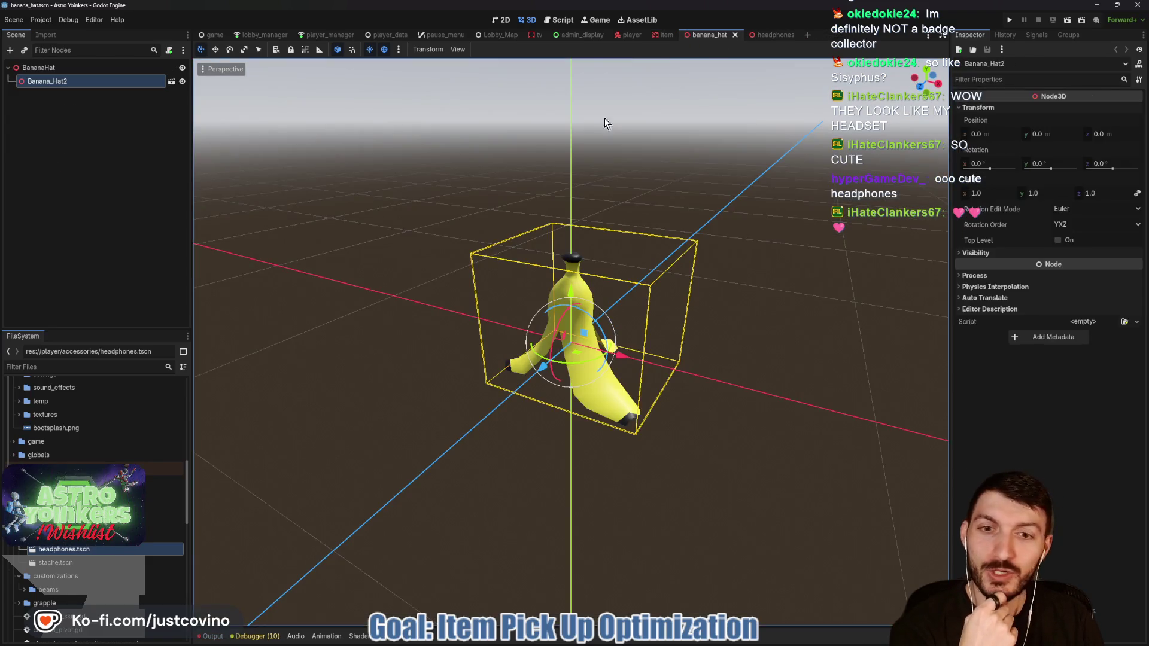
click(95, 366)
Step: Open cosmetics_manager.gd, append BANANAHAT and HEADPHONES to the HAT enum, and save
text(cosmetics)
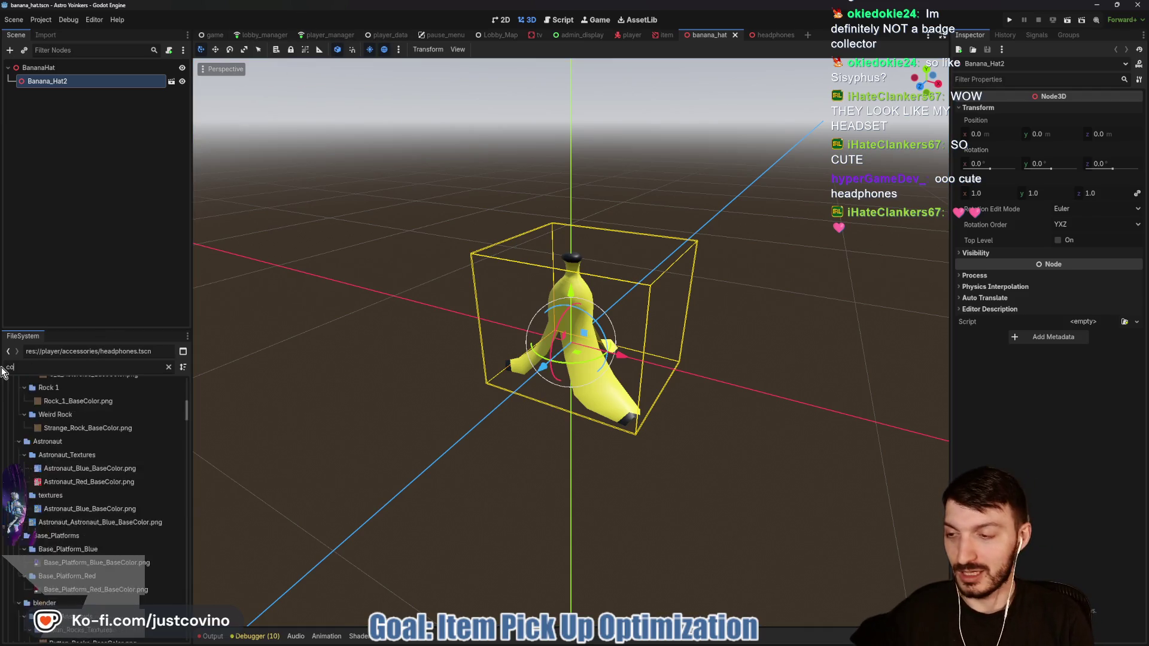
double_click(83, 478)
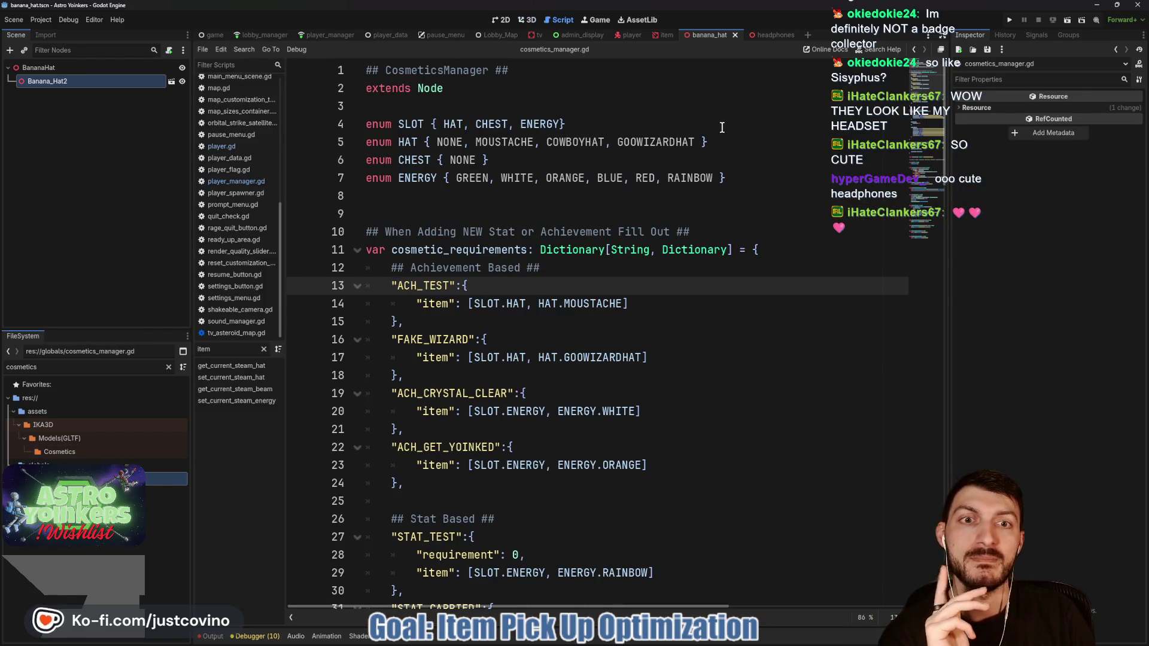
click(697, 142)
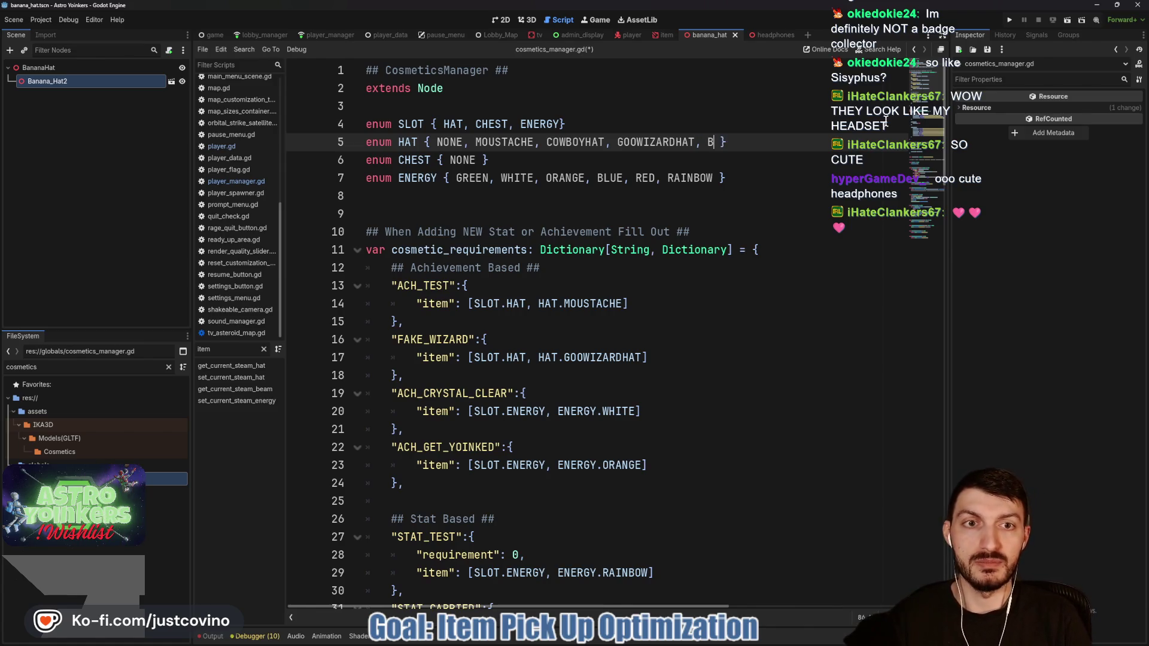
text(HAT, HEADPHONE)
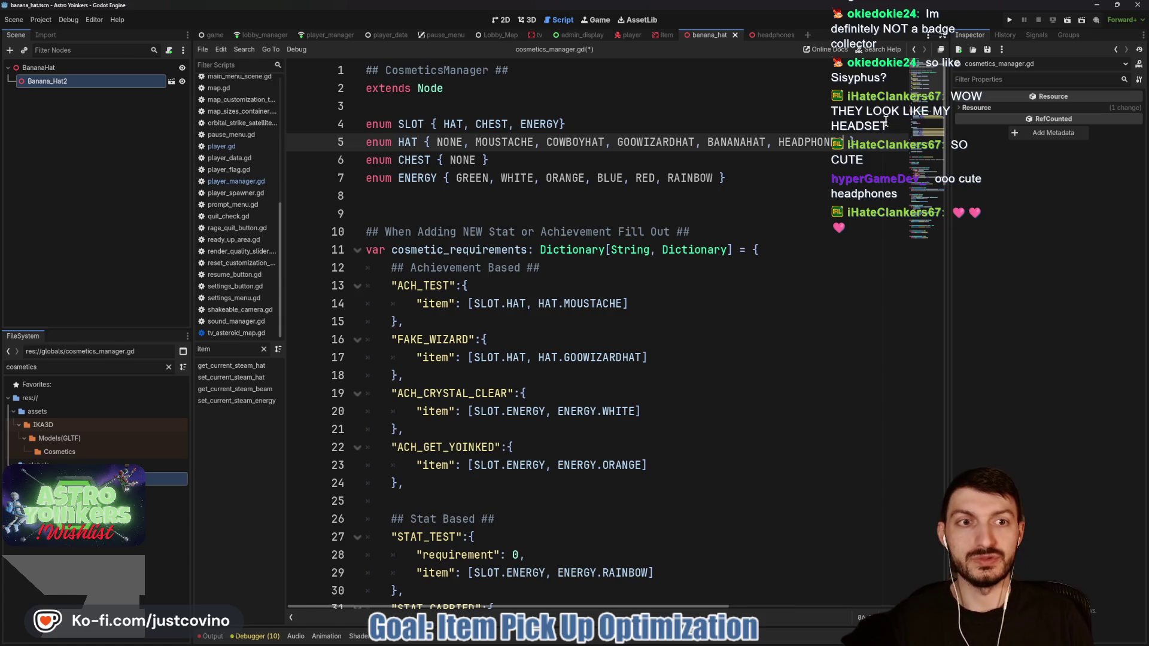
key(ctrl+s)
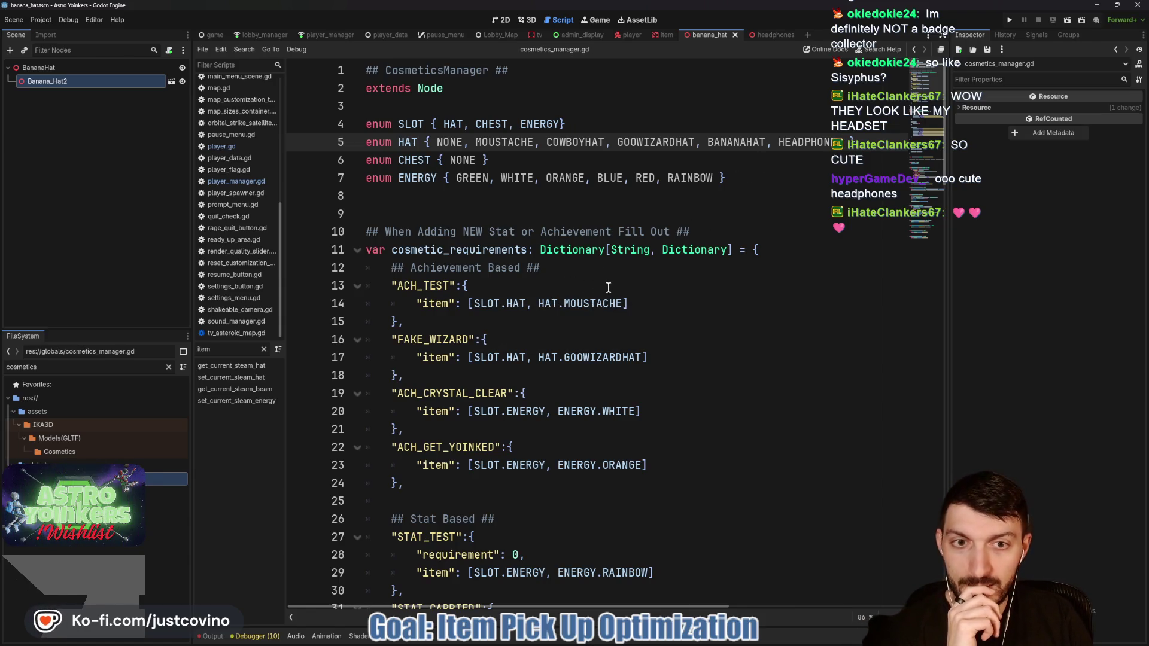
Step: Add a HAT.BANANAHAT line with an empty preload() below the wizard hat entry
scroll(605, 282, down, 8)
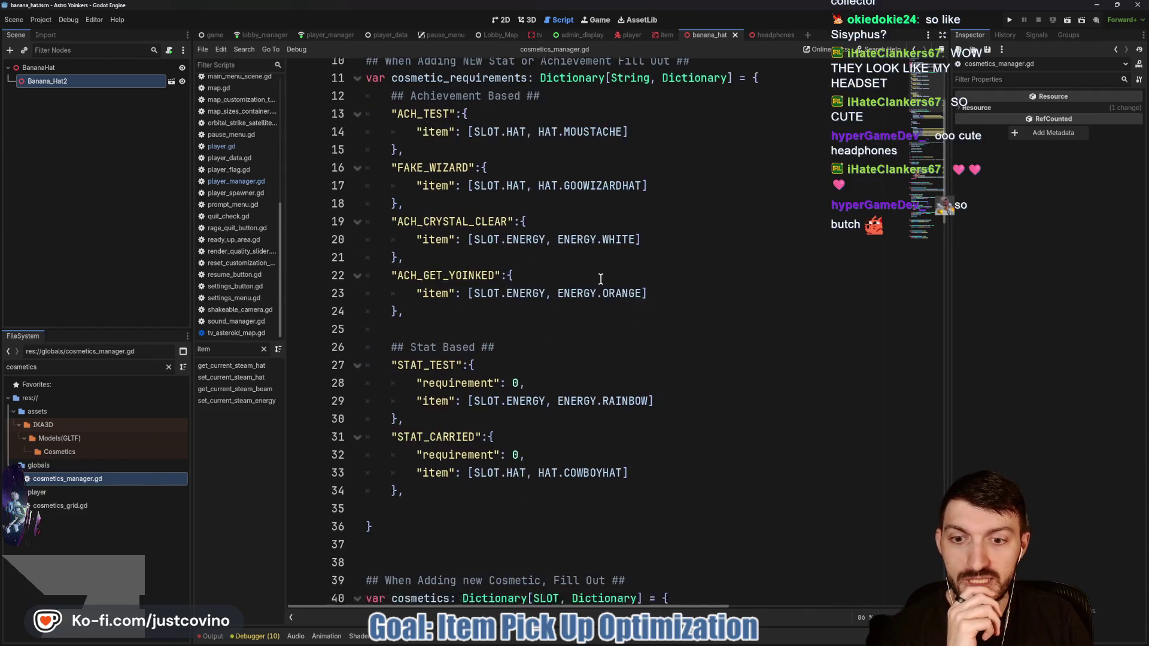
scroll(600, 279, down, 3)
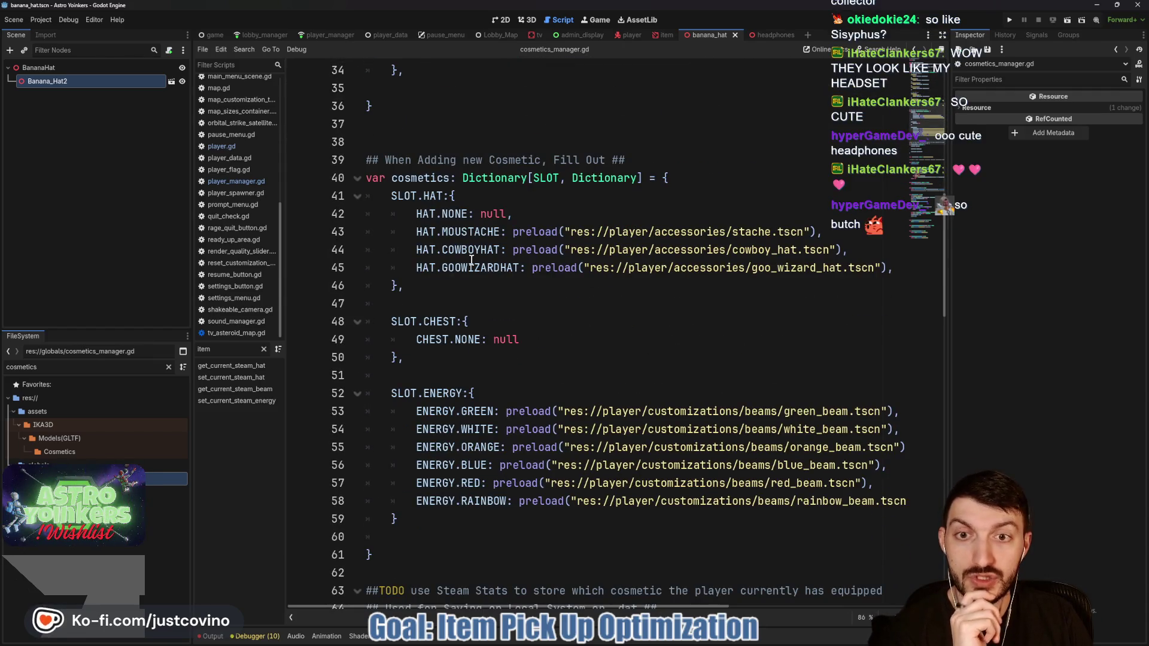
scroll(471, 260, down, 1)
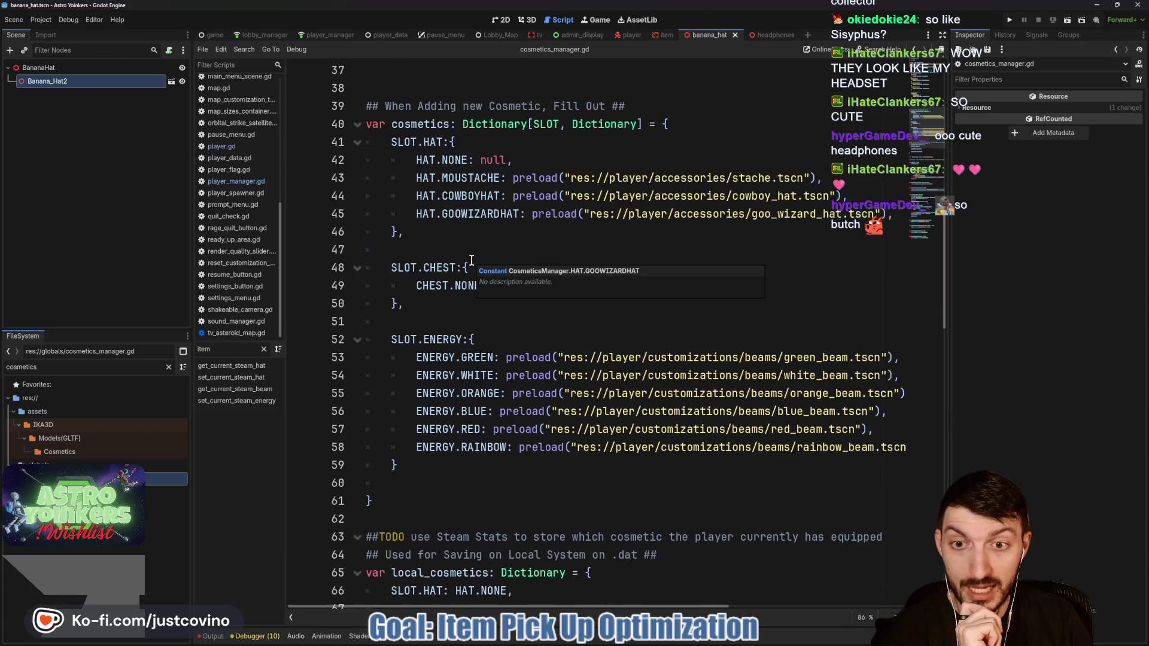
click(893, 214)
key(Return)
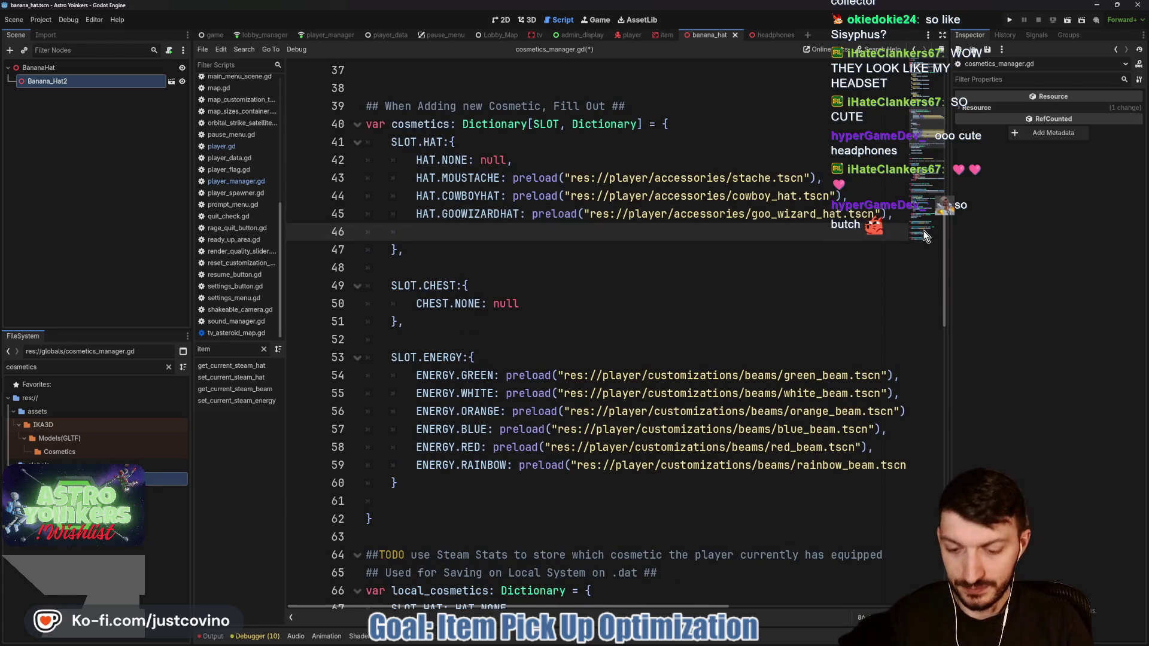
text(HAT.BA)
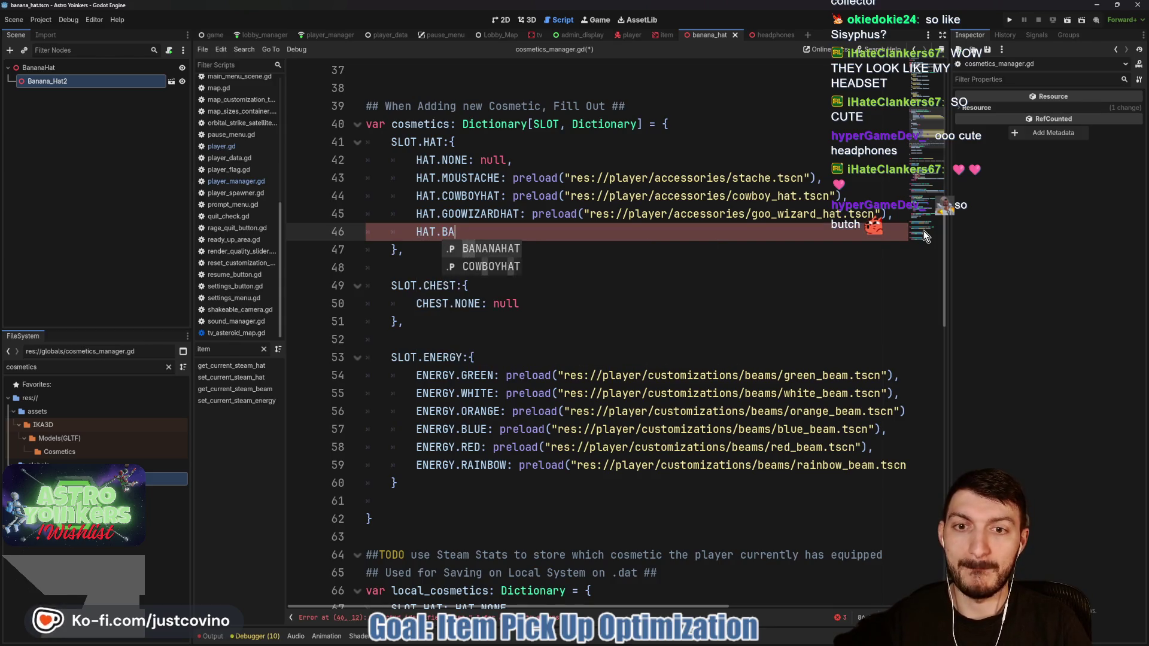
key(Return)
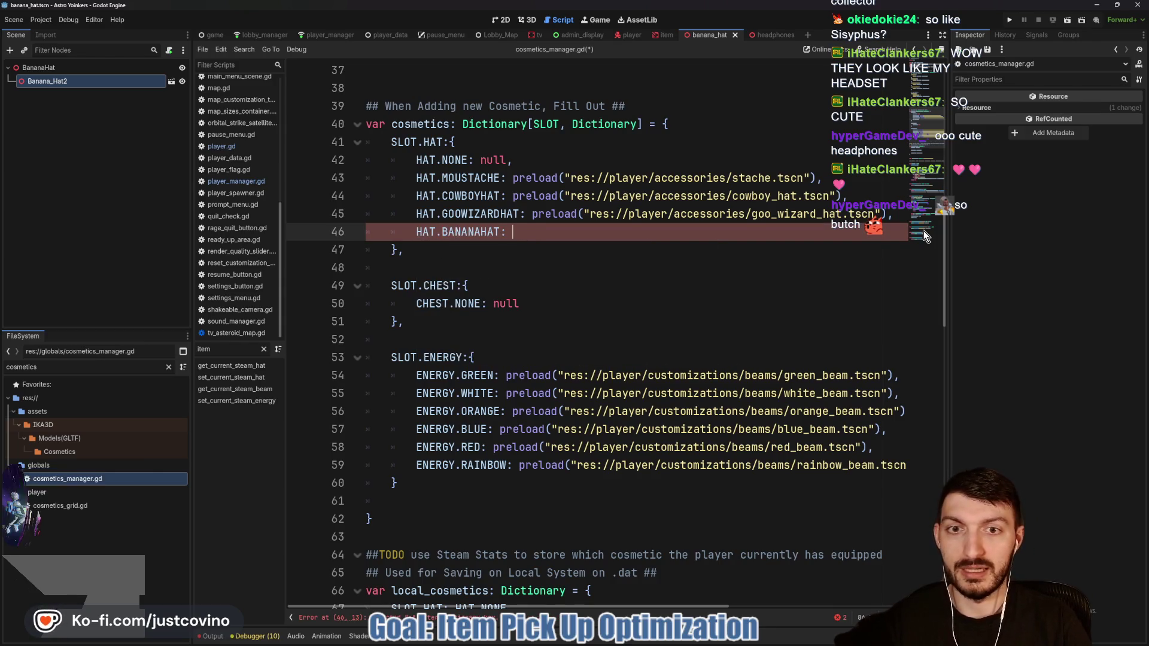
text(preload()
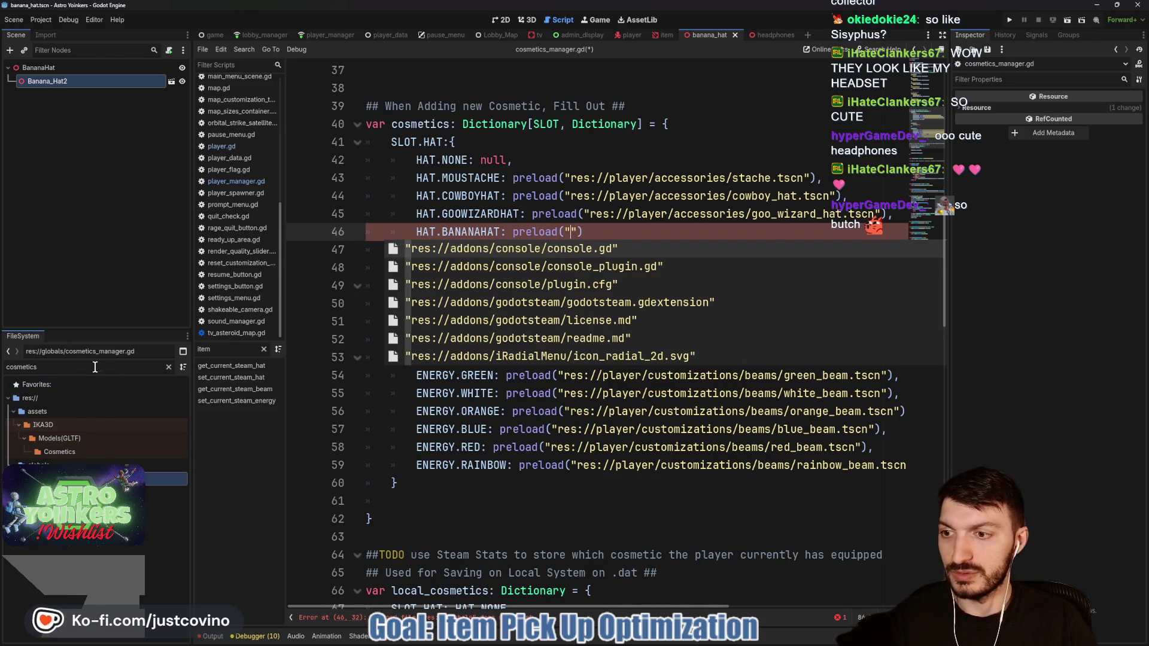
Step: Fill the BANANAHAT preload with the banana_hat.tscn path copied from the FileSystem dock
click(169, 367)
text(ba)
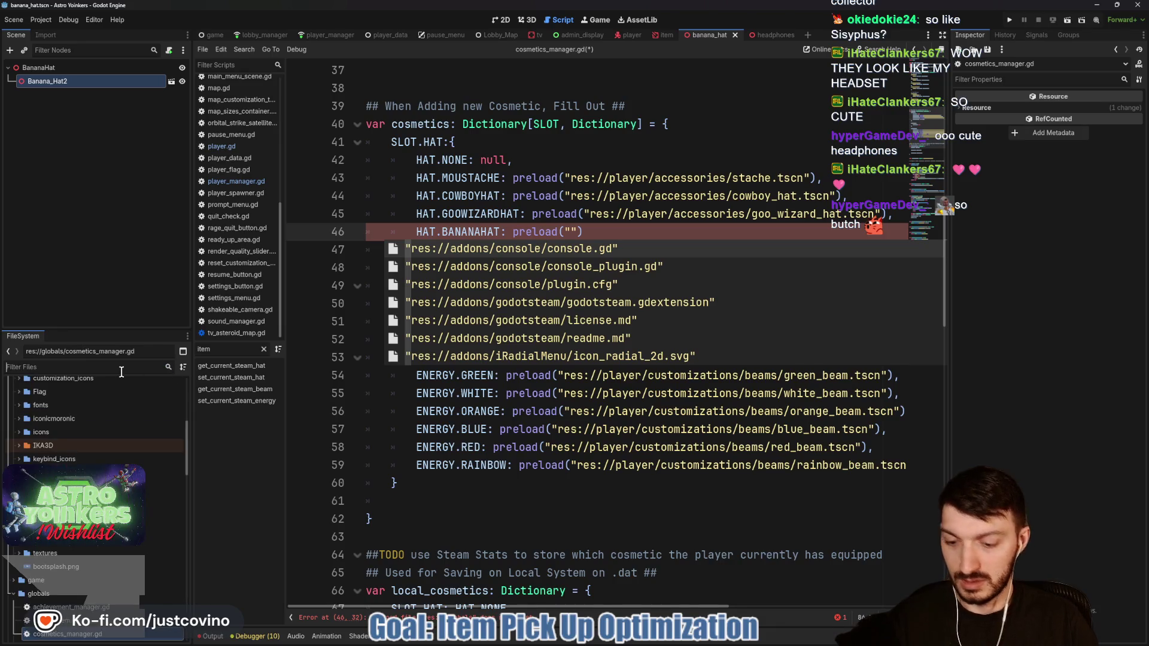
text(na)
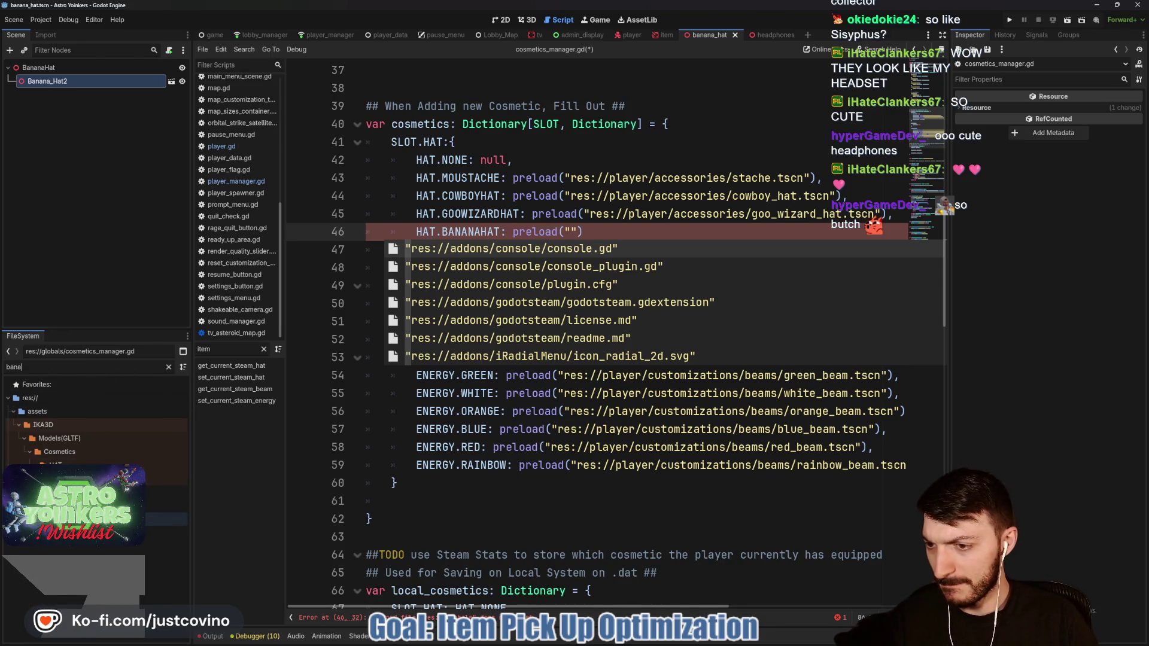
right_click(79, 519)
click(108, 512)
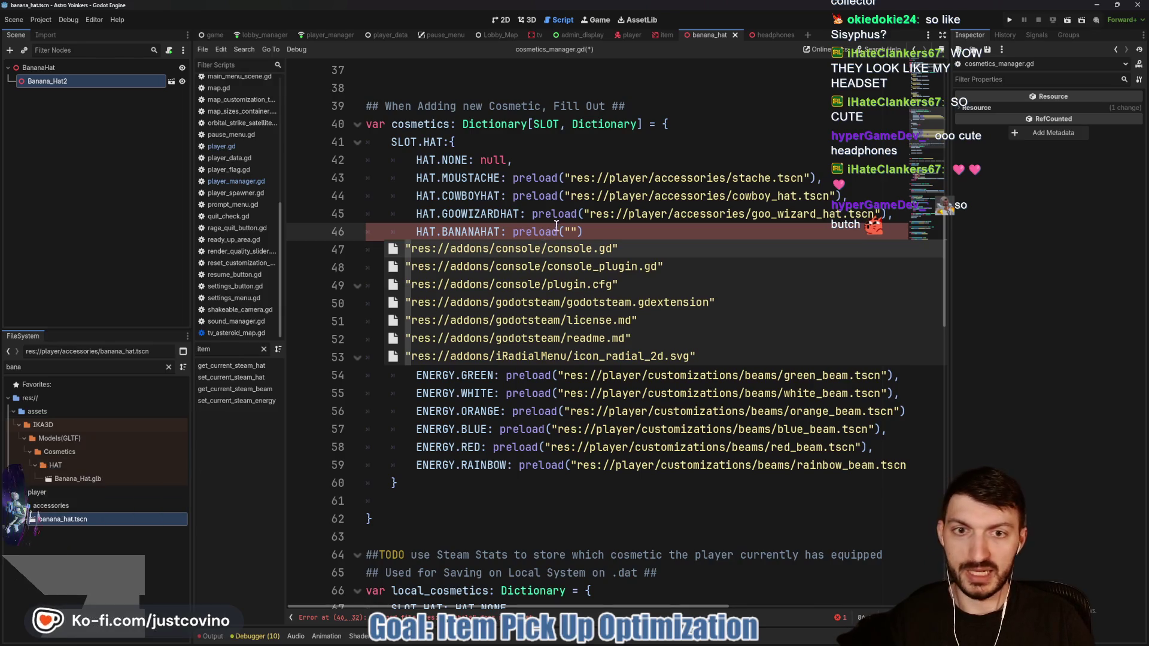
click(566, 231)
text(res://player/accessories/banana_hat.tscn)
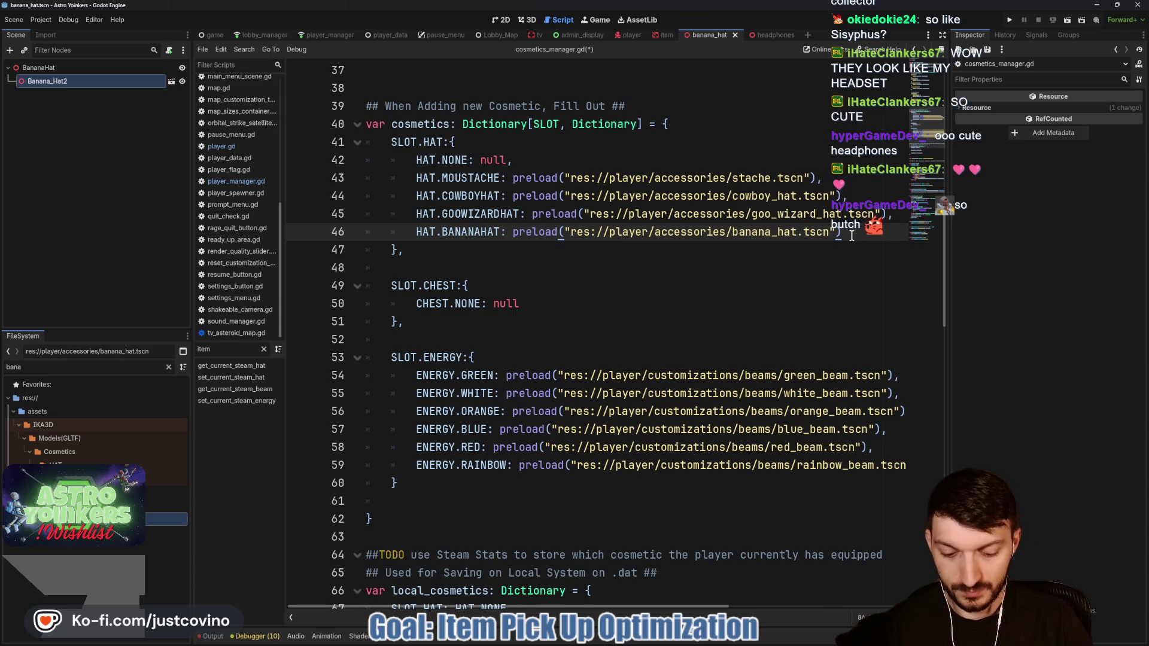
click(852, 236)
text(,)
key(Return)
Step: Add a HAT.HEADPHONES entry preloading the headphones.tscn path
text(HAT.H)
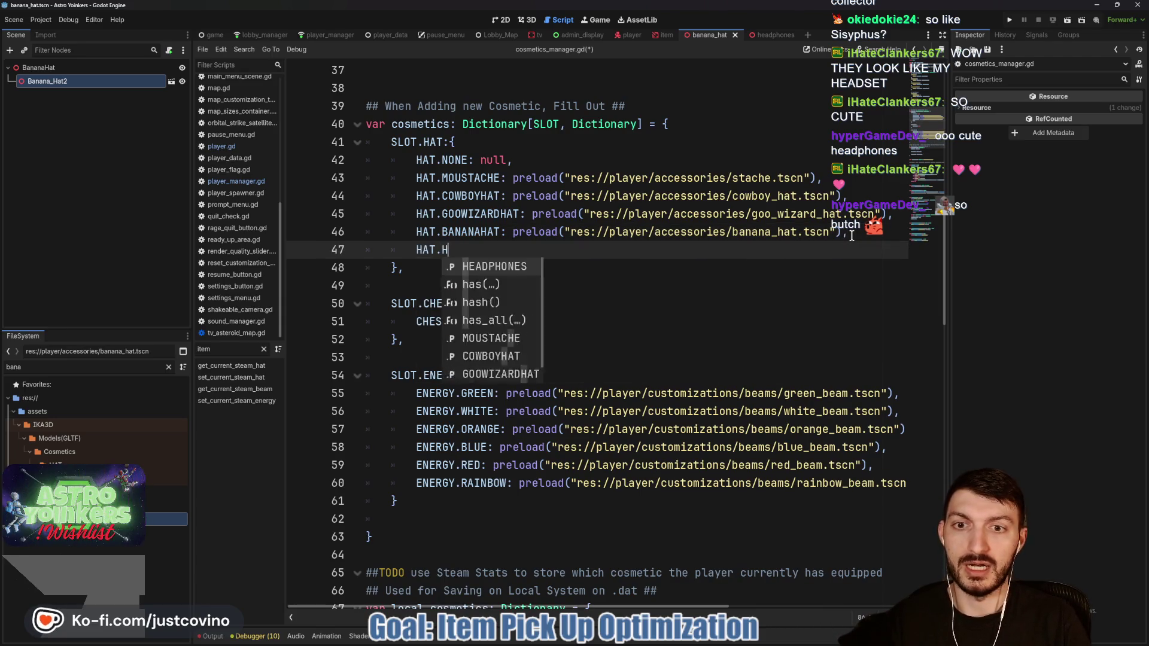
key(Return)
text(load)
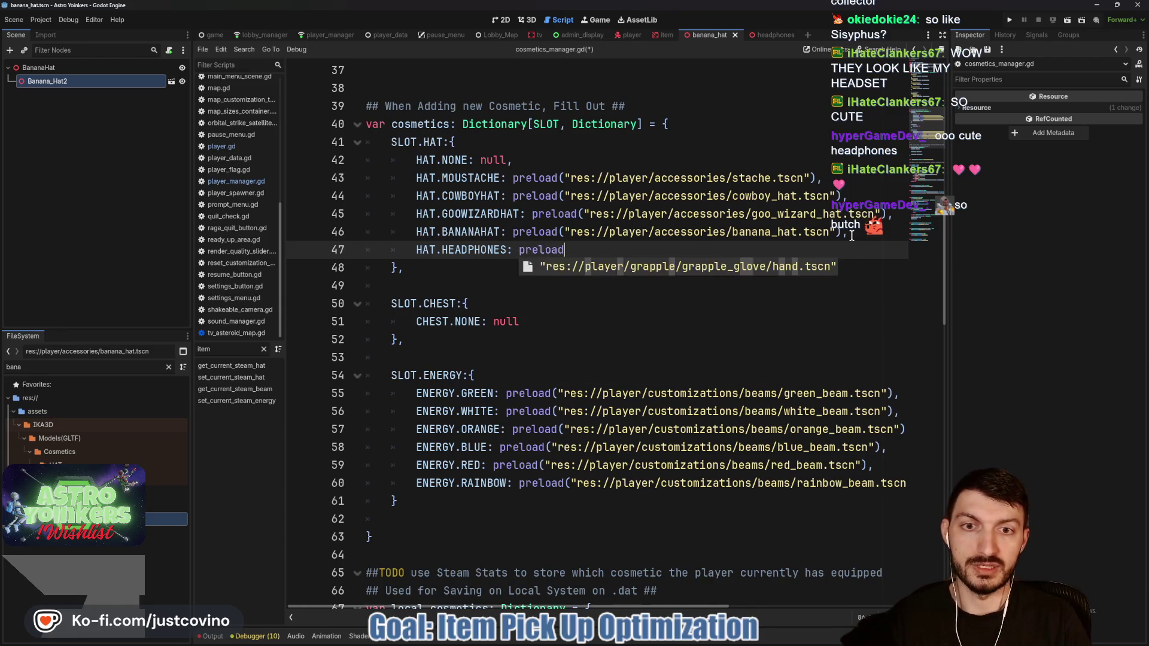
text(()
double_click(18, 367)
text(h)
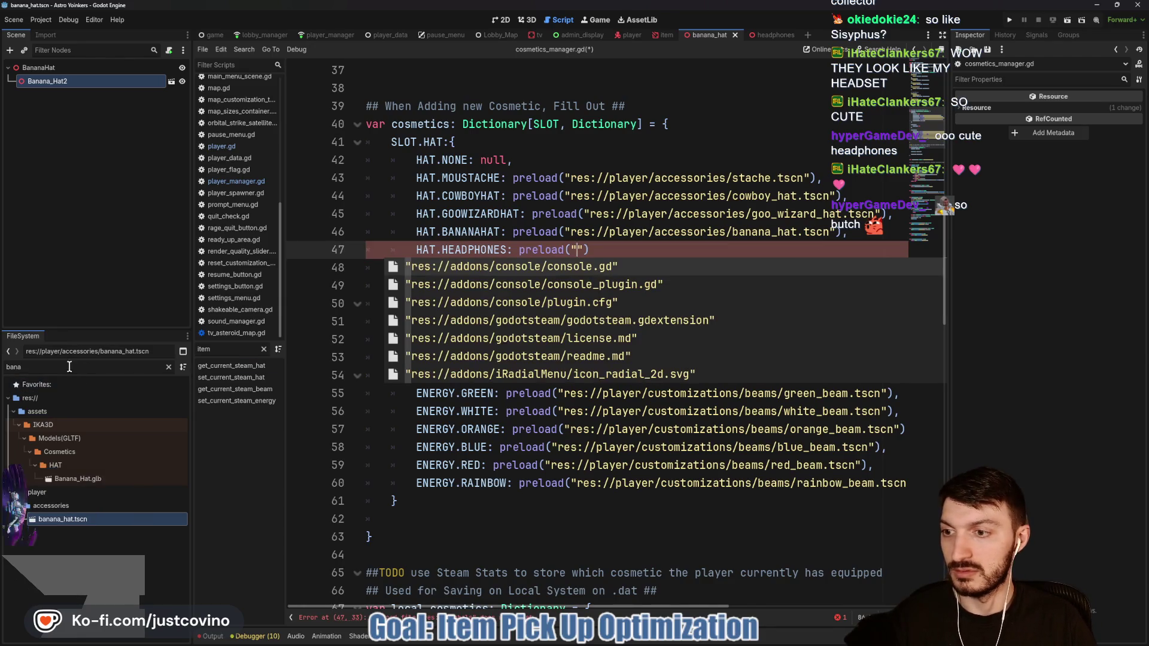
text(ead)
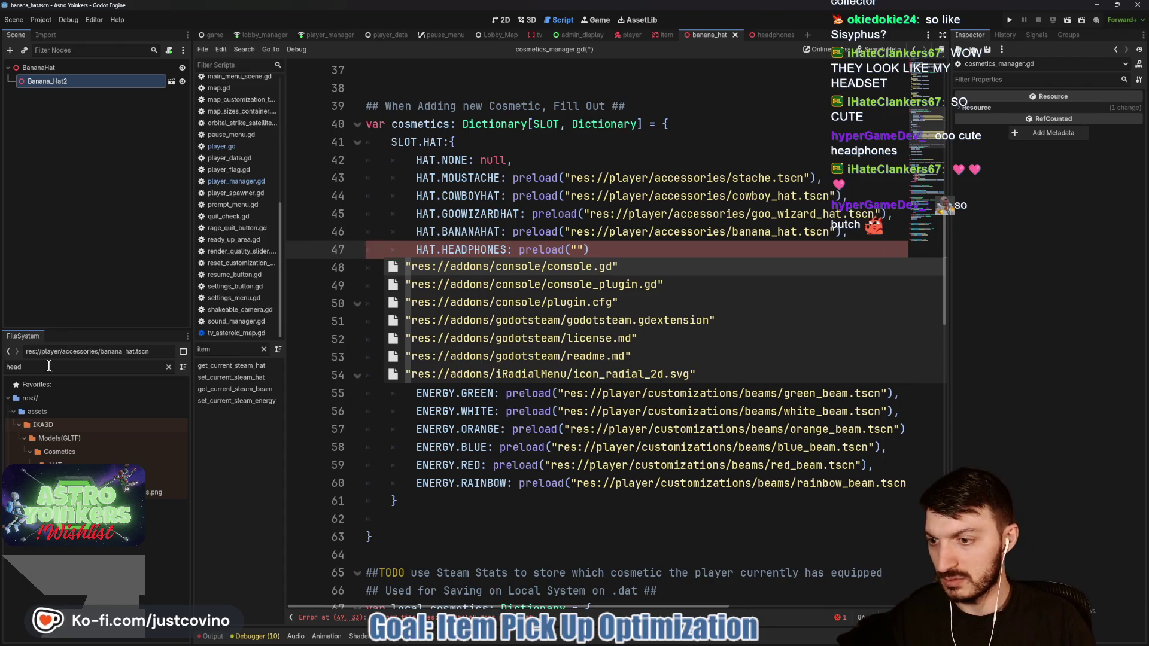
click(165, 533)
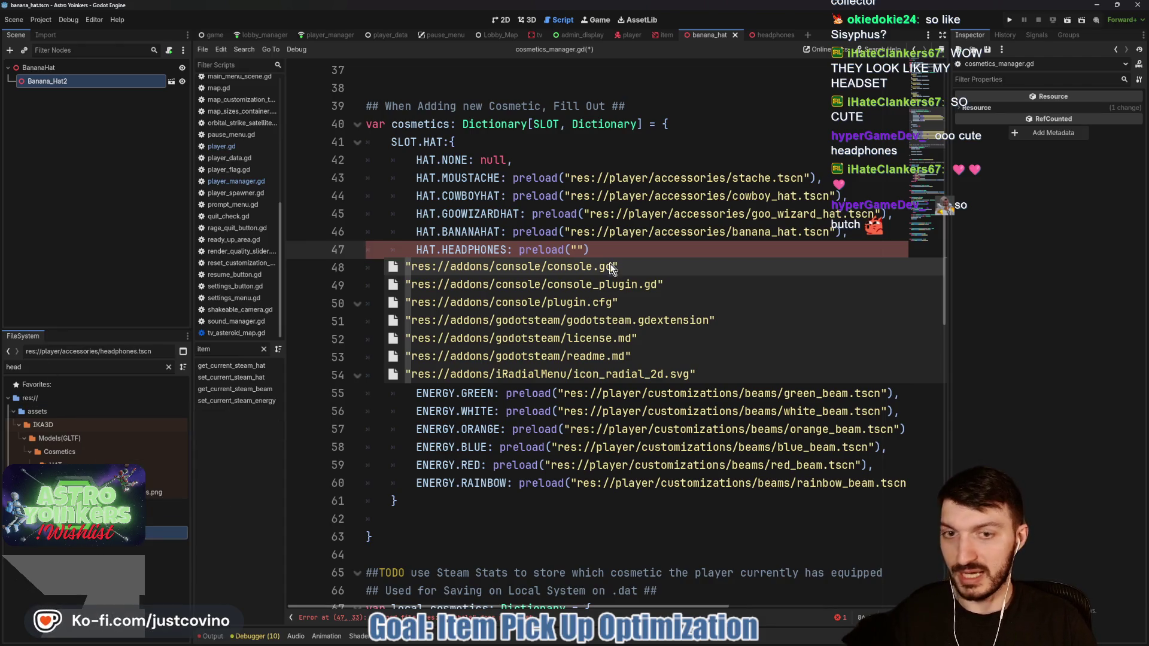
key(Escape)
text(res://player/accessories/headphones.tscn)
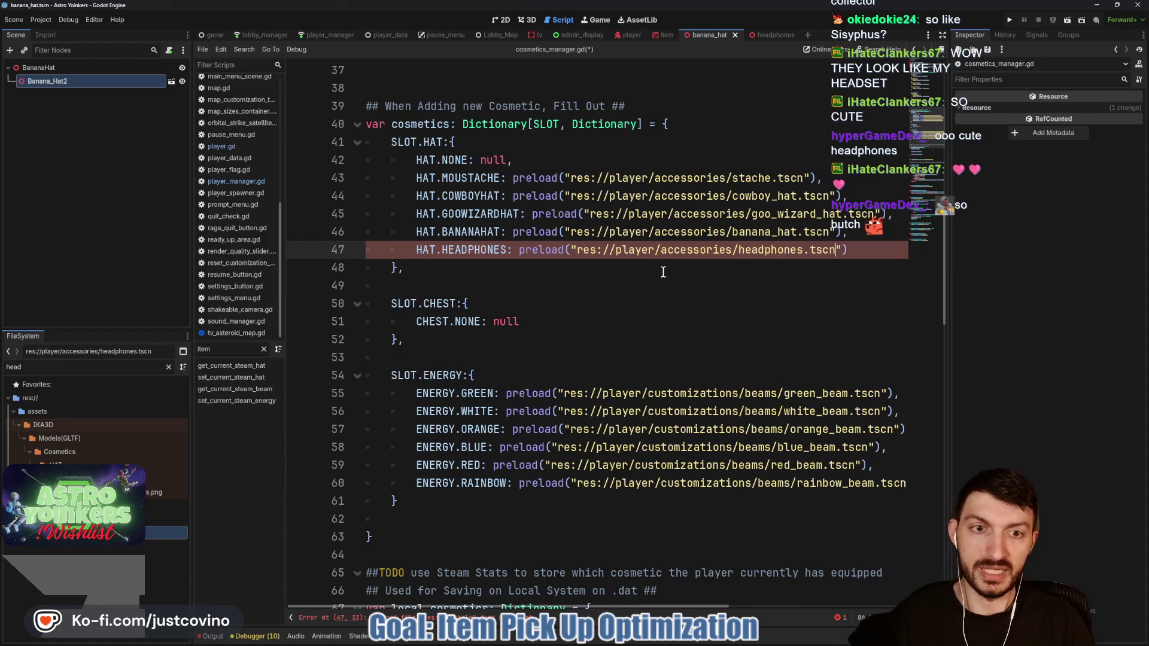
click(658, 271)
click(847, 252)
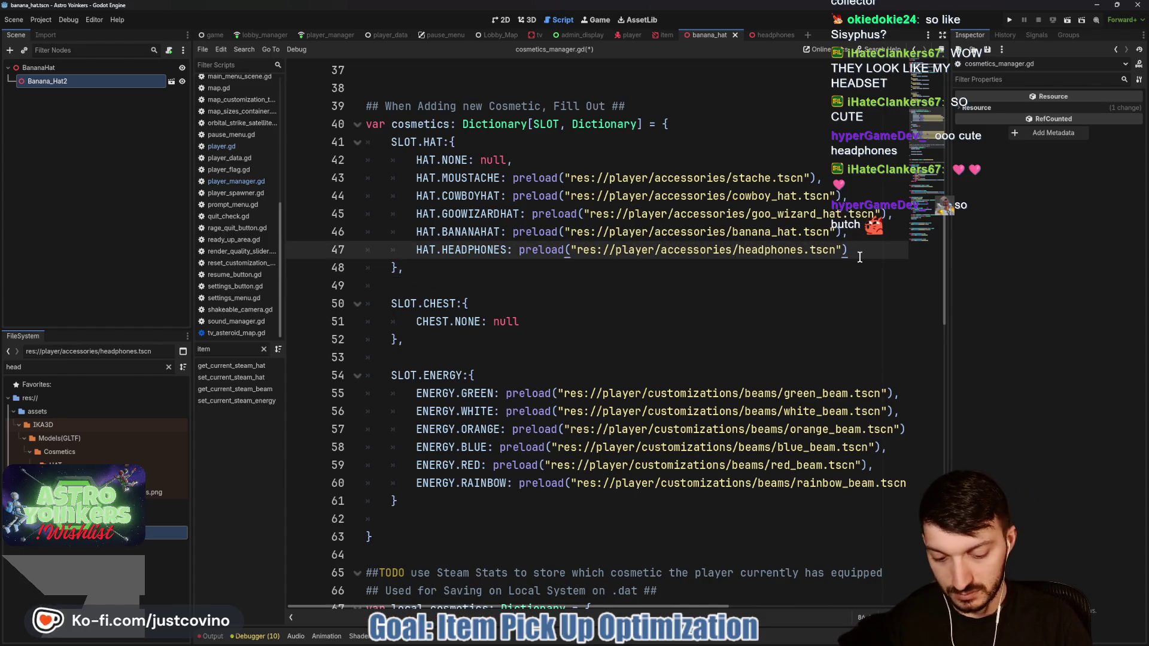
text(,)
scroll(717, 217, down, 4)
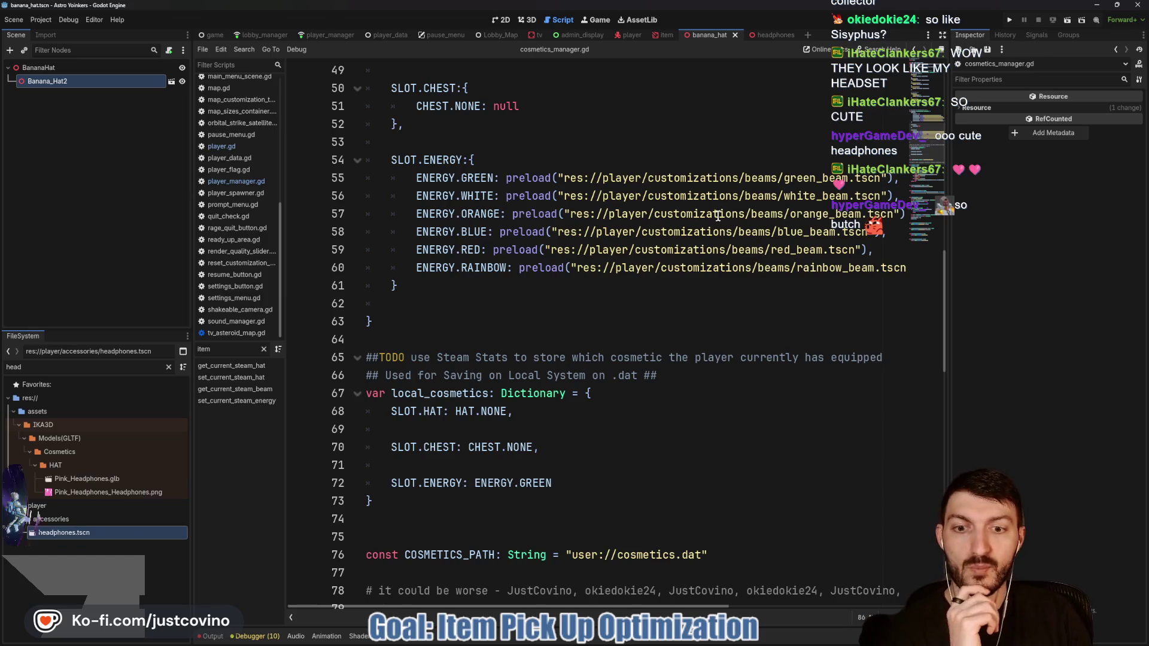
scroll(718, 217, down, 6)
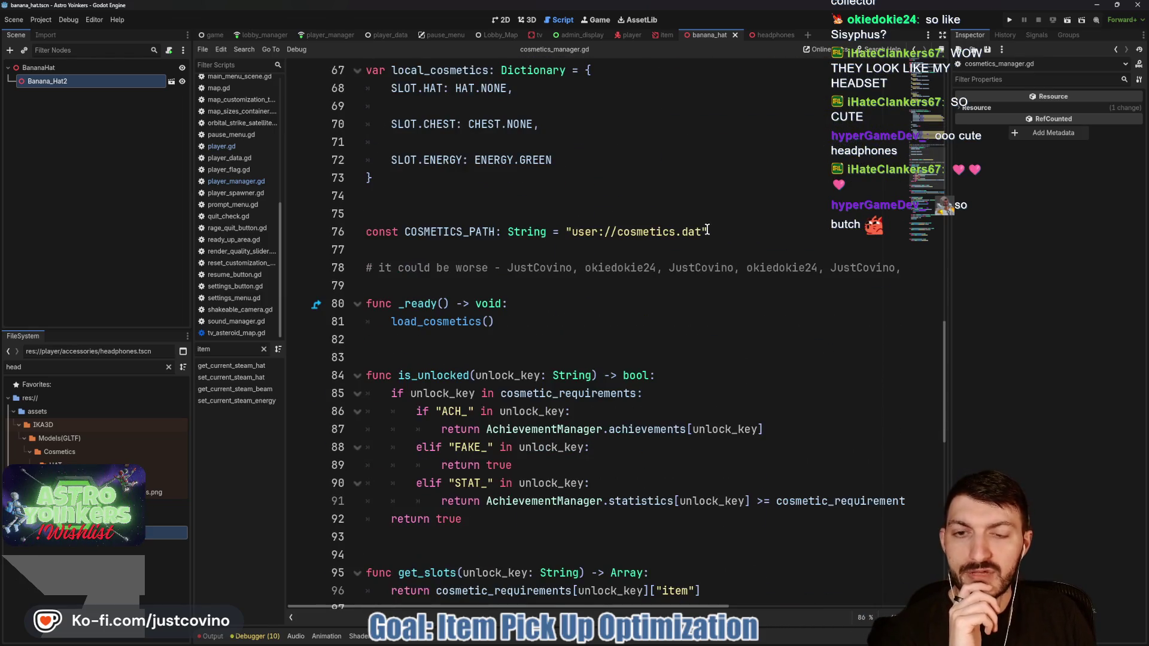
scroll(602, 304, down, 10)
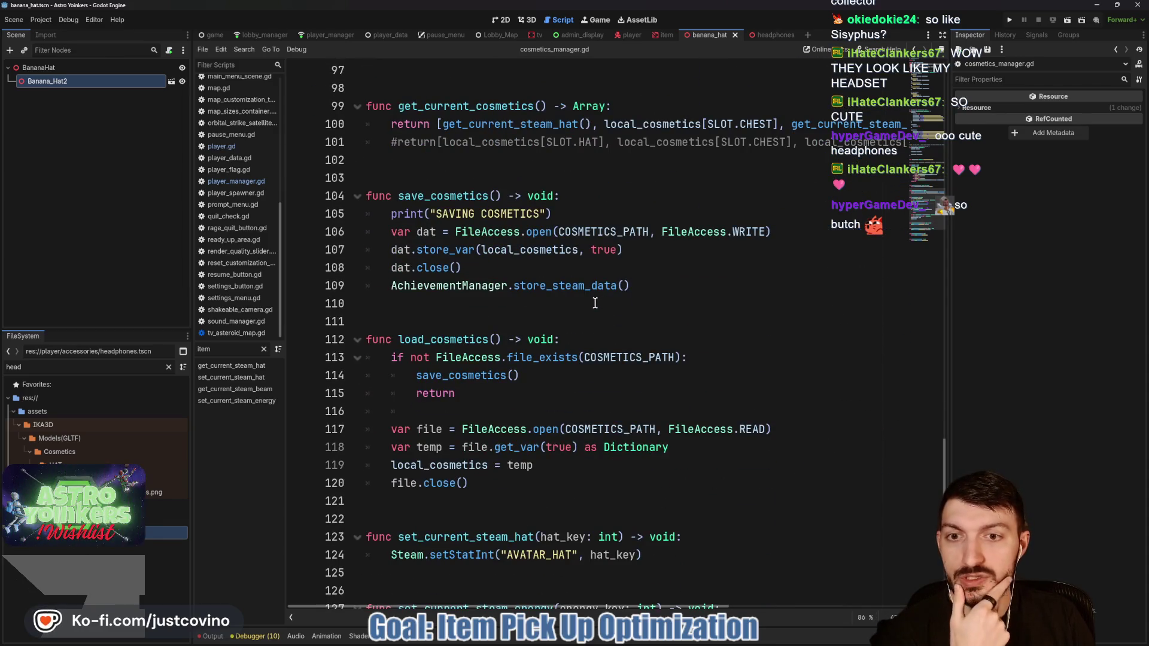
scroll(598, 303, up, 16)
scroll(589, 304, up, 3)
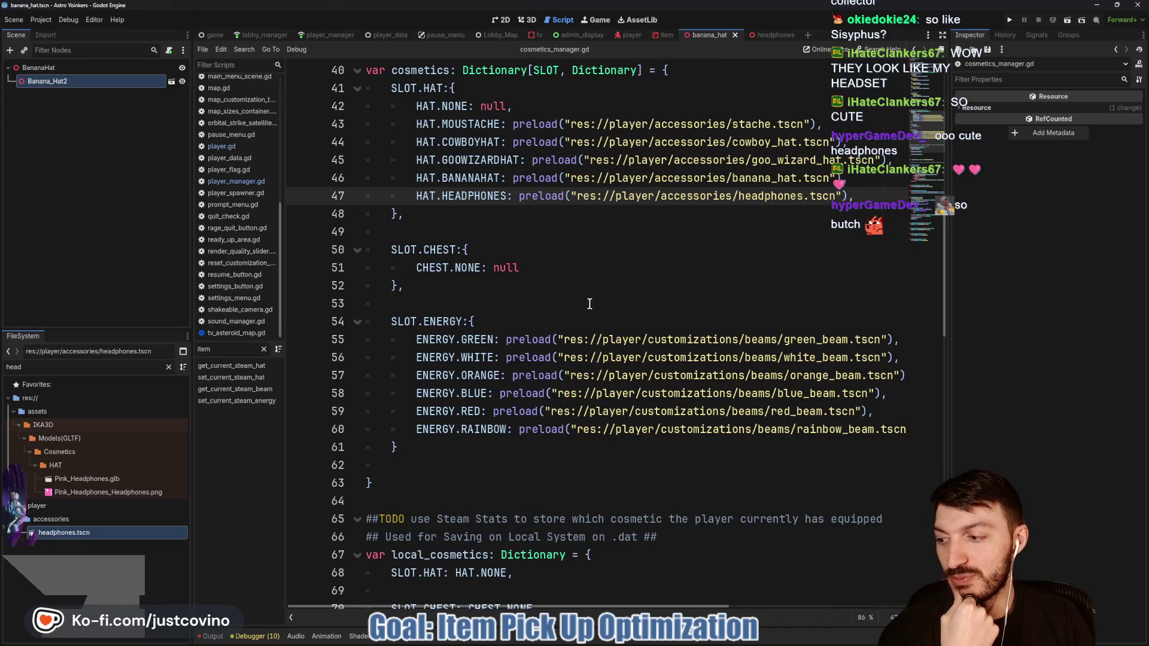
scroll(583, 305, up, 9)
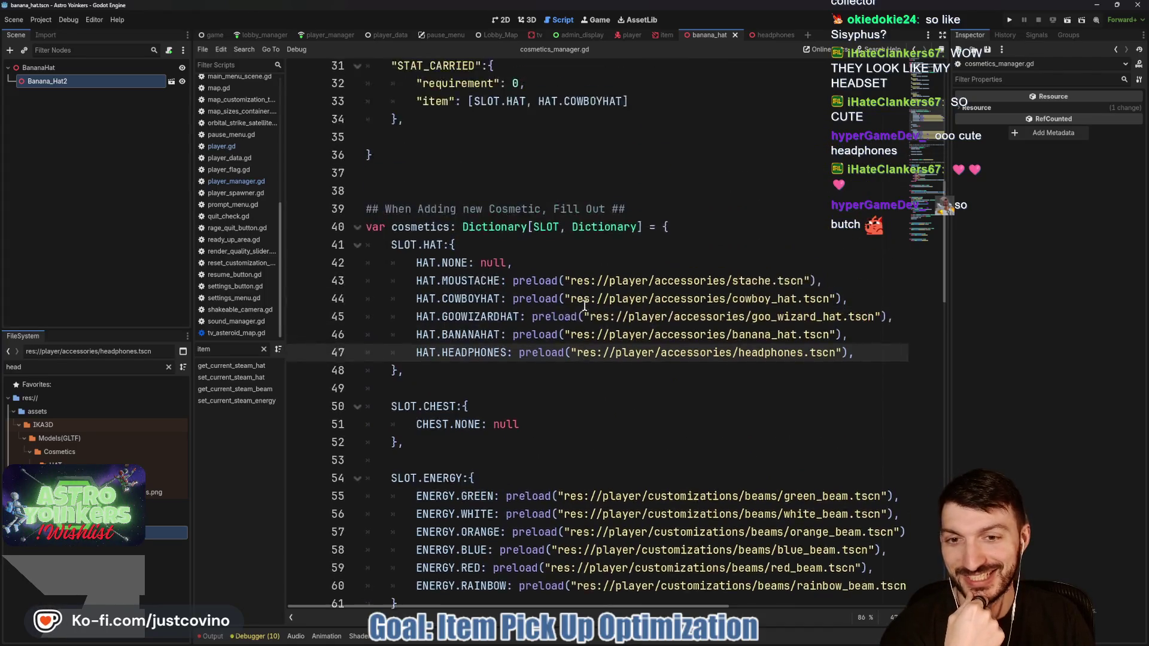
scroll(554, 320, up, 2)
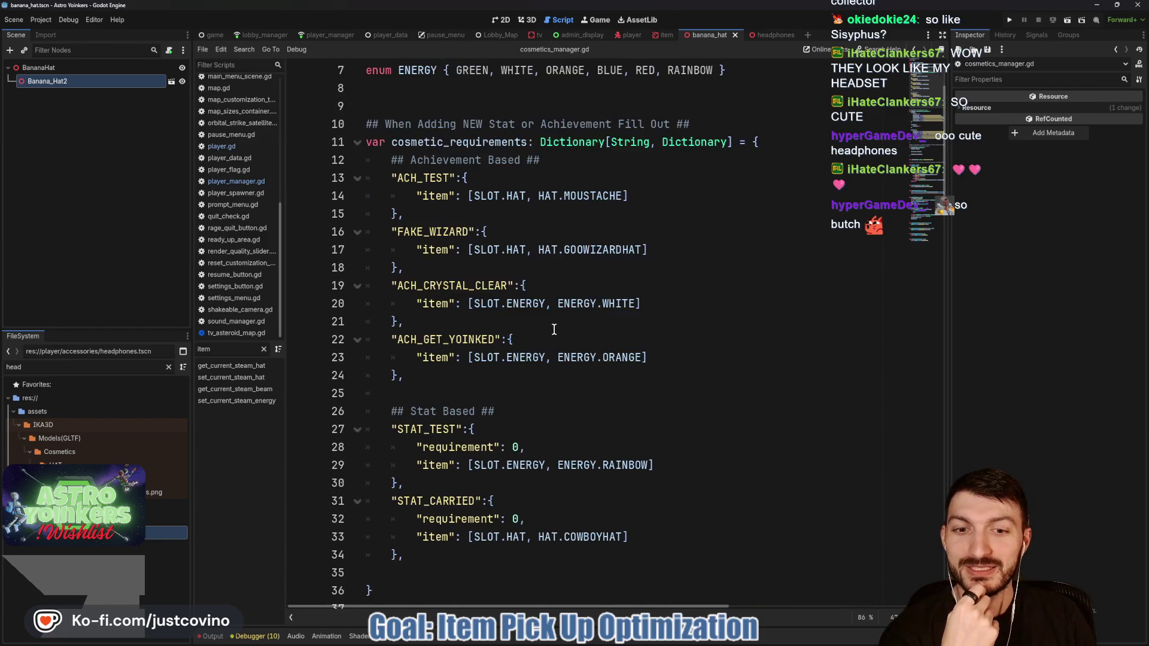
scroll(552, 326, down, 1)
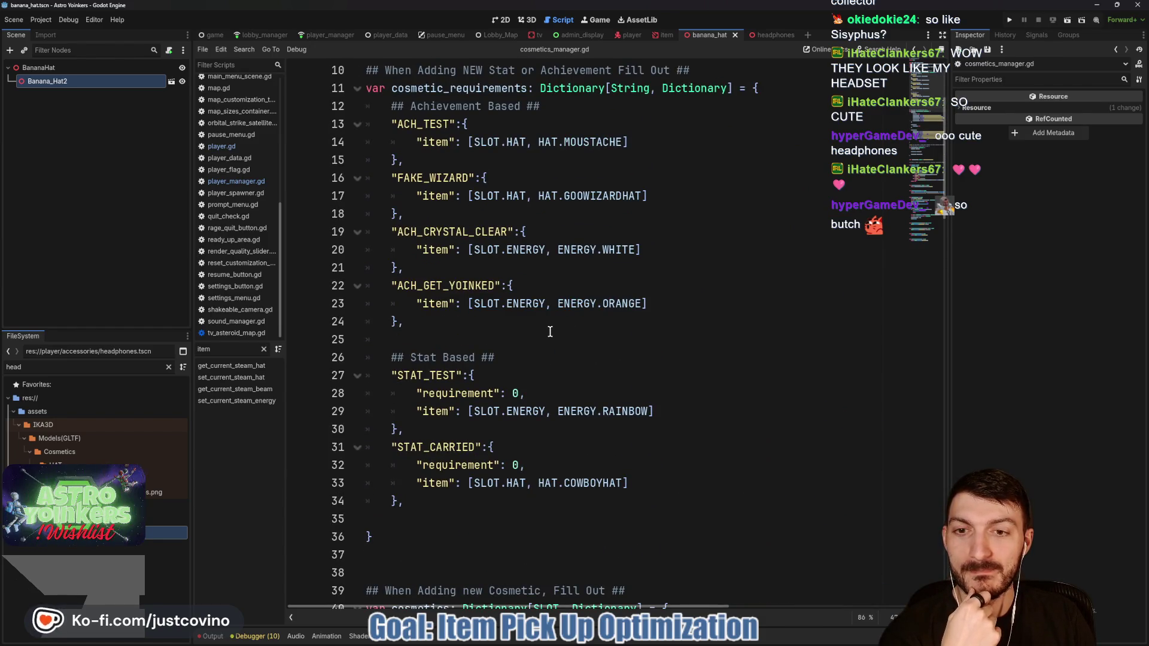
scroll(557, 335, up, 1)
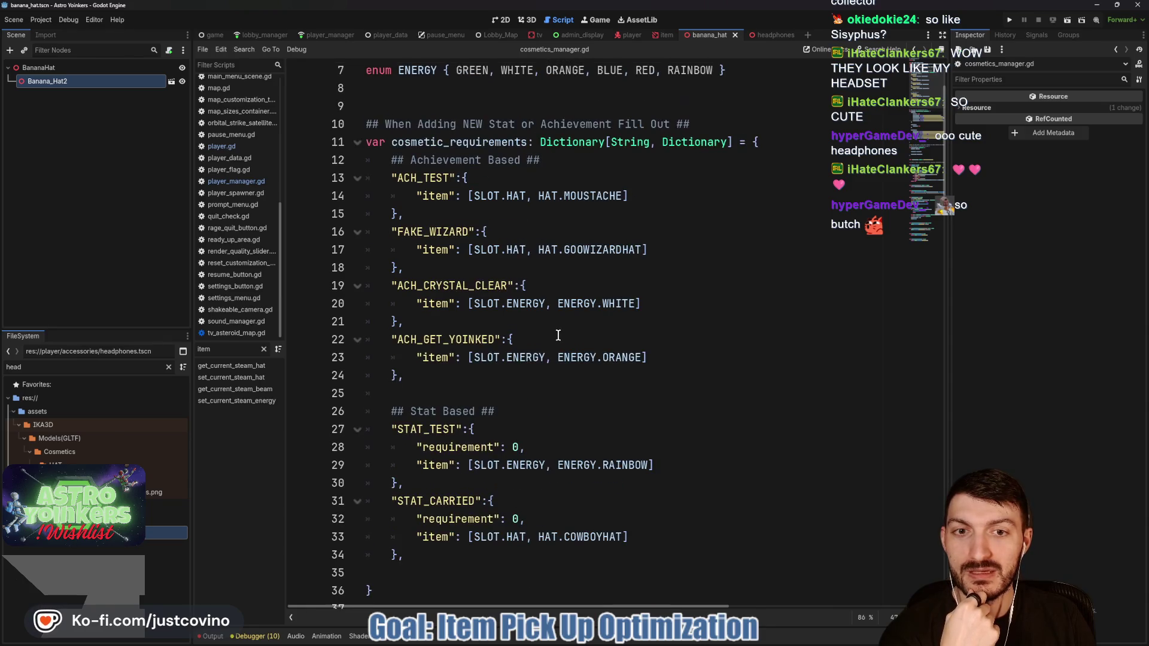
double_click(420, 236)
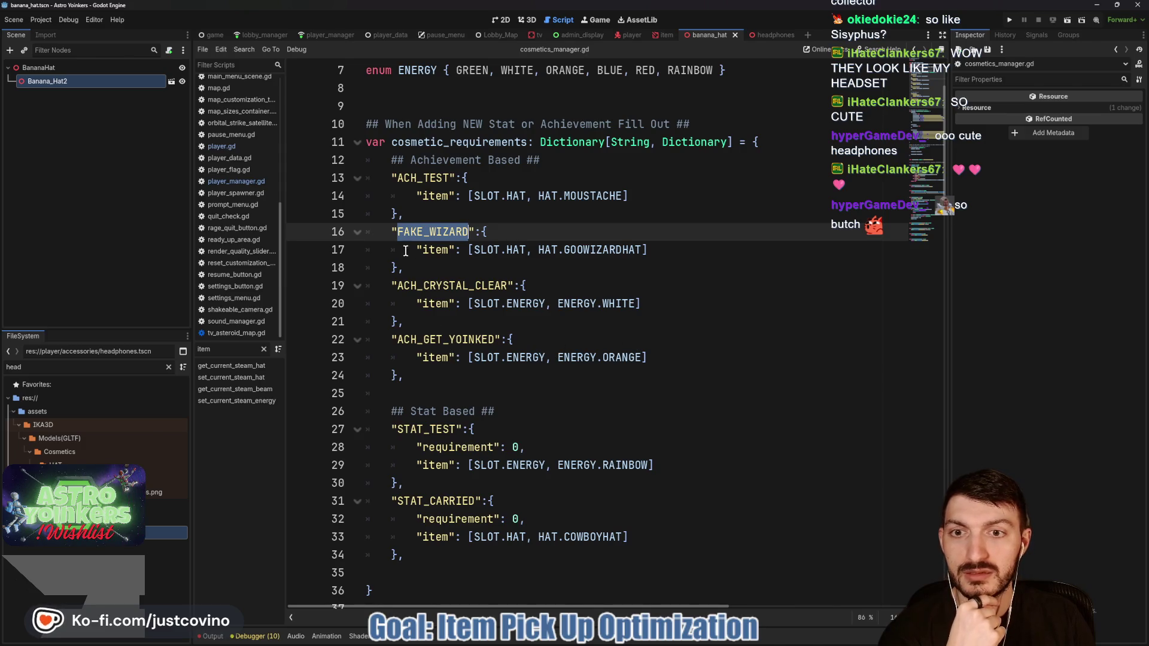
scroll(545, 318, down, 6)
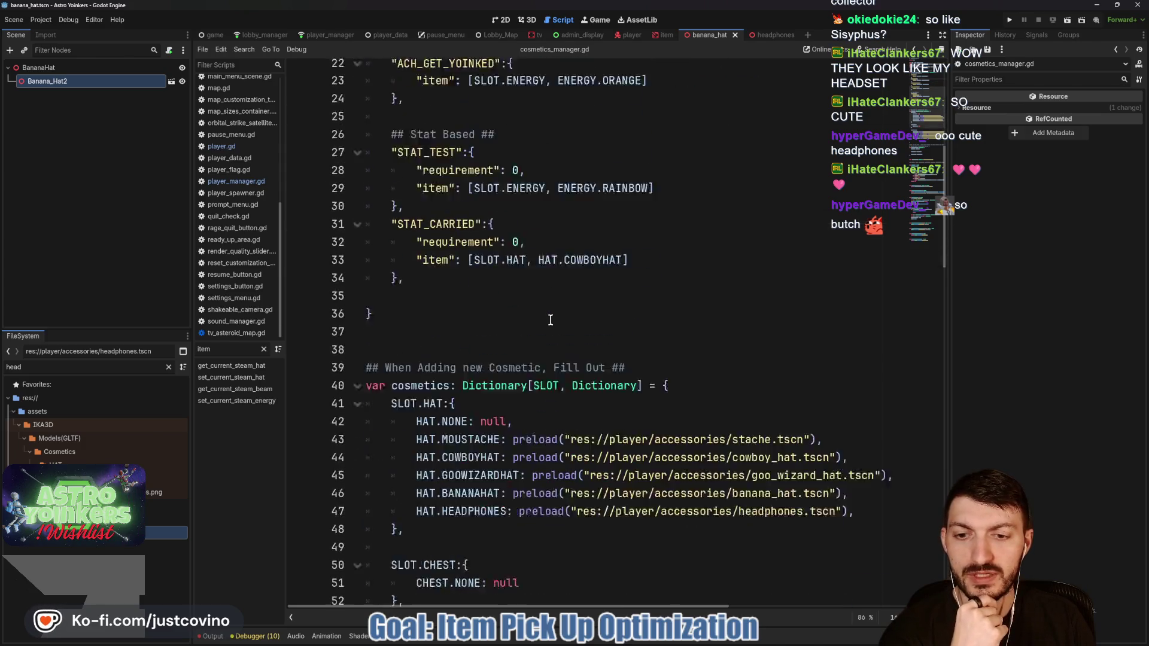
scroll(544, 318, up, 5)
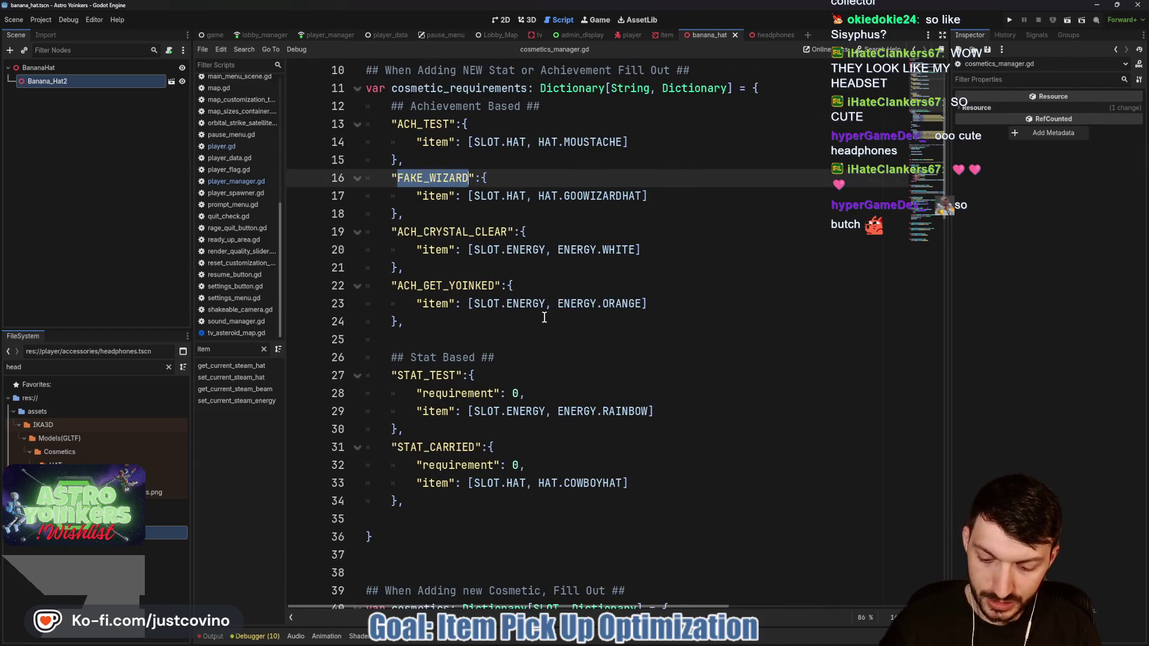
Step: Search all project files for FAKE_WIZARD, close the results and reselect the name
key(ctrl+shift+f)
click(584, 367)
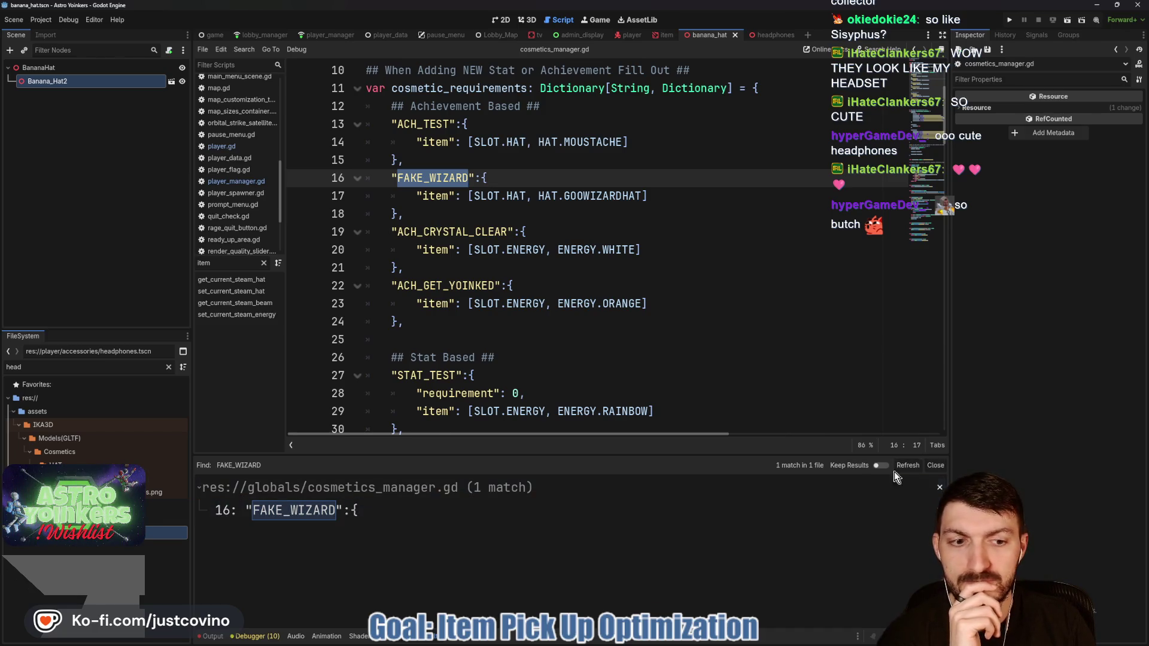
click(933, 467)
click(406, 178)
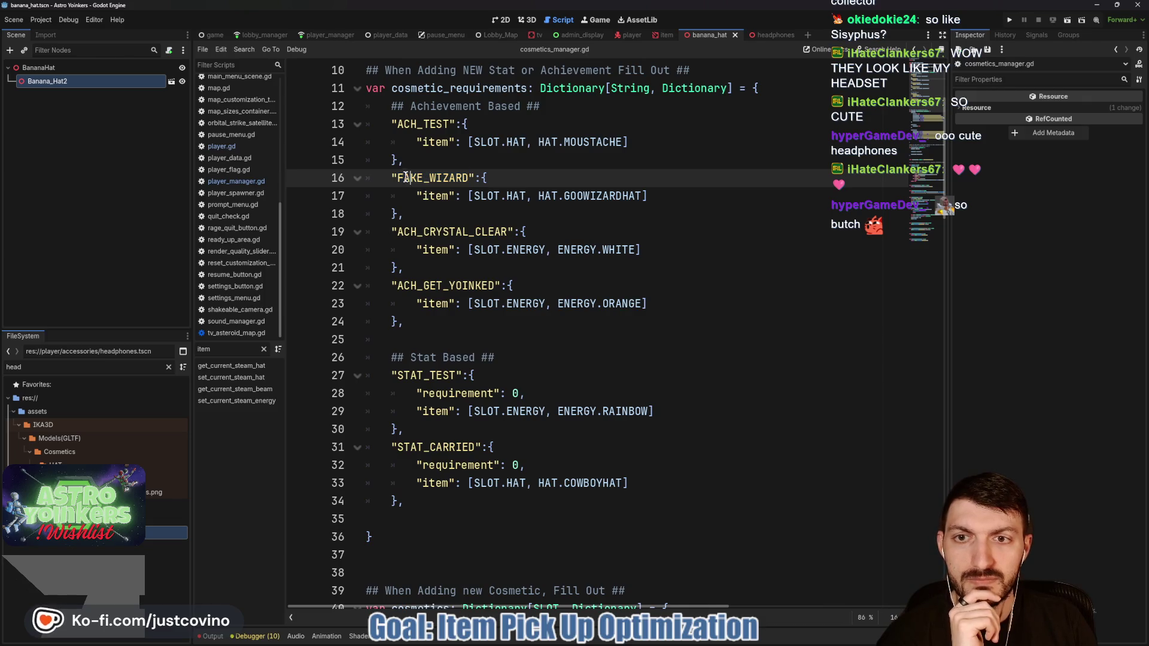
drag(397, 178, 468, 178)
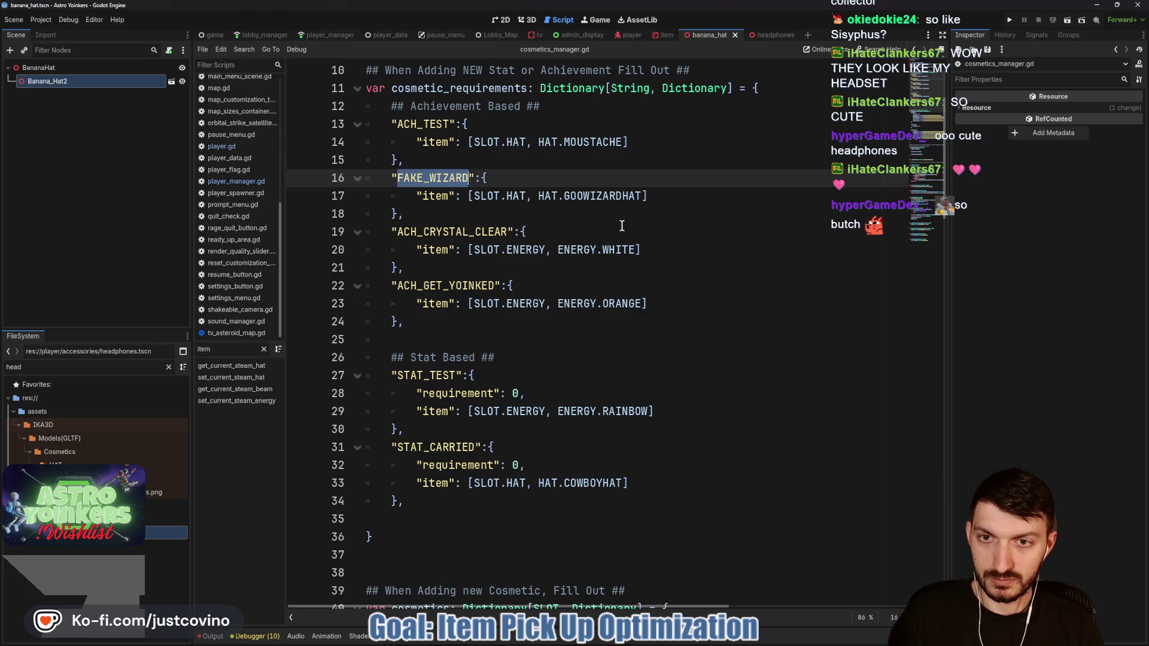
Step: Repeat the FAKE_WIZARD project search, then filter the FileSystem by 'cosmetics'
key(ctrl+shift+f)
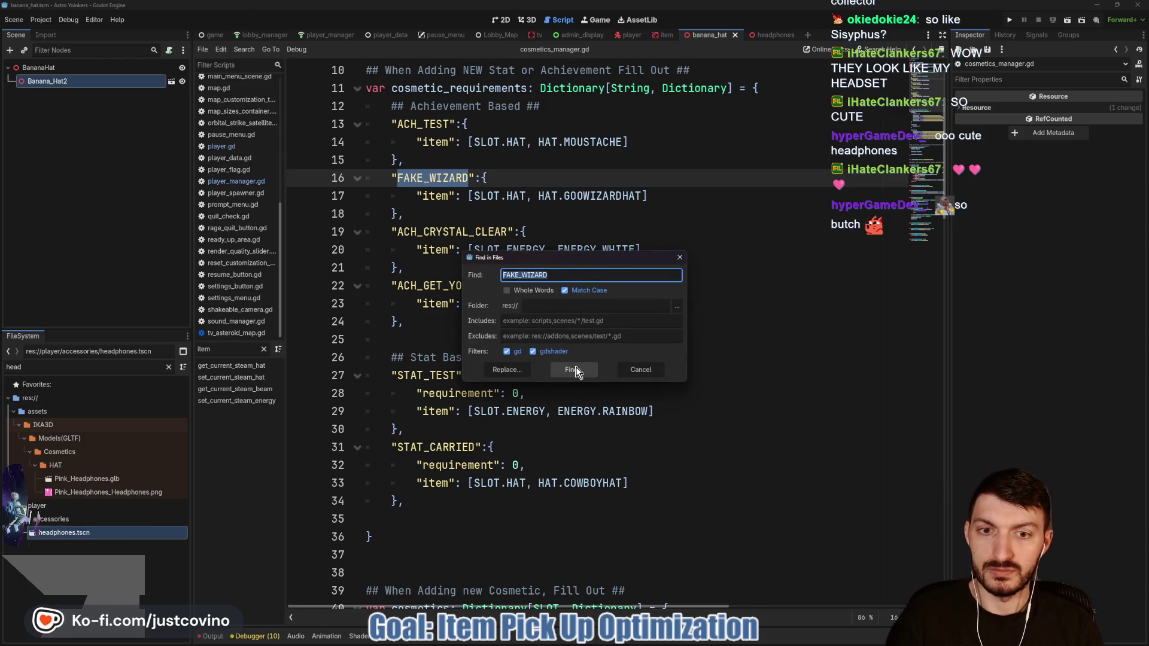
click(573, 369)
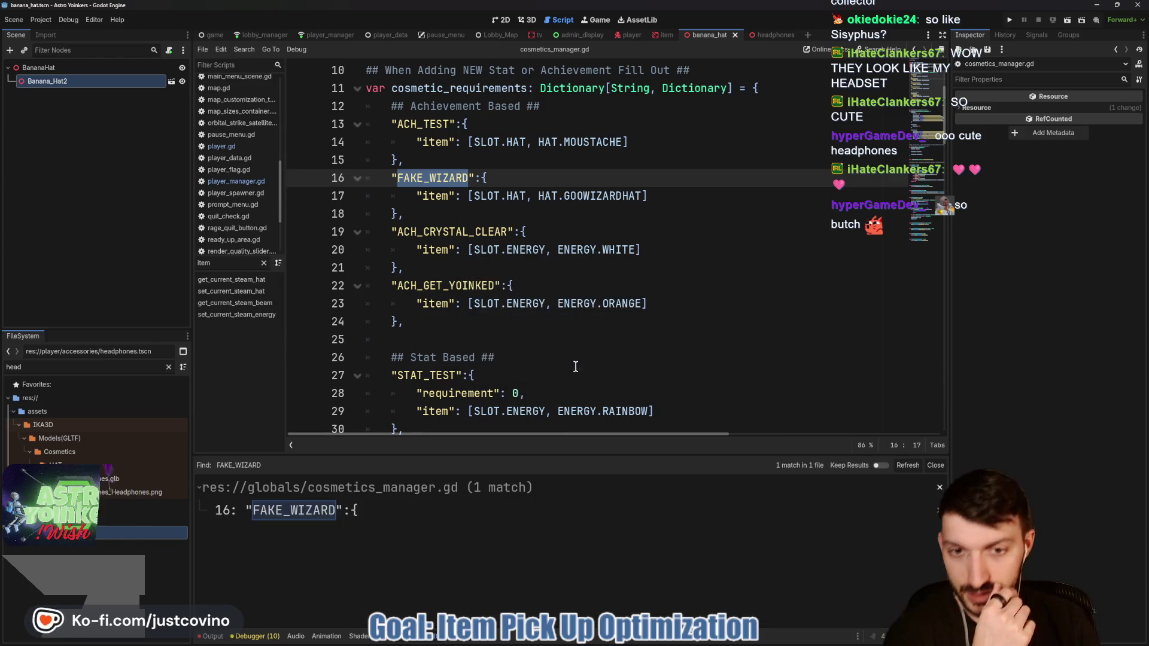
click(935, 465)
double_click(46, 366)
text(cosmetics)
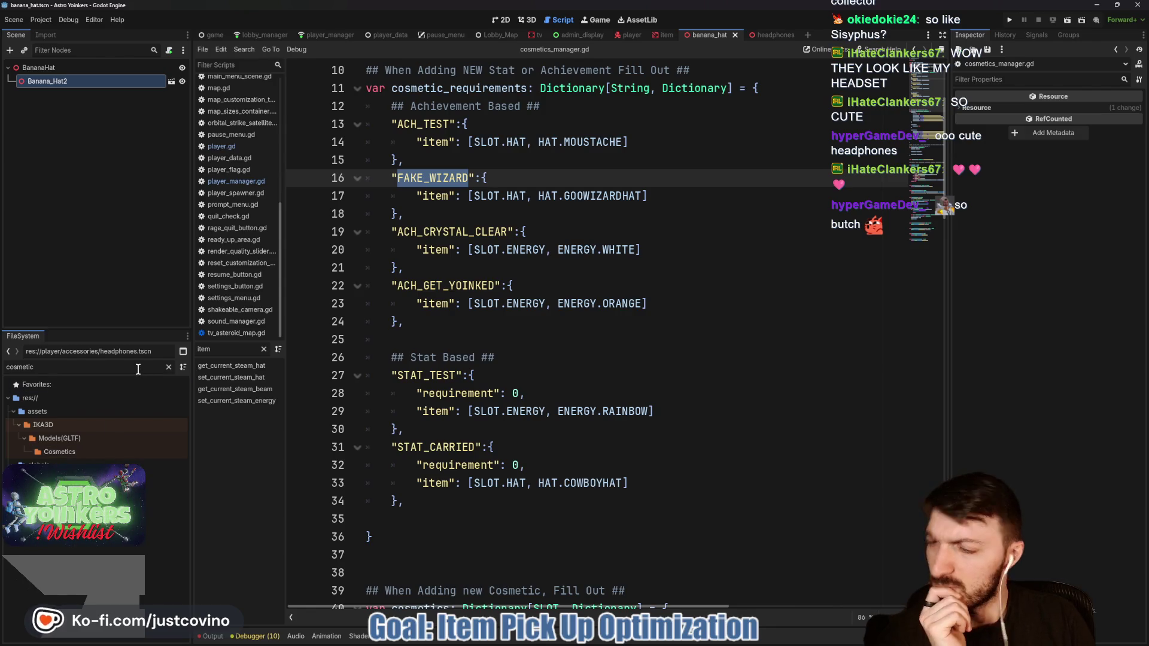
Step: Filter the FileSystem by 'custom' and open character_customization_screen.tscn
key(BackSpace)
key(BackSpace)
key(BackSpace)
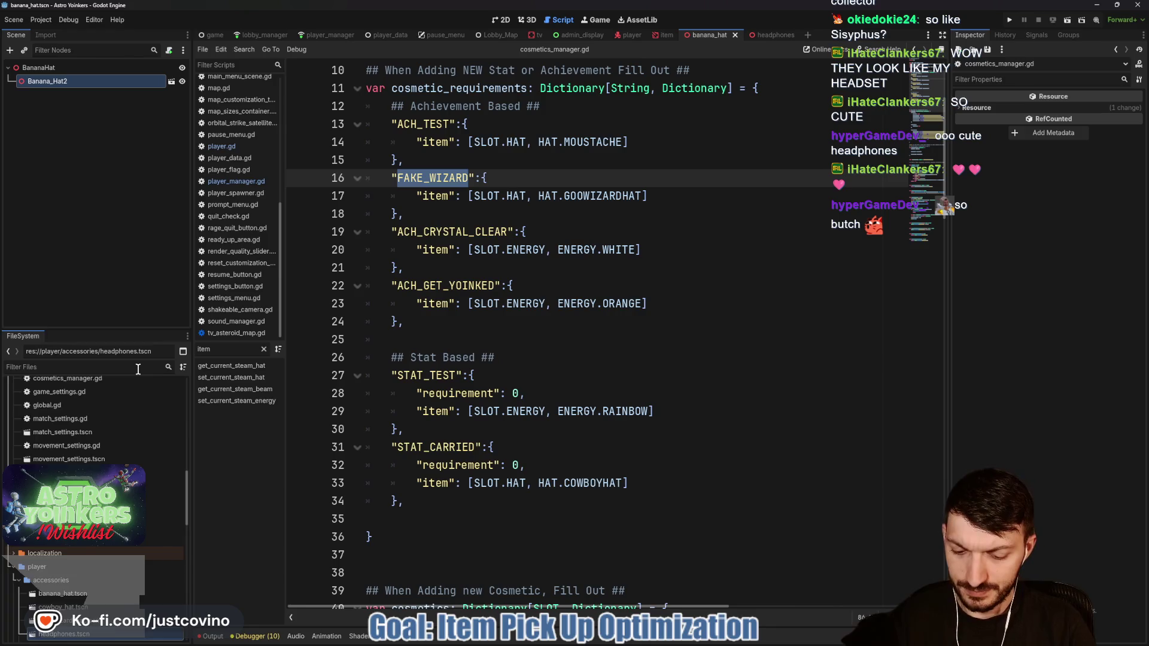
text(custom)
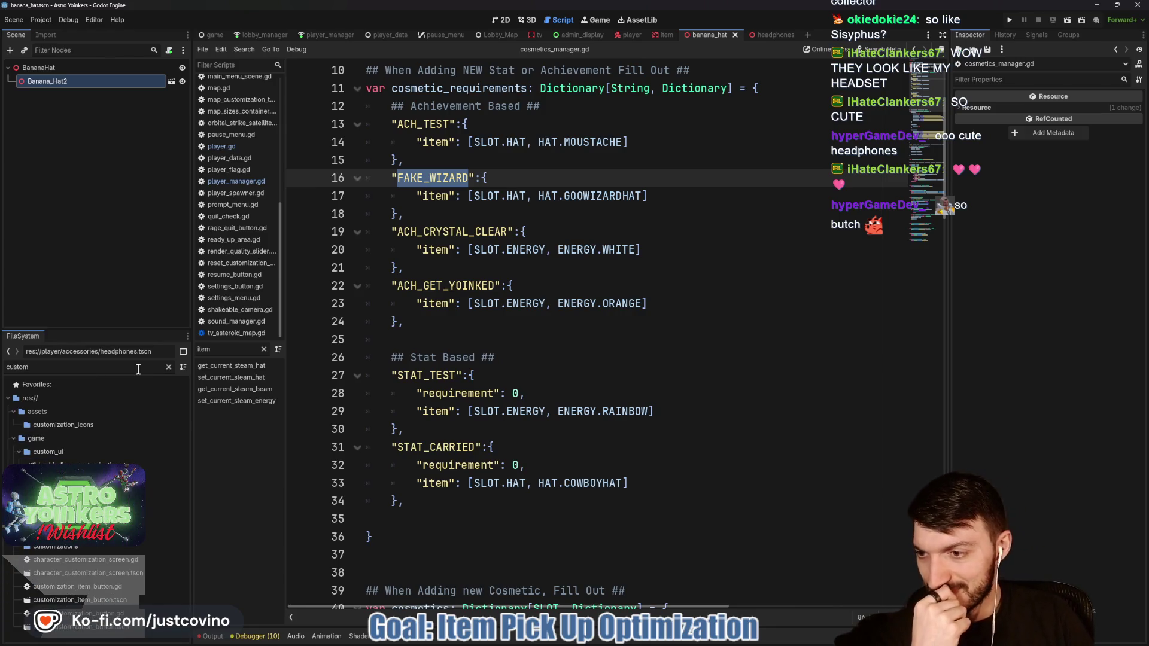
double_click(144, 575)
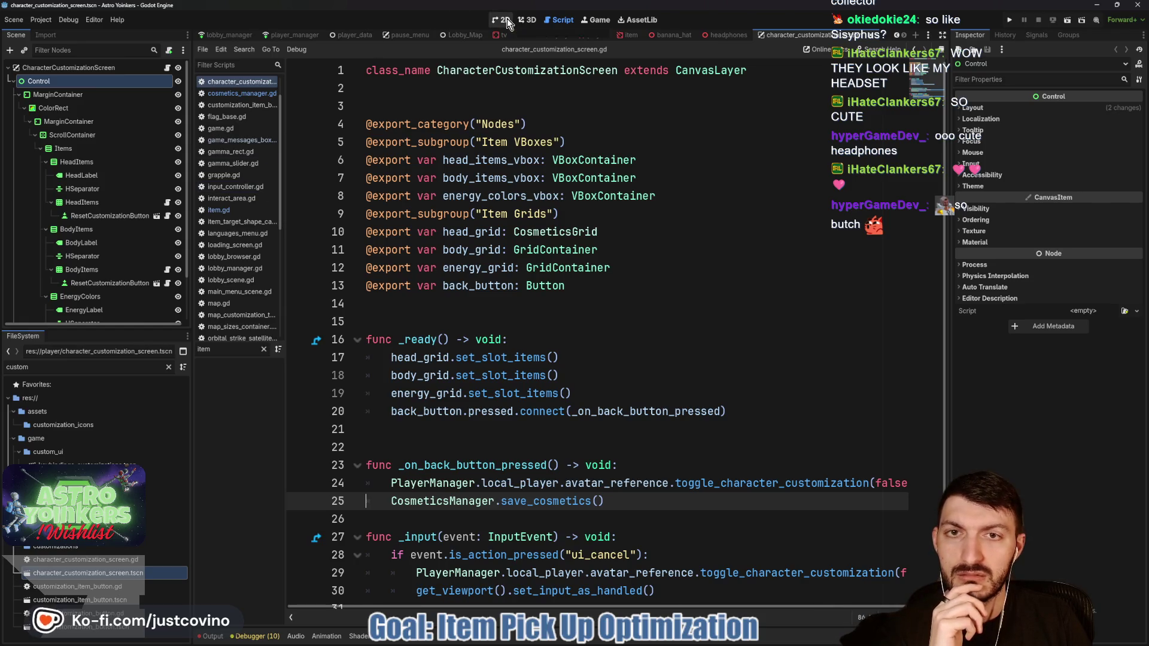
Step: Review the head cosmetics grid script, then open the cosmetics_manager.gd requirements list
scroll(519, 335, down, 1)
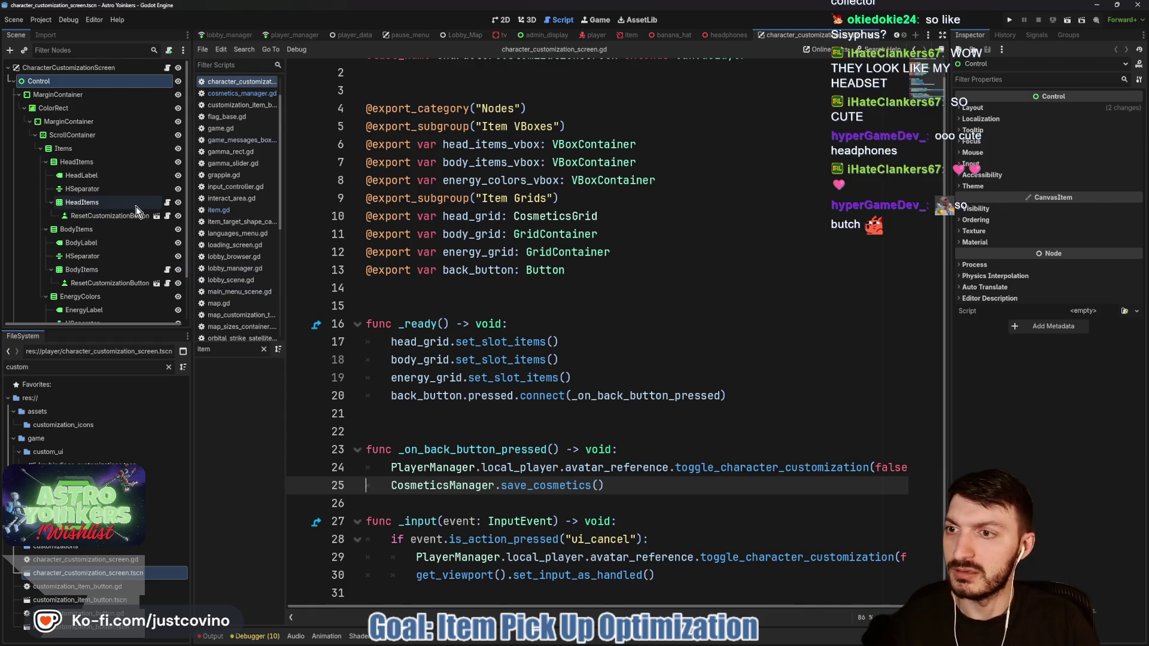
click(168, 203)
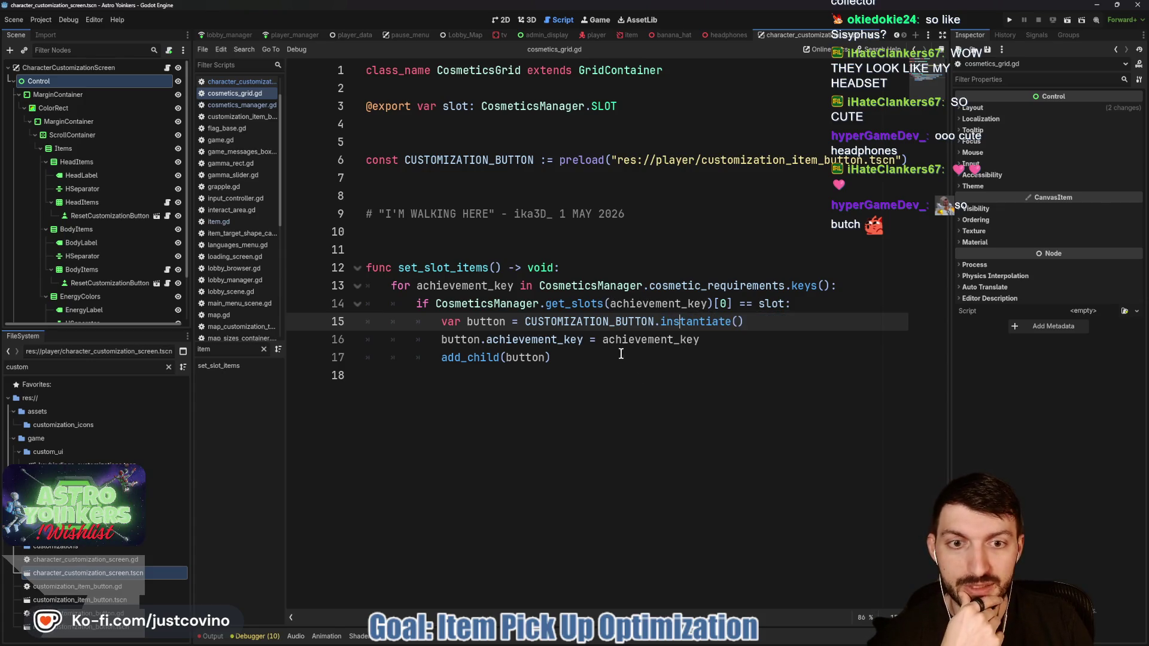
mouse_move(725, 286)
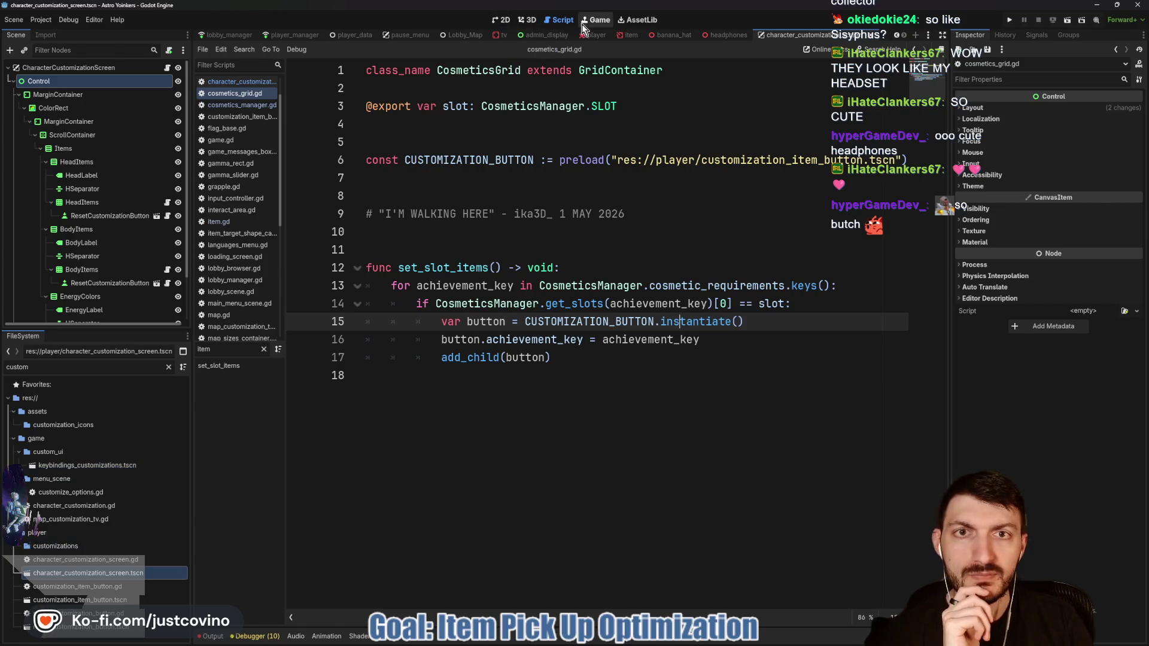
click(240, 84)
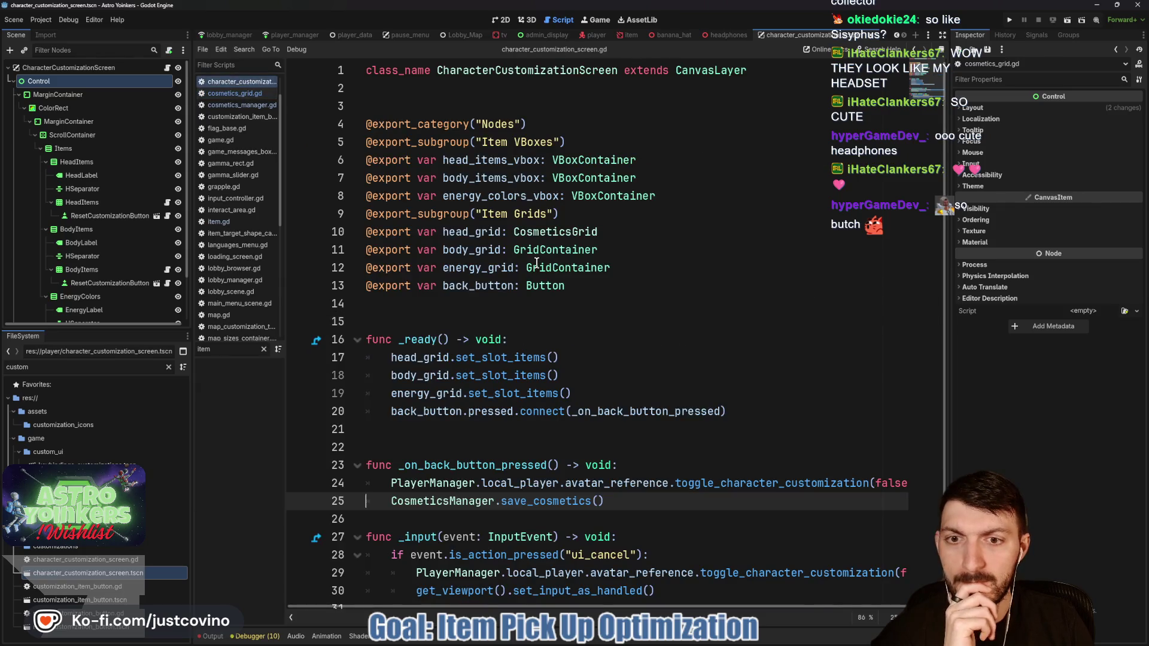
scroll(543, 282, down, 1)
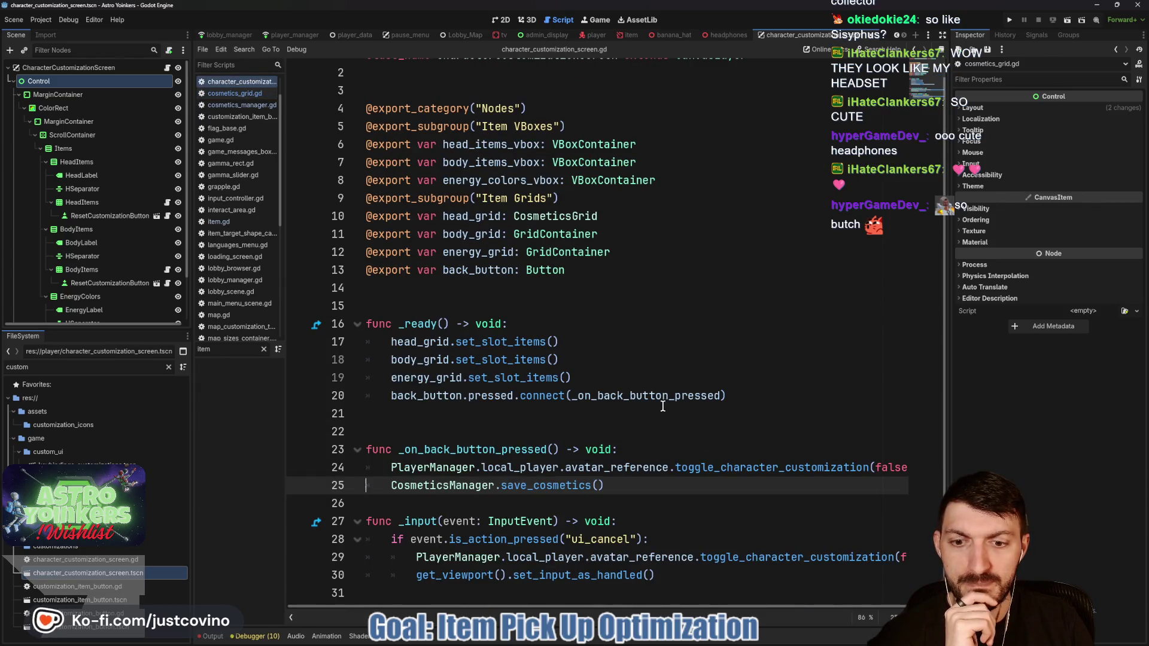
scroll(663, 406, up, 1)
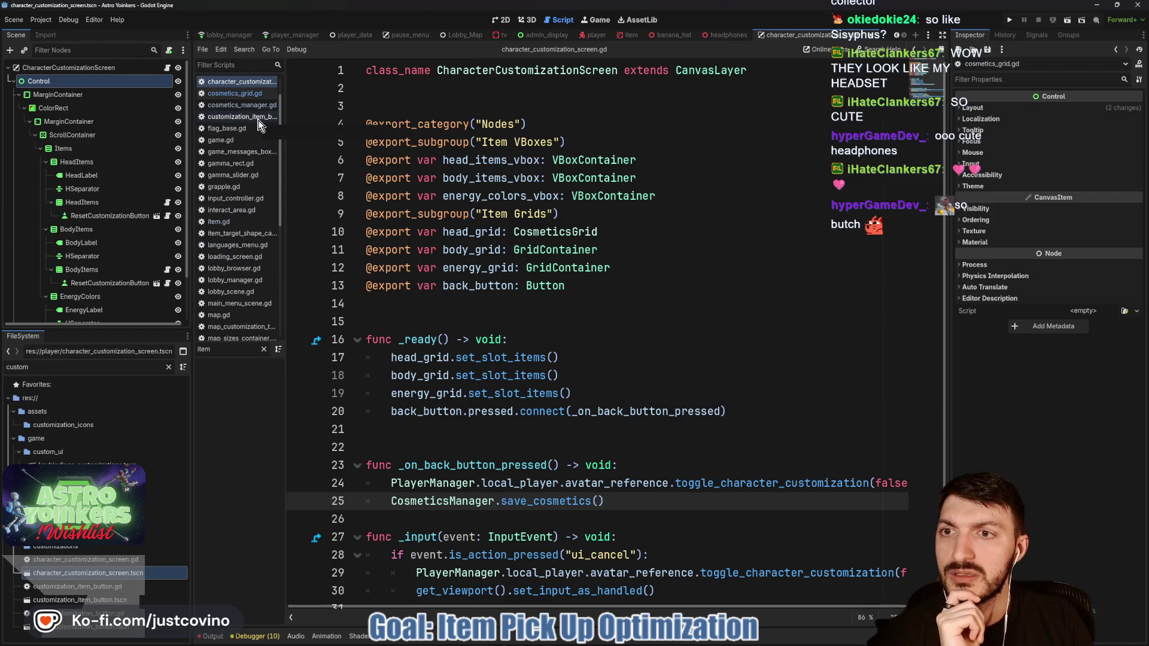
click(249, 106)
scroll(478, 210, up, 3)
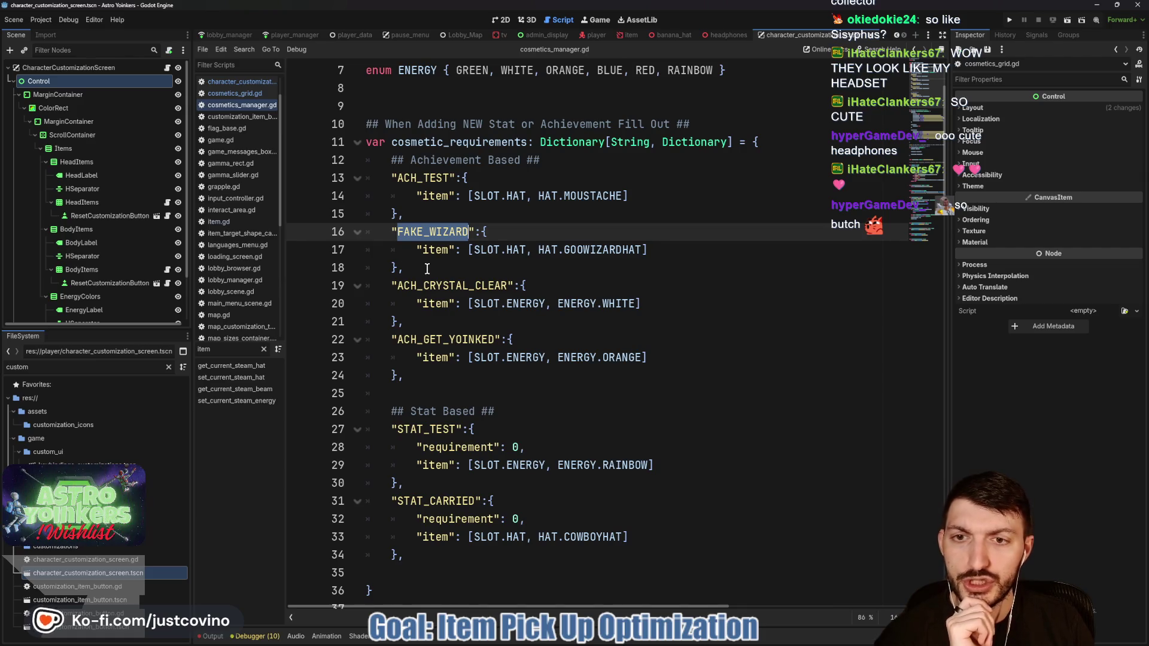
Step: Add a FAKE_BANANA requirement granting [SLOT.HAT, HAT.BANANAHAT] after FAKE_WIZARD
click(544, 274)
key(Return)
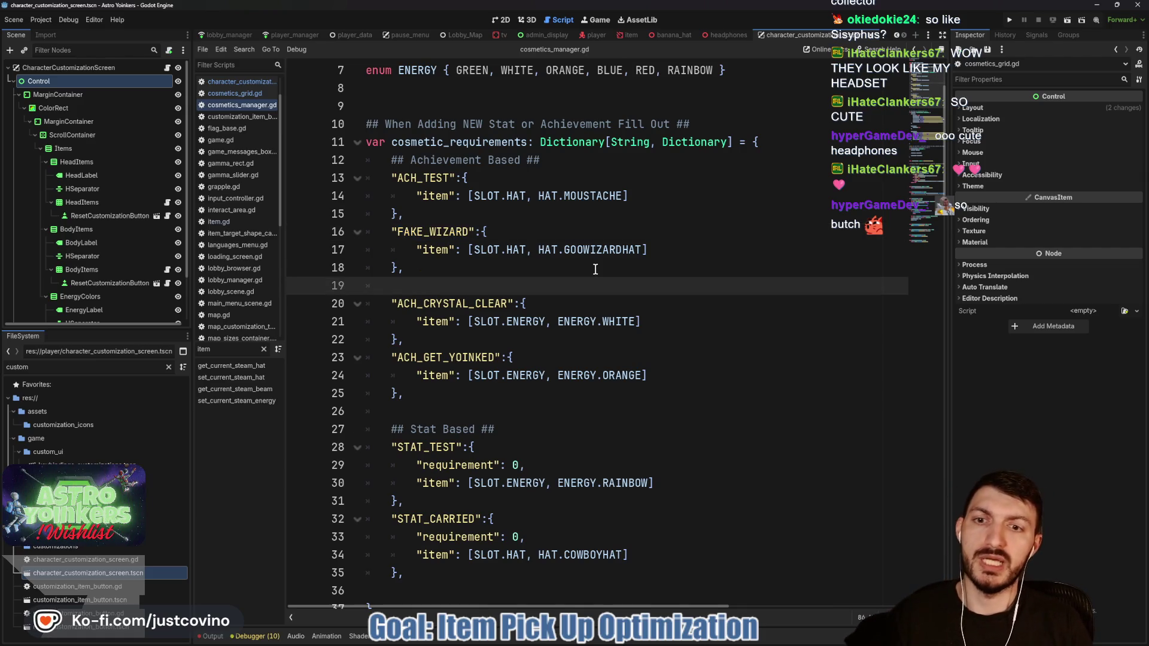
text(")
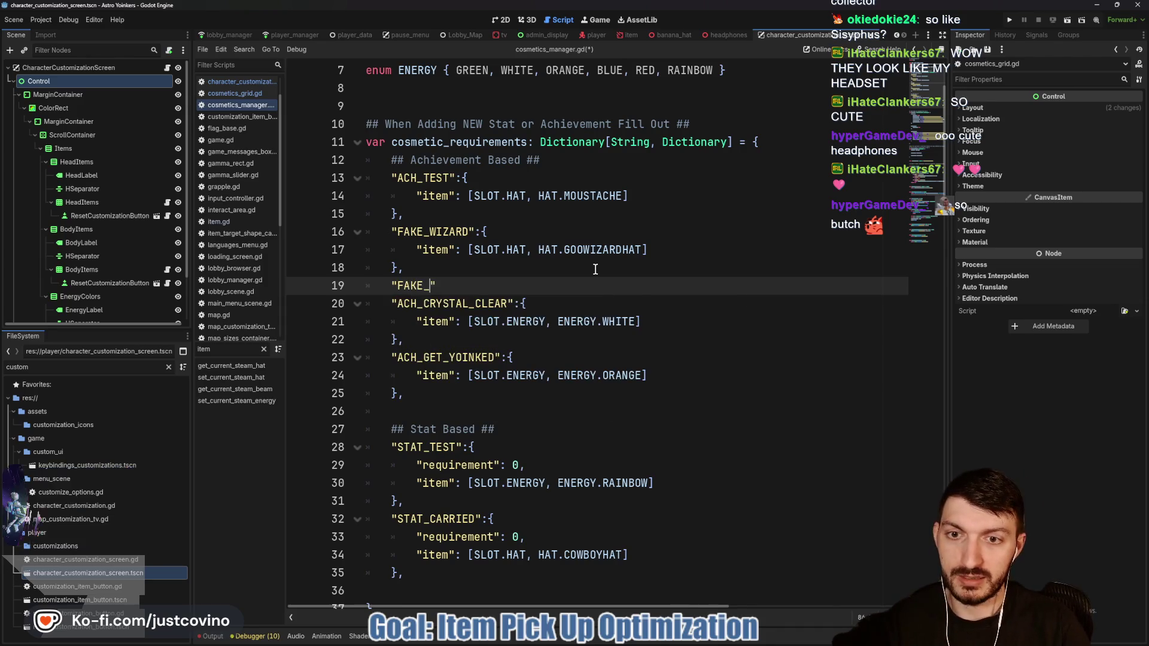
text(FAKE_BANANA)
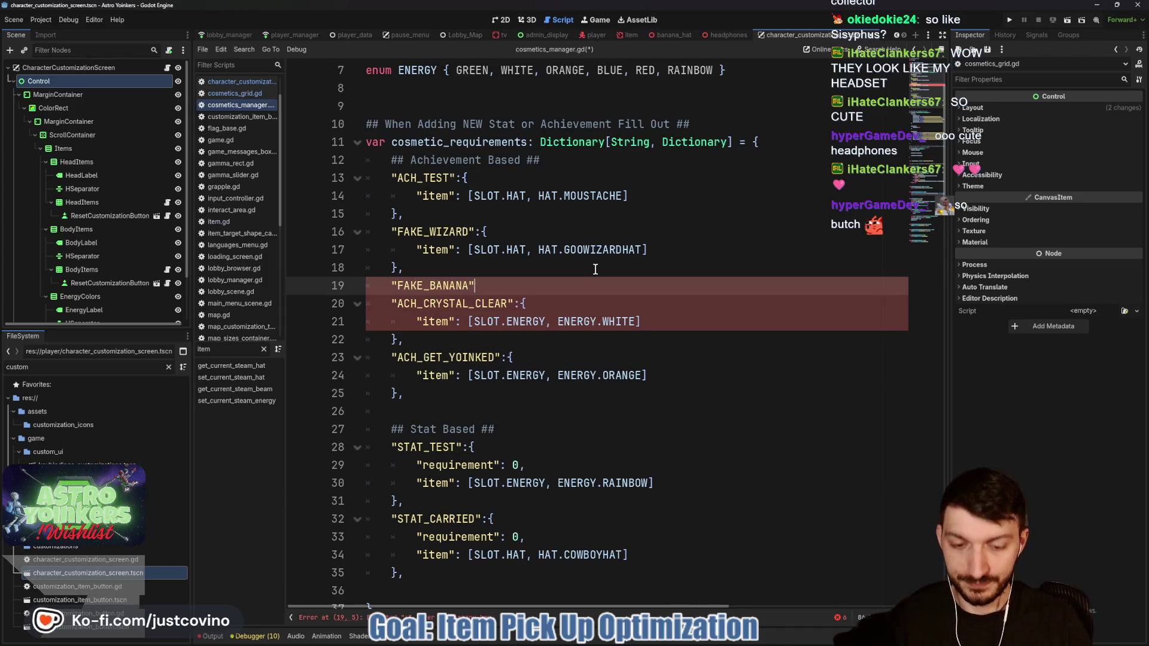
text(:{)
key(Return)
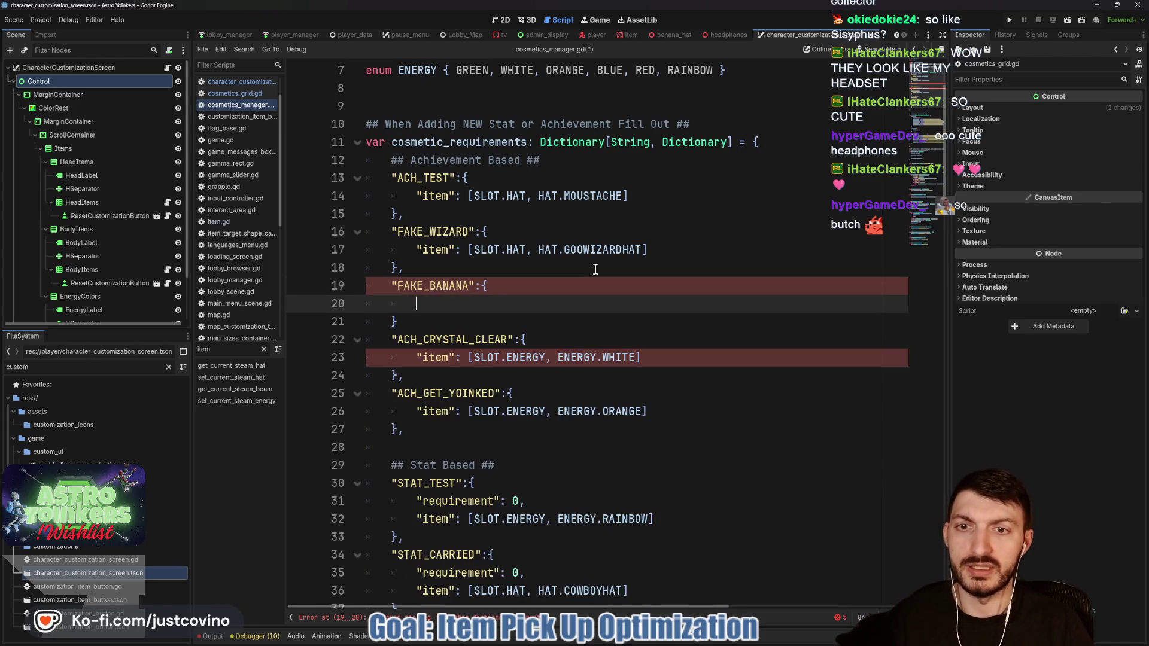
text("item": )
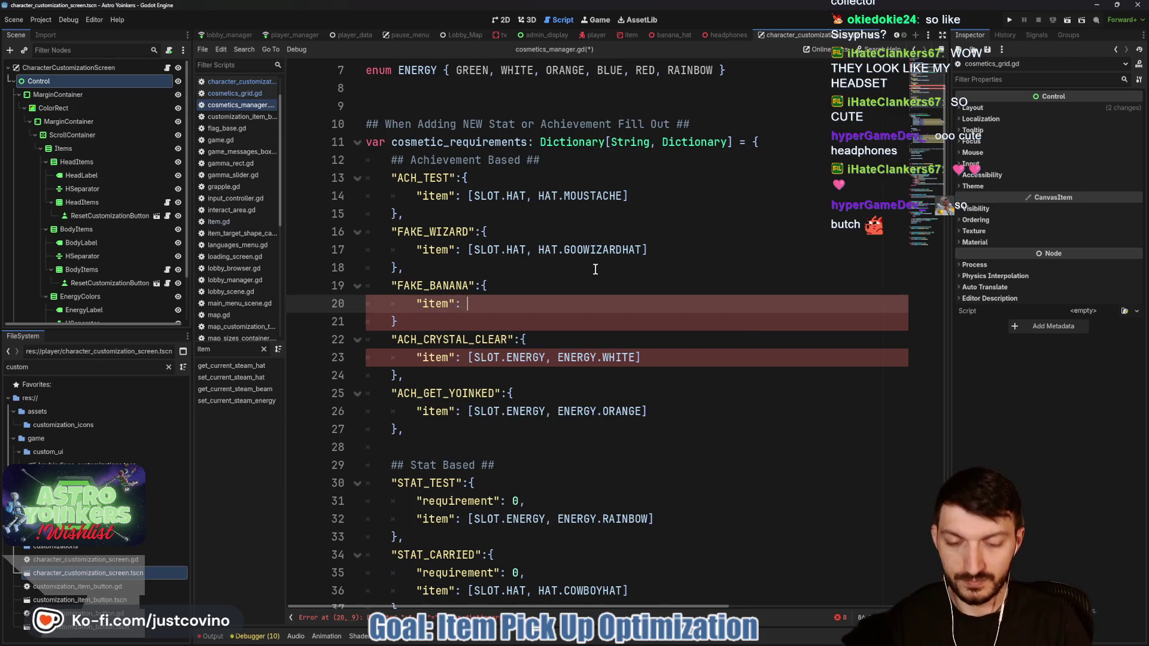
text([SLOT.HAT, )
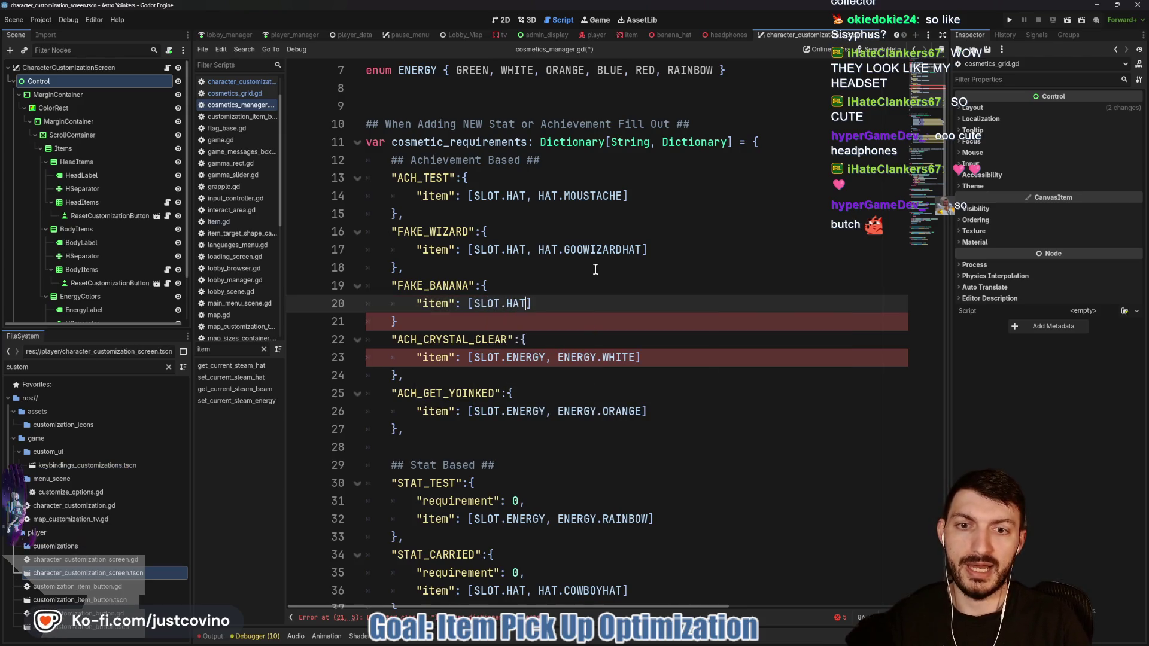
text(HAT.BA)
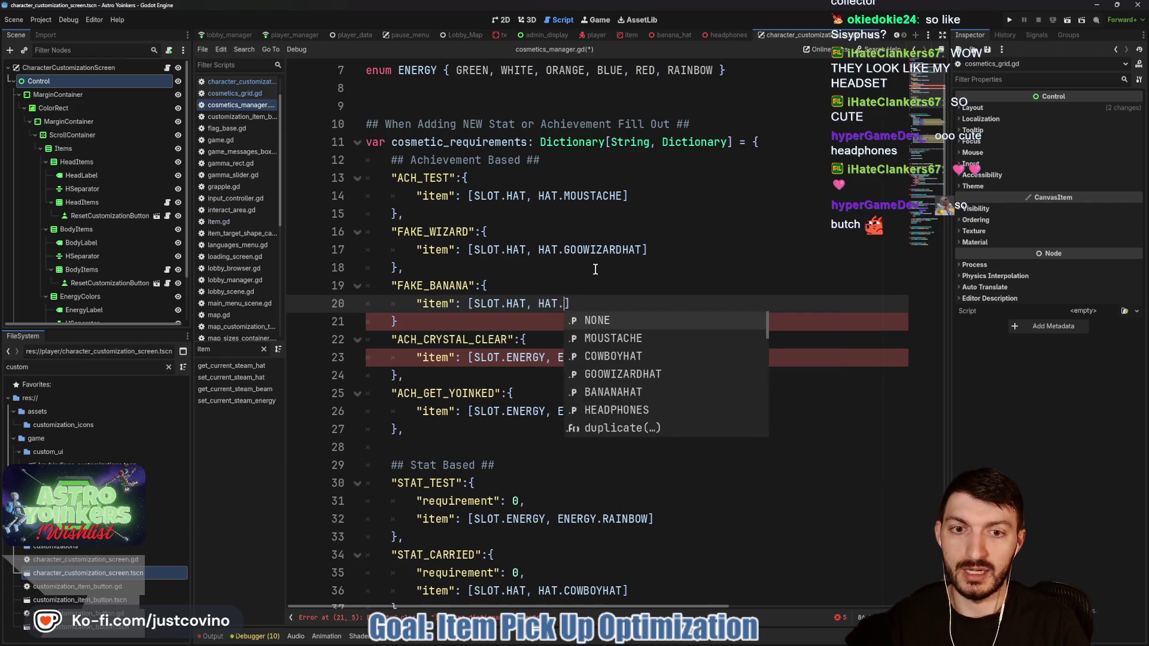
key(Return)
click(414, 323)
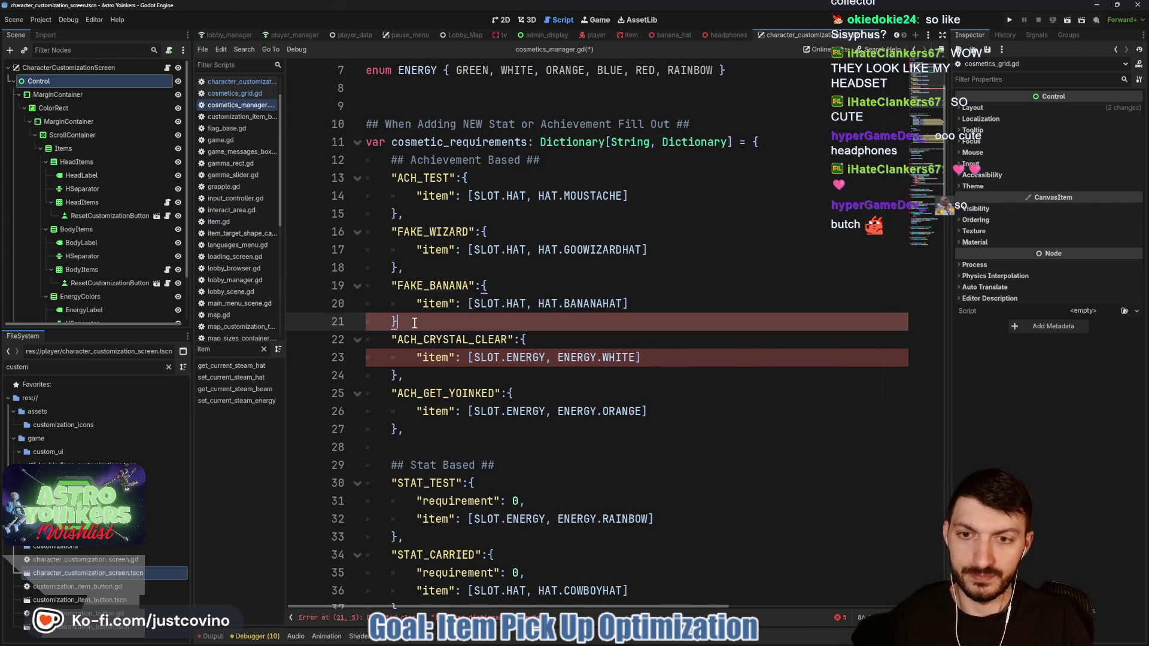
text(,CREST)
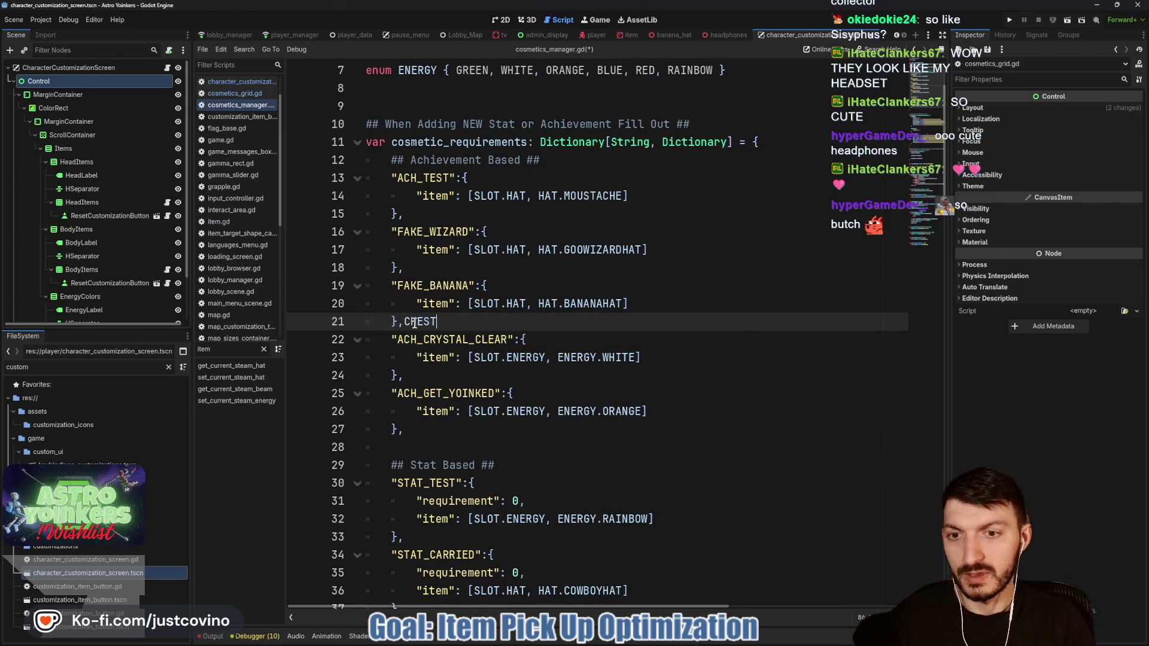
key(Return)
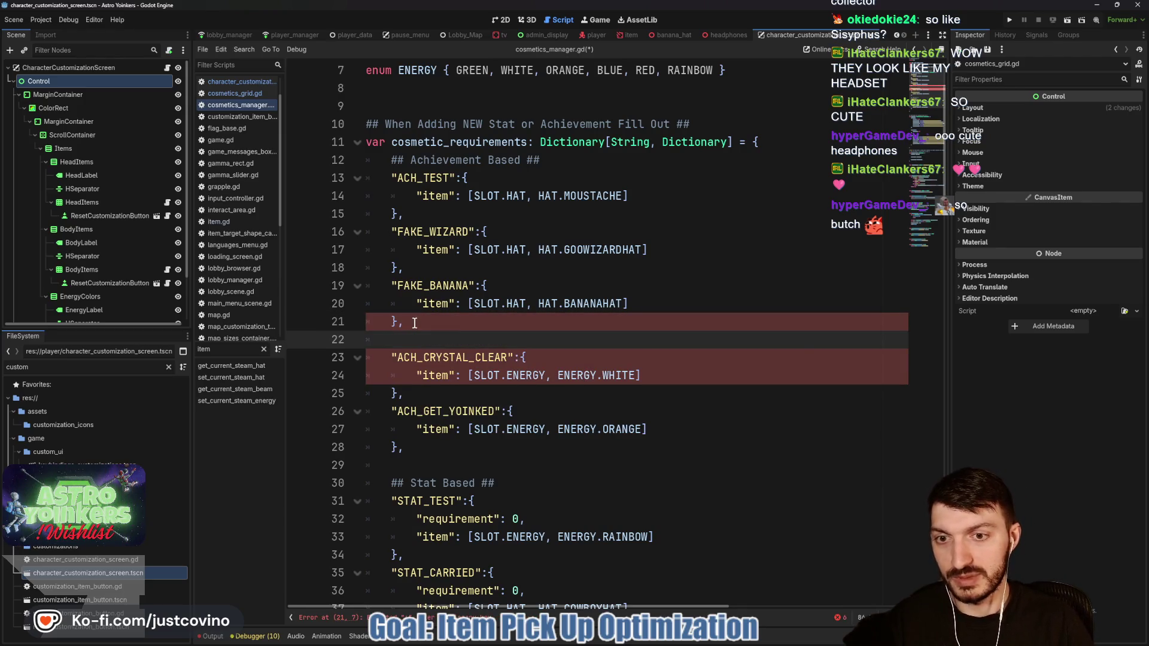
Step: Add a FAKE_HEADPHONES requirement granting [SLOT.HAT, HAT.HEADPHONES] and save the script
key(Return)
text(FAKE_HEADPHONES)
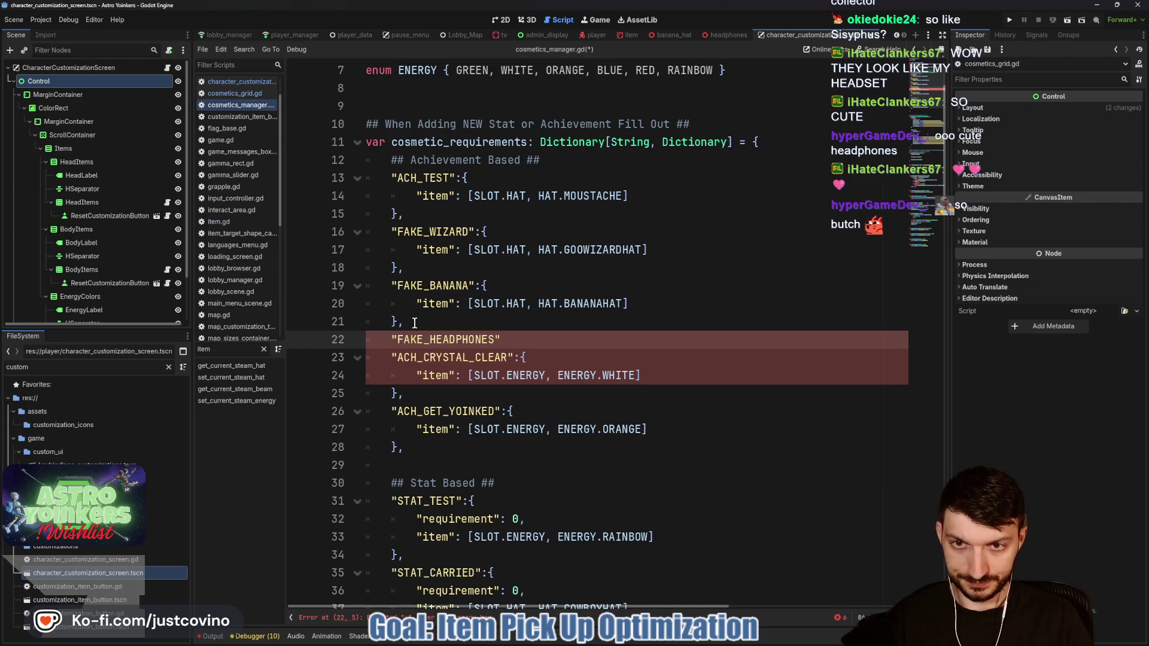
text(":{)
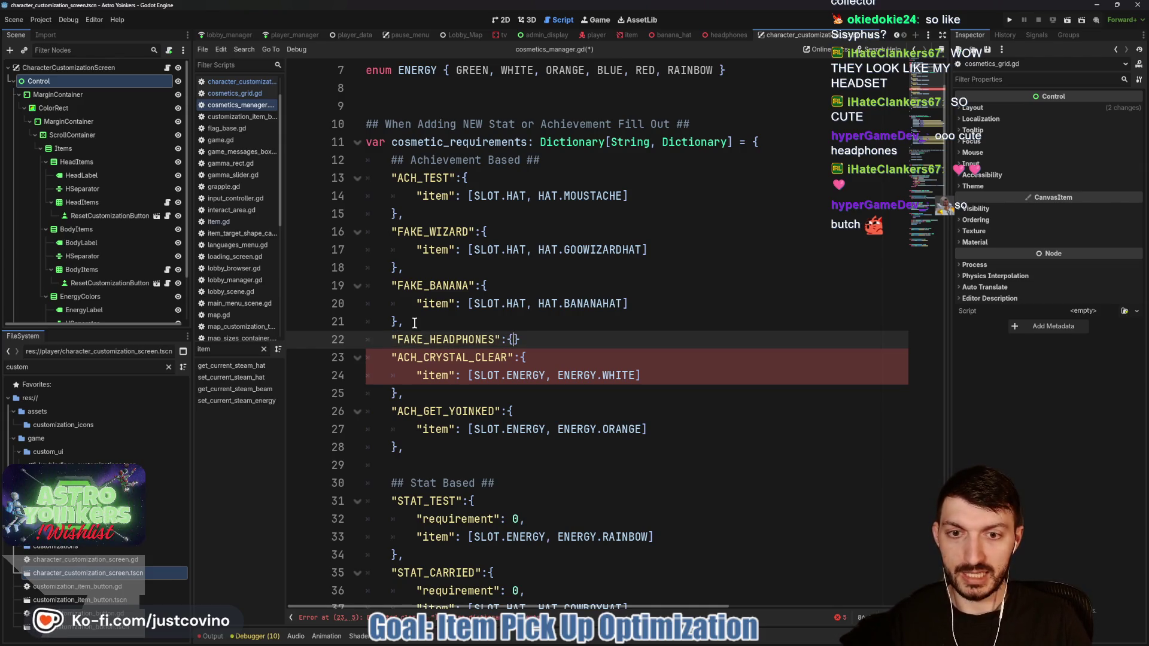
key(Return)
text("item)
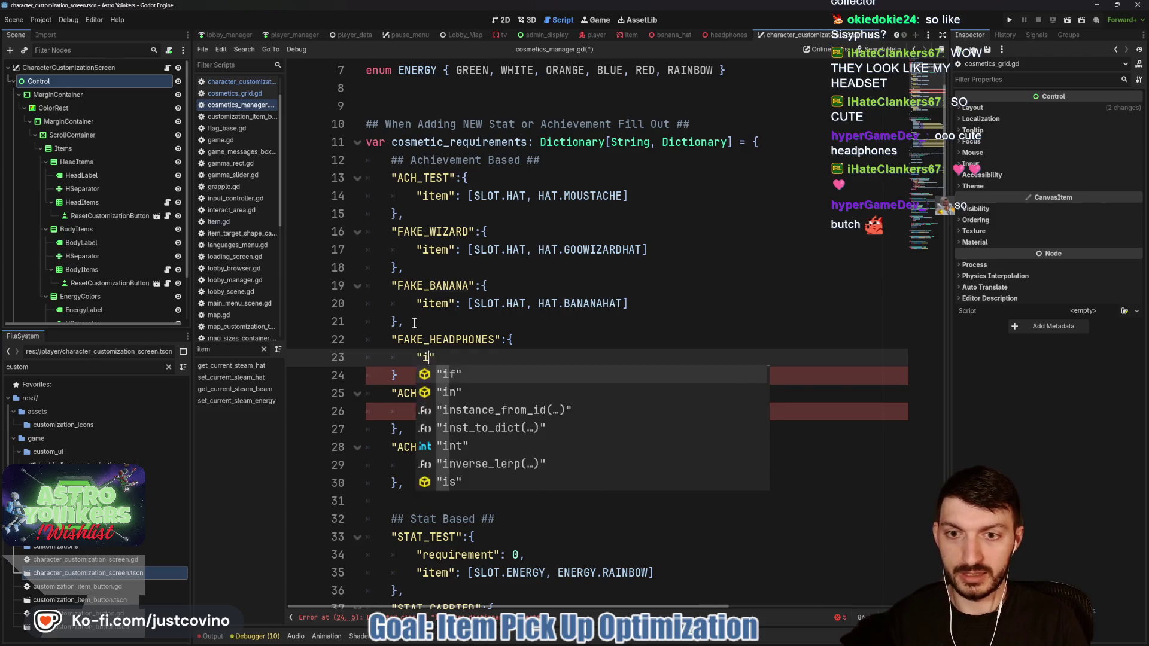
text(": )
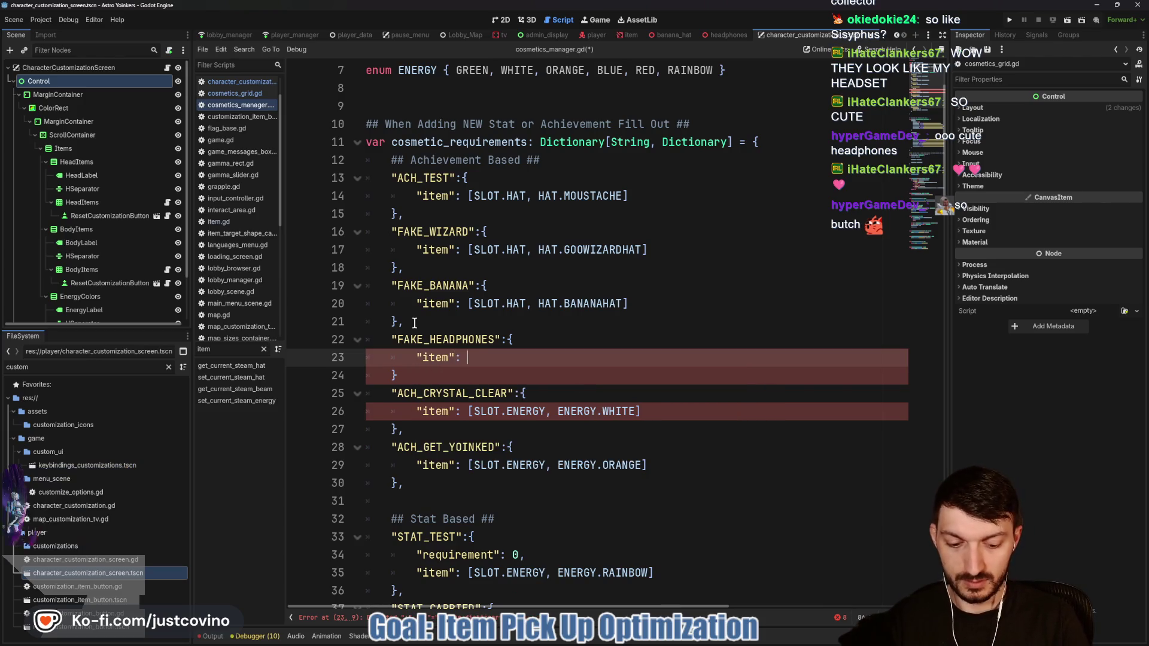
text([SLOT.hAT)
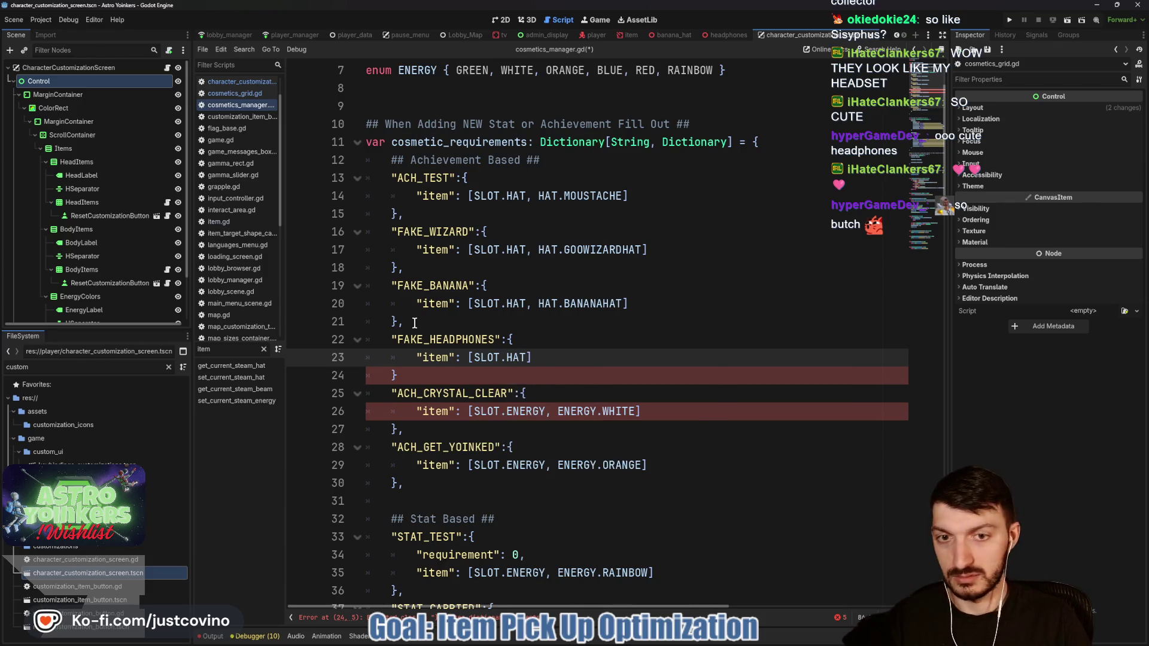
text(, HAT.HEA)
key(Return)
click(403, 374)
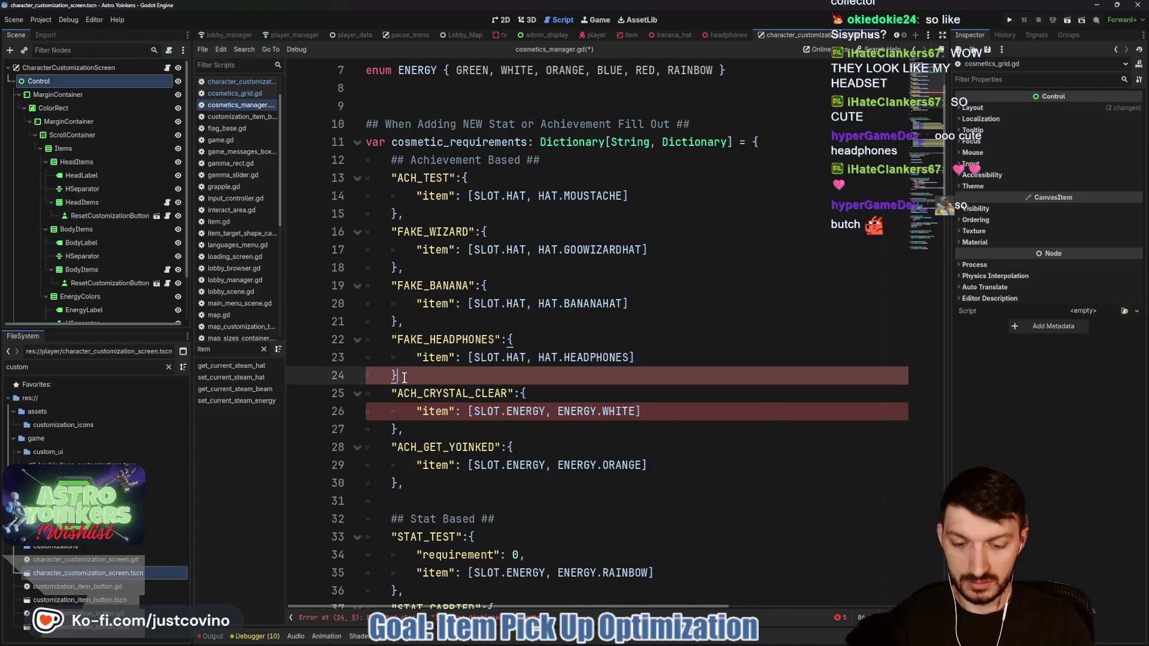
text(,)
click(657, 359)
key(ctrl+s)
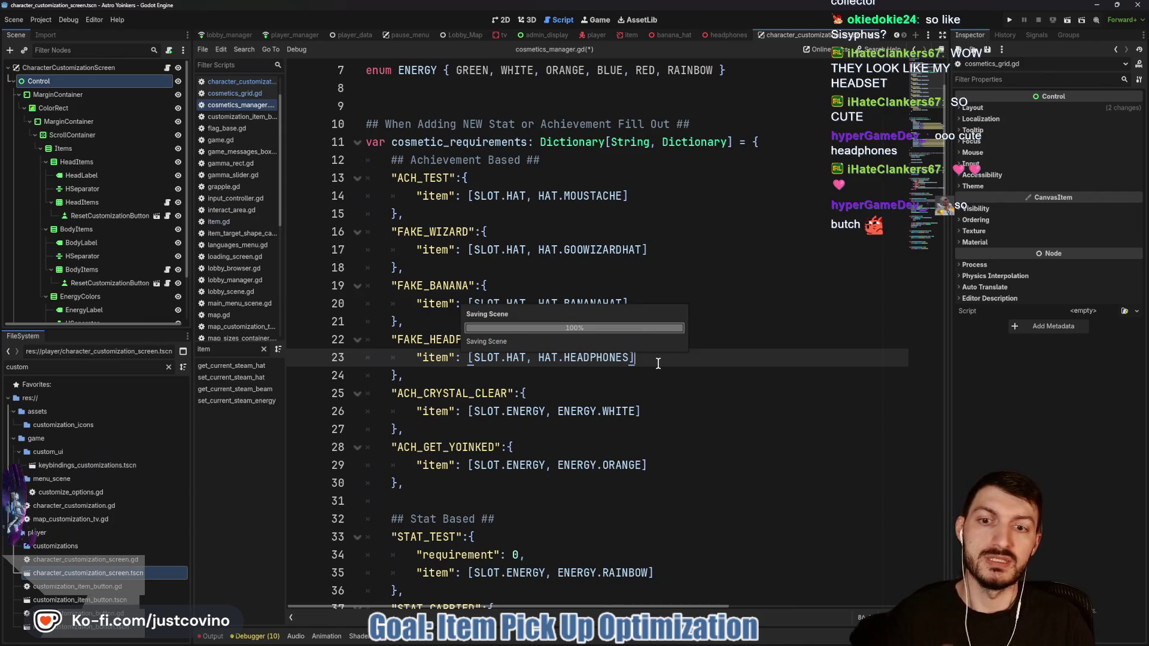
Step: Run the game and start hosting a lobby from the main menu
click(1009, 21)
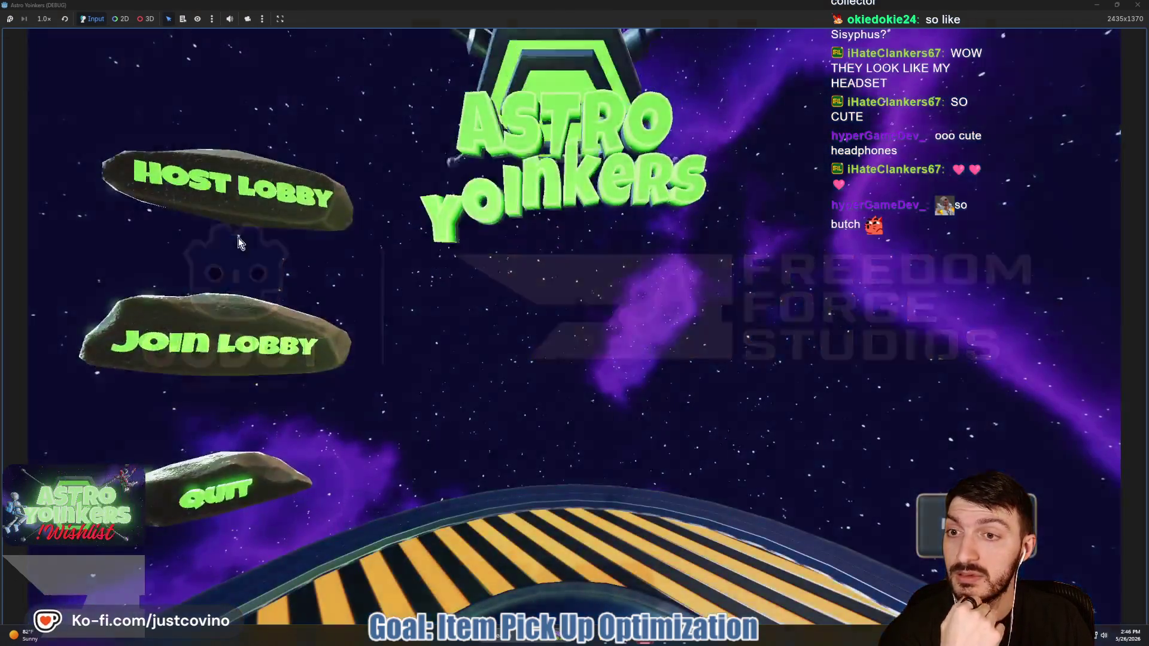
click(238, 238)
click(520, 281)
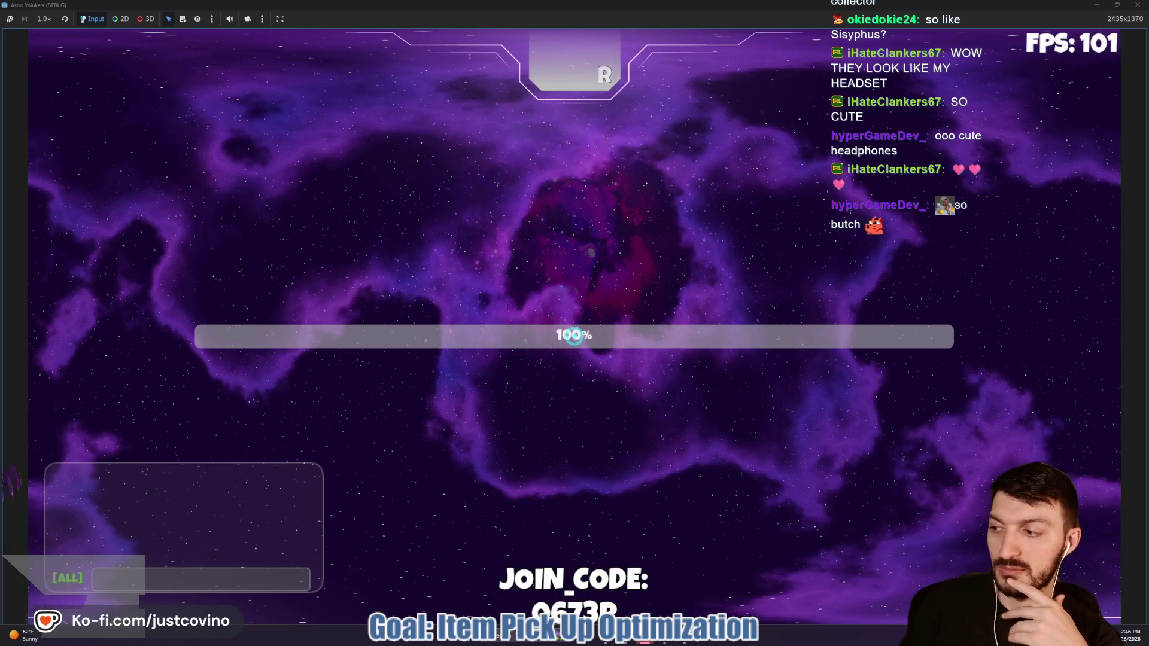
Step: Walk the character to the locker-room station and open the customization menu with E
key(w)
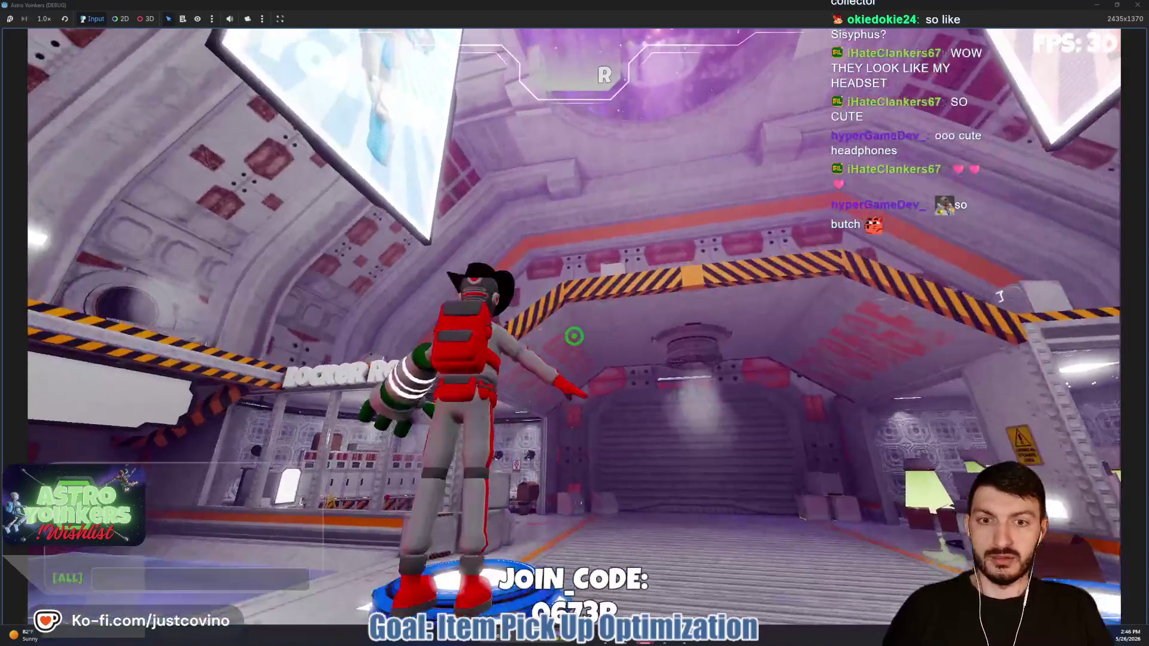
click(574, 337)
key(w)
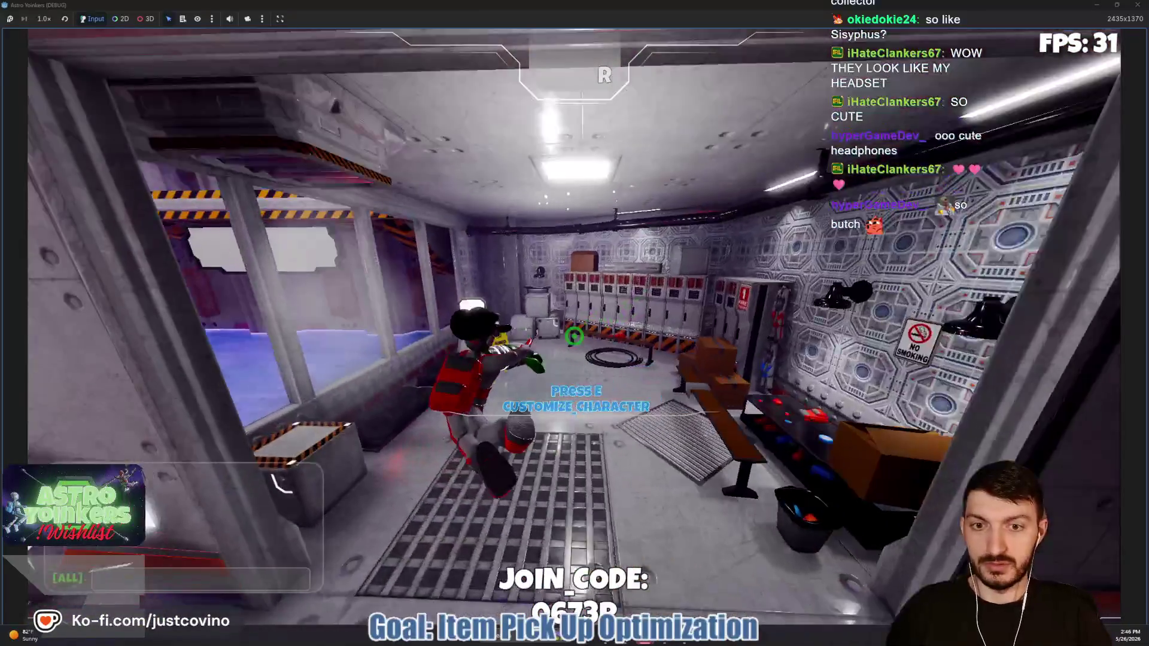
key(w)
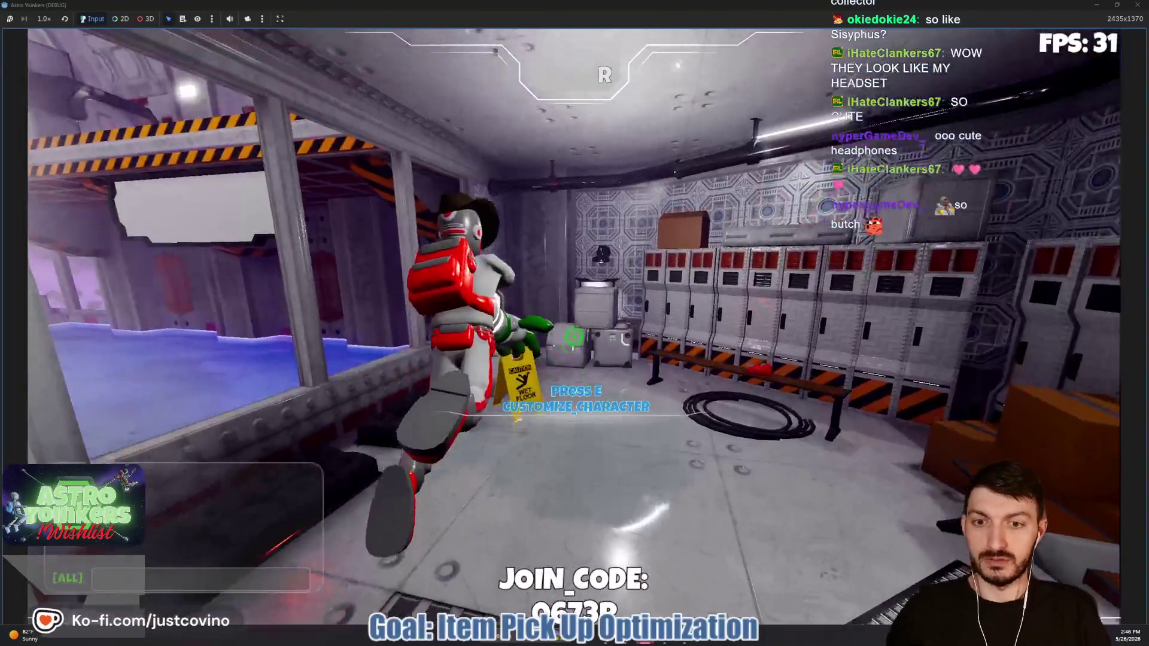
key(w)
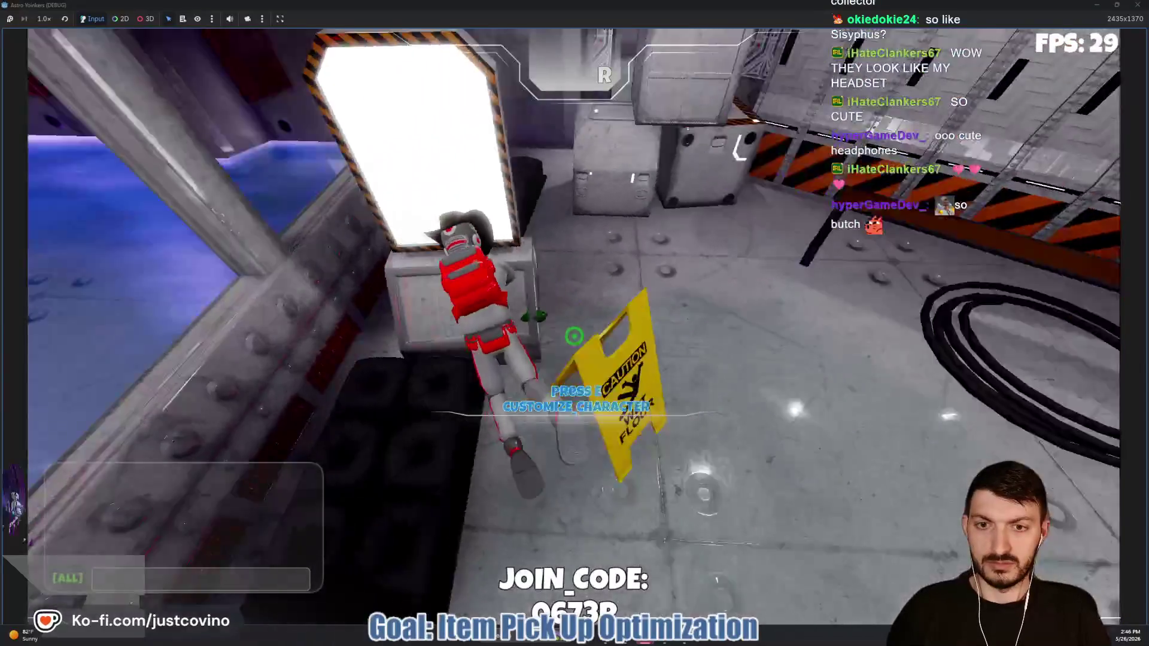
key(w)
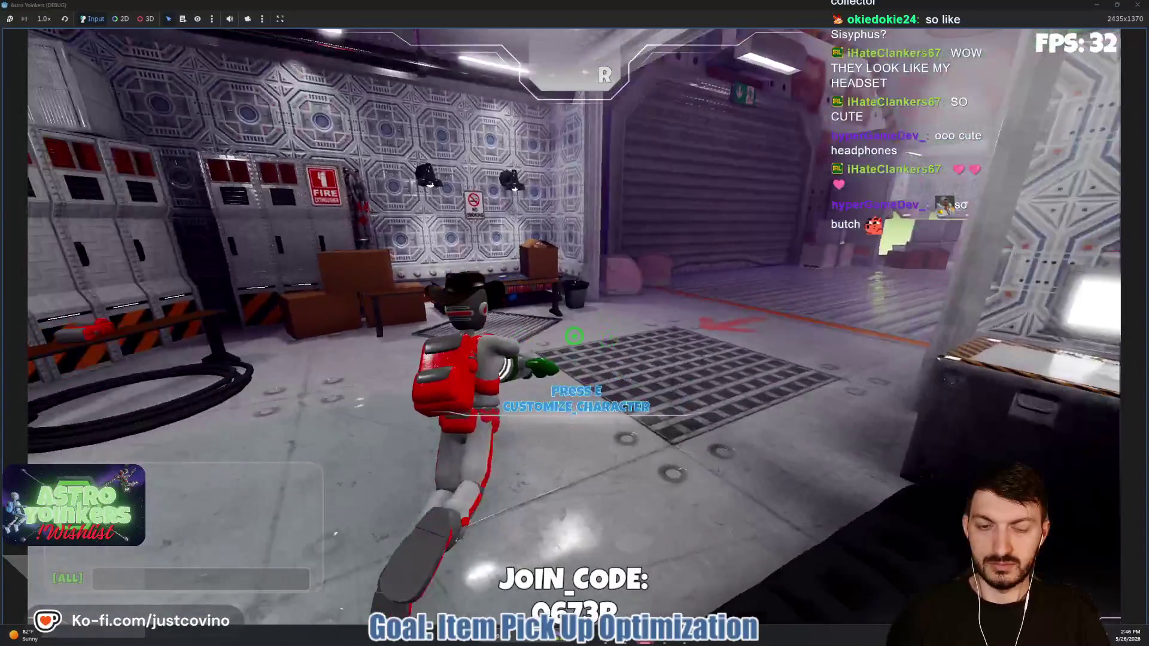
key(w)
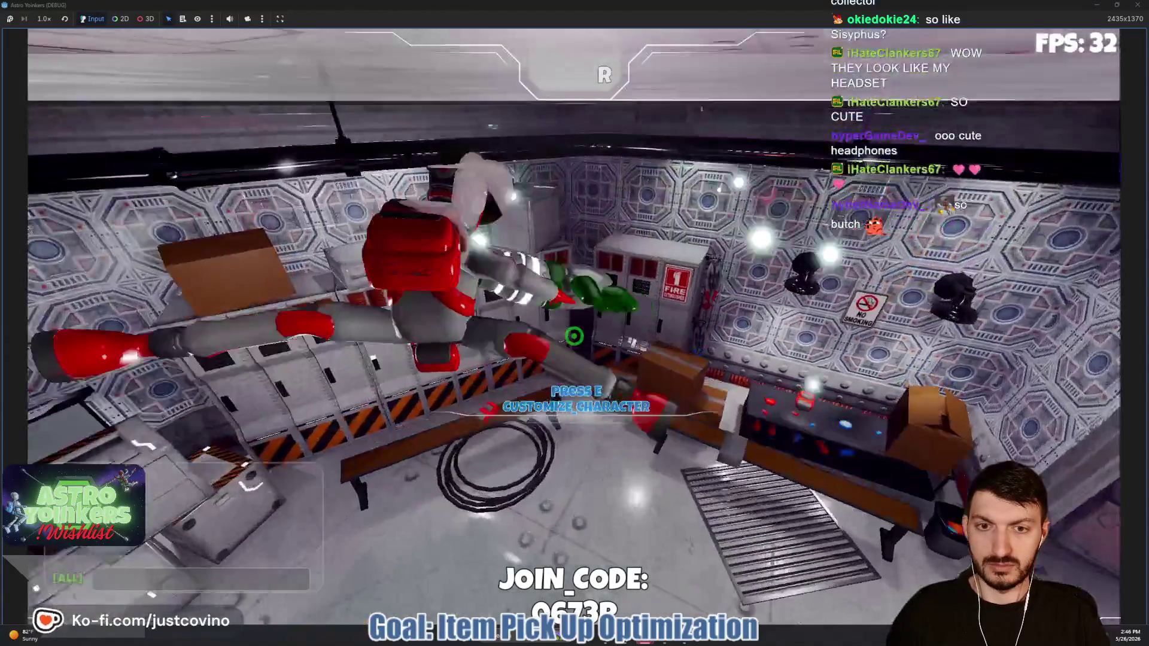
key(w)
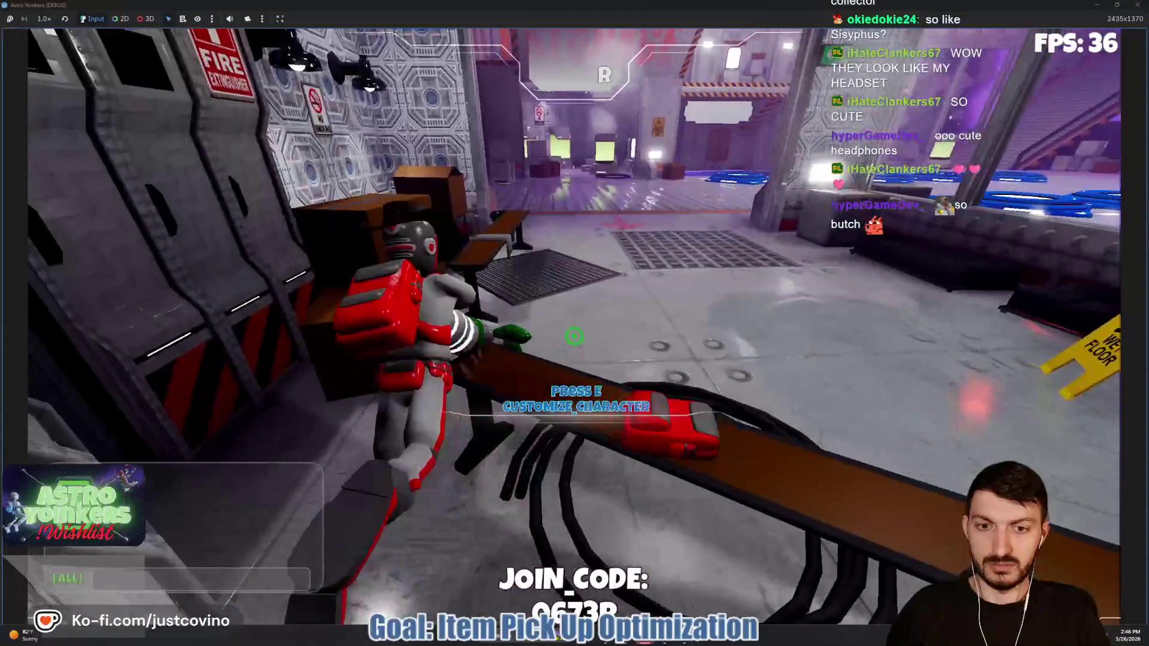
key(e)
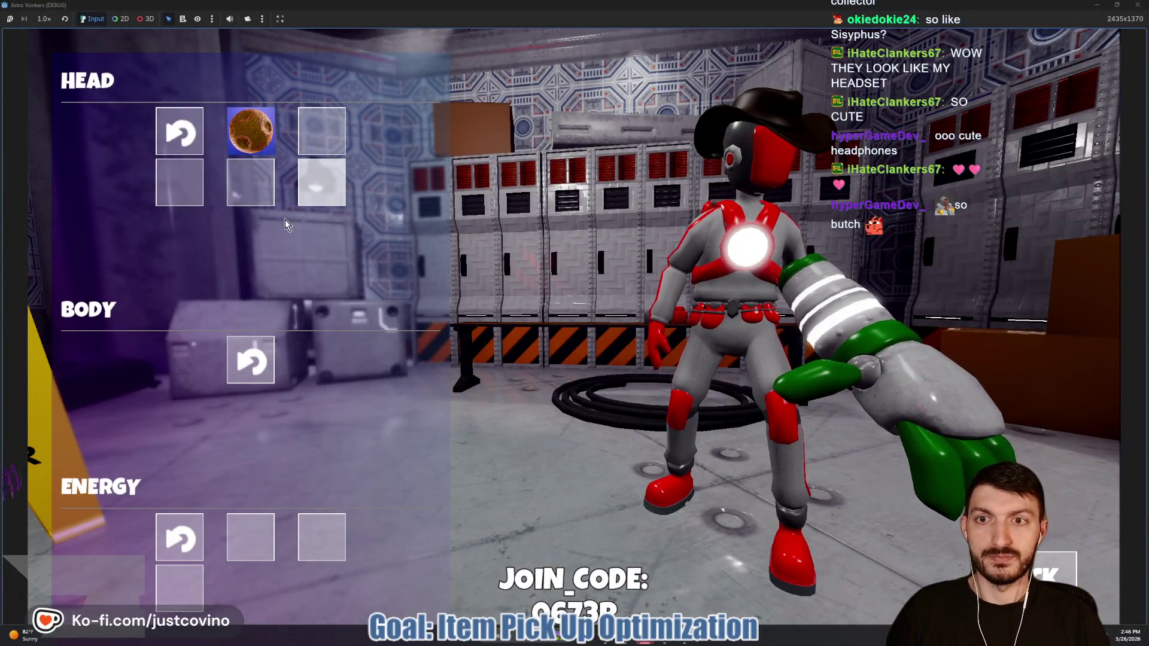
Step: Swap the head slot between pink headphones, cowboy hat, green headgear and yellow hair, then close the menu
click(263, 191)
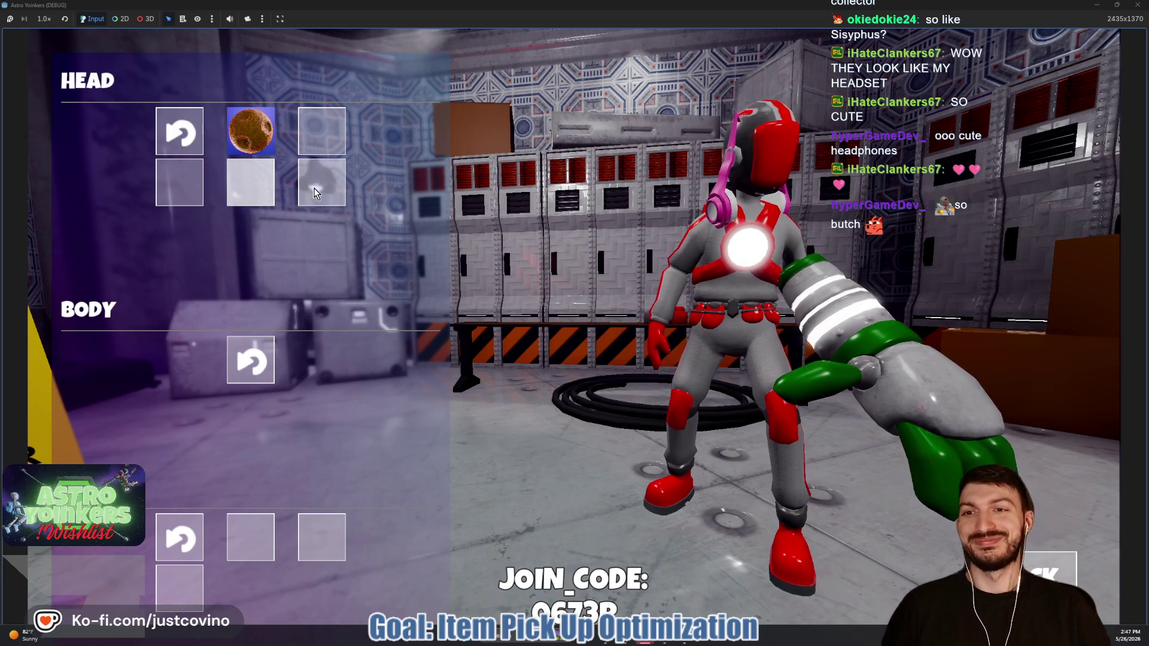
click(314, 189)
click(252, 189)
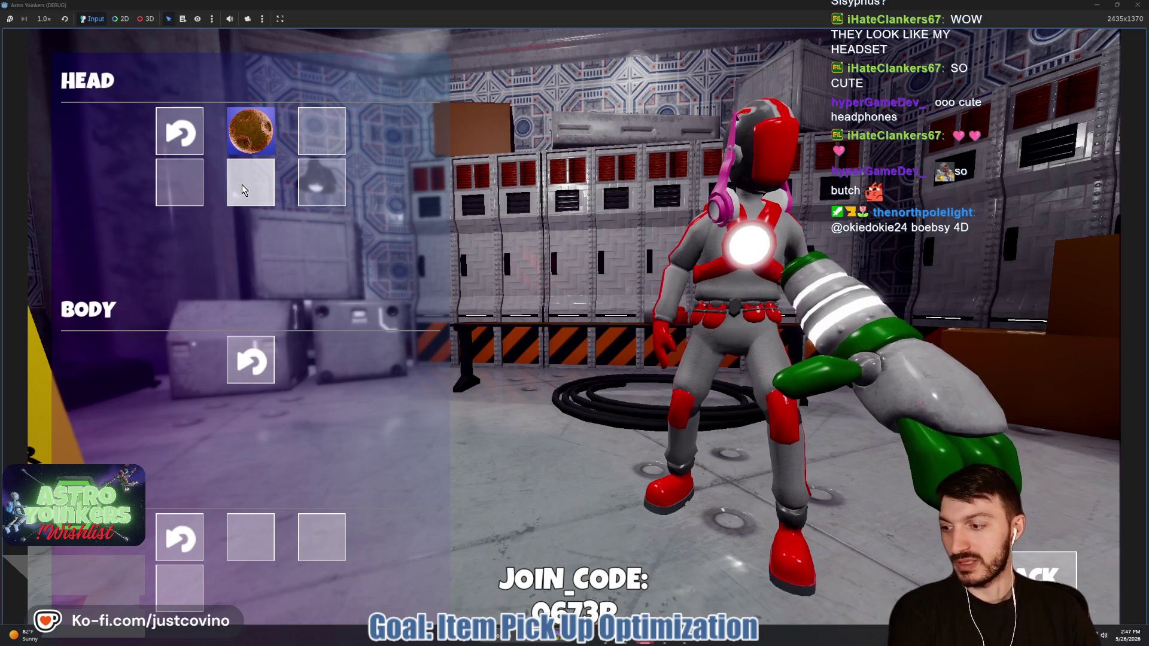
click(174, 184)
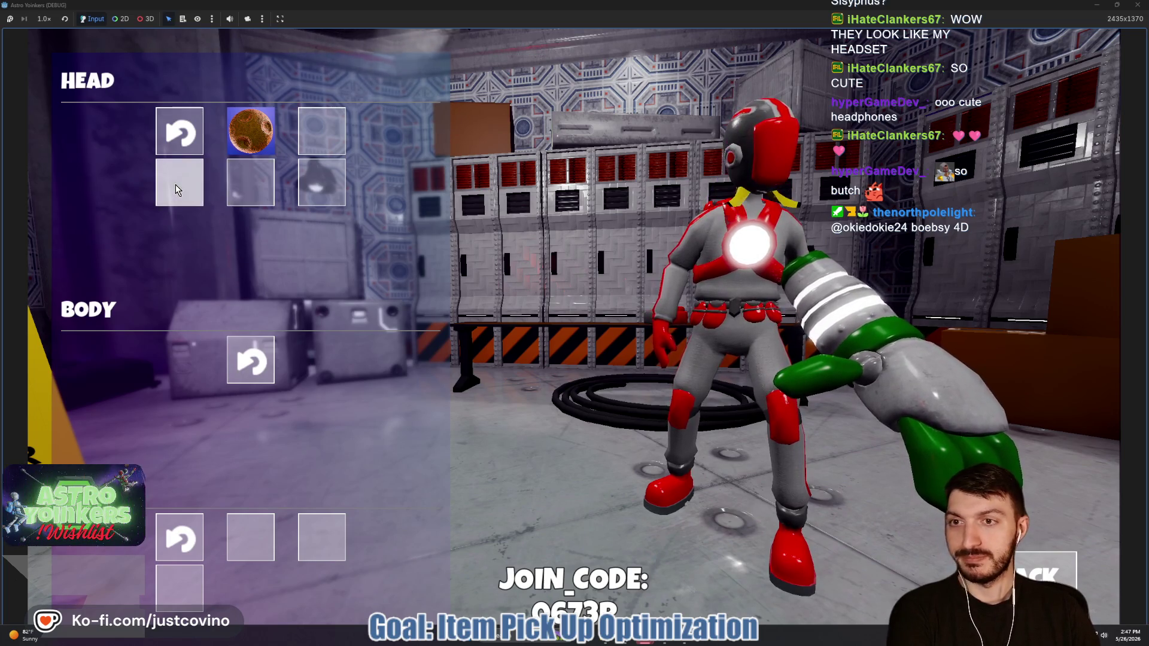
click(317, 135)
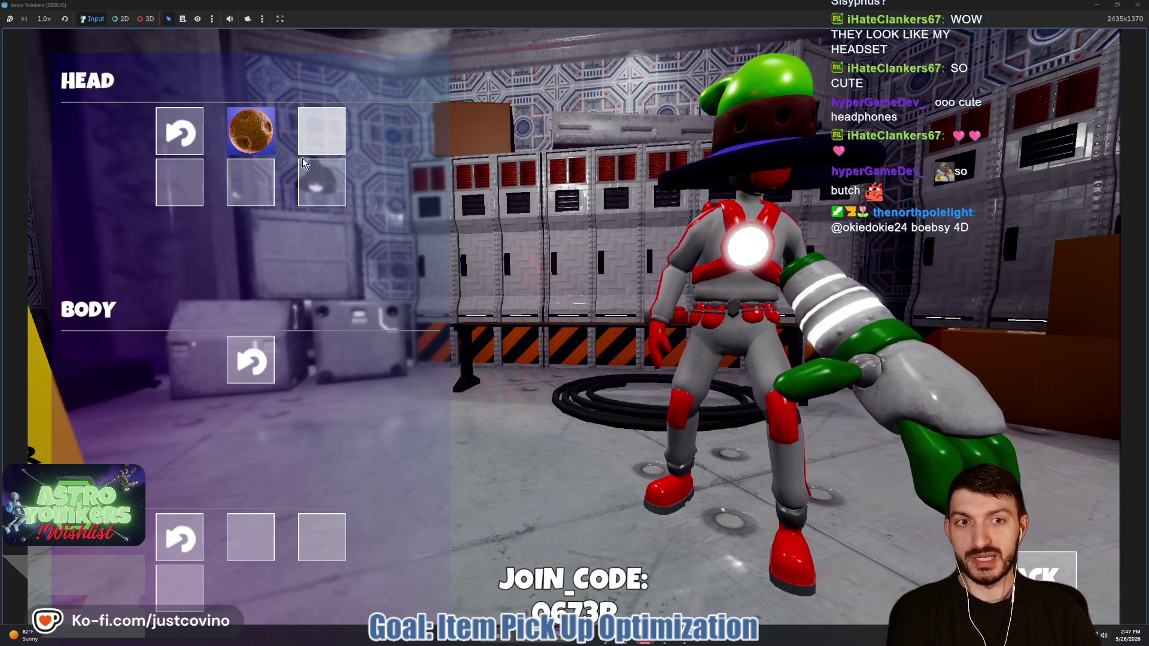
click(257, 174)
click(201, 197)
click(252, 182)
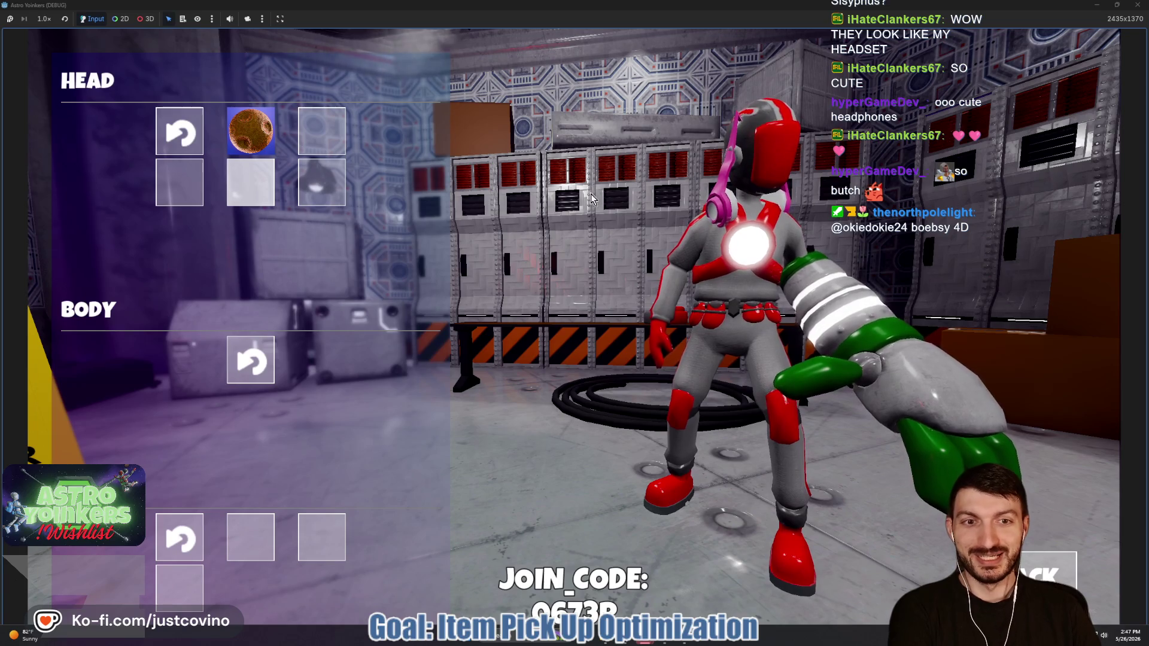
click(179, 183)
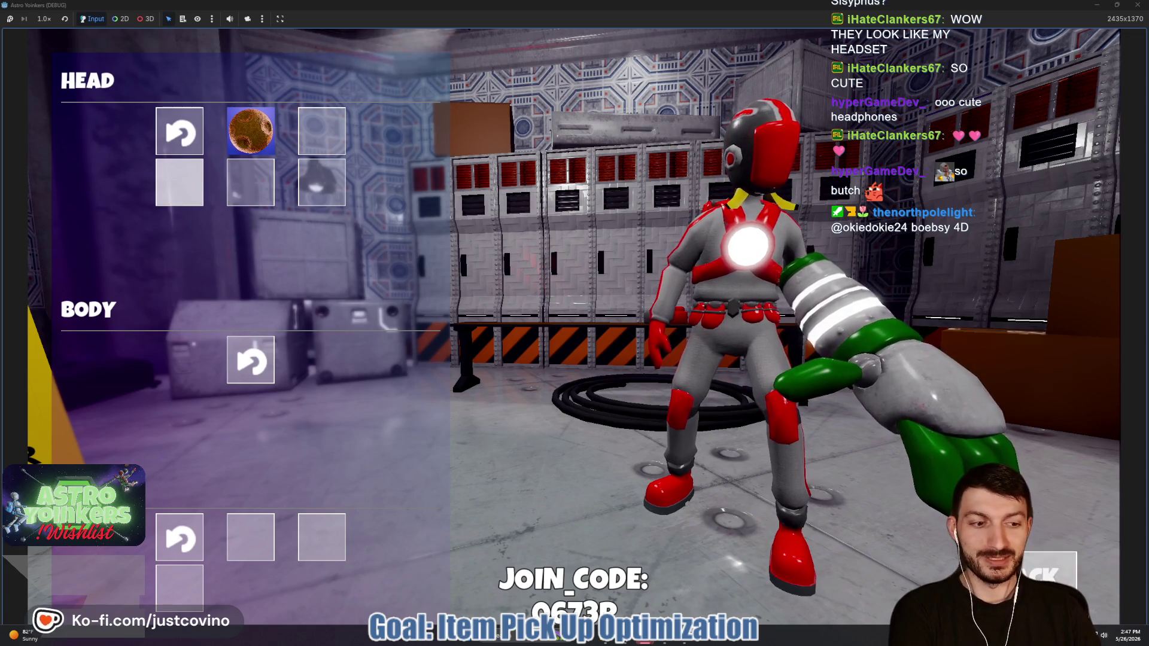
key(Escape)
Step: Run the character briefly, then stop the game with F8 to return to the editor
key(w)
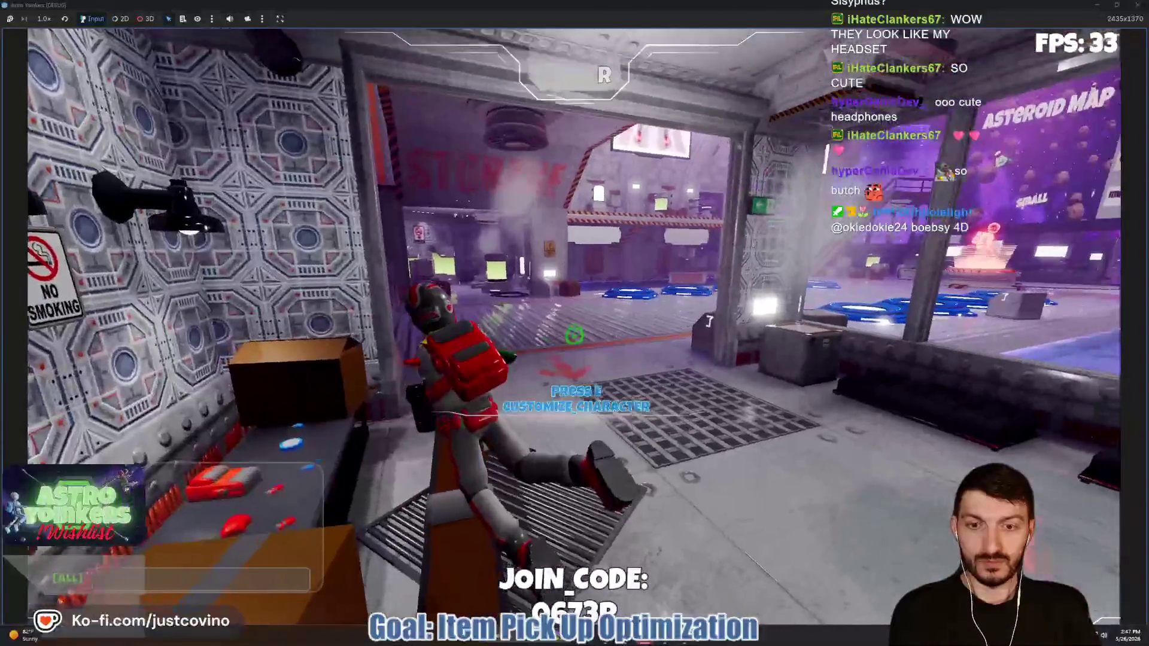
key(w)
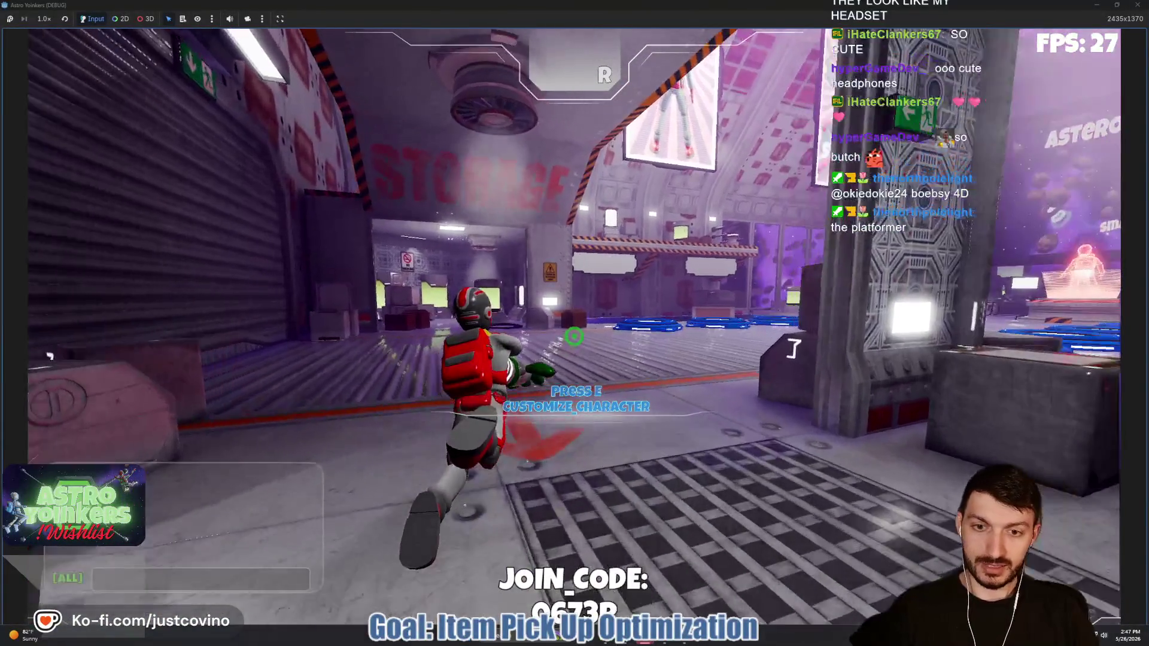
key(w)
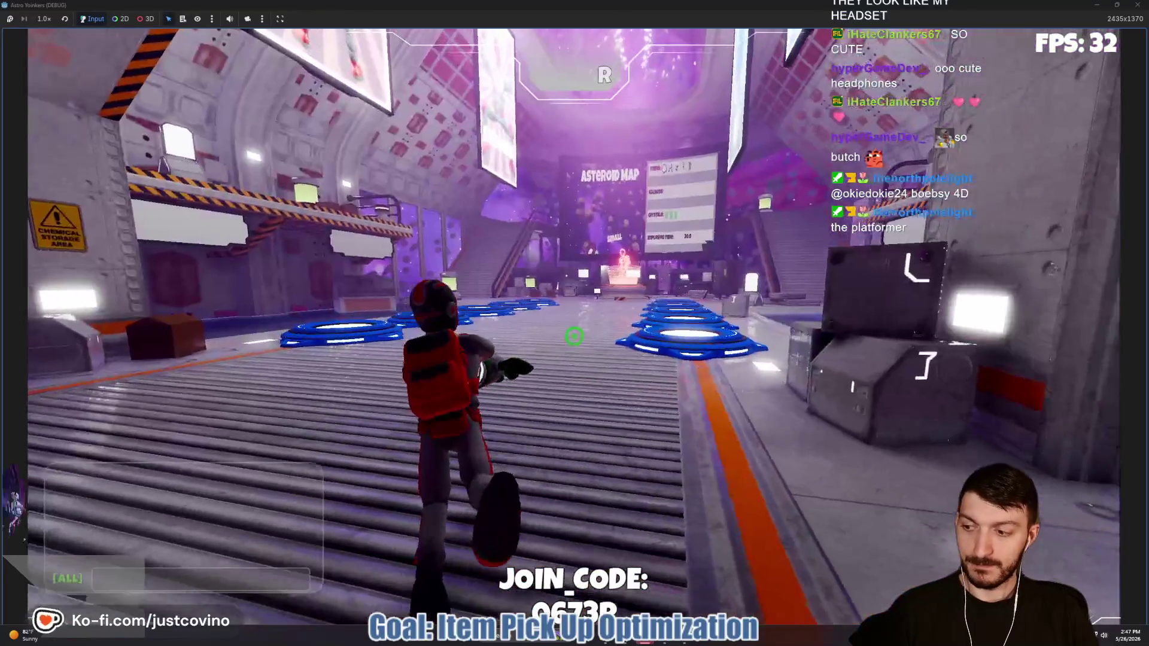
key(F8)
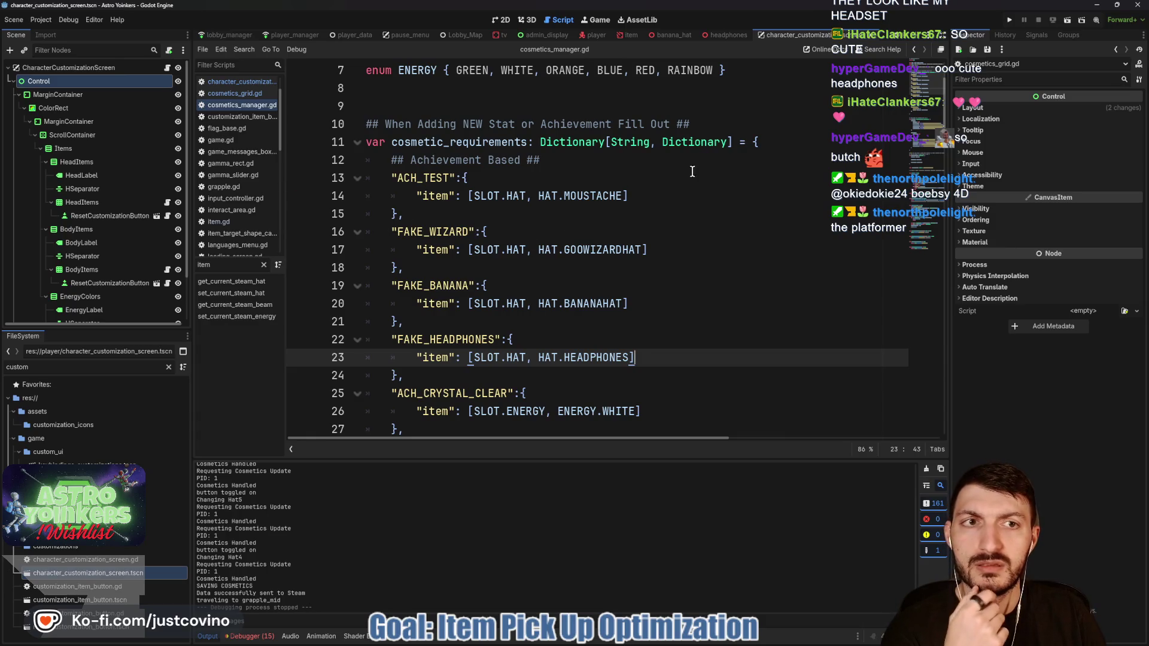
Step: Open player.tscn in 3D, expand AstronautSkin and select the FaceAttachment bone node
click(589, 37)
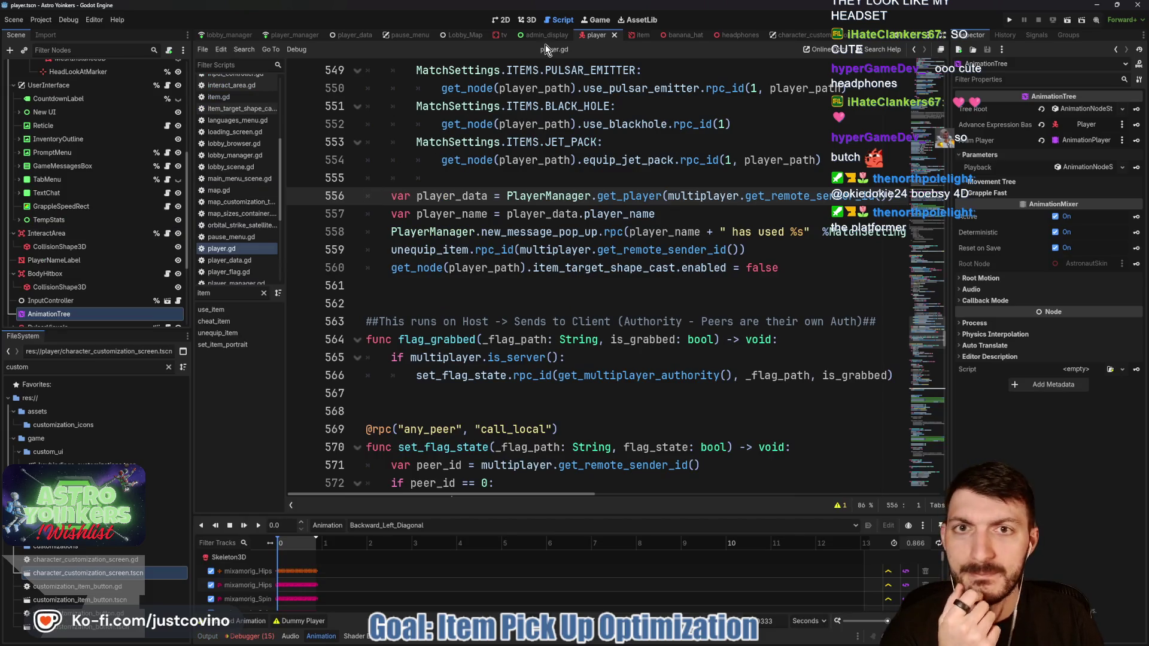
click(527, 20)
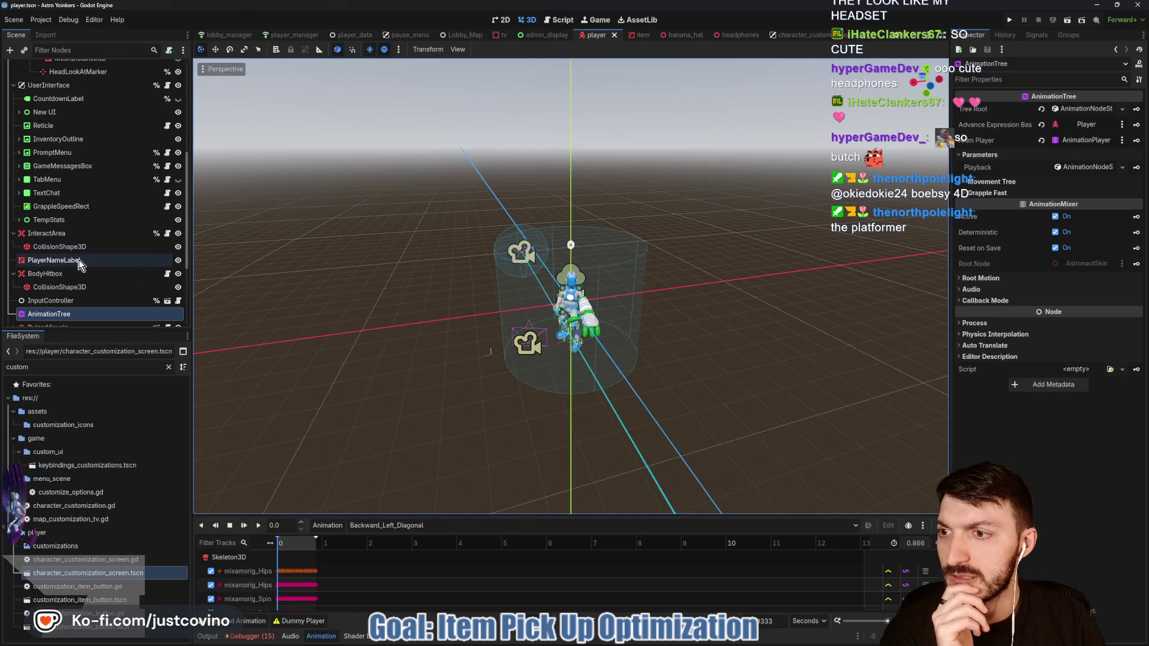
scroll(90, 258, up, 5)
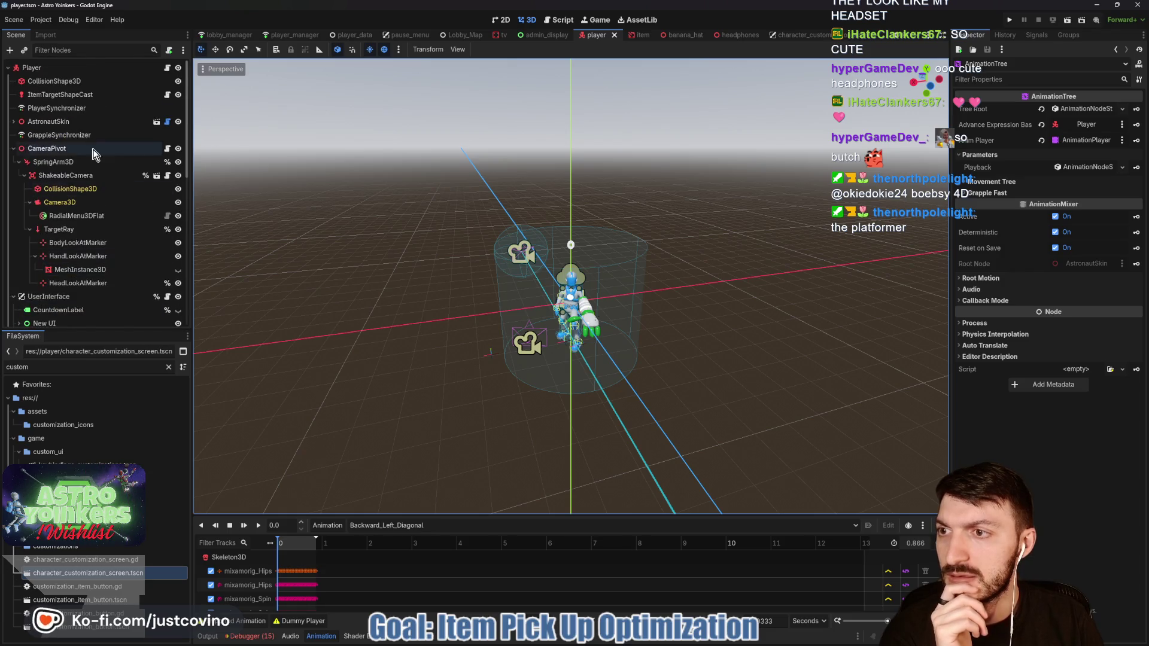
click(14, 122)
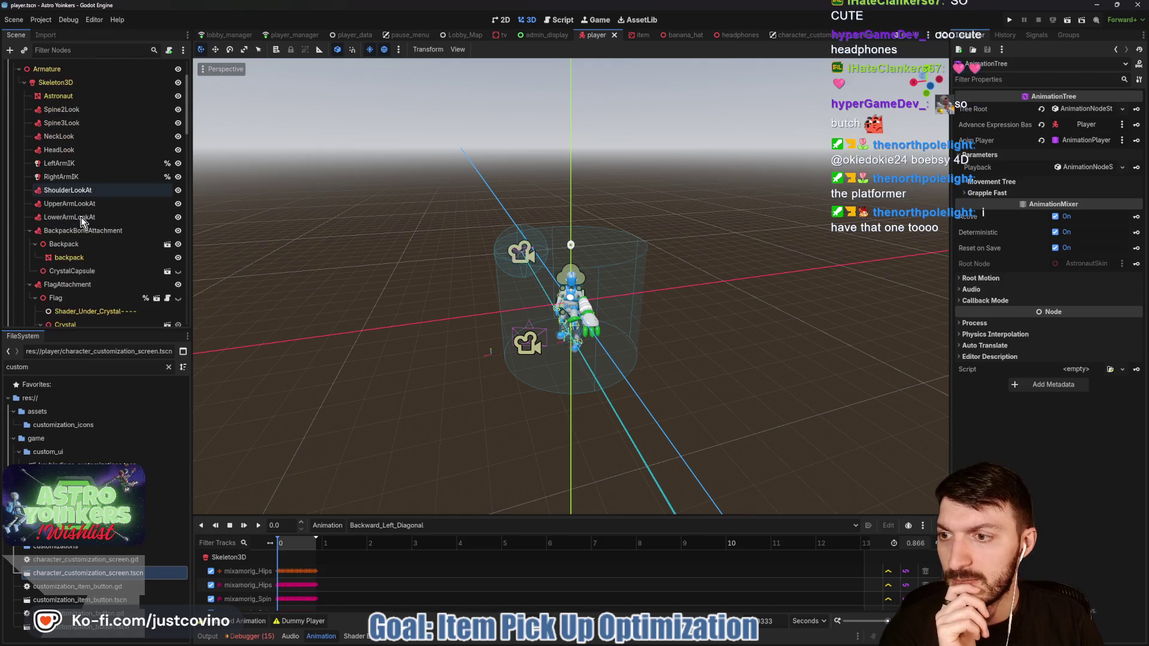
scroll(81, 220, down, 2)
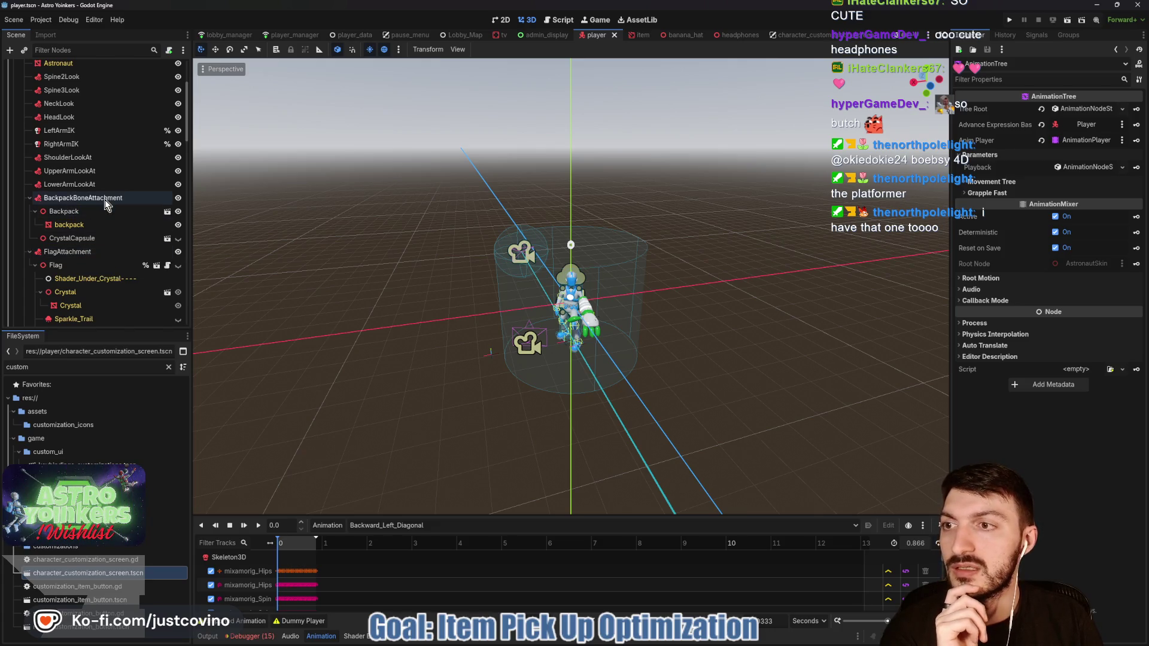
scroll(105, 199, up, 1)
click(66, 150)
scroll(87, 203, down, 2)
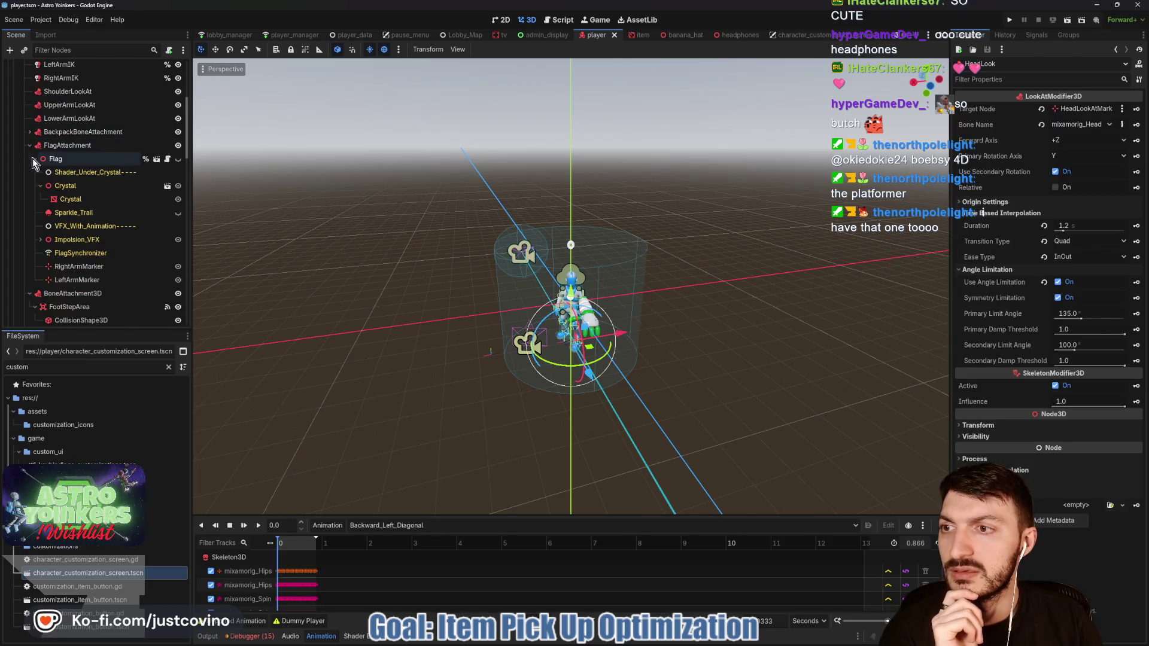
click(29, 146)
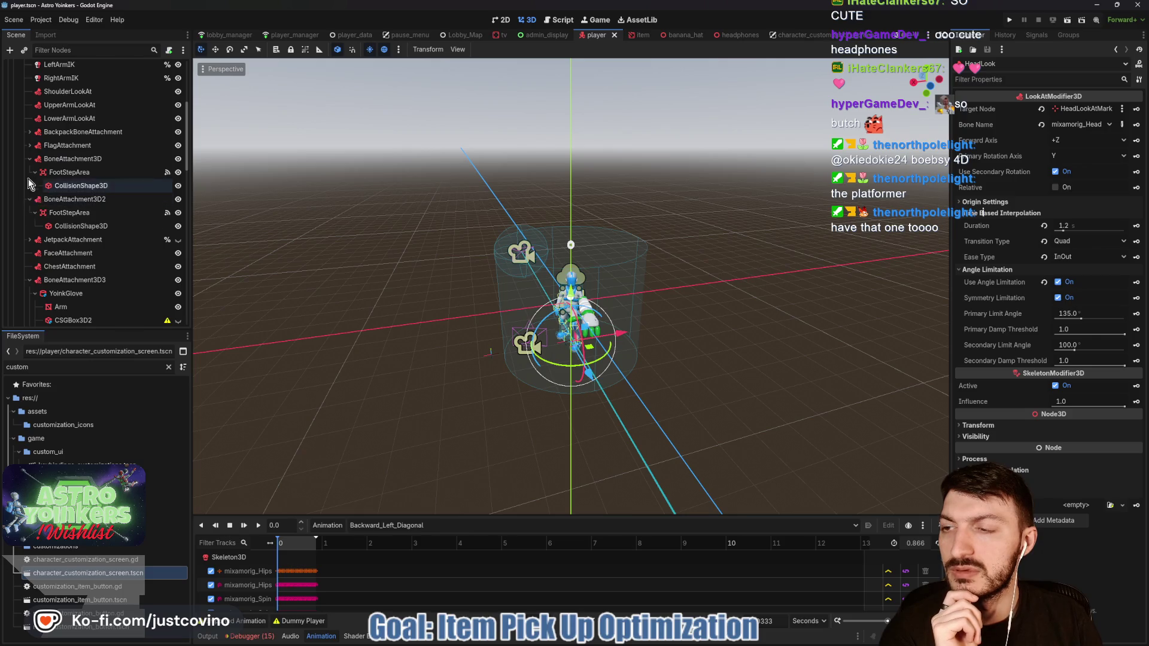
click(29, 158)
click(54, 225)
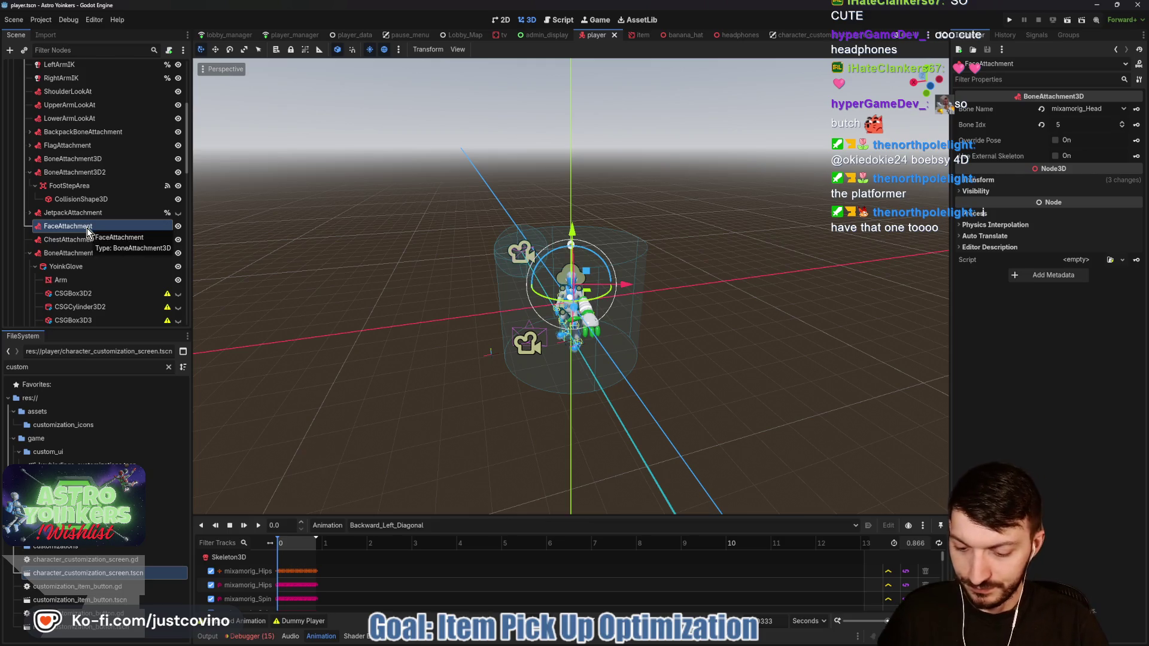
Step: Instance the headphones scene as a child of FaceAttachment
key(ctrl+shift+a)
text(hea)
key(Return)
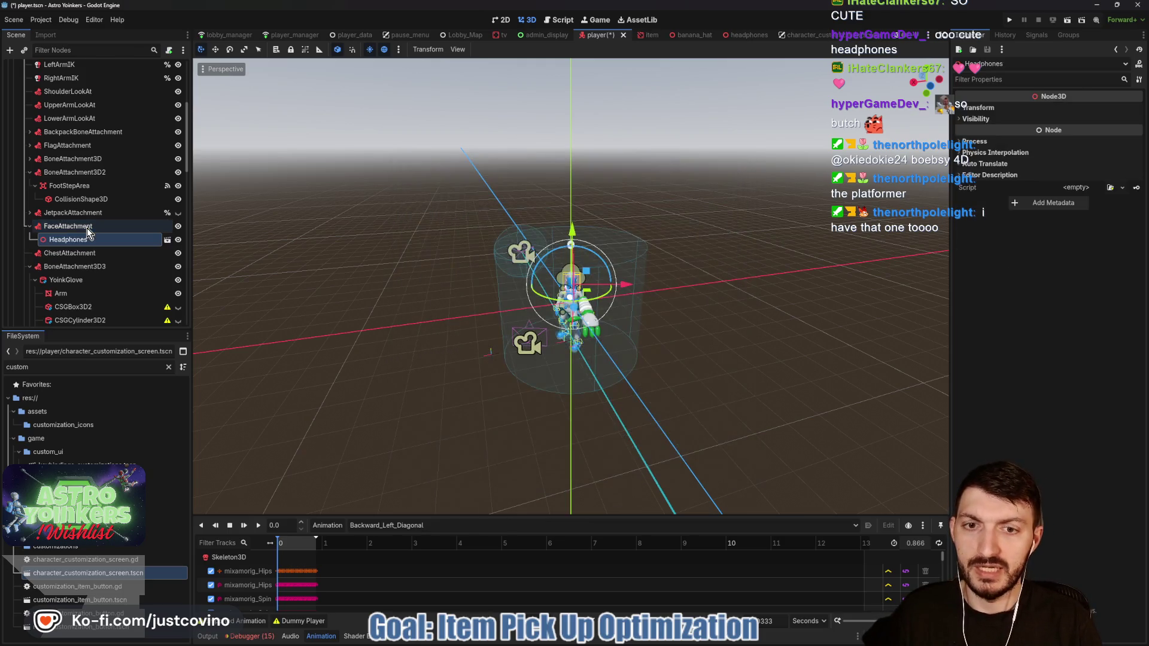
scroll(640, 329, up, 5)
scroll(641, 329, up, 4)
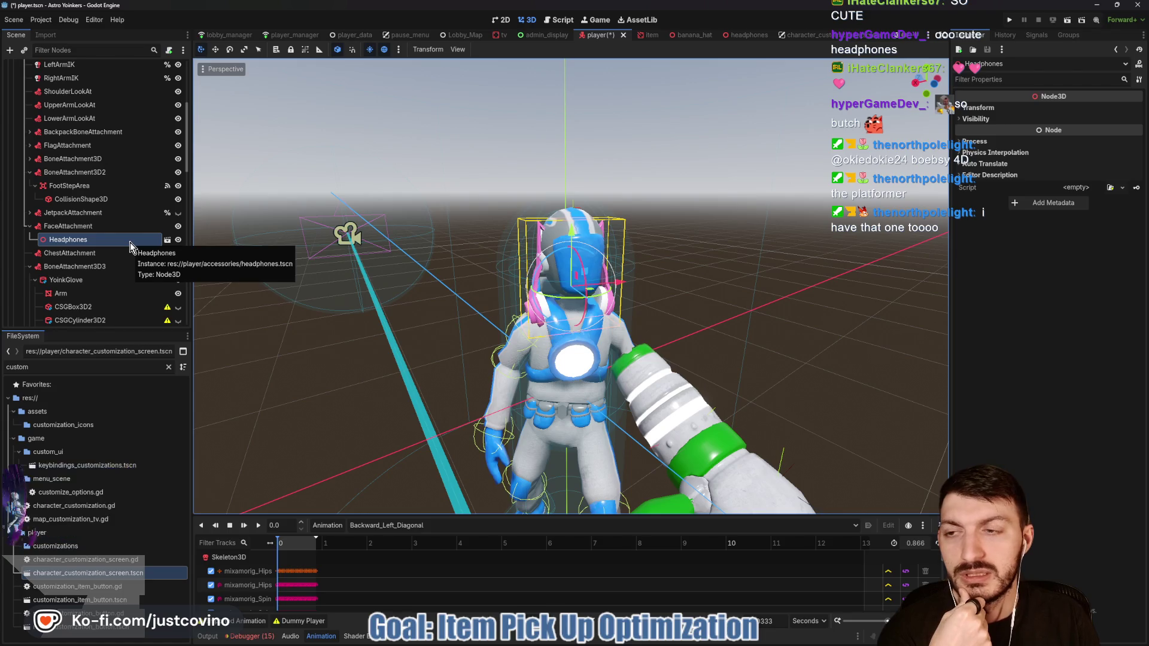
Step: Enable Editable Children on Headphones and move Pink_Headphones up onto the helmet
right_click(130, 243)
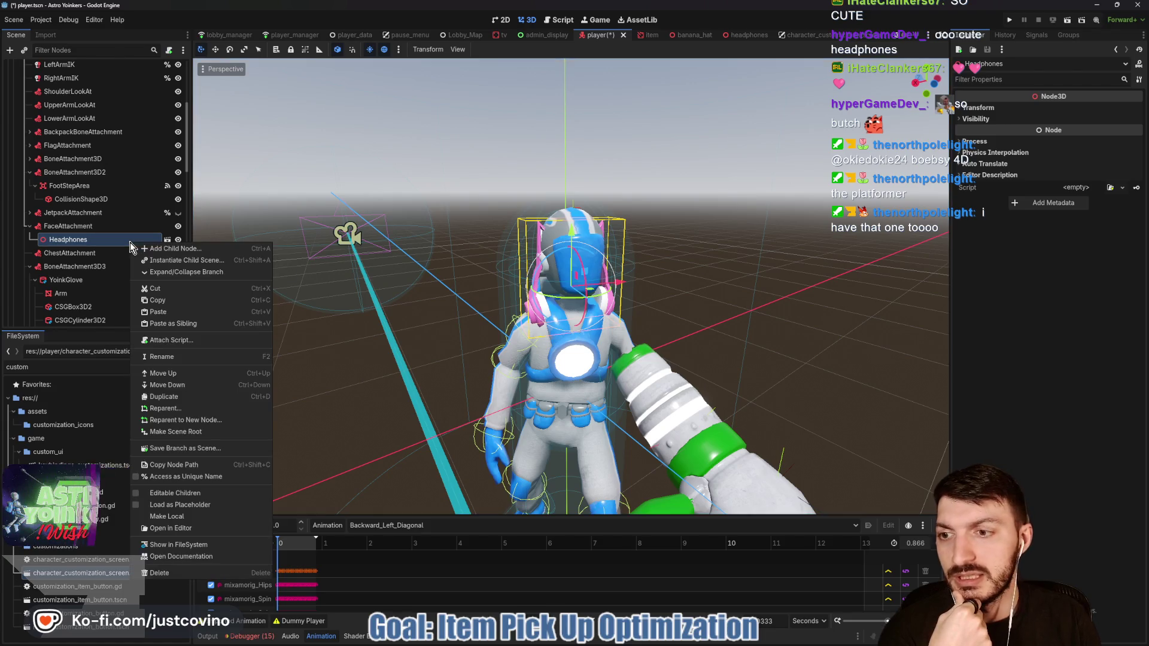
click(174, 516)
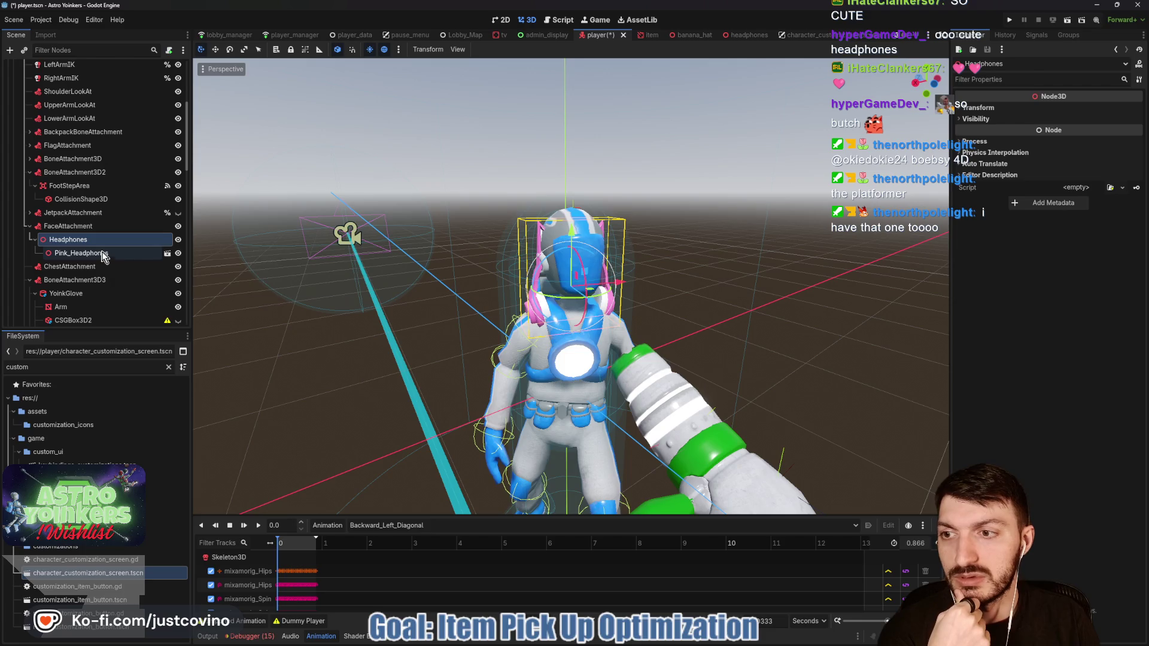
click(103, 255)
drag(571, 237, 569, 193)
mouse_move(735, 249)
mouse_down()
mouse_move(672, 257)
mouse_move(866, 235)
mouse_move(712, 248)
mouse_up()
click(67, 240)
right_click(65, 239)
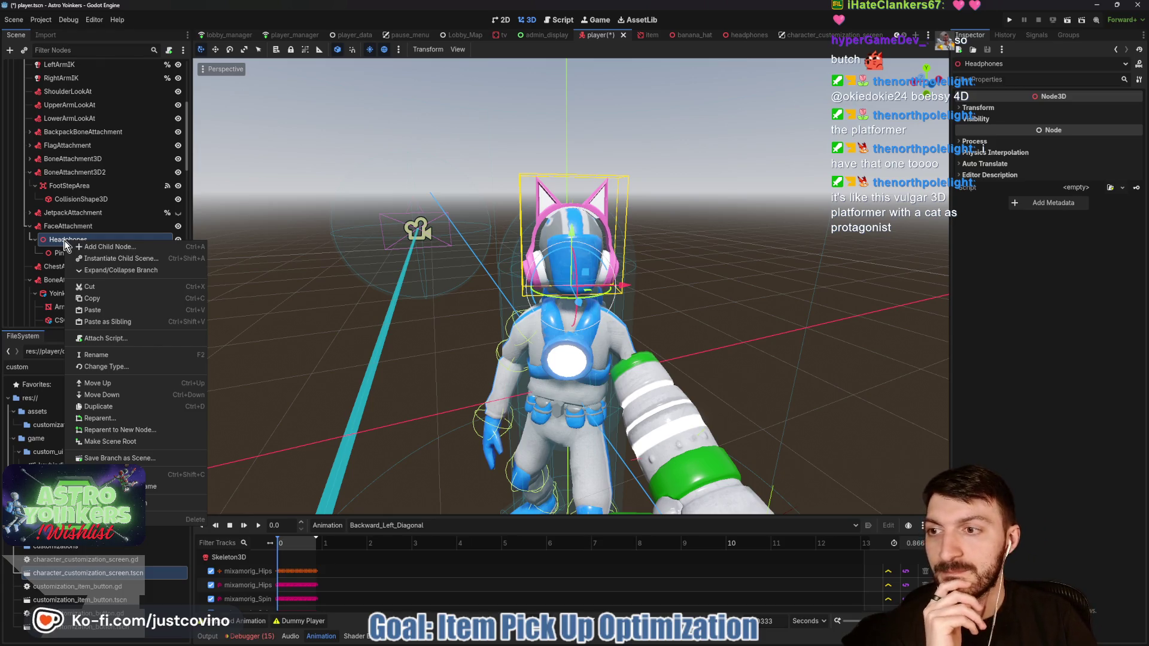
Step: Try saving the Headphones branch as accessories/headphones.tscn, then close the open headphones tab
click(142, 458)
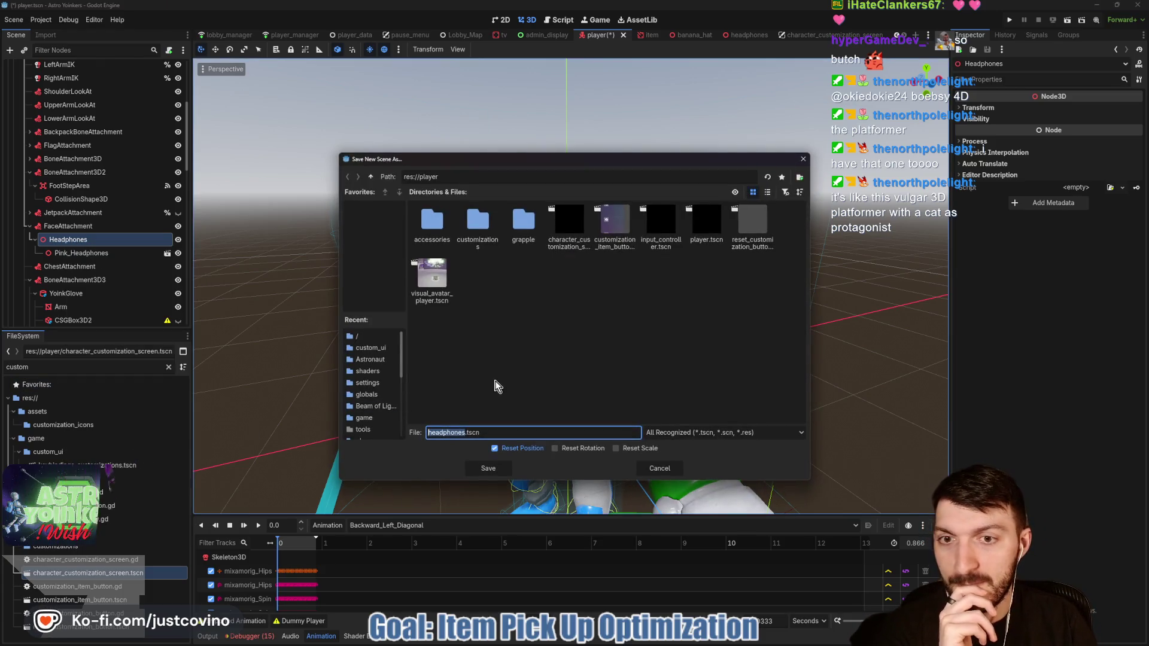
double_click(439, 224)
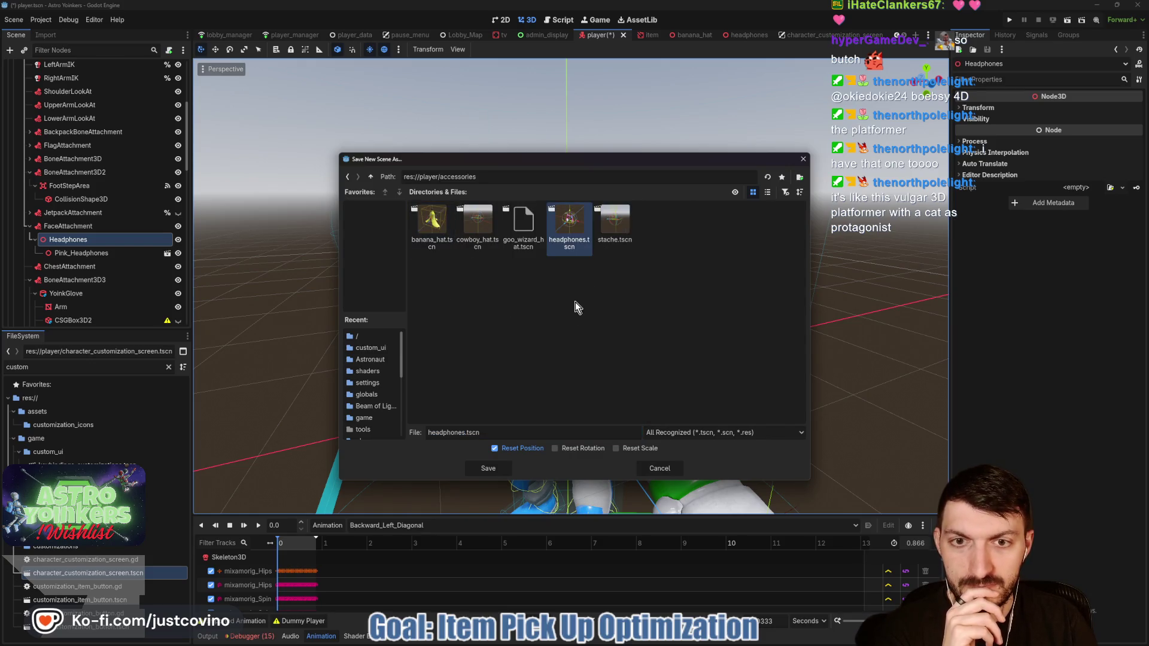
click(492, 468)
click(530, 336)
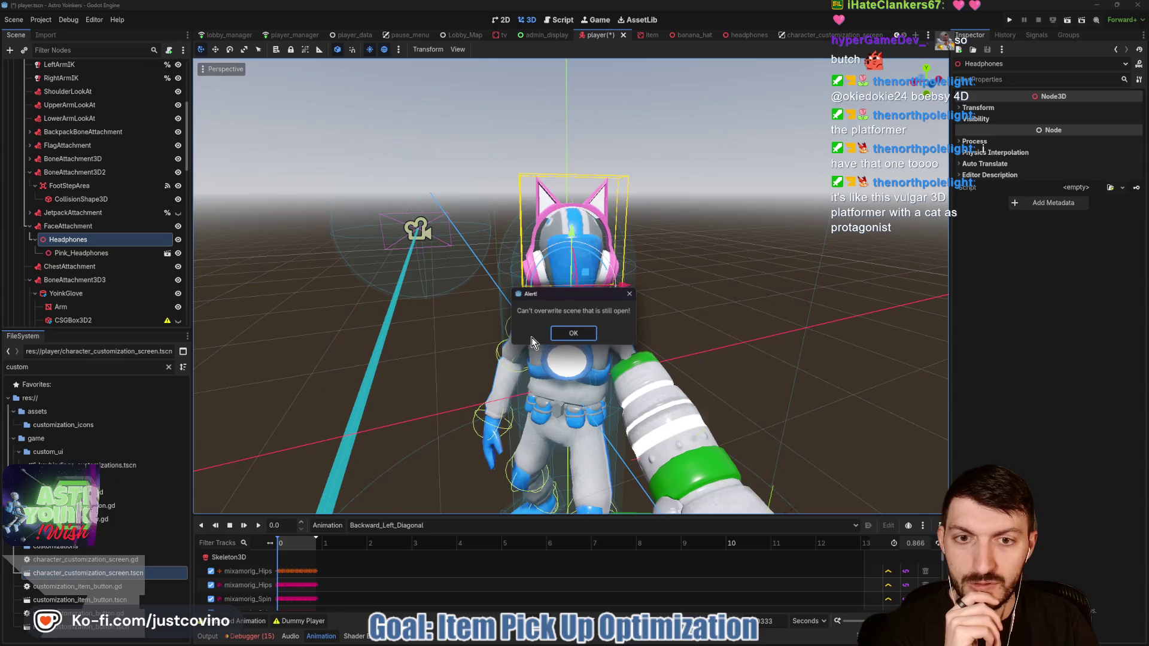
click(574, 336)
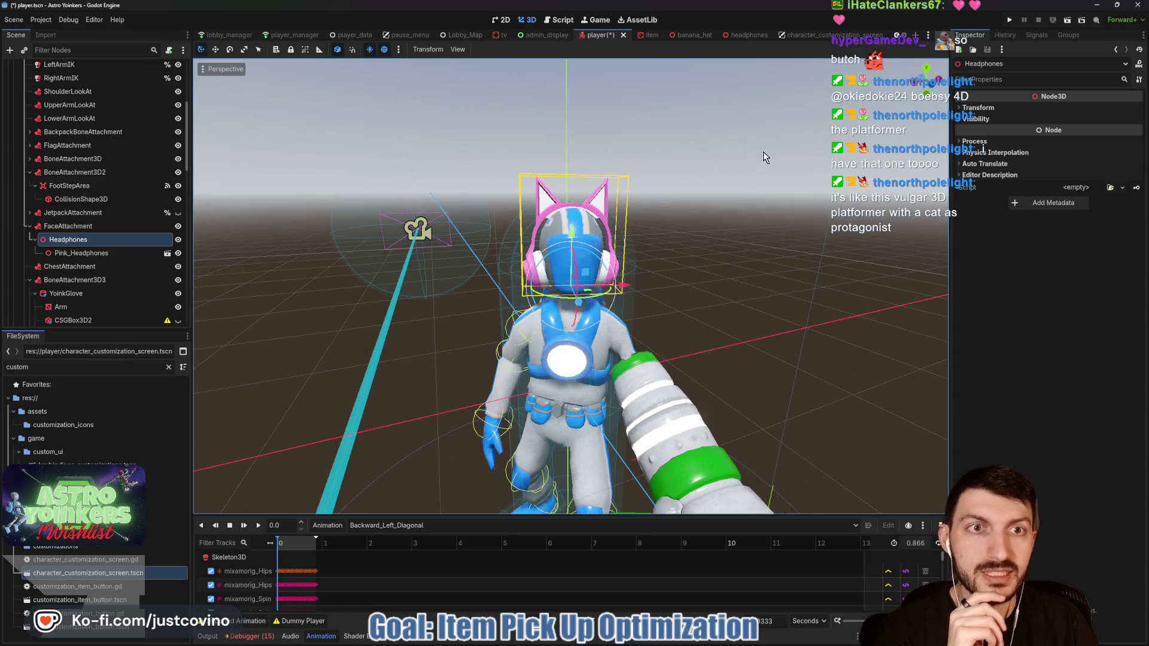
click(738, 34)
middle_click(738, 35)
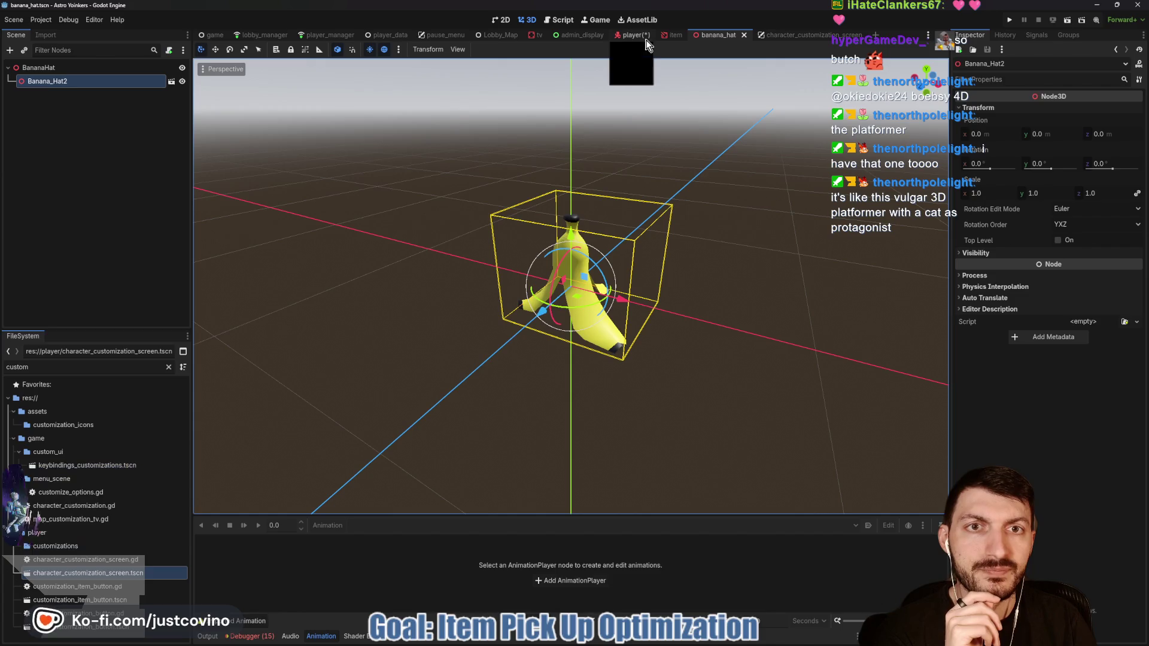
click(636, 35)
Step: Save the Headphones branch as headphones.tscn in accessories, confirming the overwrite
right_click(58, 241)
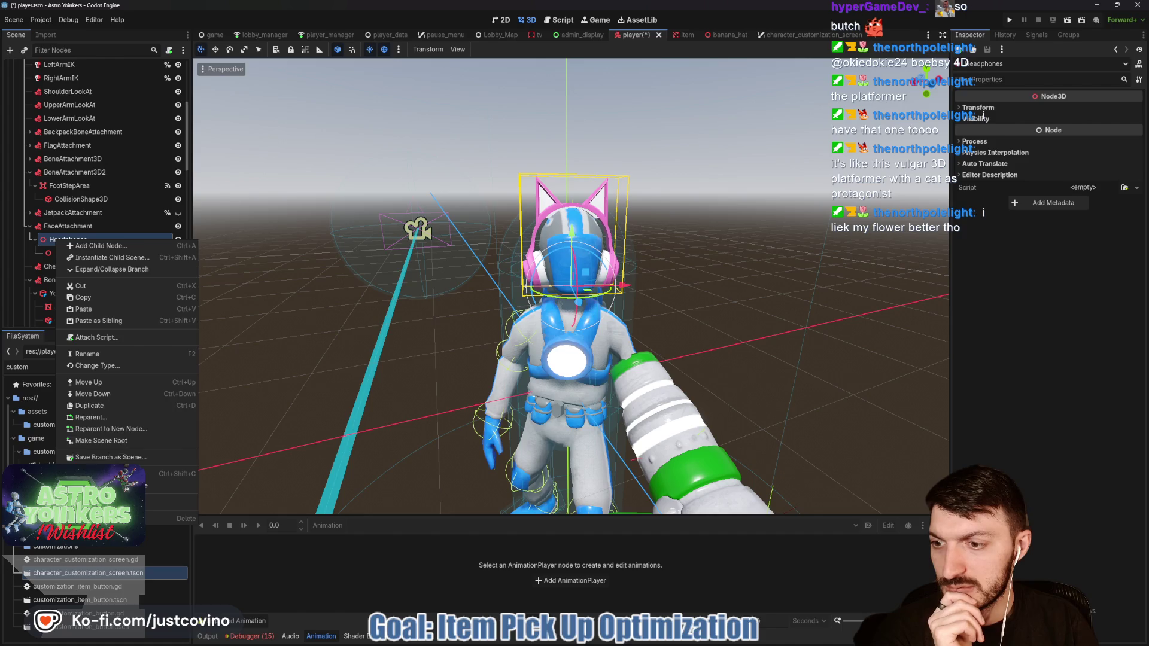
click(118, 458)
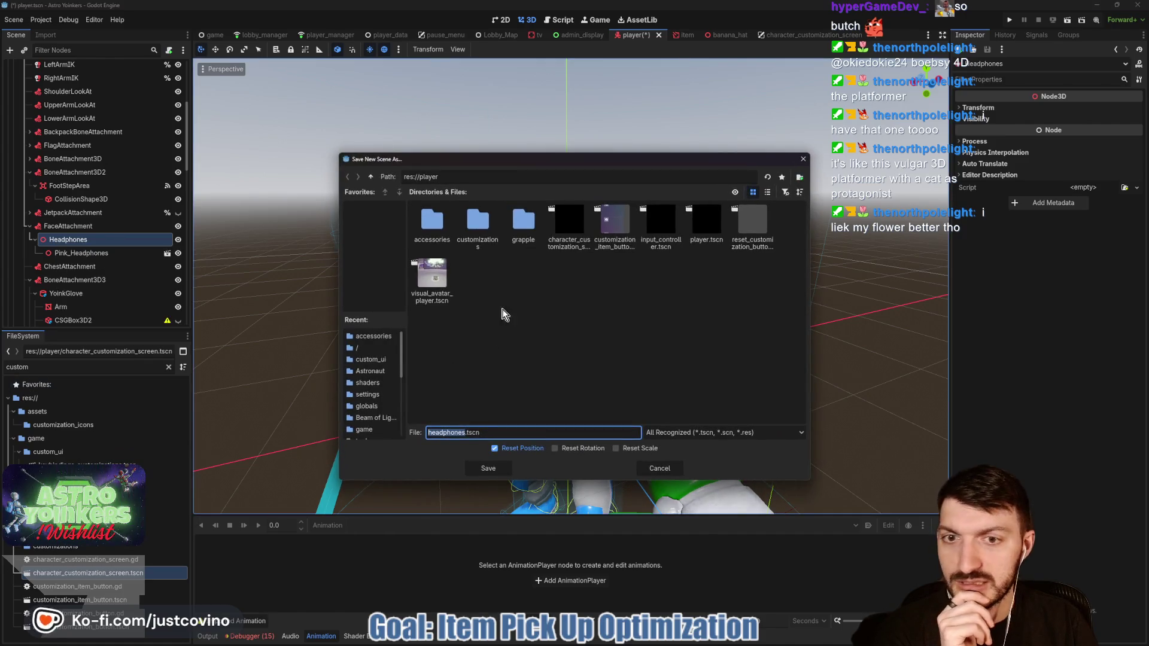
double_click(431, 221)
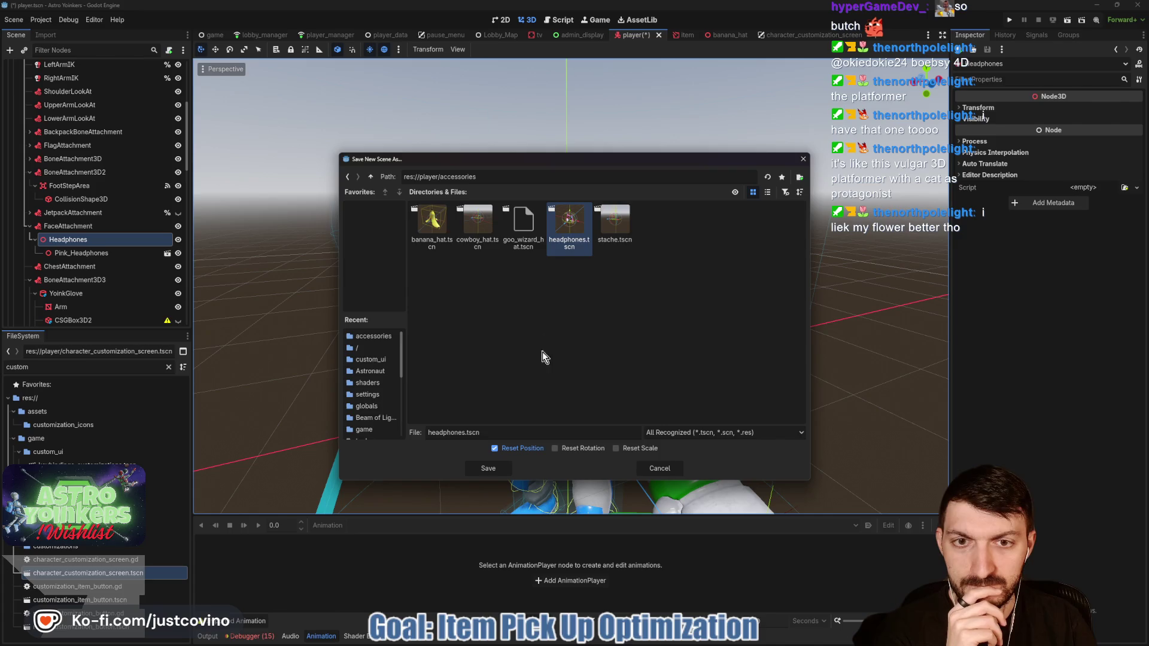
click(487, 468)
click(523, 337)
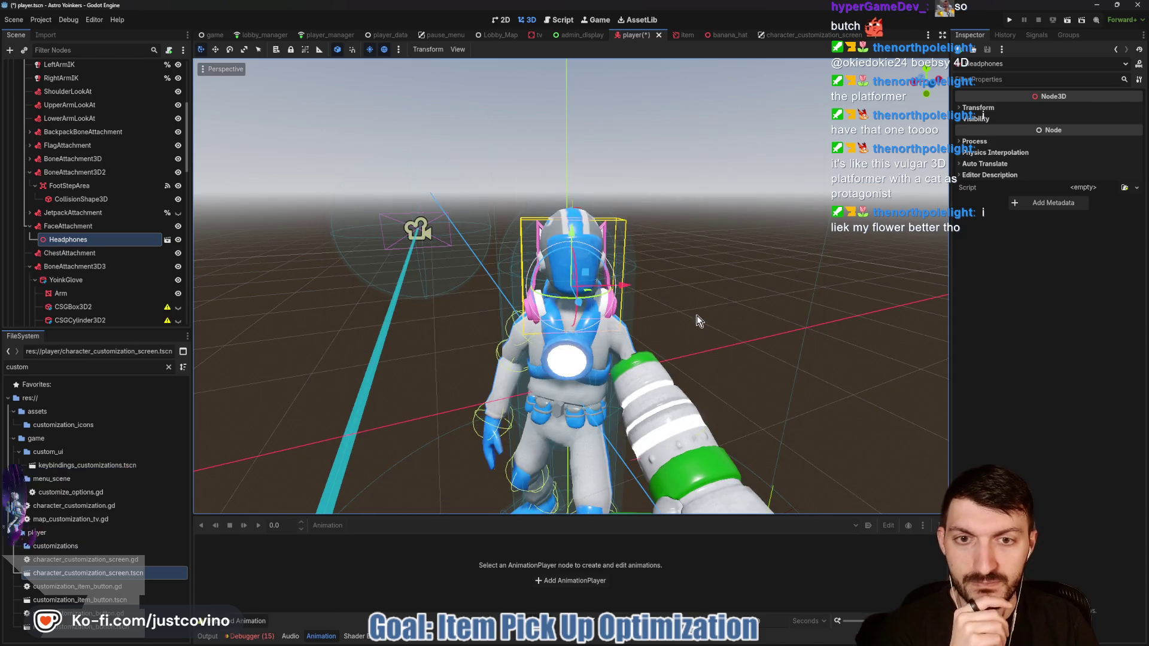
click(82, 240)
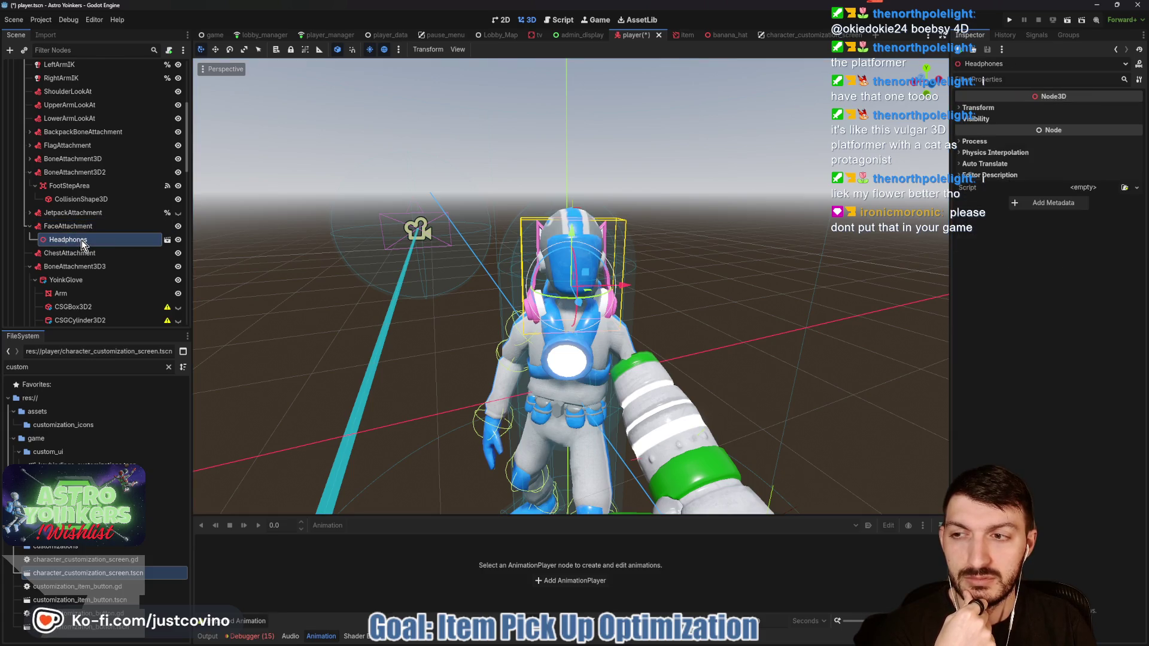
Step: Delete the Headphones node, then add and remove a stray CowboyHat instance under FaceAttachment
key(Delete)
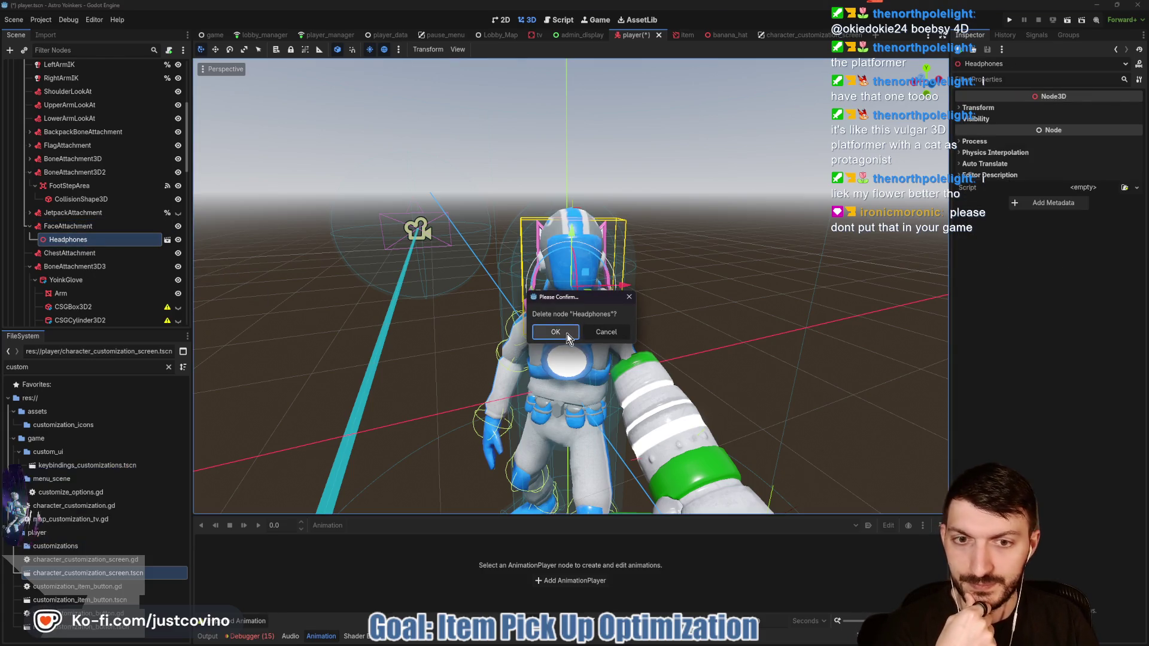
key(Return)
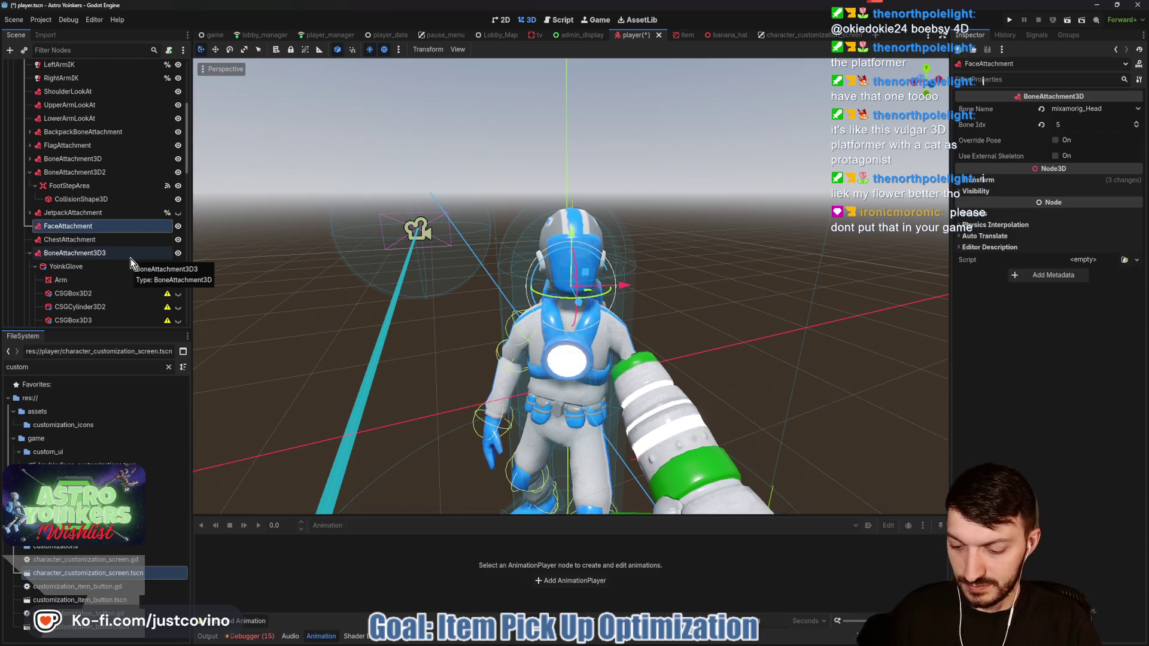
key(ctrl+shift+a)
text(cowb)
key(Return)
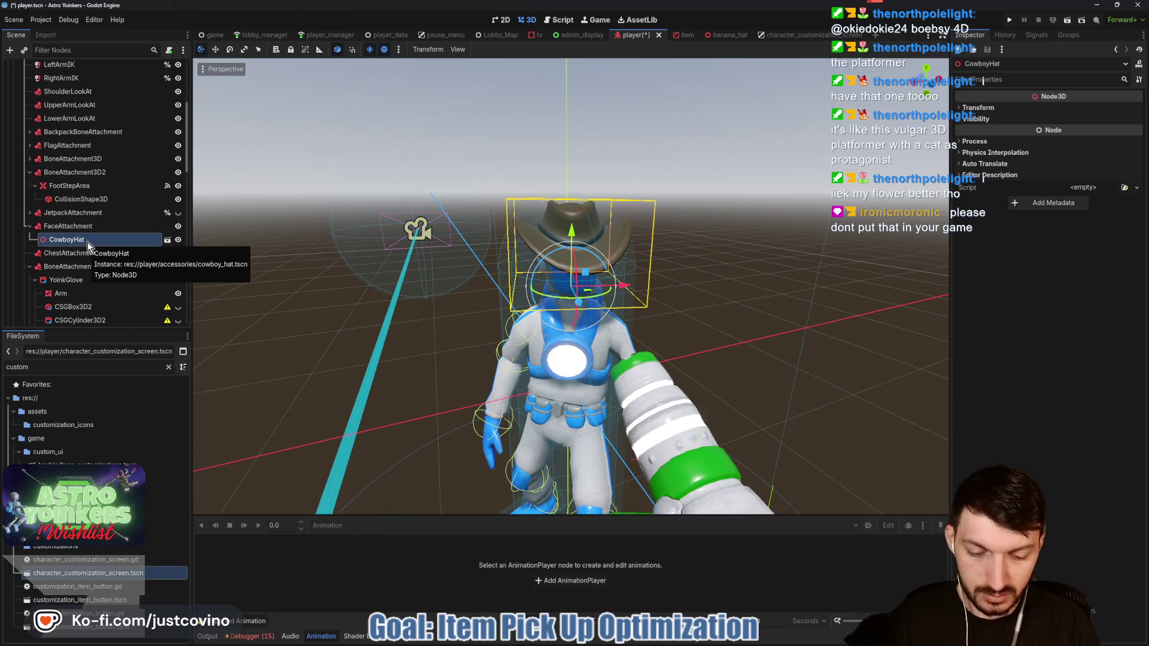
key(Delete)
key(Return)
Step: Instance headphones.tscn under FaceAttachment and open it in its own scene tab
click(90, 226)
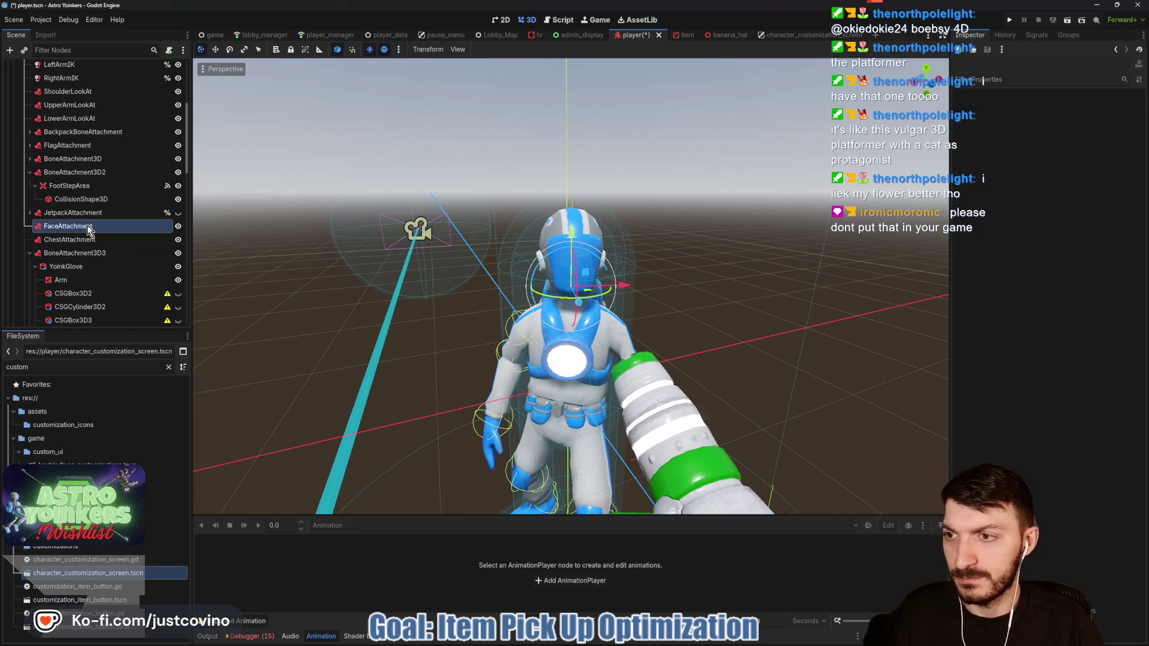
key(ctrl+shift+a)
text(head)
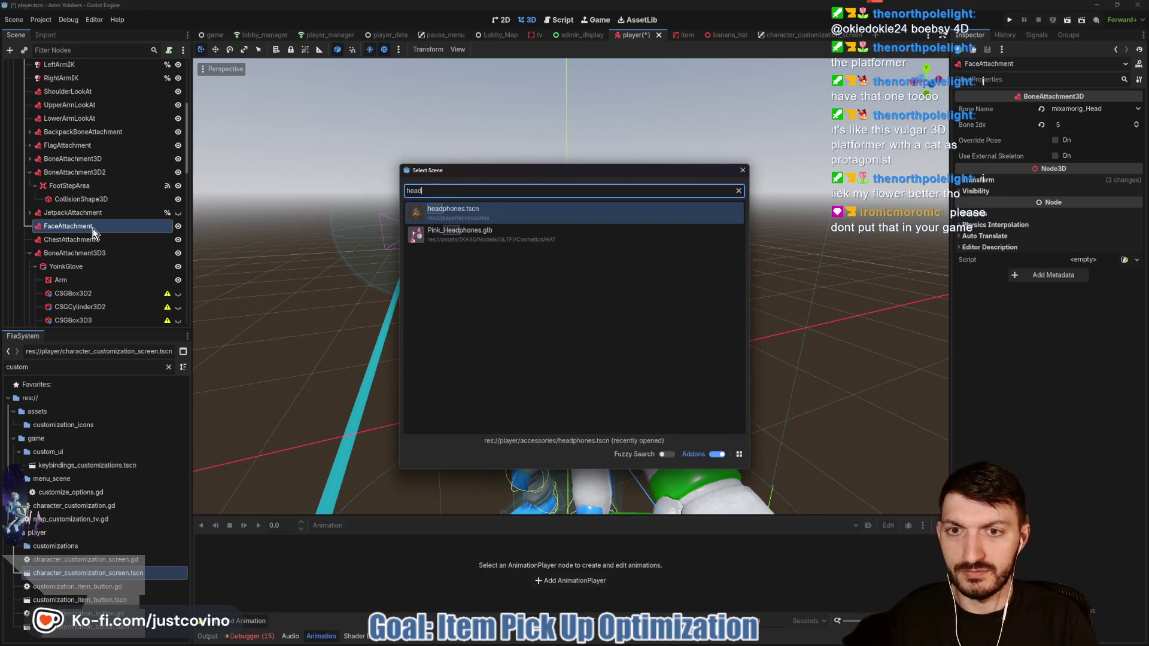
key(Return)
click(167, 240)
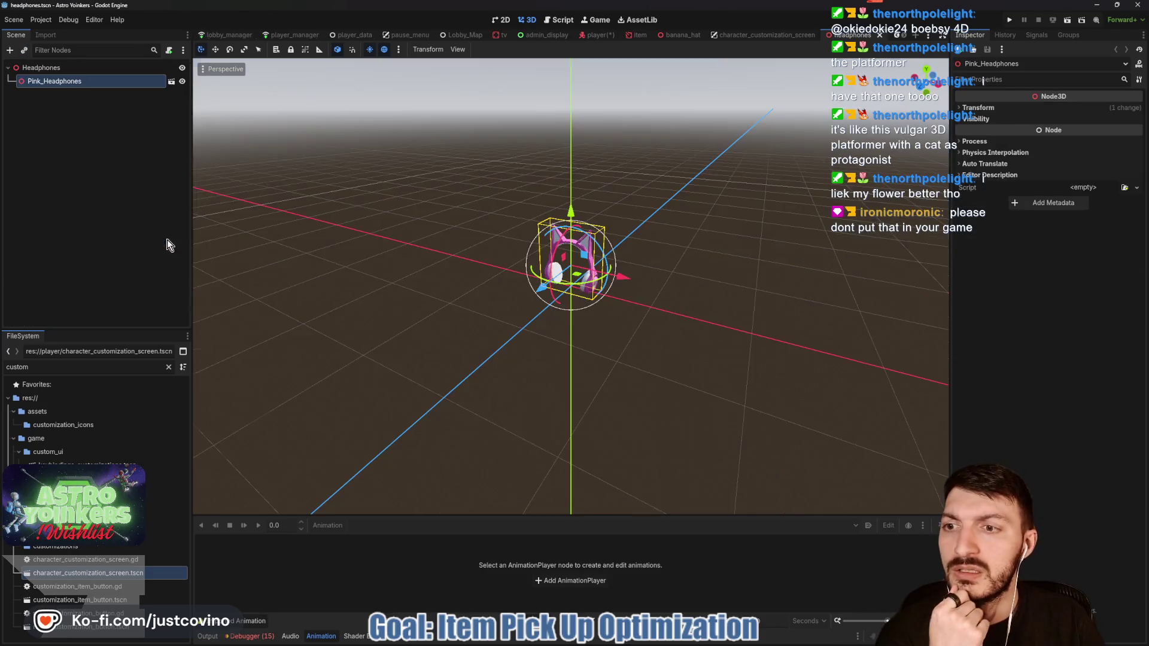
Step: Raise Pink_Headphones along Y in headphones.tscn, then lower it slightly and save
click(45, 68)
click(65, 81)
drag(570, 215, 571, 197)
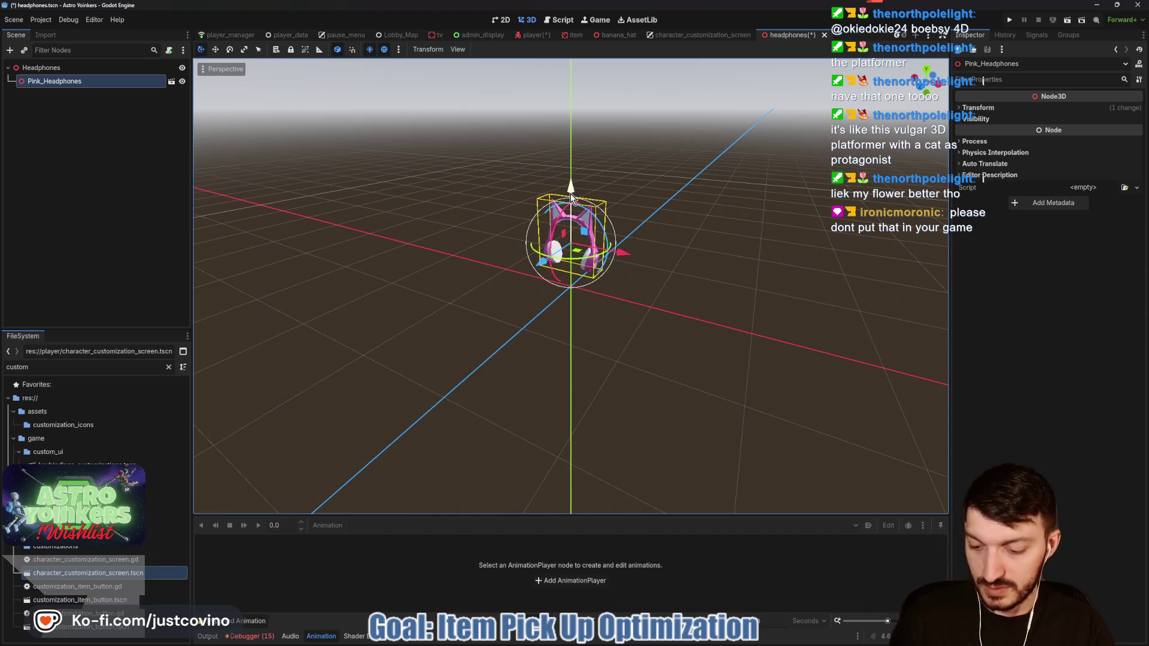
key(ctrl+s)
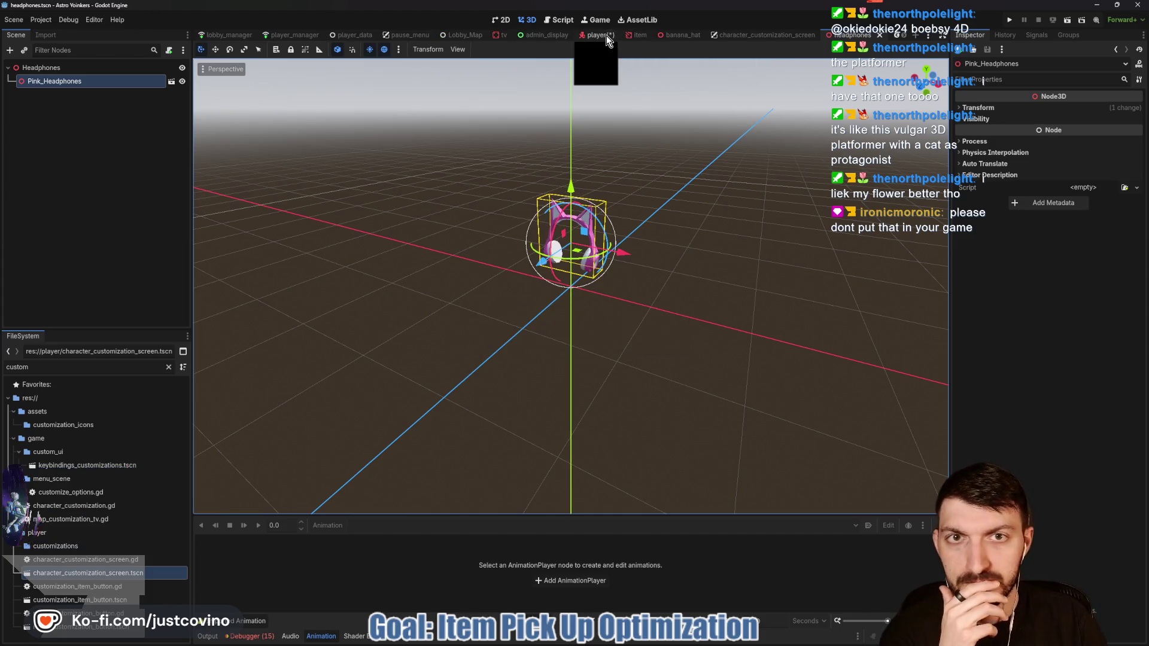
click(606, 35)
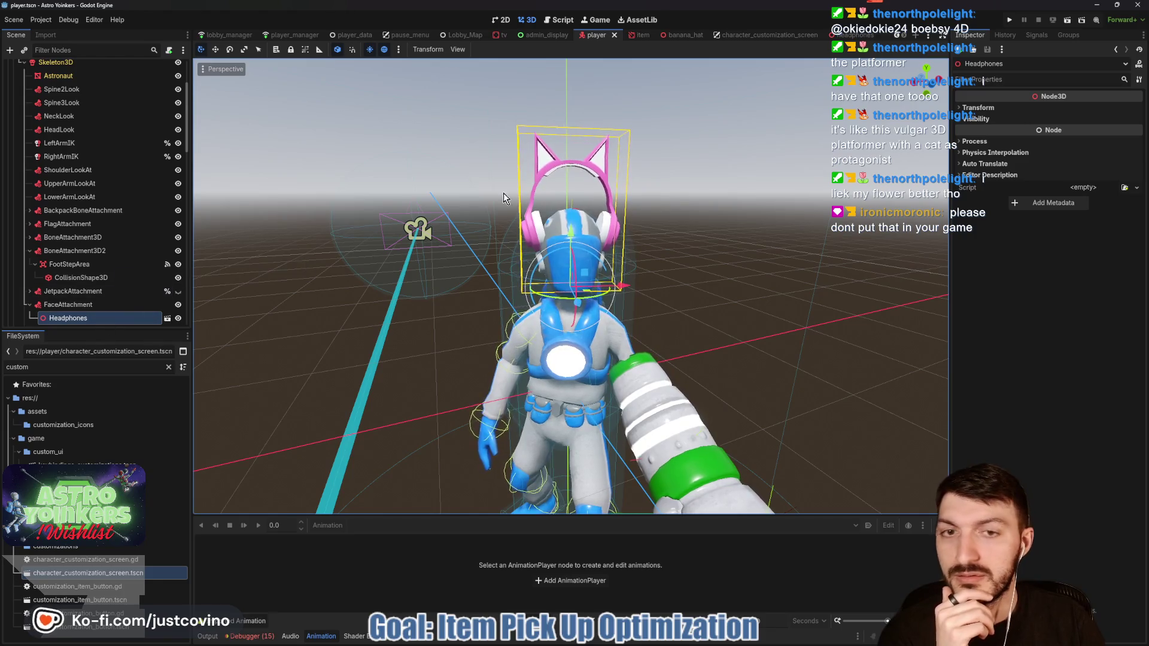
click(844, 35)
drag(573, 192, 572, 201)
key(ctrl+s)
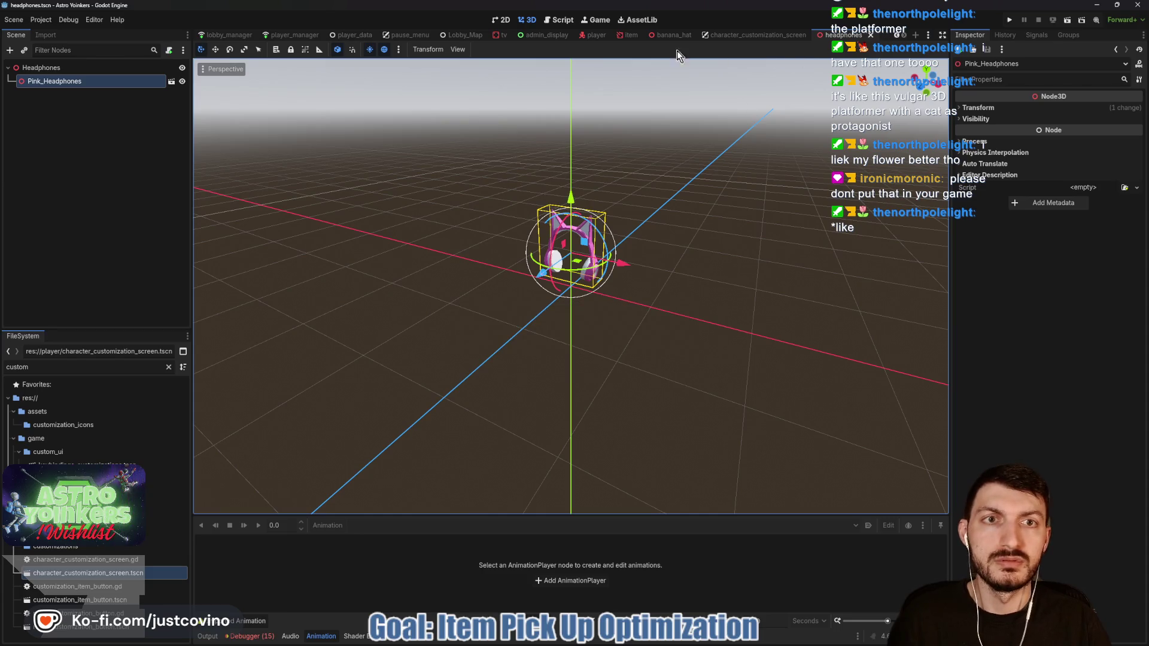
Step: Nudge the headphones lower twice along Y, saving and checking the player scene each time
click(591, 34)
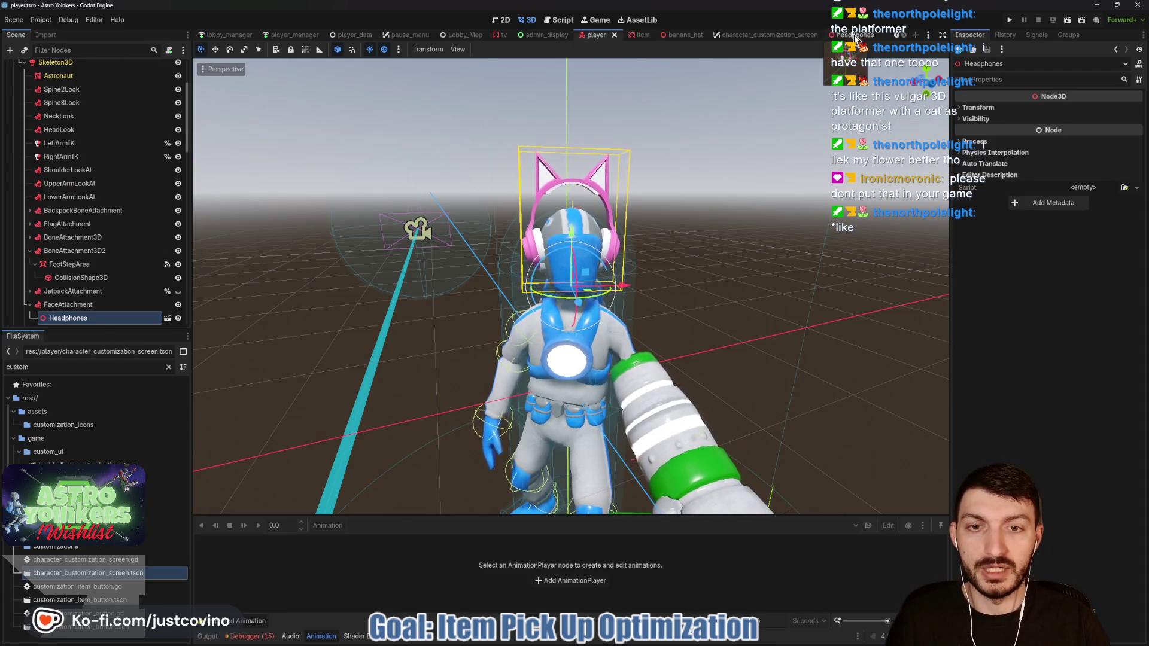
click(844, 35)
drag(570, 200, 571, 207)
key(ctrl+s)
click(596, 34)
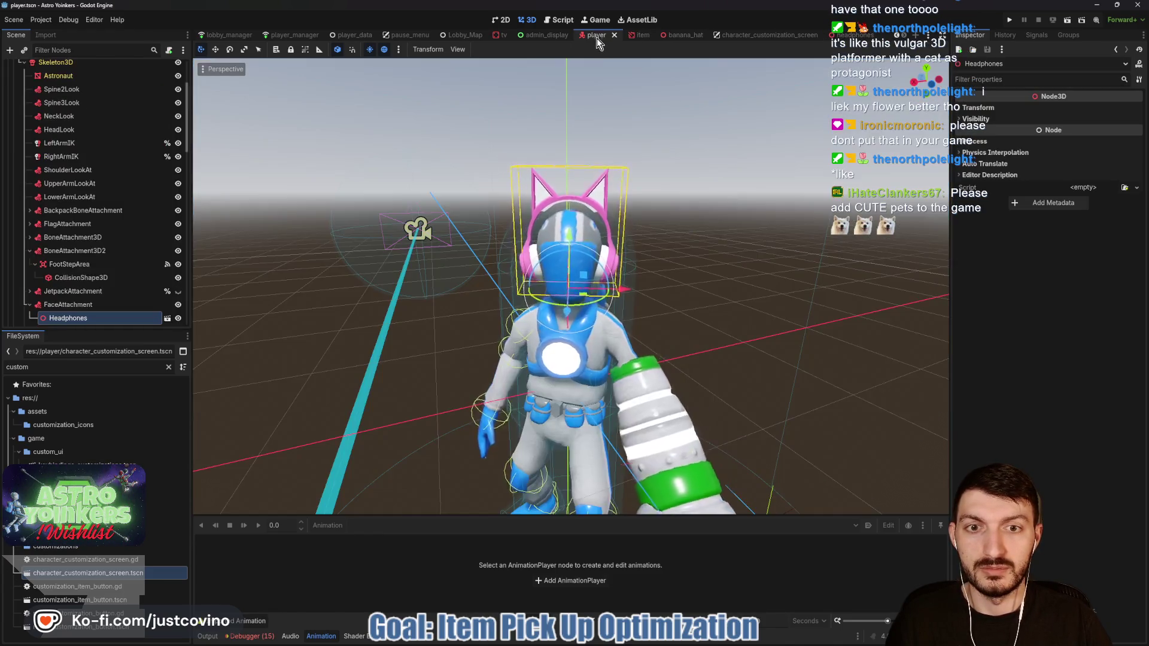
click(844, 35)
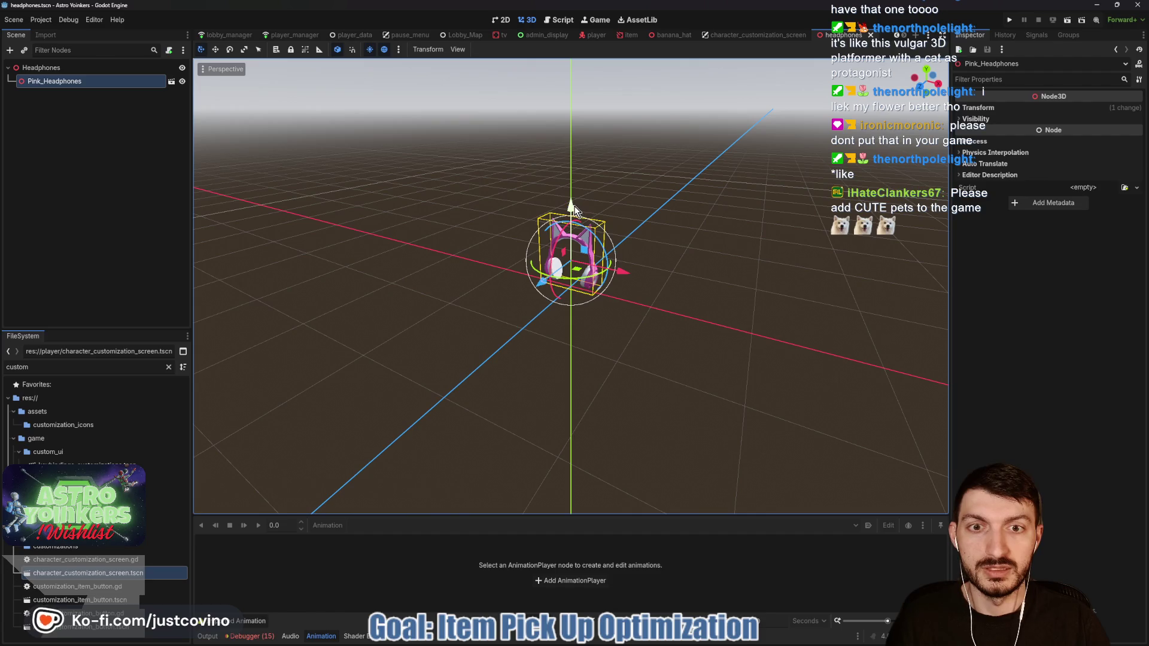
drag(573, 210, 572, 213)
key(ctrl+s)
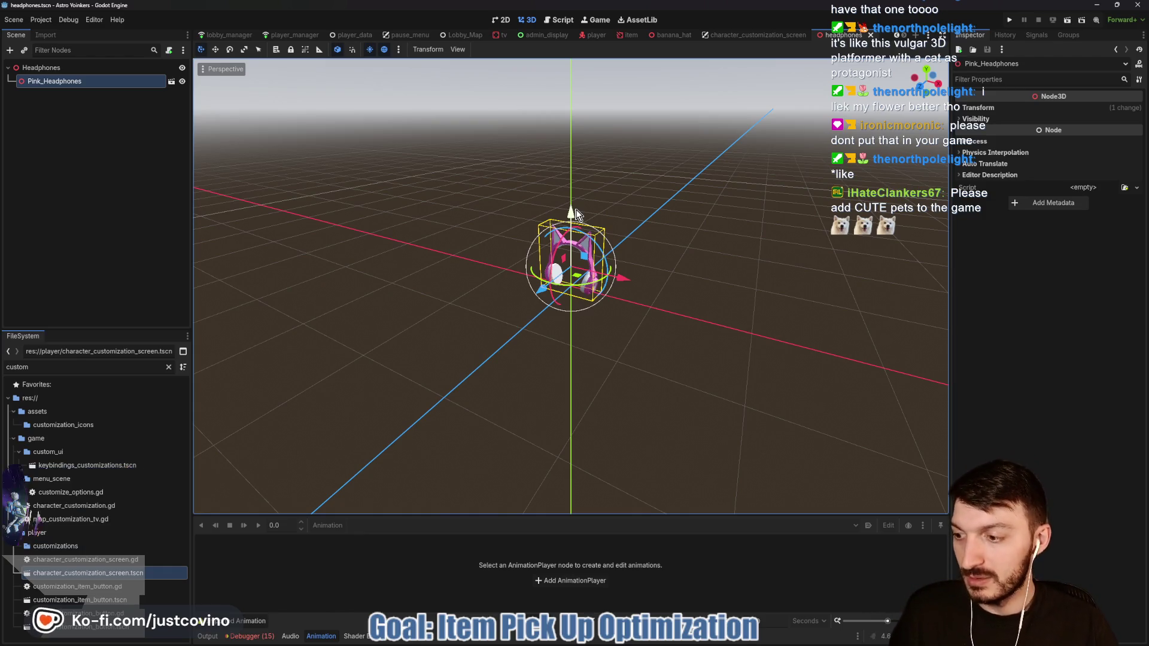
Step: Raise the headphones 0.02 on Y and inspect the fit on the astronaut in player.tscn
click(598, 35)
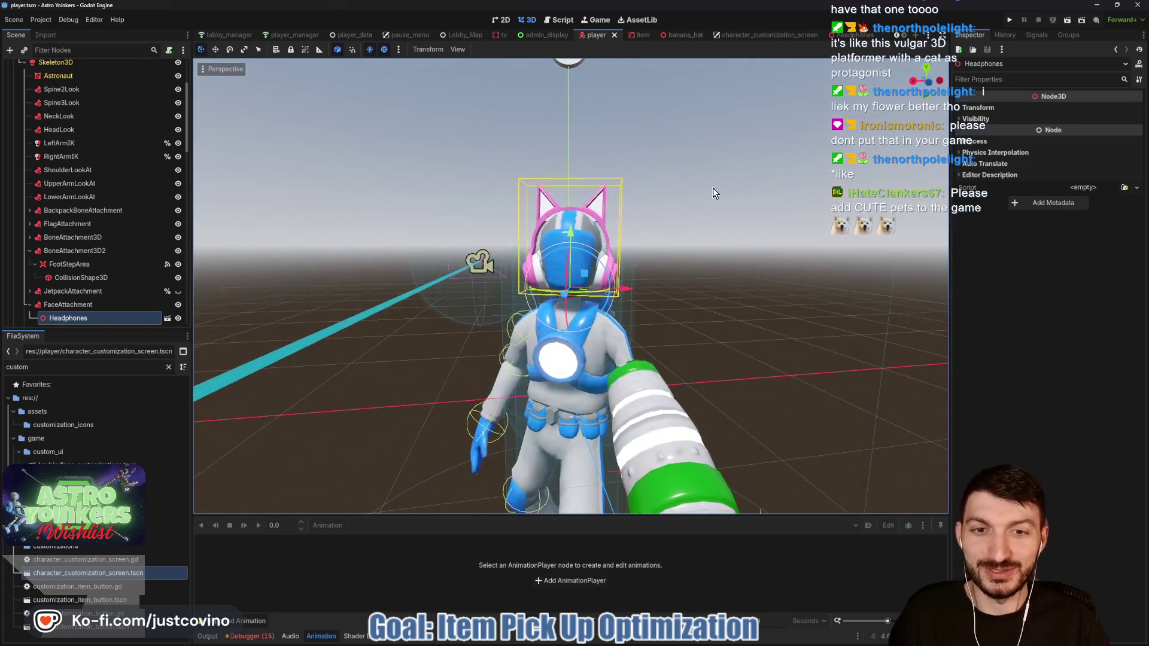
double_click(573, 214)
drag(572, 214, 575, 212)
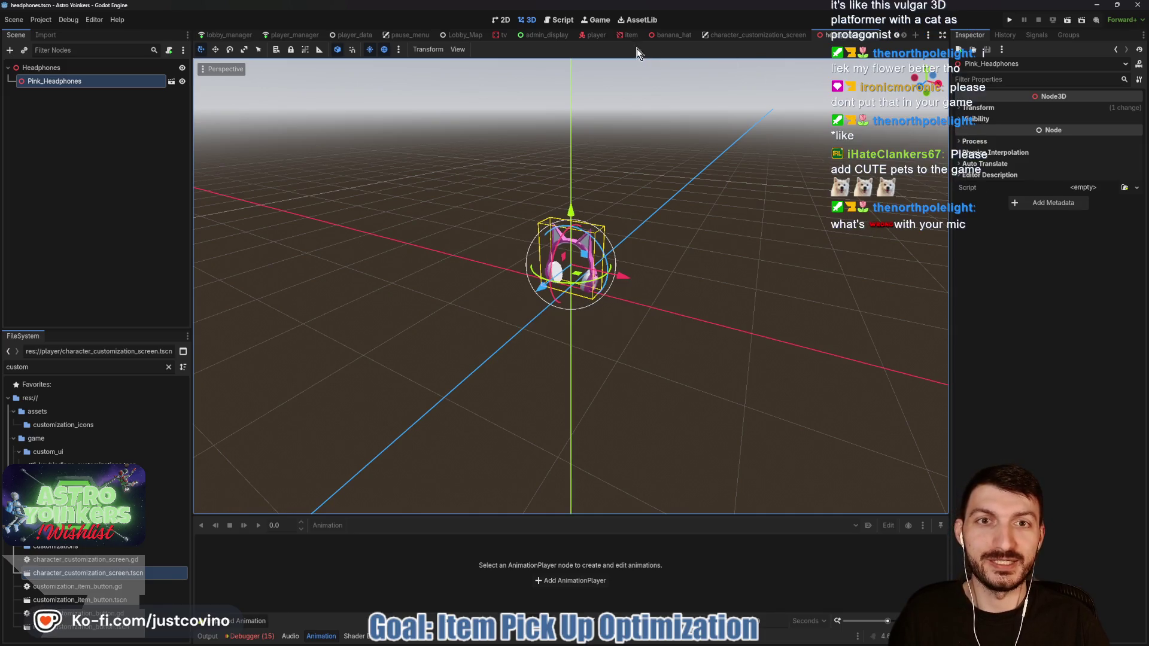
click(594, 36)
mouse_move(756, 247)
mouse_down()
mouse_move(742, 245)
mouse_move(773, 242)
mouse_move(670, 245)
mouse_up()
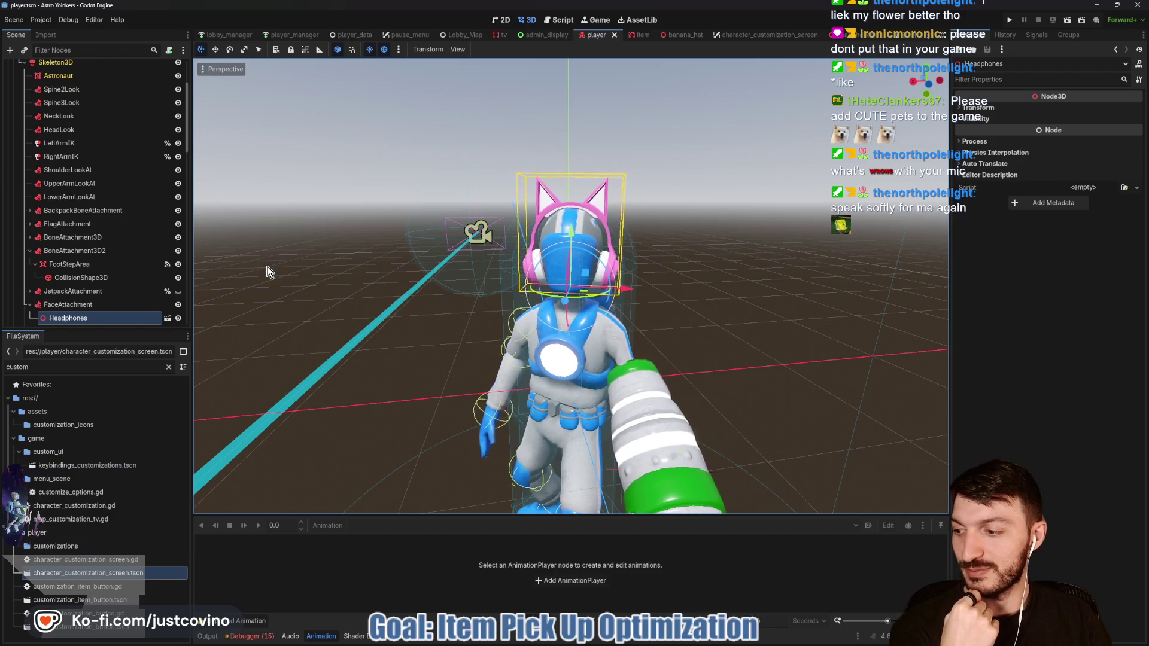
Step: Delete the Headphones node from under FaceAttachment in player.tscn
click(82, 318)
key(Delete)
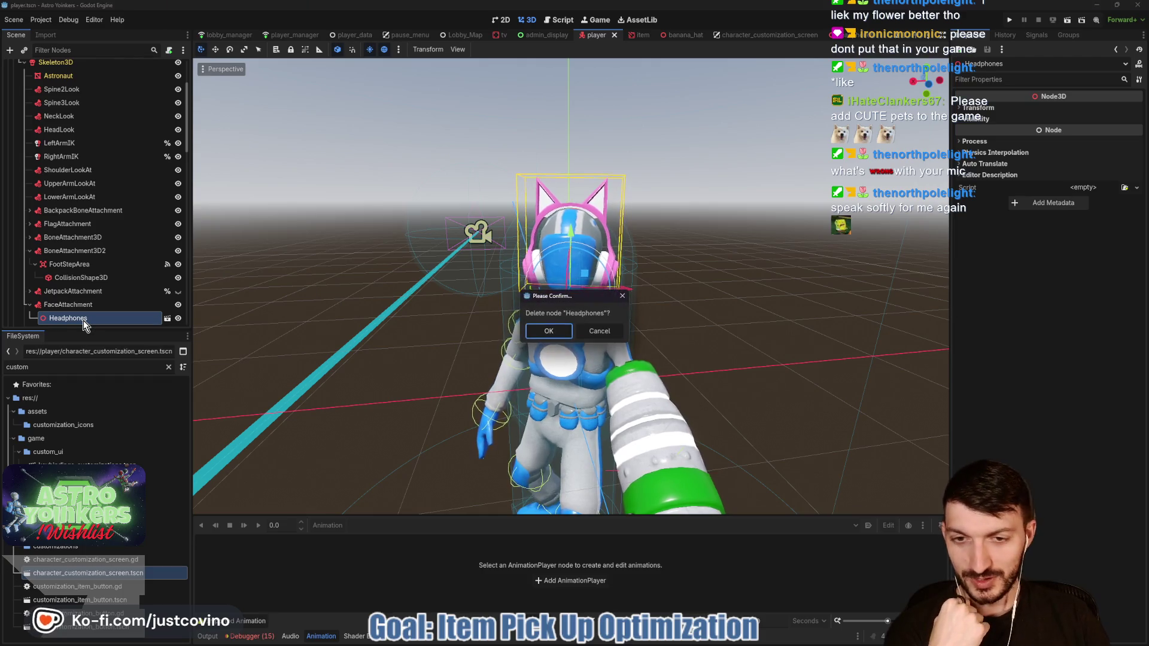
click(548, 328)
Step: Begin instancing a child scene under FaceAttachment, searching the scene picker for 'bana'
click(95, 307)
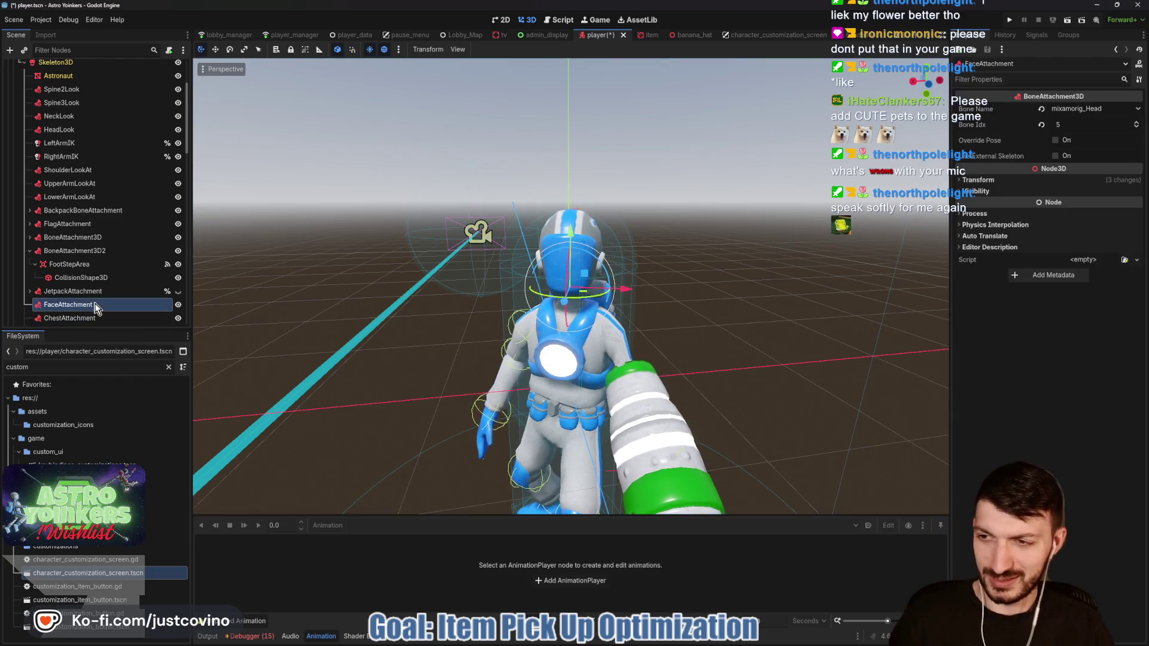
key(ctrl+shift+a)
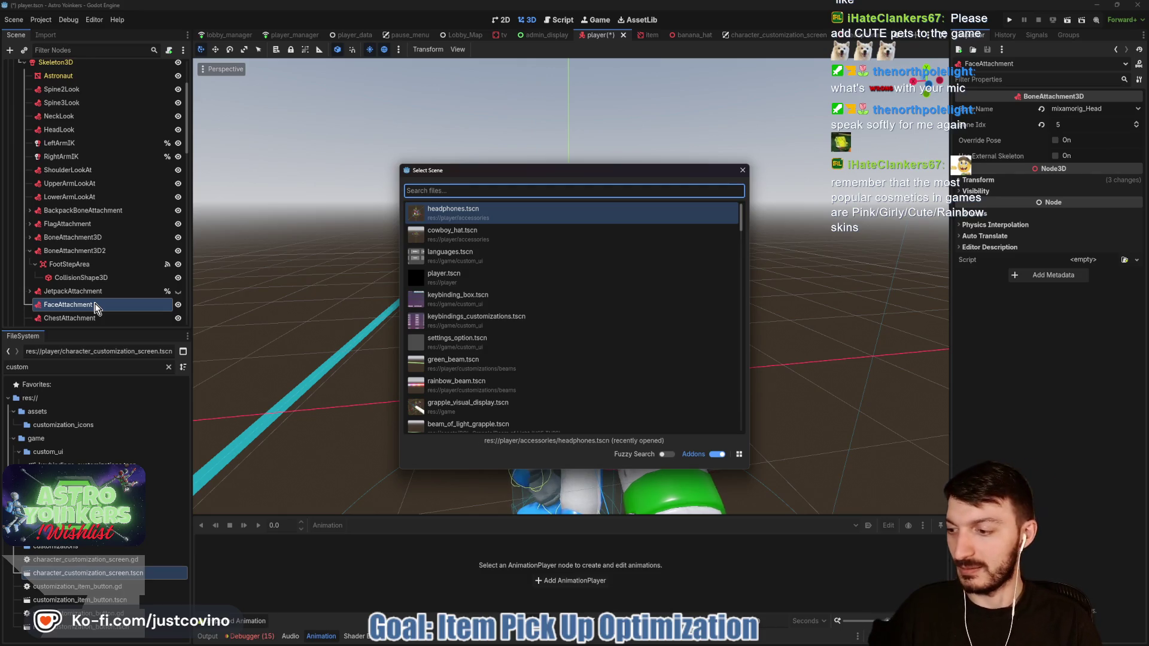
text(bana)
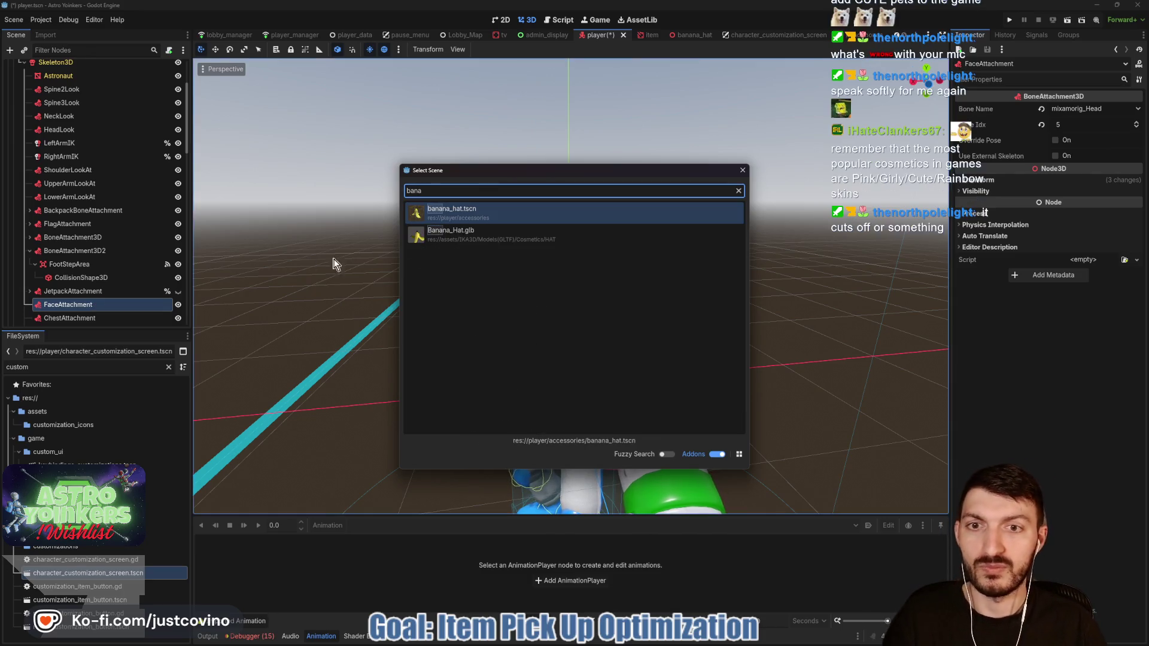